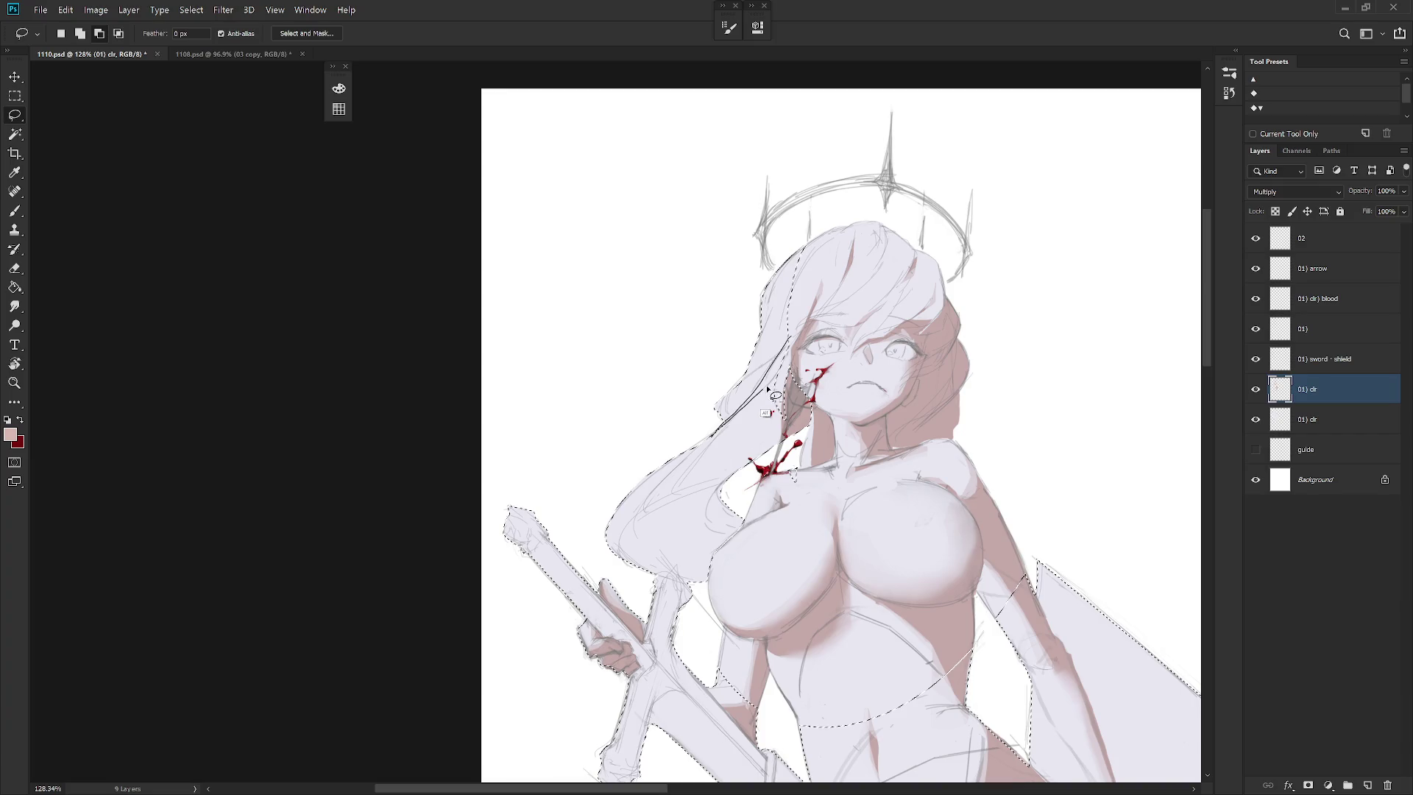
# Lasso the left hair edge and test a pink-brown stroke inside it, then undo it
pyautogui.moveTo(782, 367)
pyautogui.mouseDown()
pyautogui.moveTo(726, 300)
pyautogui.moveTo(736, 317)
pyautogui.mouseUp()
pyautogui.moveTo(688, 474)
pyautogui.mouseDown()
pyautogui.moveTo(666, 523)
pyautogui.moveTo(604, 527)
pyautogui.moveTo(714, 431)
pyautogui.mouseUp()
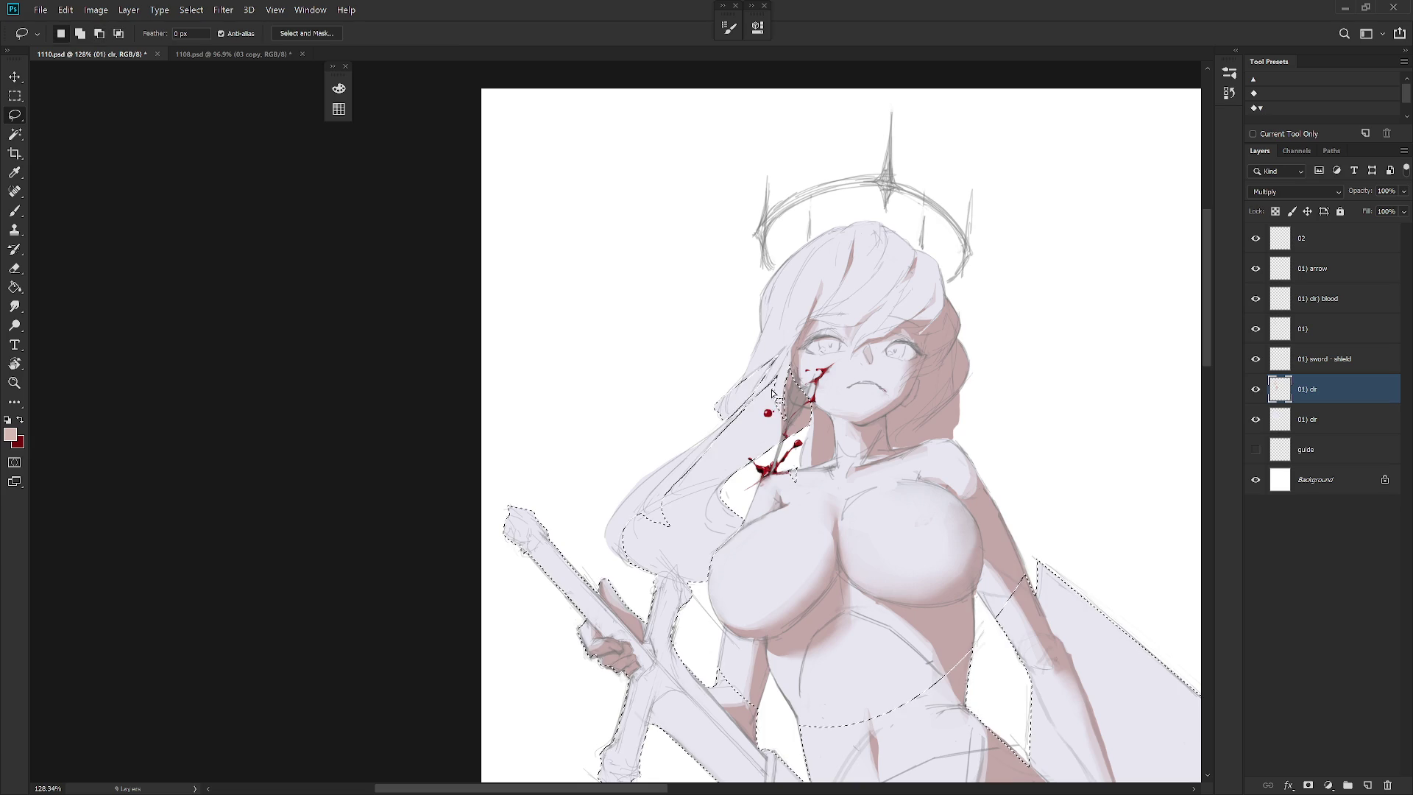
pyautogui.press('b')
pyautogui.moveTo(796, 356)
pyautogui.mouseDown()
pyautogui.moveTo(607, 592)
pyautogui.moveTo(729, 515)
pyautogui.mouseUp()
pyautogui.hotkey('ctrl', 'z')
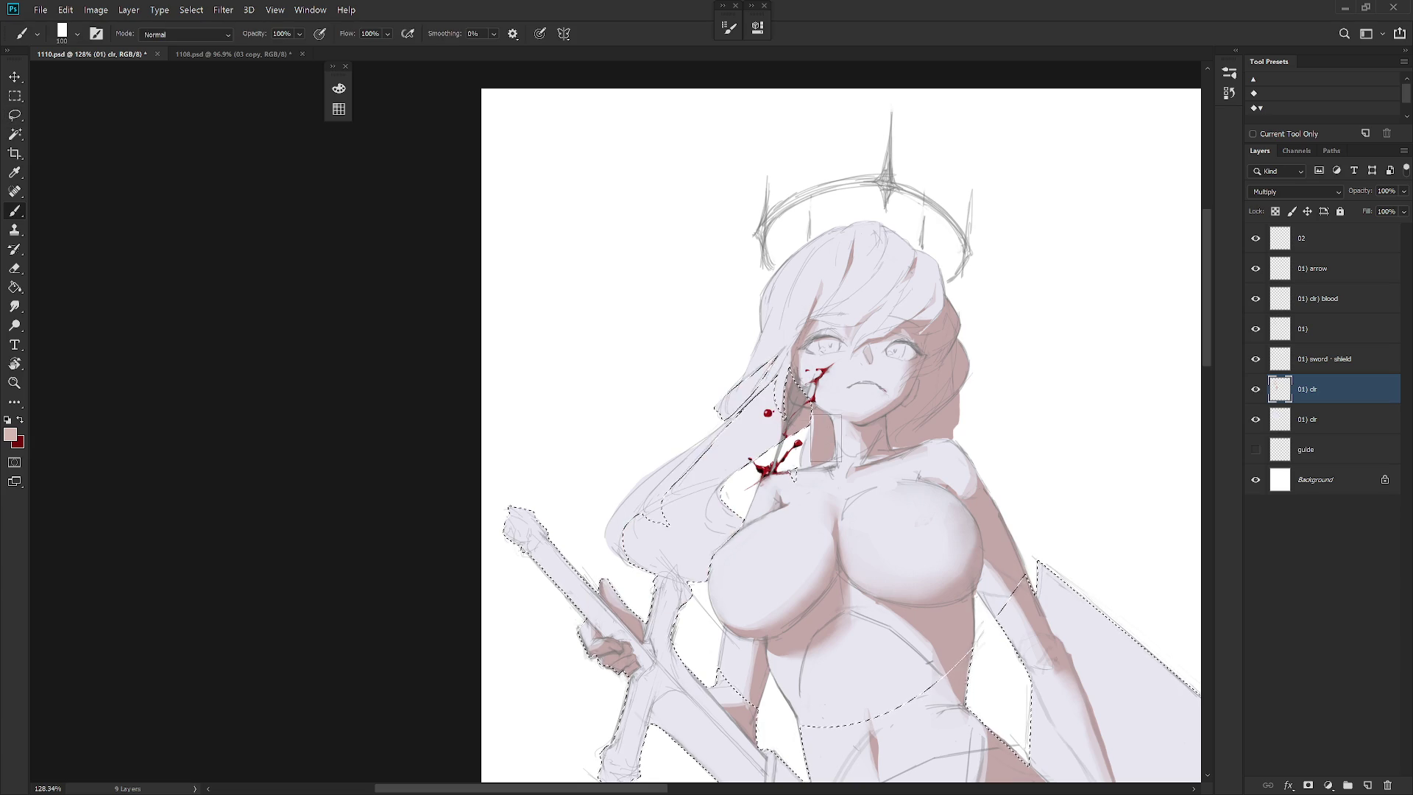
# Reshape the selection around the hair and sword, then paint pink-brown shading down the hair
pyautogui.press('l')
pyautogui.moveTo(690, 585)
pyautogui.mouseDown()
pyautogui.moveTo(655, 582)
pyautogui.moveTo(559, 657)
pyautogui.mouseUp()
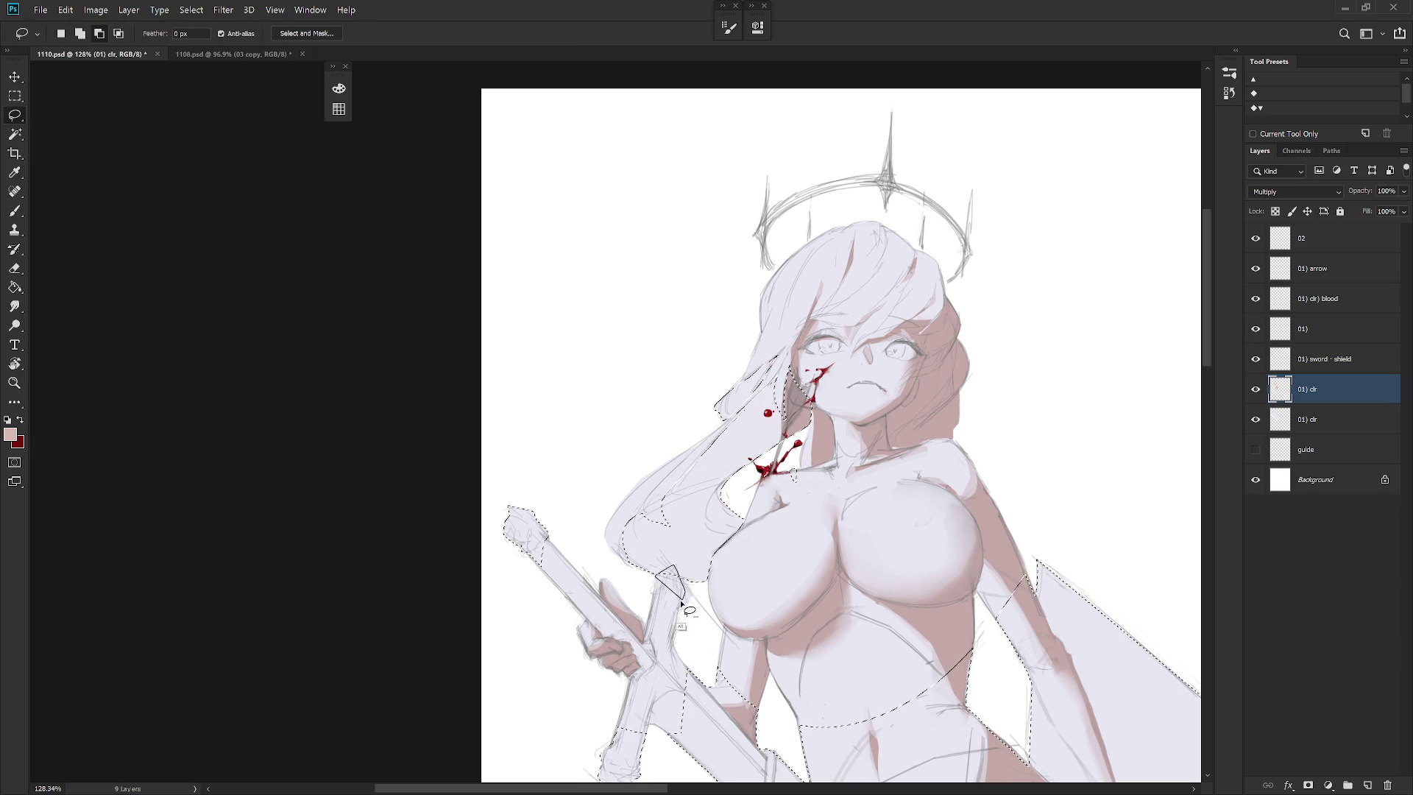
pyautogui.press('b')
pyautogui.moveTo(744, 390)
pyautogui.mouseDown()
pyautogui.moveTo(763, 435)
pyautogui.moveTo(647, 552)
pyautogui.moveTo(732, 526)
pyautogui.mouseUp()
pyautogui.hotkey('ctrl', 'd')
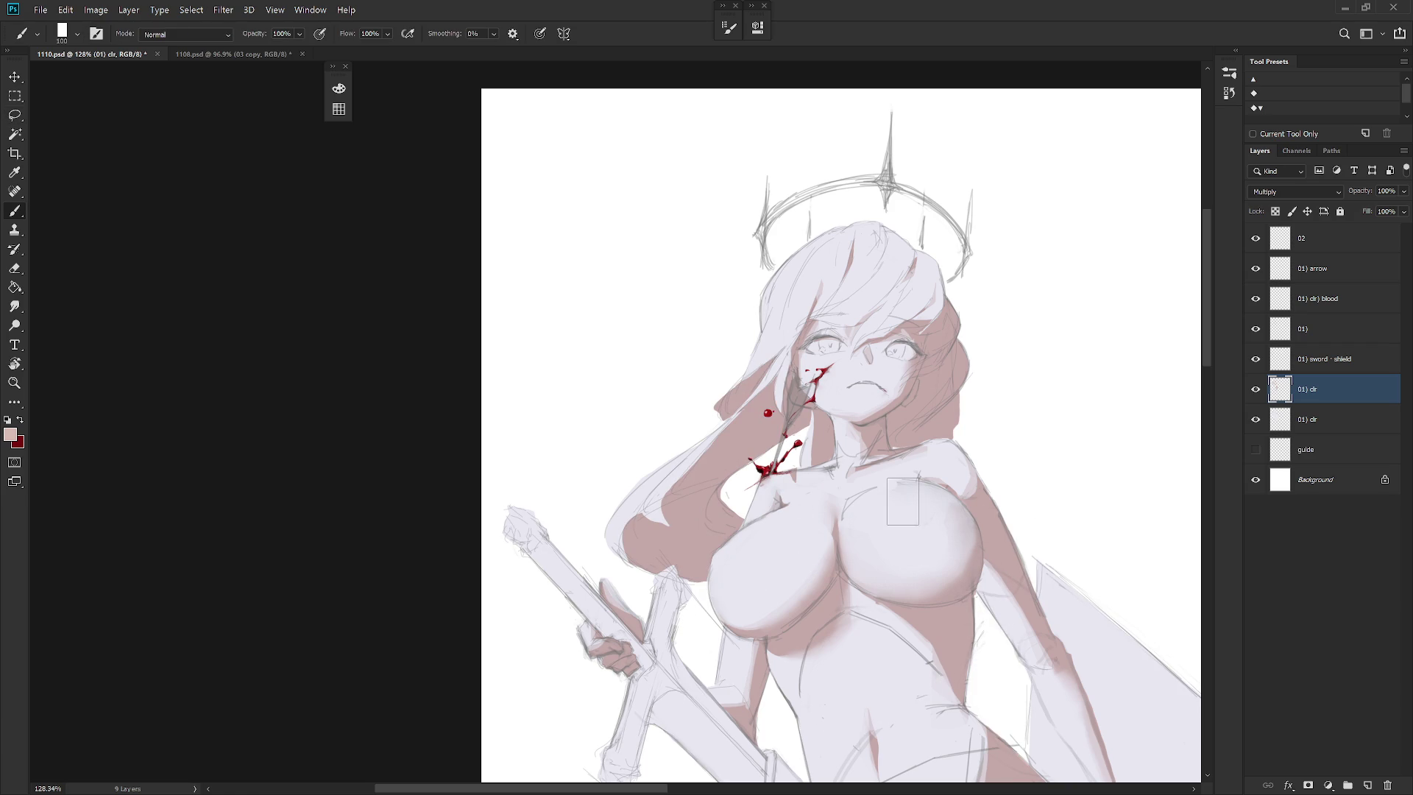
# Bring the figure's right side into view and zoom out
pyautogui.press('l')
pyautogui.press('b')
pyautogui.press('l')
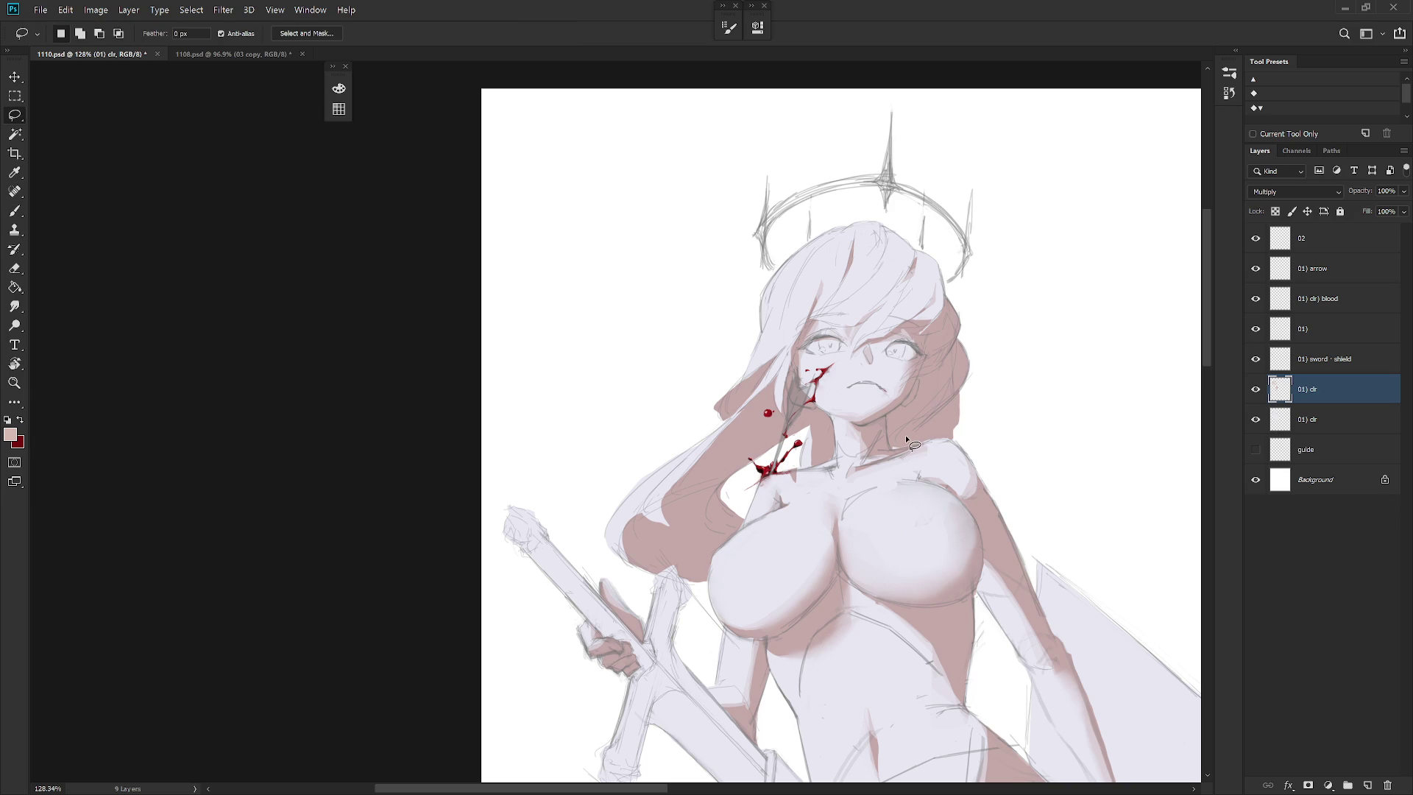
pyautogui.press('b')
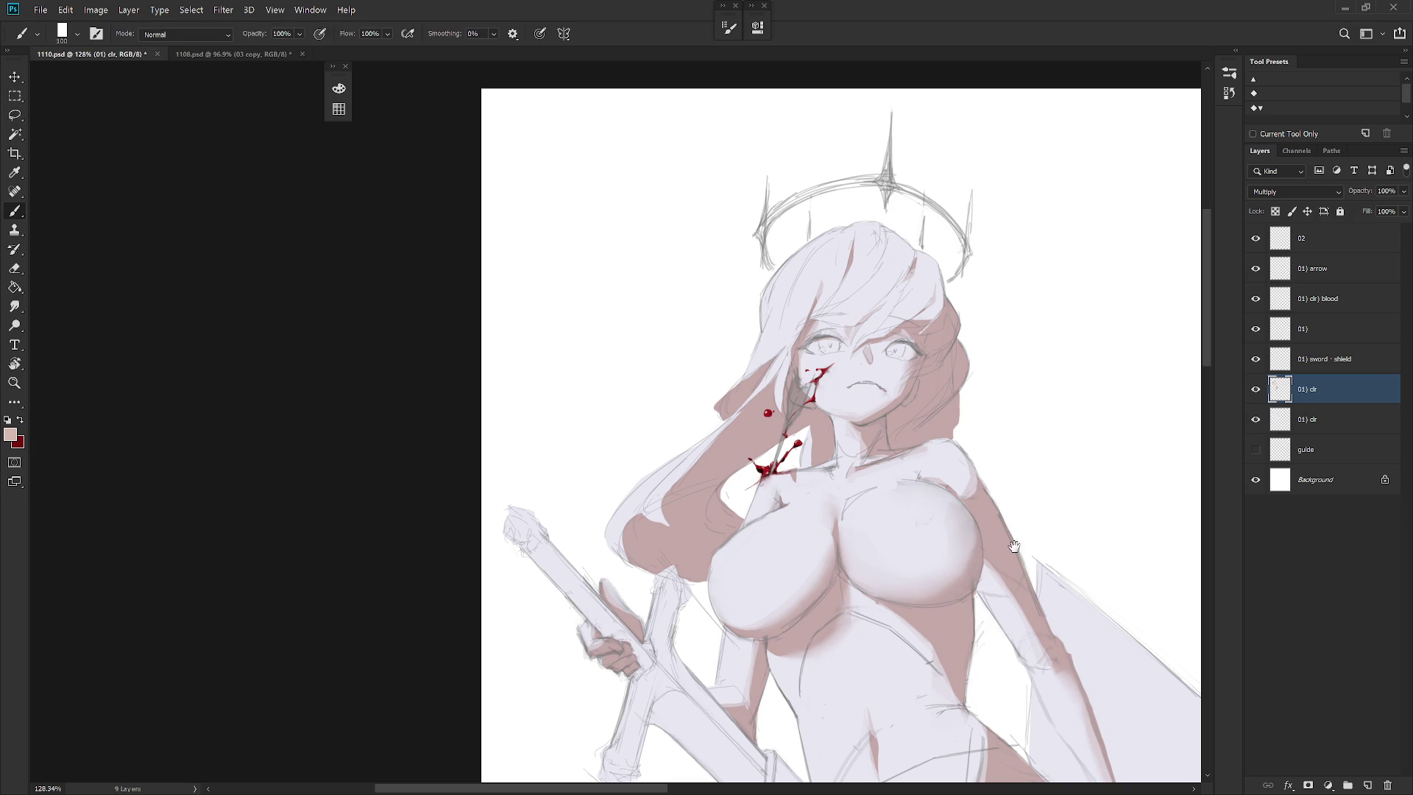
pyautogui.moveTo(967, 552); pyautogui.dragTo(893, 504)
pyautogui.scroll(-4, 758, 416)
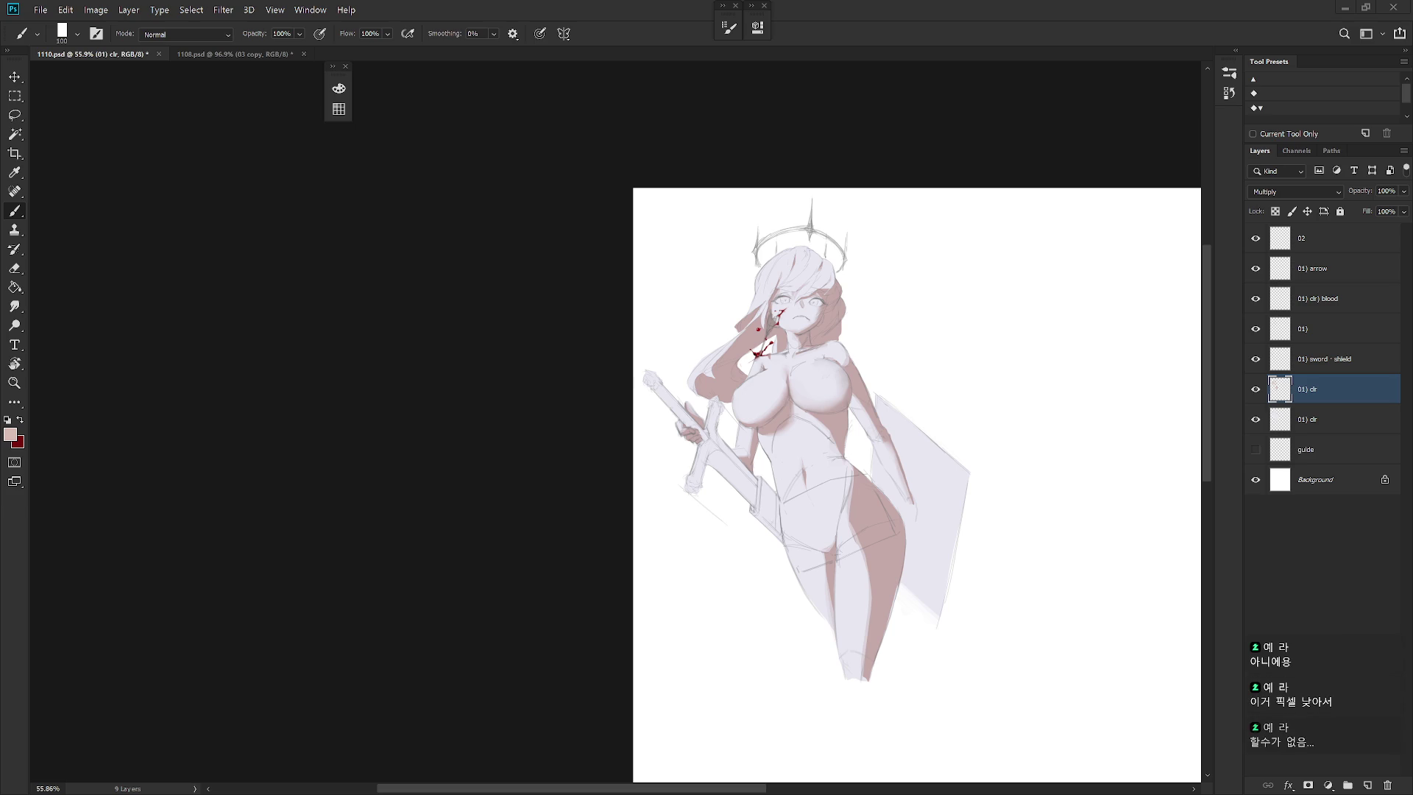
# Lasso a small area at the waist and erase the shading inside it
pyautogui.scroll(3, 846, 331)
pyautogui.scroll(-2, 885, 445)
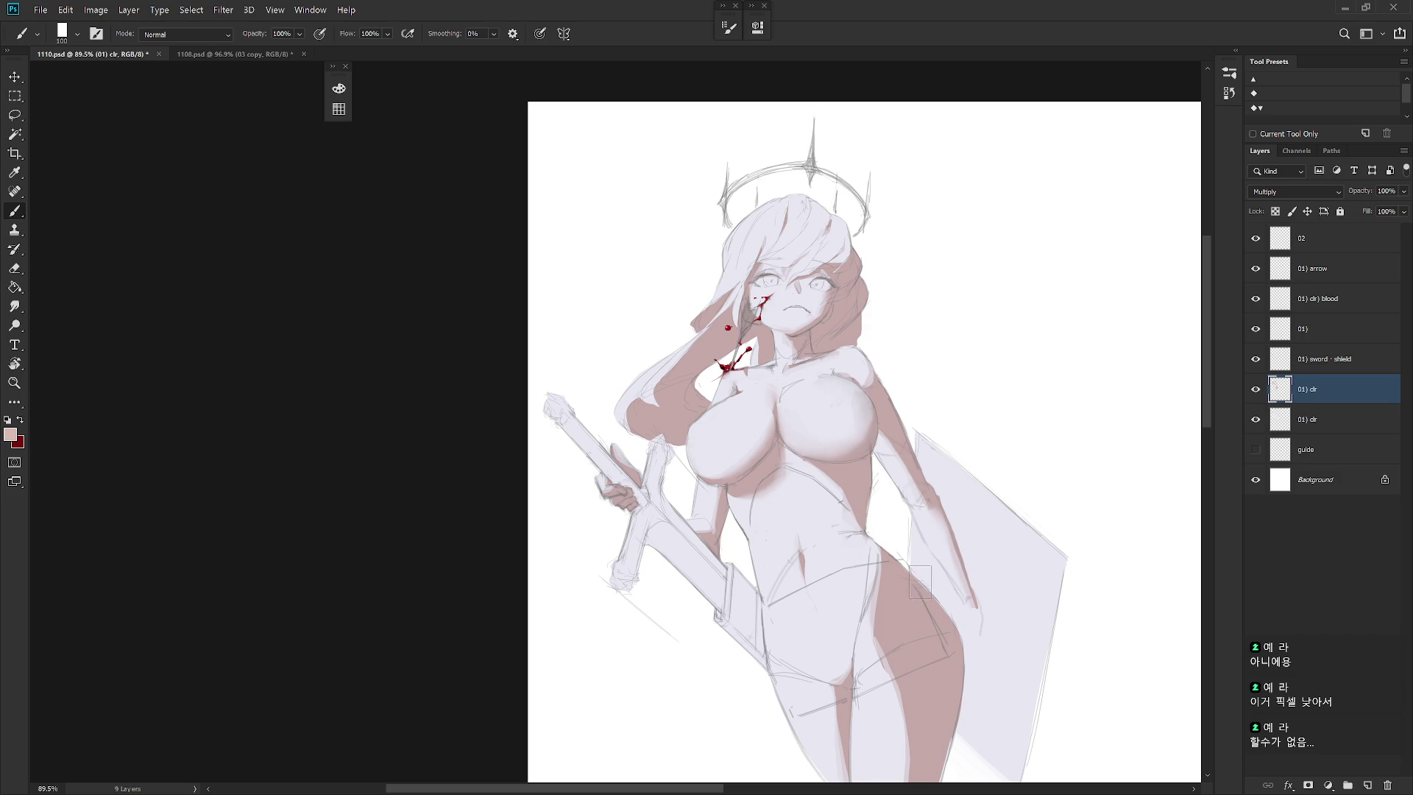
pyautogui.moveTo(934, 589)
pyautogui.mouseDown()
pyautogui.moveTo(917, 435)
pyautogui.moveTo(898, 431)
pyautogui.mouseUp()
pyautogui.press('l')
pyautogui.moveTo(780, 403)
pyautogui.mouseDown()
pyautogui.moveTo(777, 360)
pyautogui.moveTo(757, 360)
pyautogui.moveTo(758, 416)
pyautogui.mouseUp()
pyautogui.press('e')
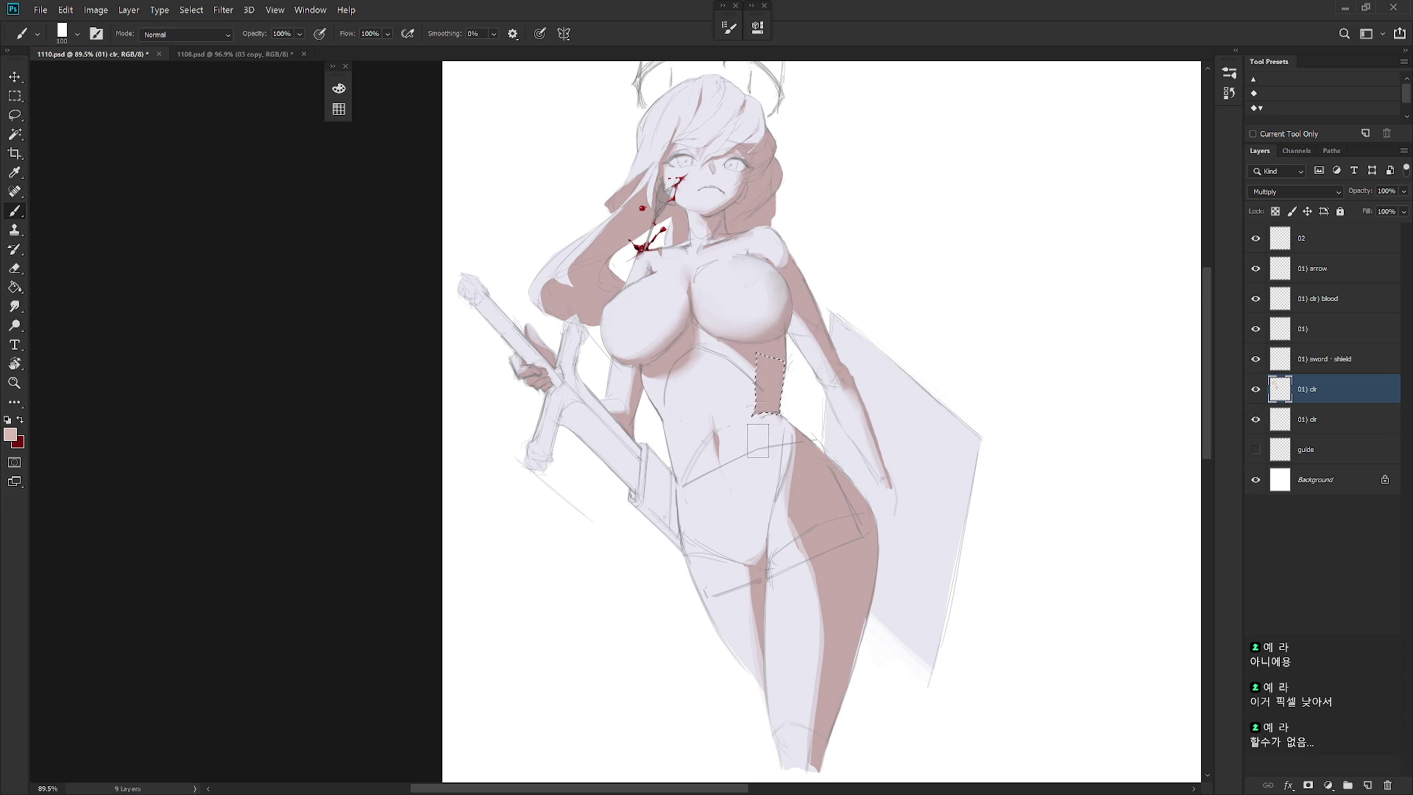
pyautogui.hotkey('ctrl', 'd')
# Select the waist down to the hip and rework its pink-brown shading
pyautogui.press('l')
pyautogui.moveTo(763, 409)
pyautogui.mouseDown()
pyautogui.moveTo(779, 410)
pyautogui.moveTo(800, 466)
pyautogui.moveTo(786, 424)
pyautogui.mouseUp()
pyautogui.press('b')
pyautogui.press('e')
pyautogui.hotkey('ctrl', 'd')
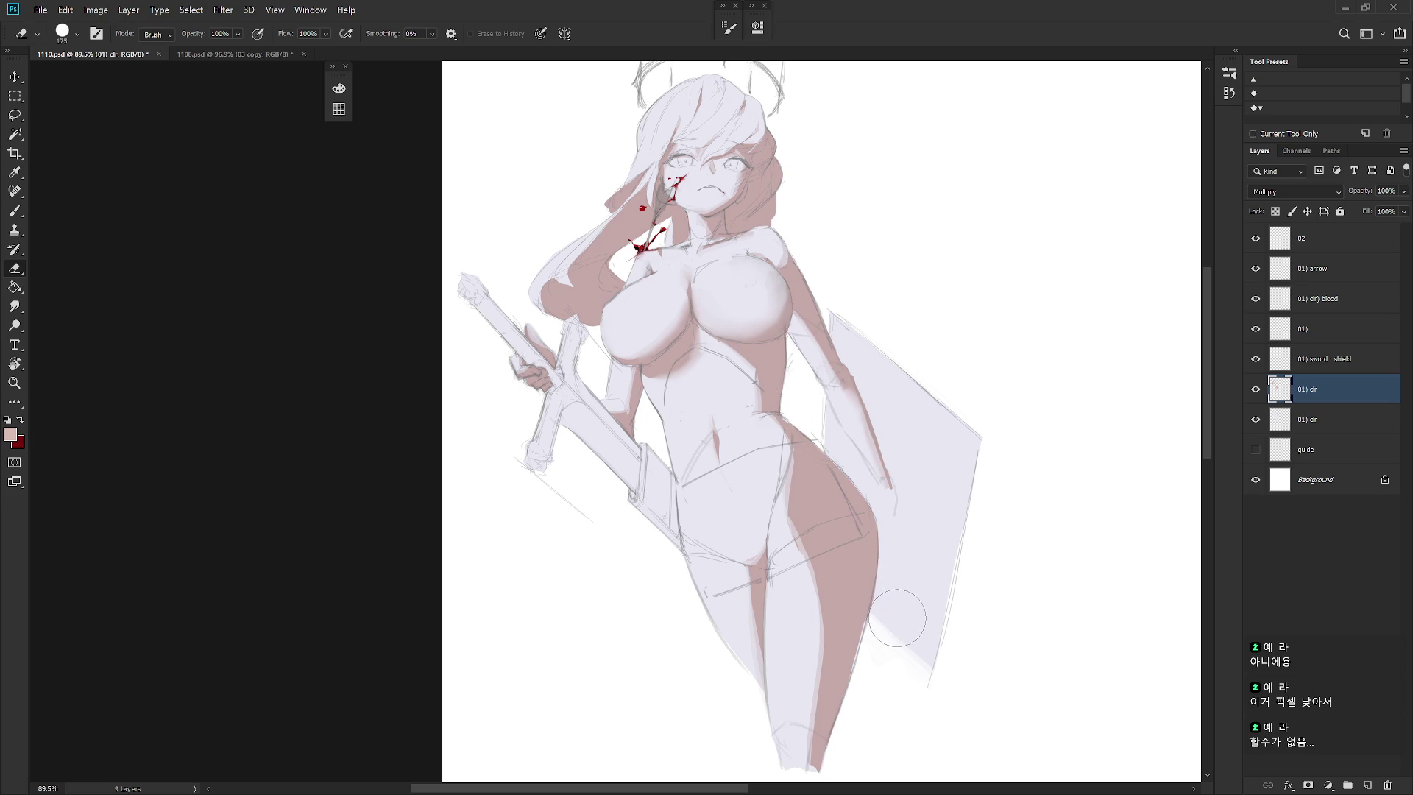
pyautogui.press('b')
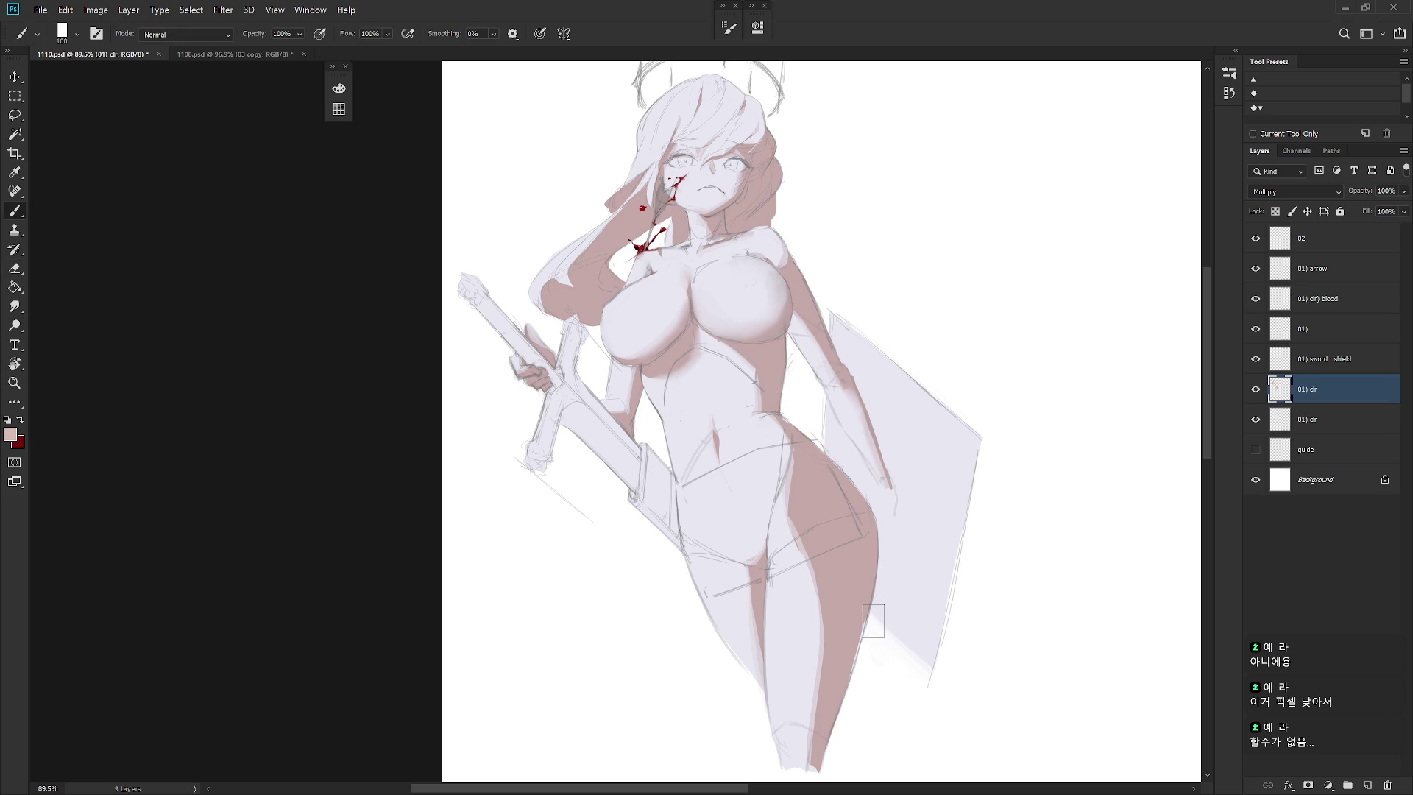
# Erase the shading inside a small navel selection and blend it with the Smudge tool
pyautogui.press('l')
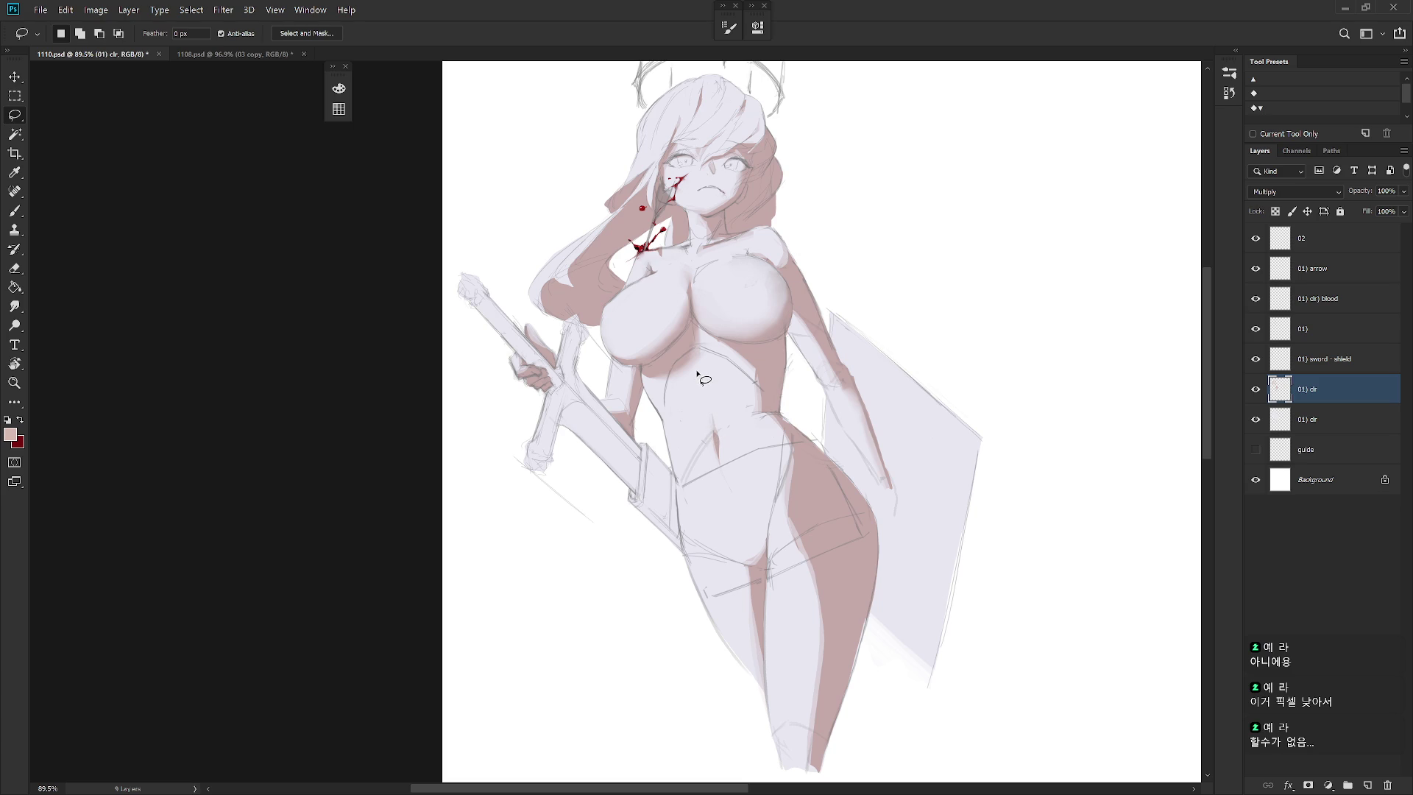
pyautogui.moveTo(712, 421)
pyautogui.mouseDown()
pyautogui.moveTo(698, 468)
pyautogui.moveTo(713, 427)
pyautogui.moveTo(710, 466)
pyautogui.moveTo(714, 408)
pyautogui.moveTo(695, 440)
pyautogui.mouseUp()
pyautogui.press('e')
pyautogui.hotkey('ctrl', 'd')
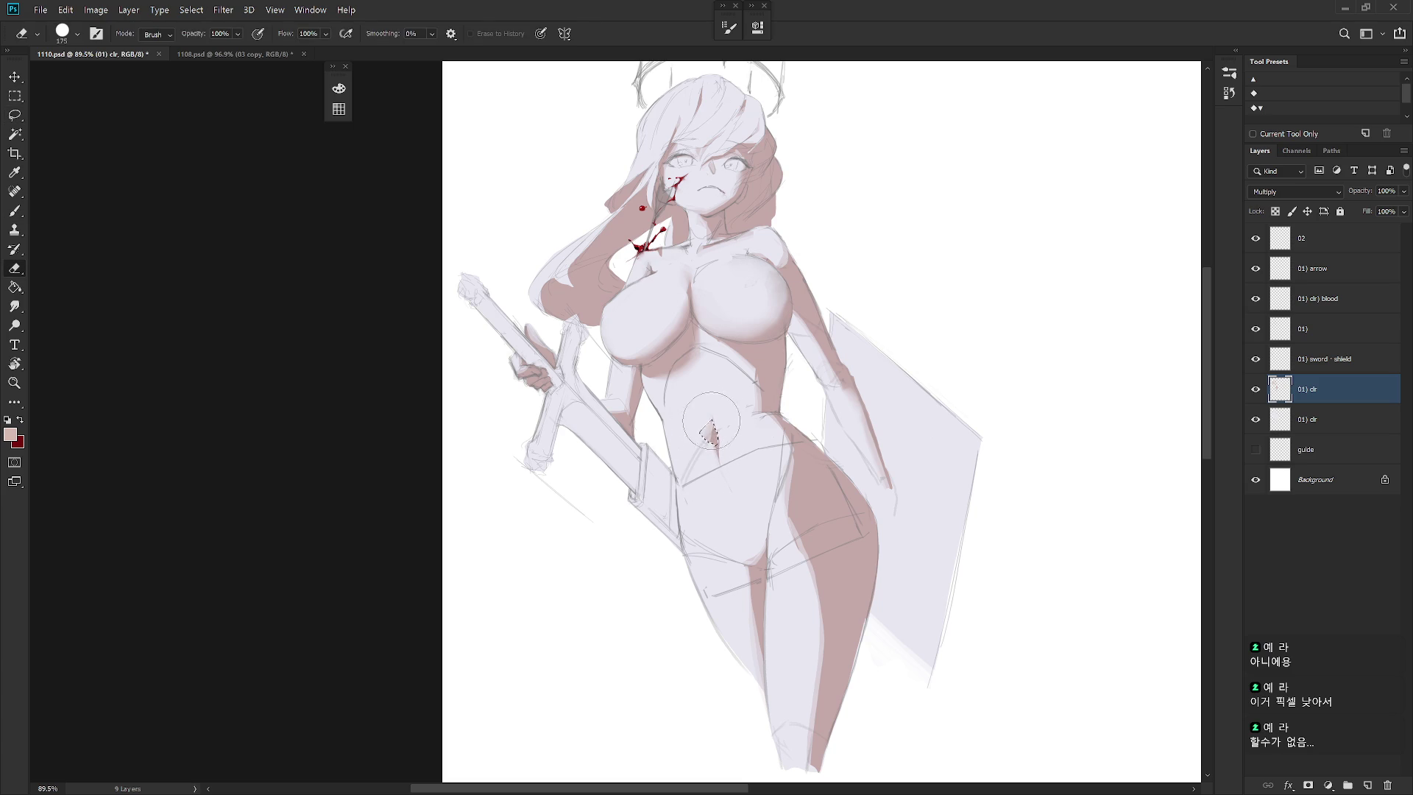
pyautogui.press('r')
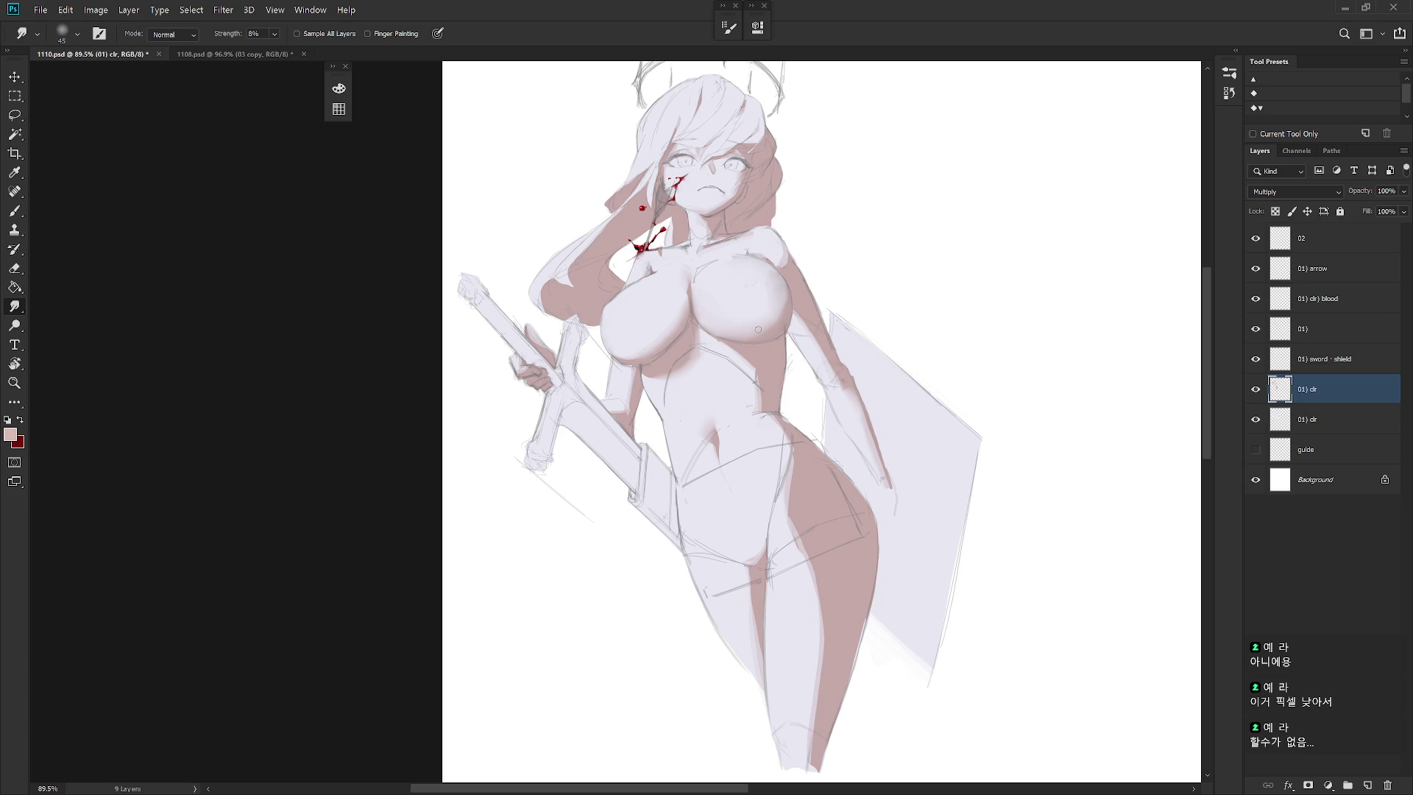
pyautogui.press('e')
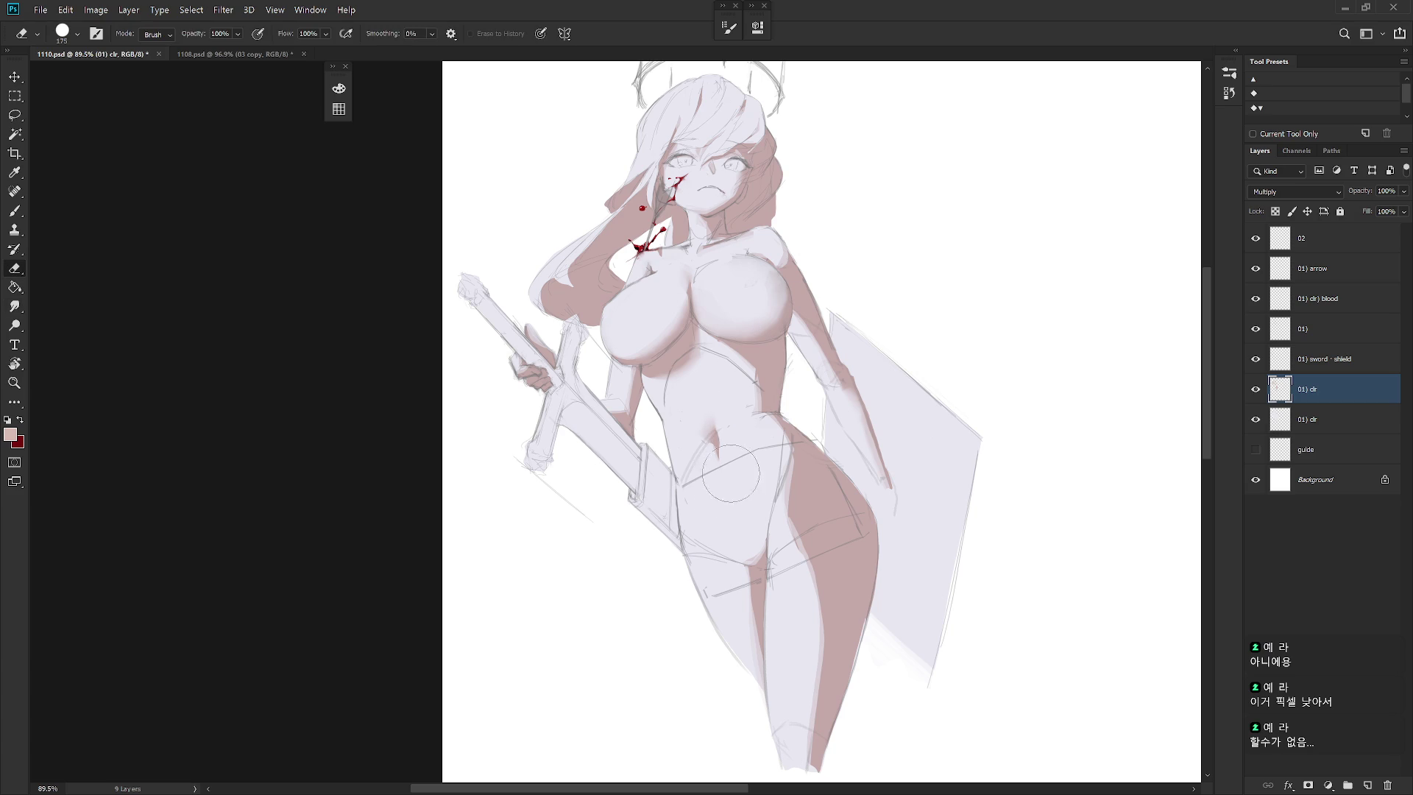
pyautogui.scroll(-2, 809, 633)
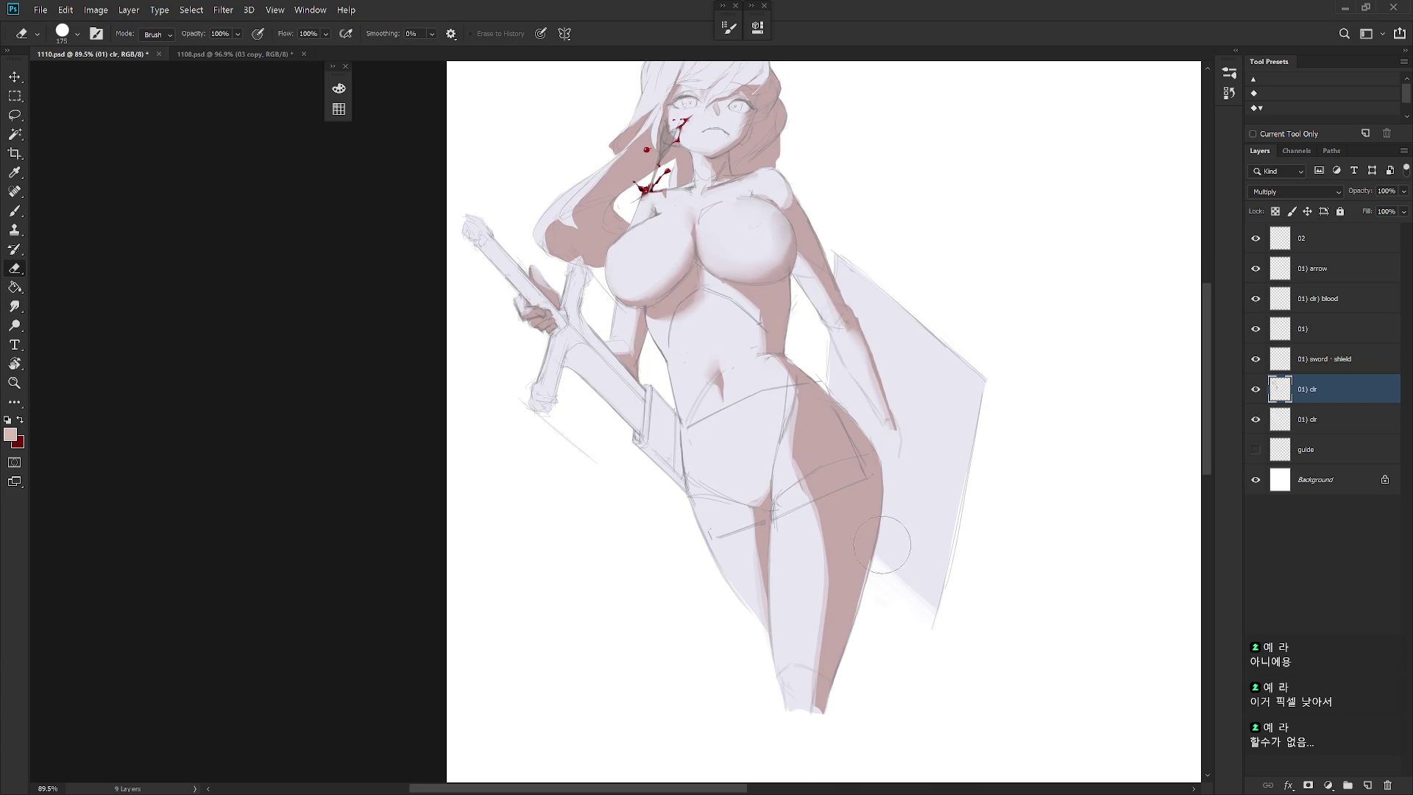
# Touch up the navel area once more, then return to the halo and zoom out
pyautogui.press('l')
pyautogui.moveTo(725, 382)
pyautogui.mouseDown()
pyautogui.moveTo(735, 400)
pyautogui.moveTo(729, 384)
pyautogui.mouseUp()
pyautogui.hotkey('ctrl', 'd')
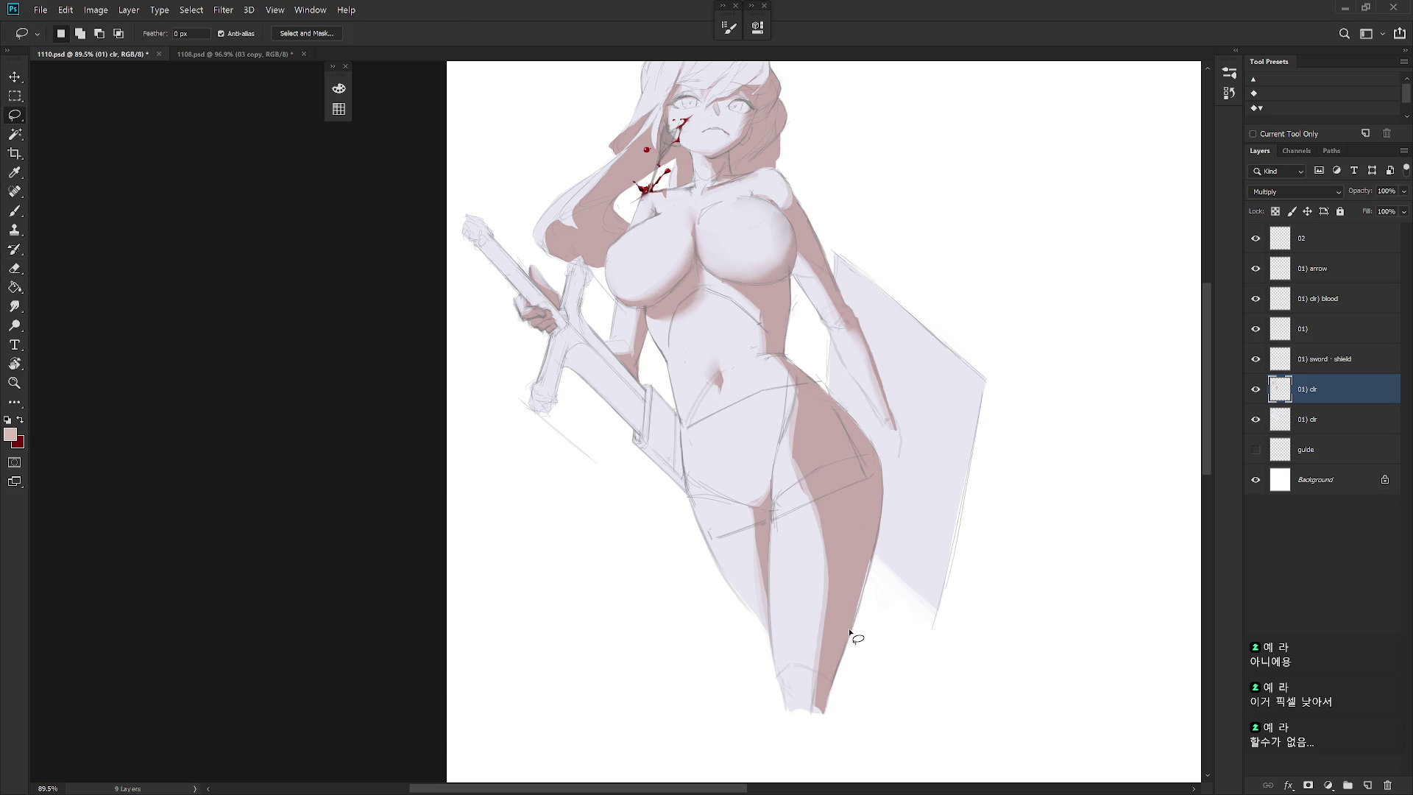
pyautogui.moveTo(832, 369); pyautogui.dragTo(832, 508)
pyautogui.press('b')
pyautogui.scroll(-5, 898, 468)
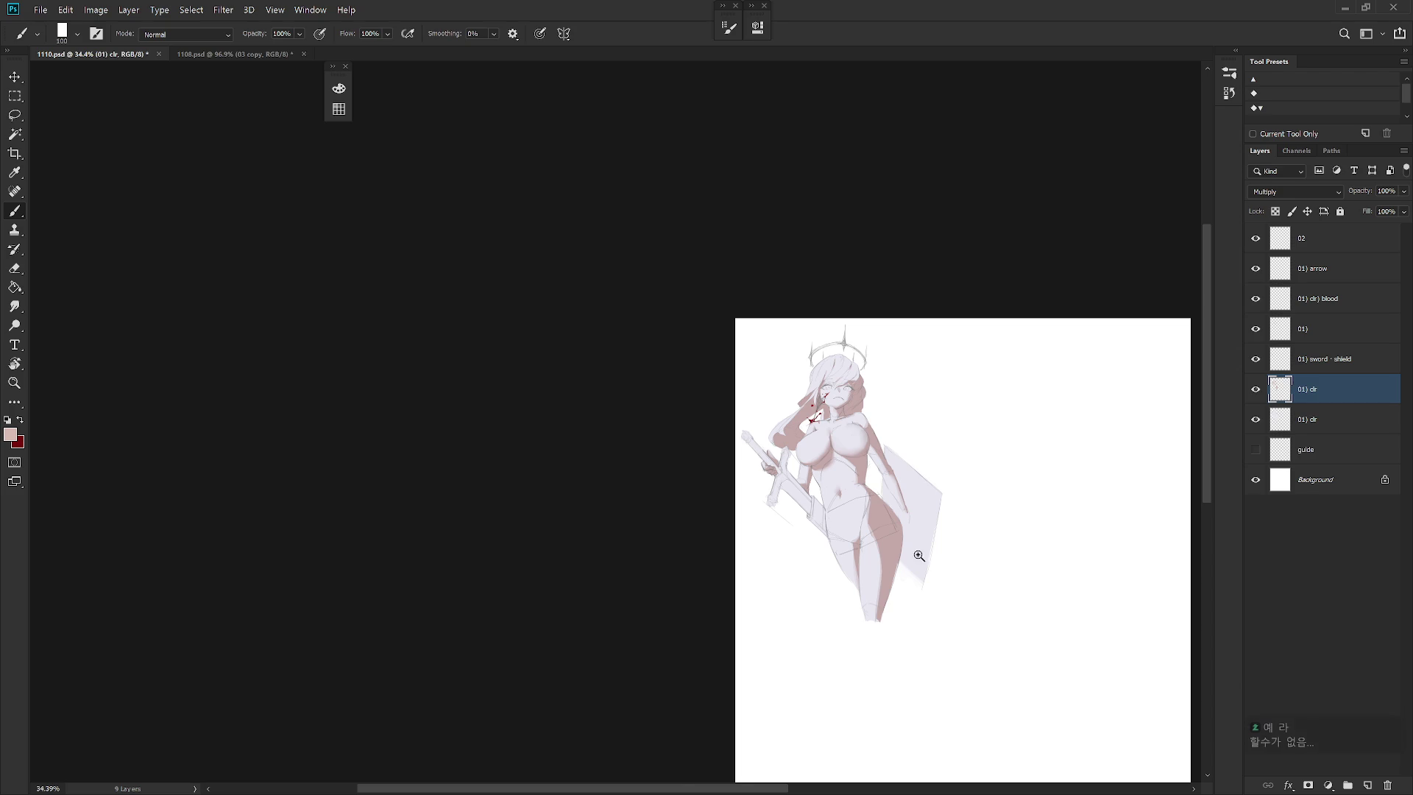
pyautogui.scroll(4, 917, 554)
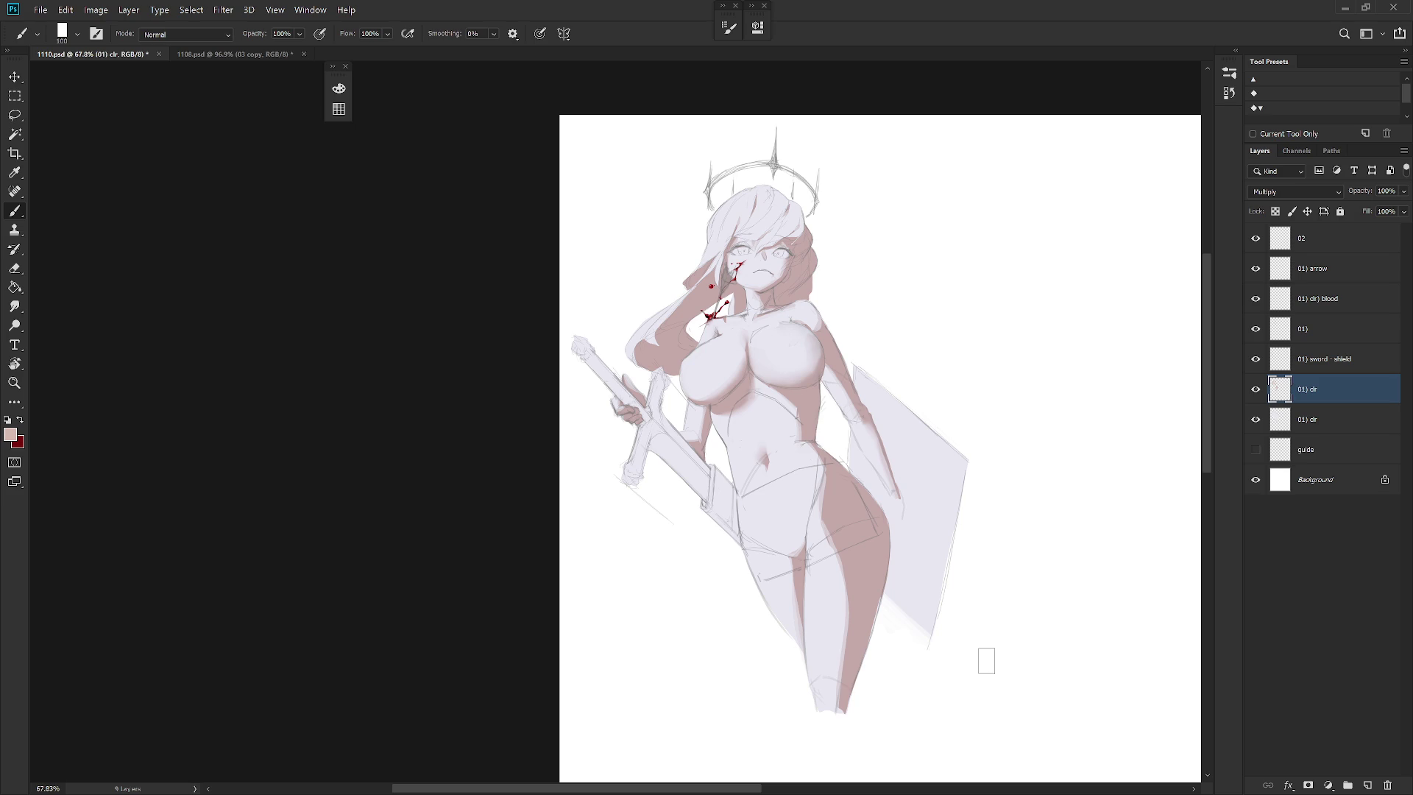
pyautogui.moveTo(1064, 532); pyautogui.dragTo(930, 526)
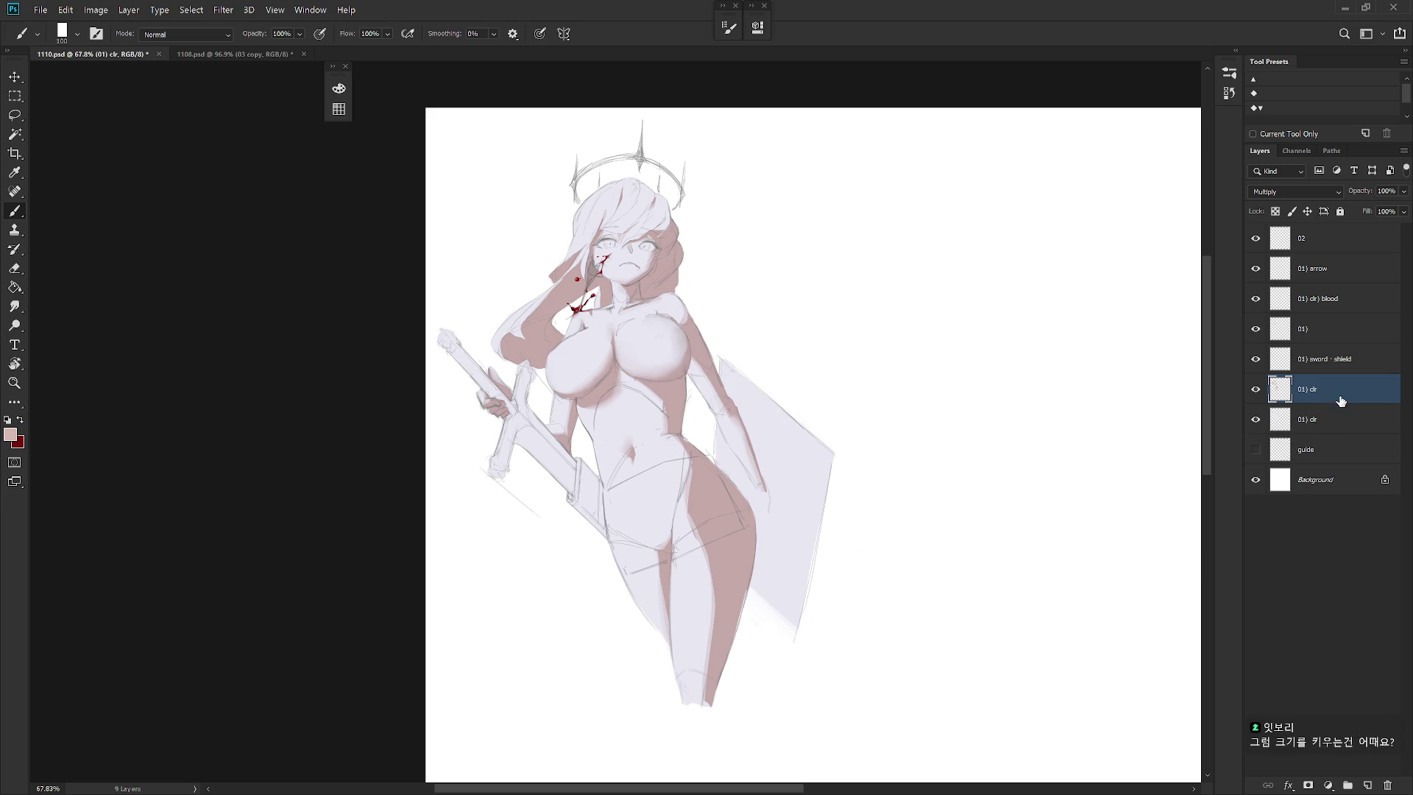
# Lasso-select the sword blade beside the hip
pyautogui.scroll(5, 559, 451)
pyautogui.press('l')
pyautogui.moveTo(493, 437)
pyautogui.mouseDown()
pyautogui.moveTo(515, 405)
pyautogui.moveTo(586, 478)
pyautogui.moveTo(582, 520)
pyautogui.mouseUp()
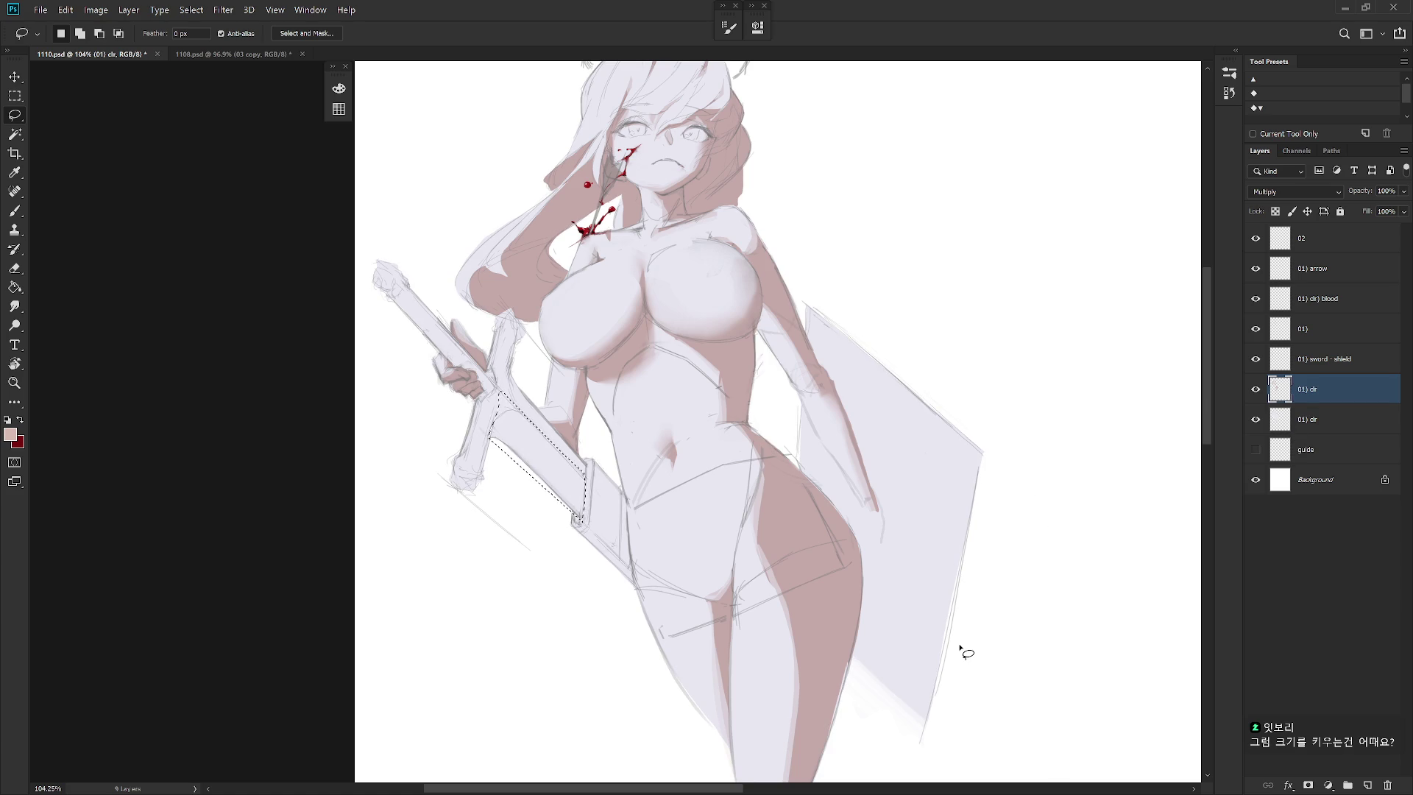
pyautogui.hotkey('ctrl', 'd')
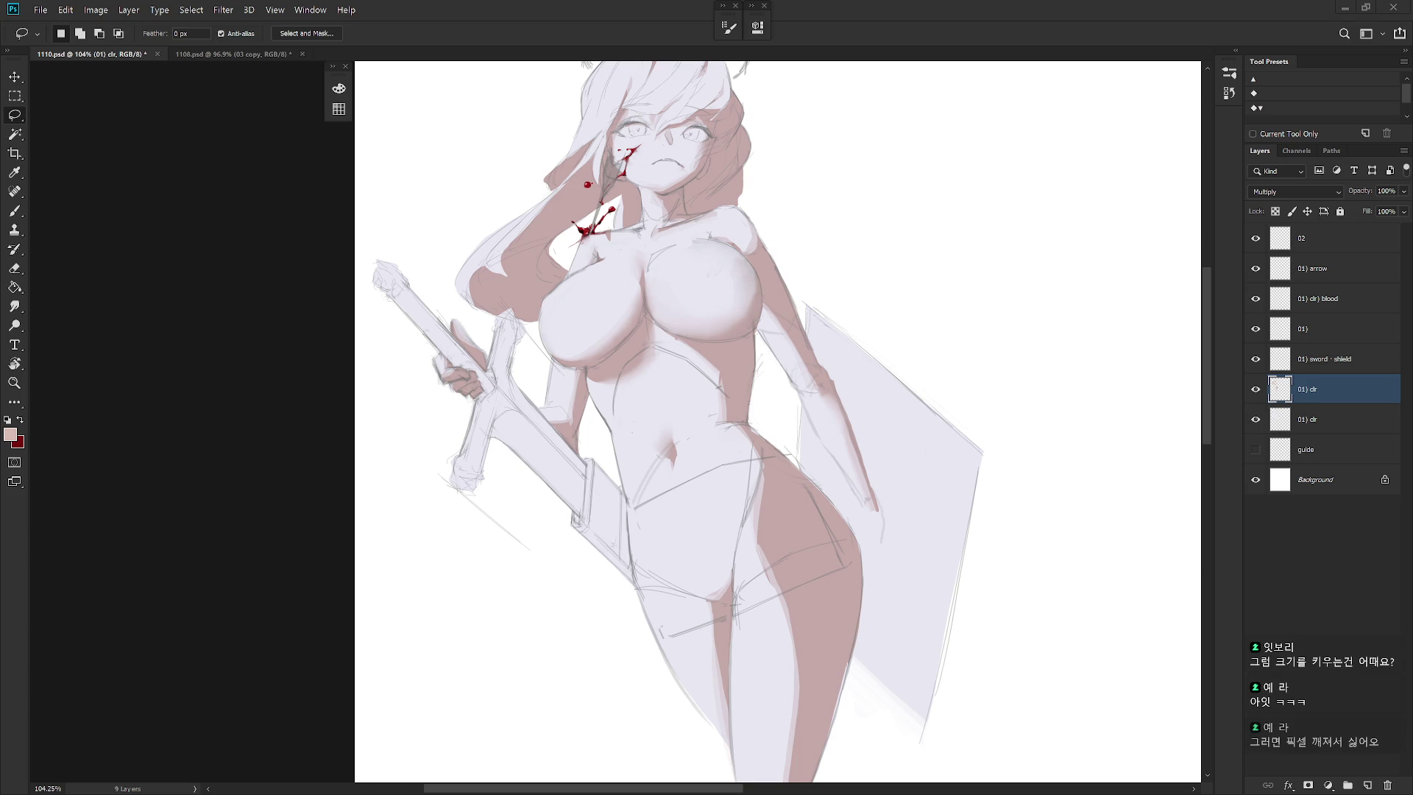
pyautogui.hotkey('ctrl', 'shift', 'd')
# With the view rotated, trim the blade edge from the selection and paint the blade brown
pyautogui.moveTo(700, 574); pyautogui.dragTo(642, 527)
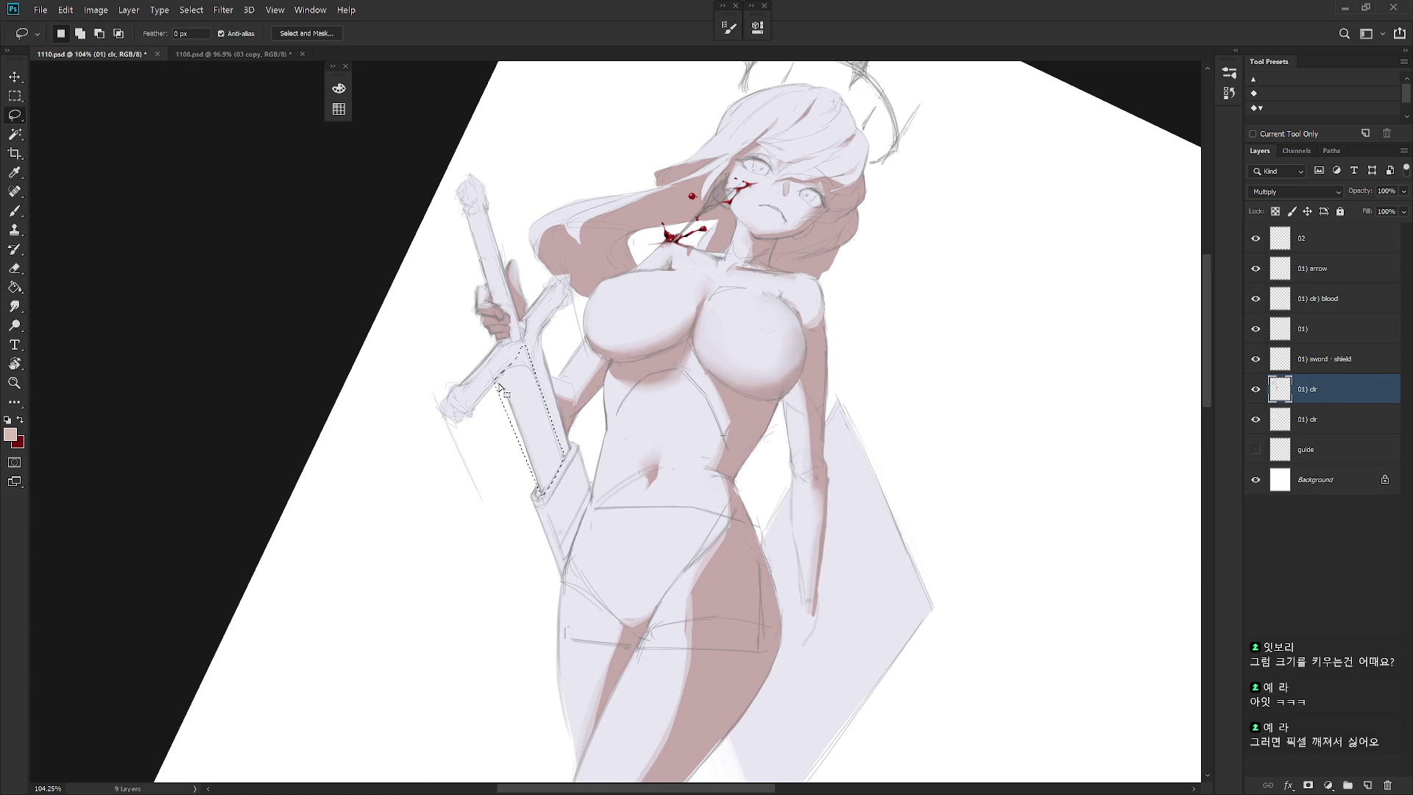
pyautogui.moveTo(494, 383)
pyautogui.mouseDown()
pyautogui.moveTo(541, 504)
pyautogui.moveTo(515, 519)
pyautogui.mouseUp()
pyautogui.press('b')
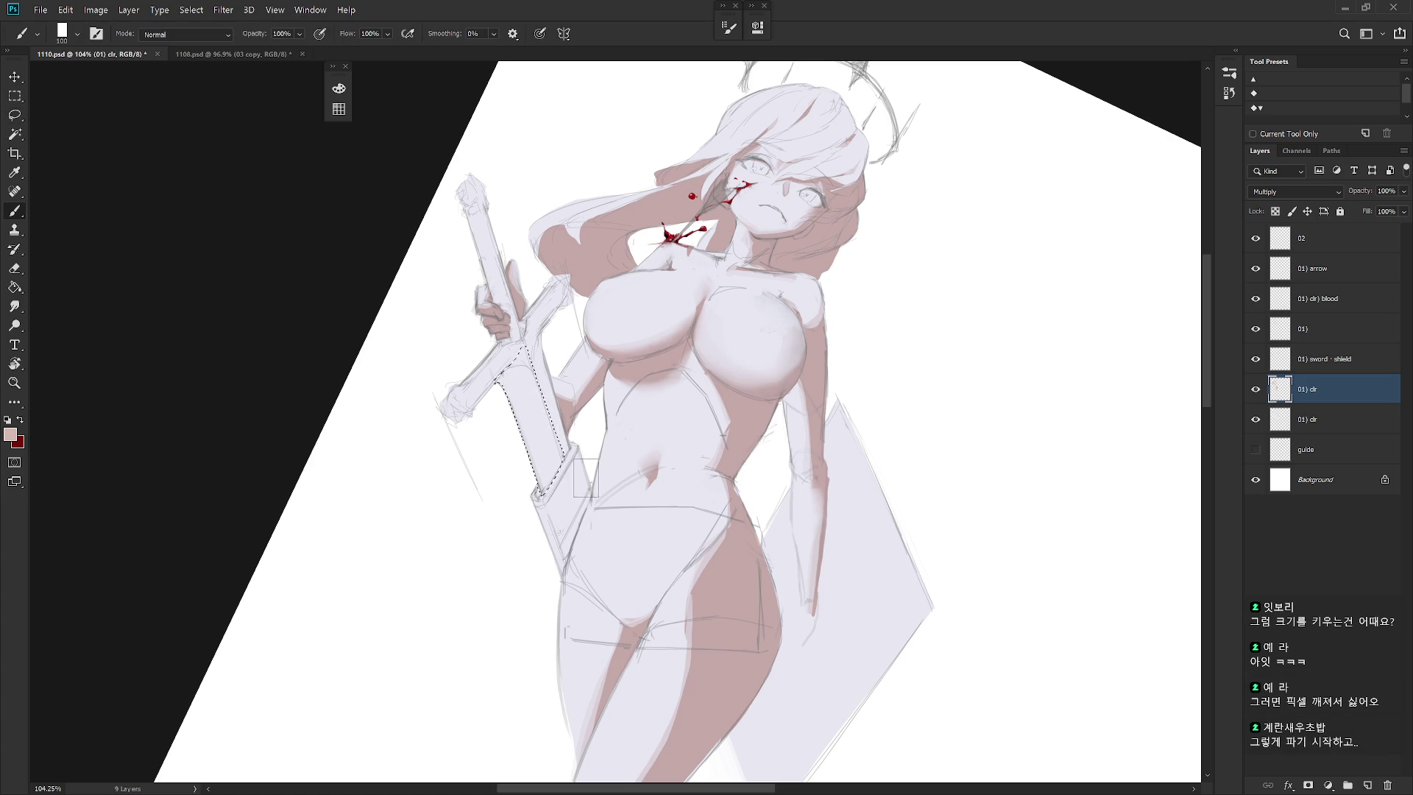
pyautogui.moveTo(508, 352); pyautogui.dragTo(561, 495)
pyautogui.hotkey('ctrl', 'd')
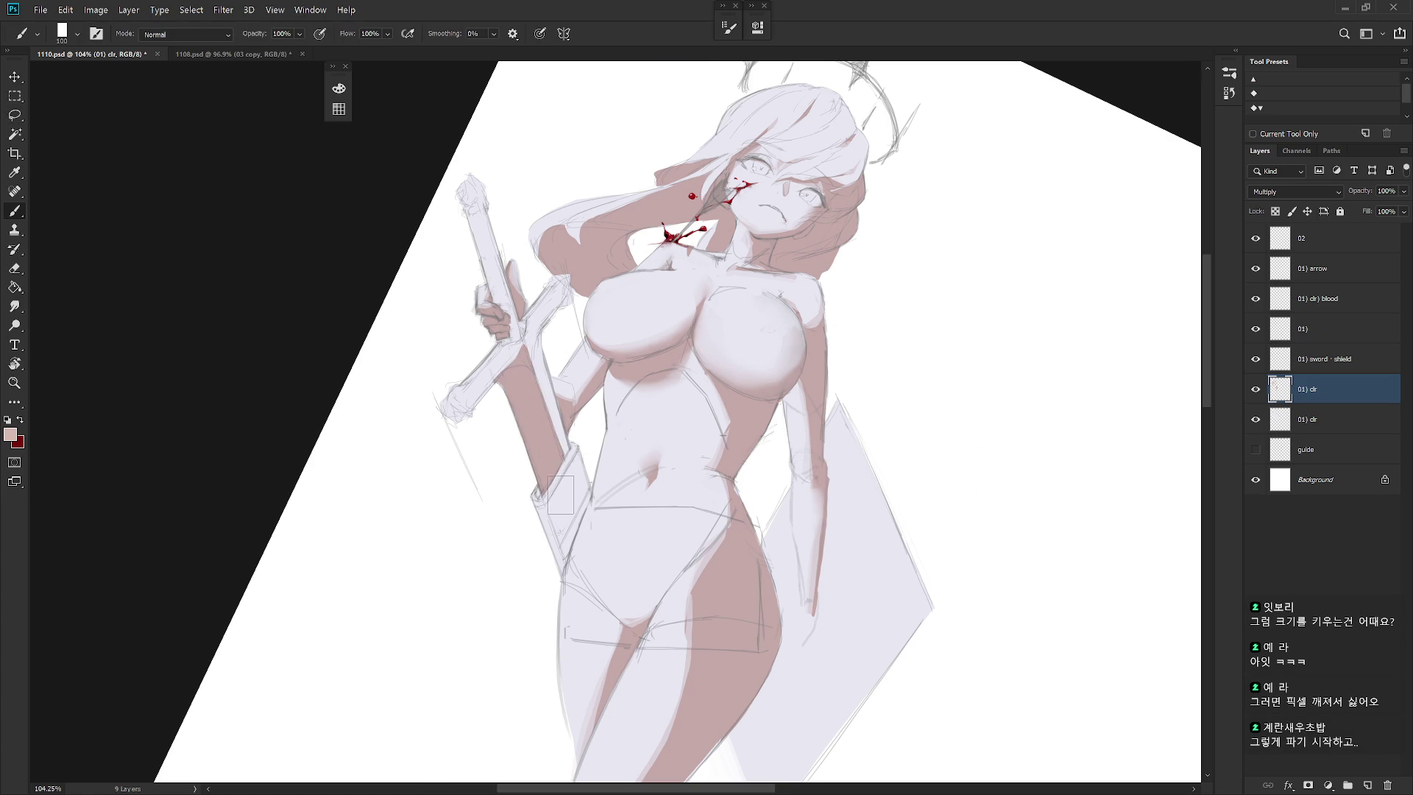
pyautogui.press('Escape')
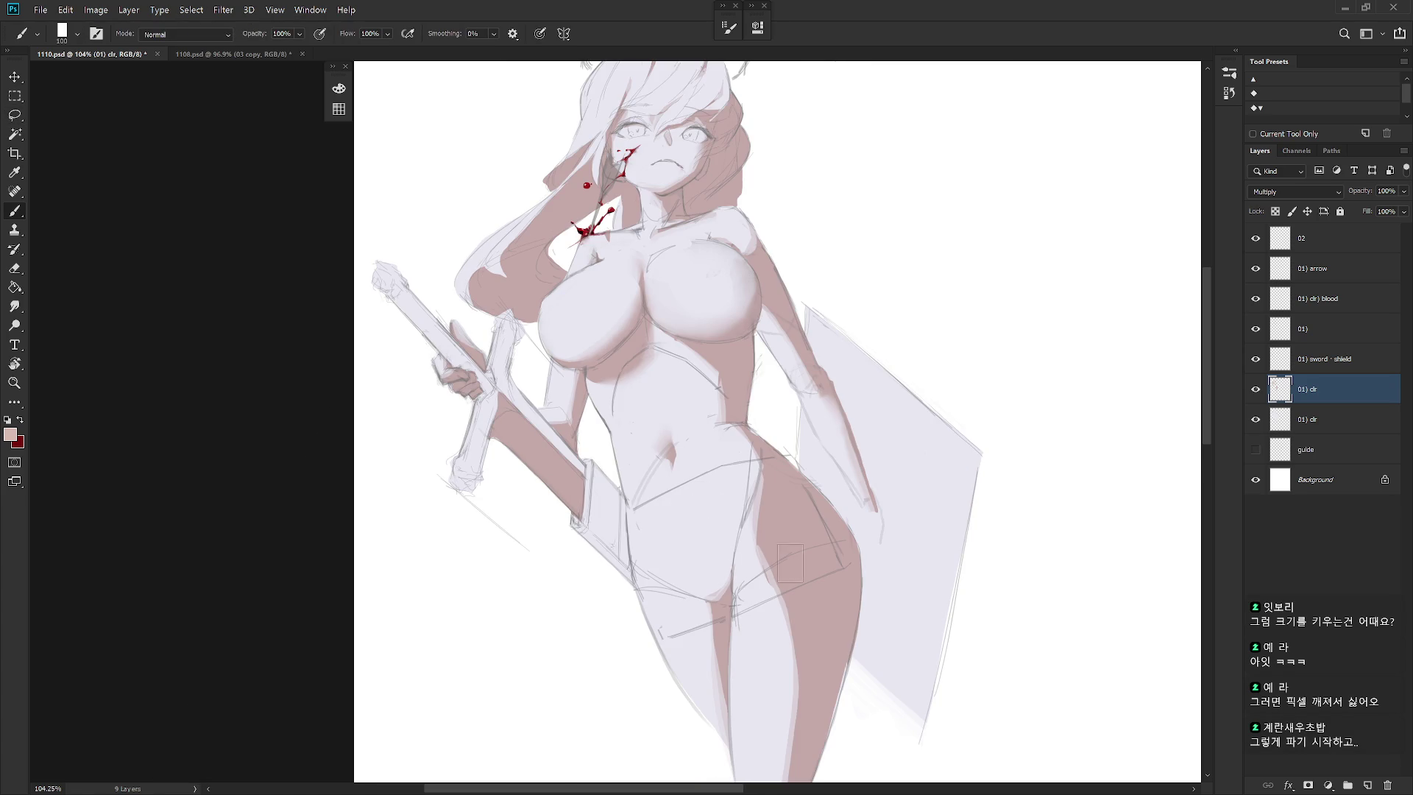
pyautogui.scroll(-2, 759, 558)
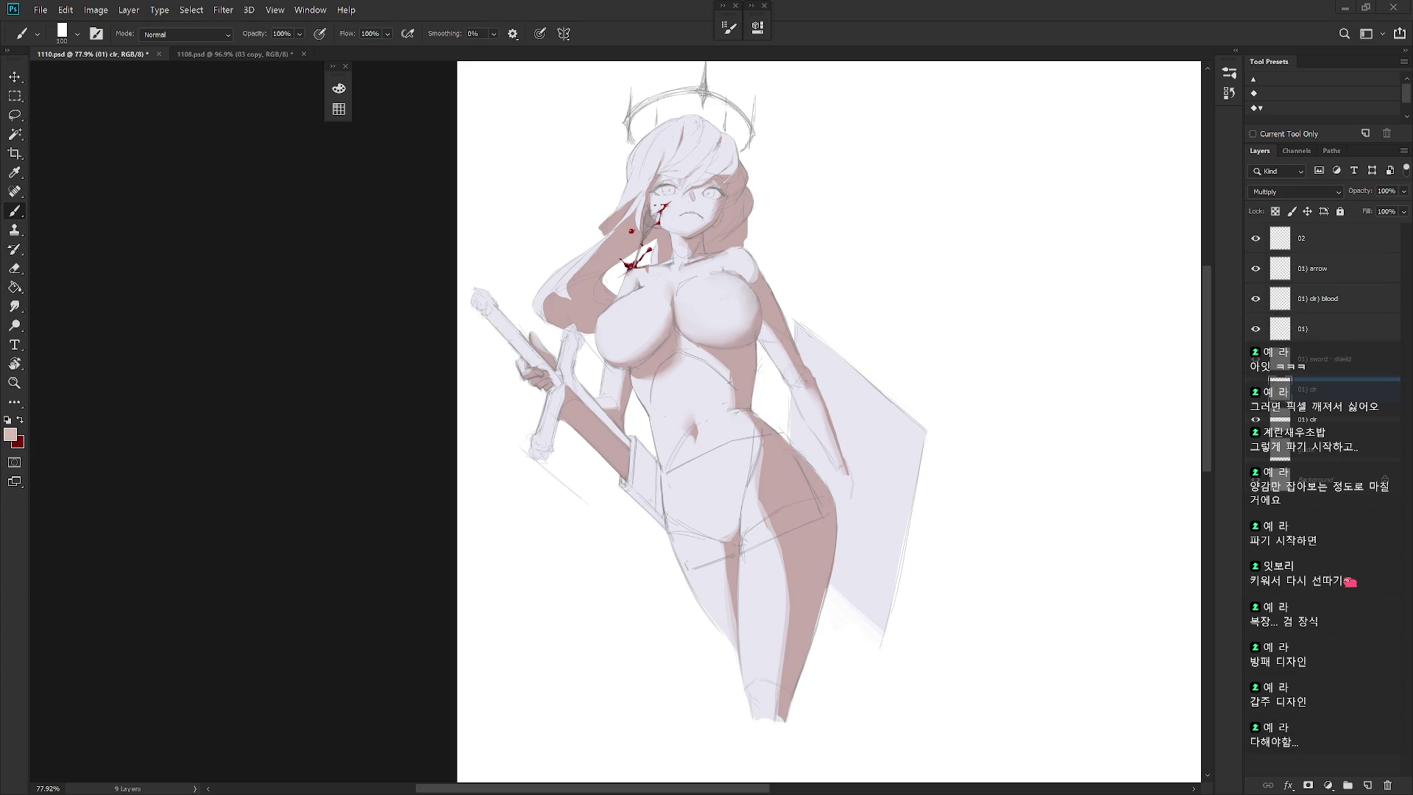
# Lasso a strip along the sword and erase the shading inside it
pyautogui.moveTo(810, 427); pyautogui.dragTo(828, 467)
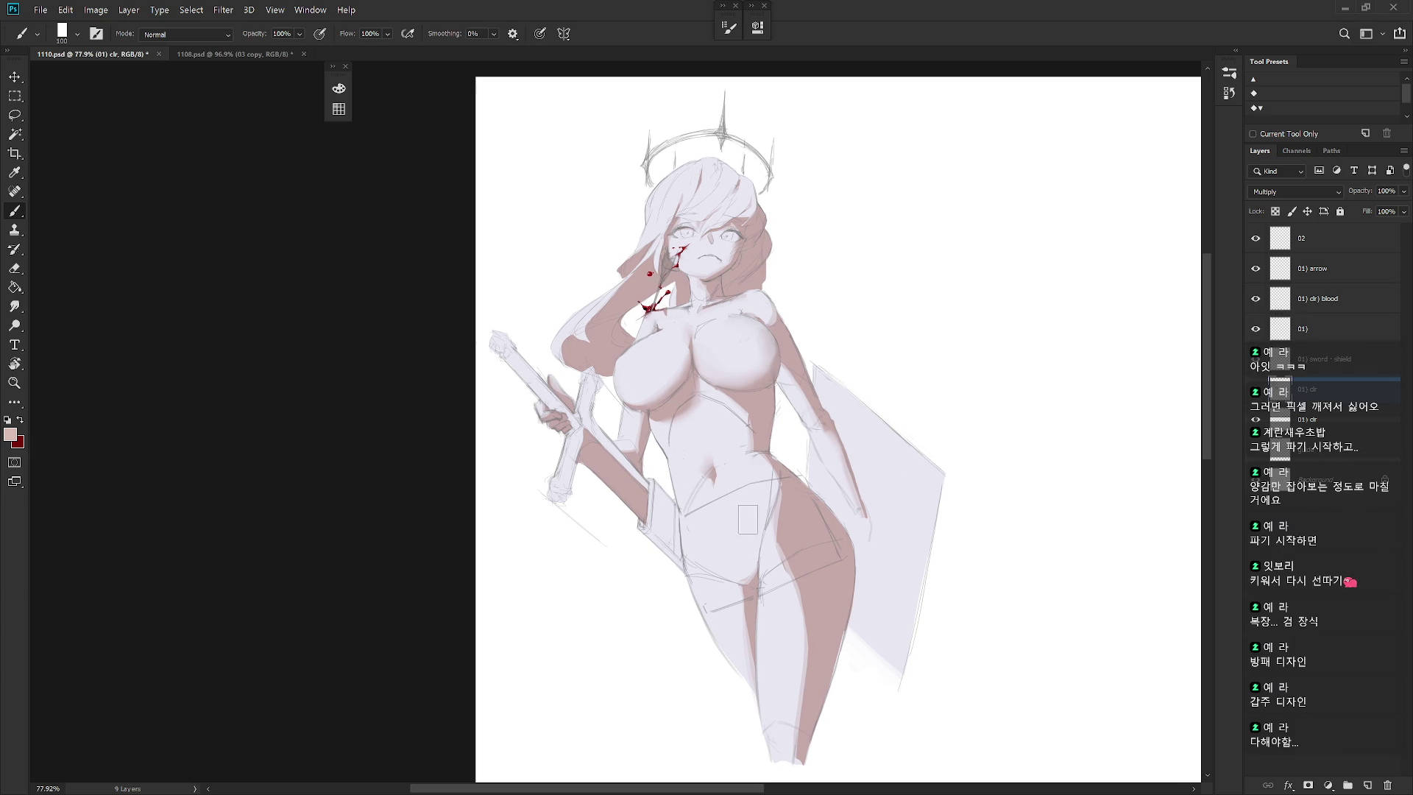
pyautogui.press('l')
pyautogui.moveTo(588, 420); pyautogui.dragTo(647, 490)
pyautogui.press('b')
pyautogui.press('e')
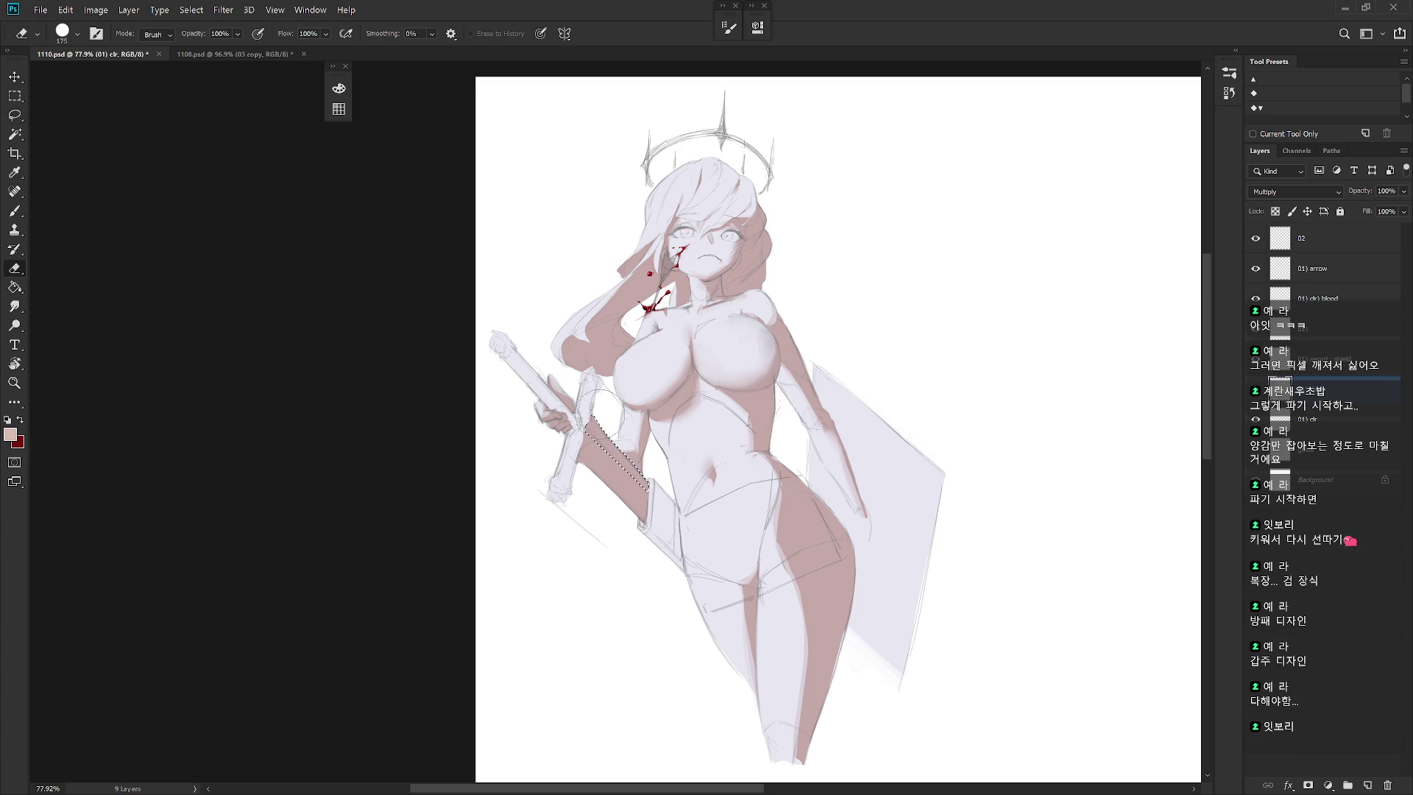
pyautogui.moveTo(577, 395)
pyautogui.mouseDown()
pyautogui.moveTo(647, 464)
pyautogui.moveTo(607, 441)
pyautogui.moveTo(629, 469)
pyautogui.mouseUp()
pyautogui.hotkey('ctrl', 'd')
# Lighten the restored sword strip with the eraser at 50% opacity
pyautogui.press('5')
pyautogui.hotkey('ctrl', 'shift', 'd')
pyautogui.moveTo(592, 425); pyautogui.dragTo(617, 462)
pyautogui.moveTo(657, 508)
pyautogui.mouseDown()
pyautogui.moveTo(608, 435)
pyautogui.moveTo(633, 467)
pyautogui.moveTo(616, 455)
pyautogui.mouseUp()
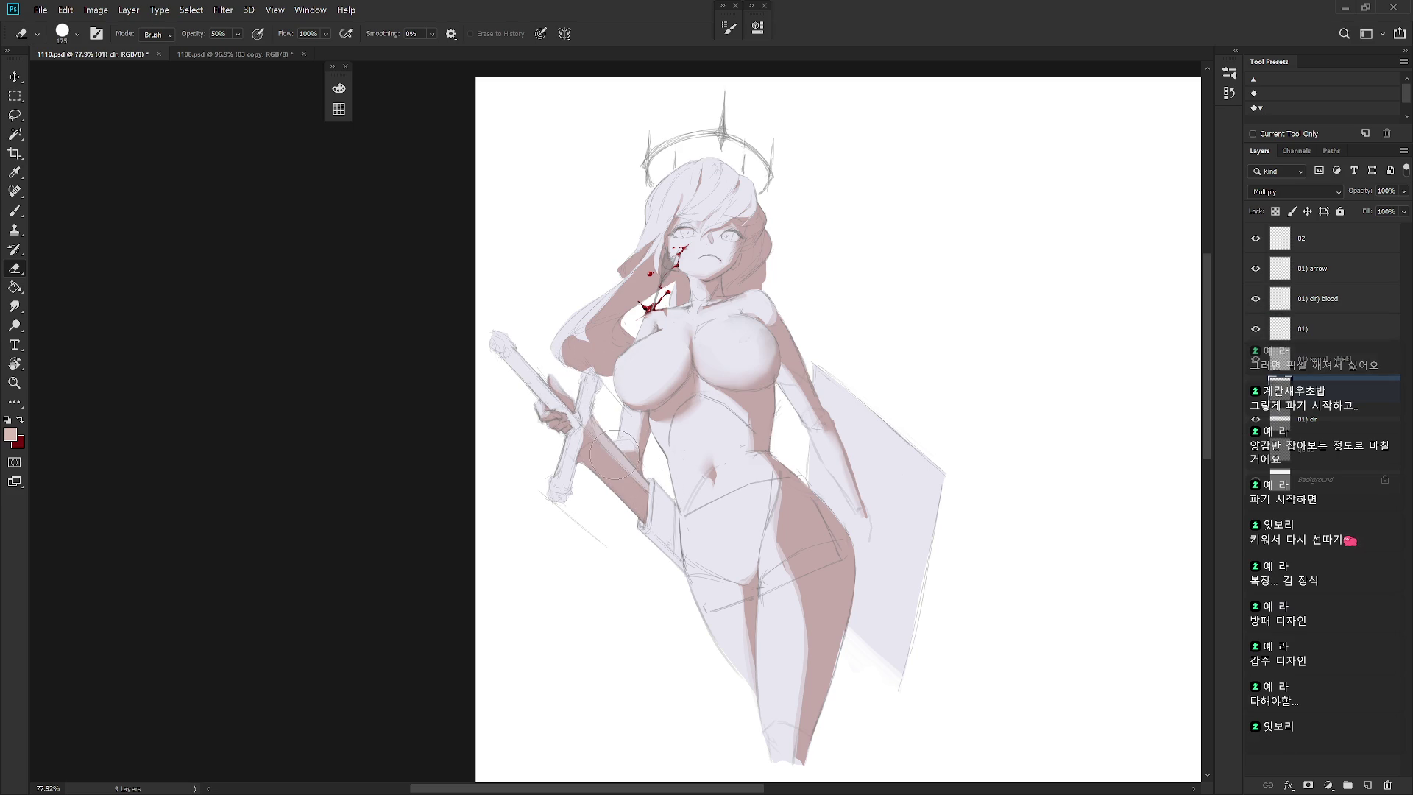
# Select and repaint the sword-handle strips below the hand
pyautogui.press('l')
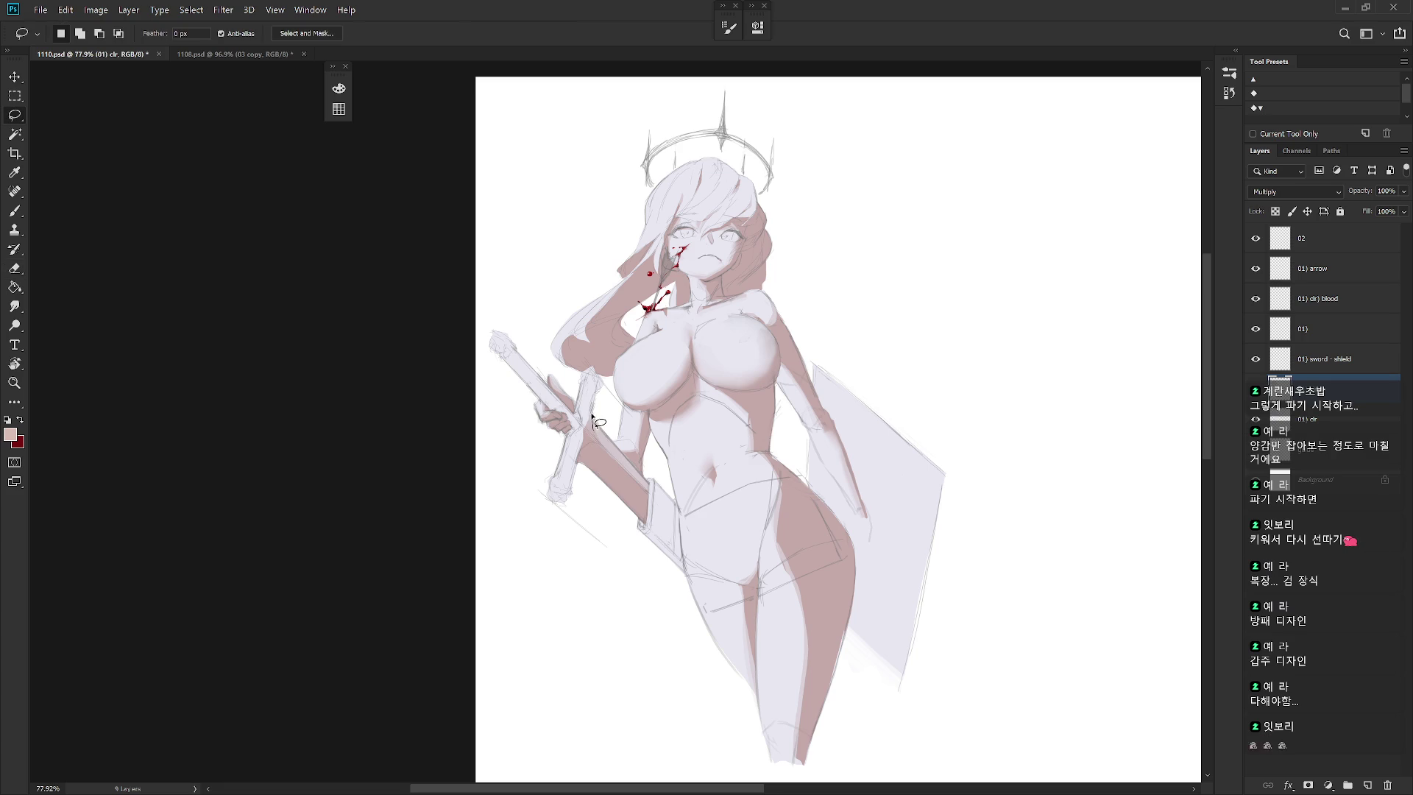
pyautogui.moveTo(598, 386)
pyautogui.mouseDown()
pyautogui.moveTo(591, 415)
pyautogui.moveTo(595, 374)
pyautogui.mouseUp()
pyautogui.press('b')
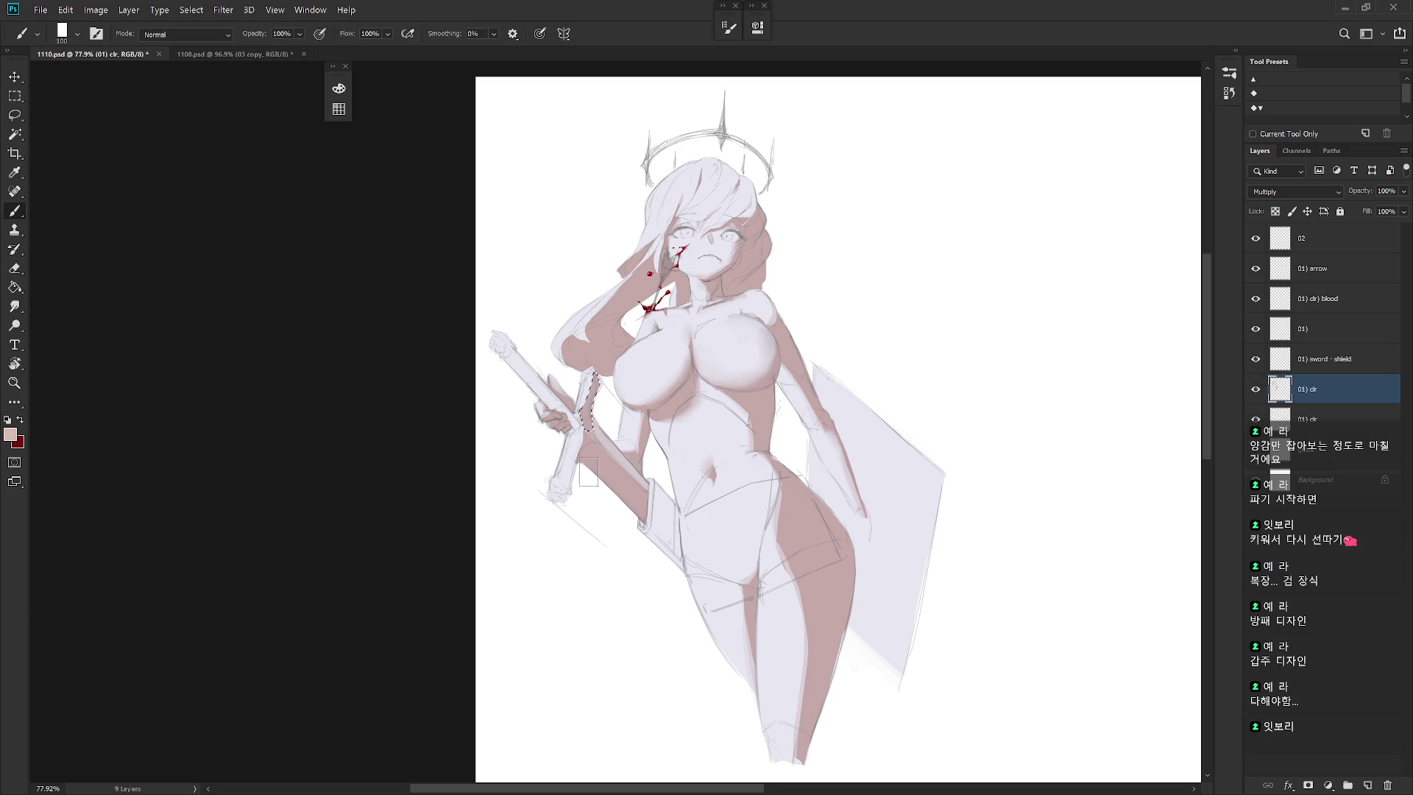
pyautogui.press('l')
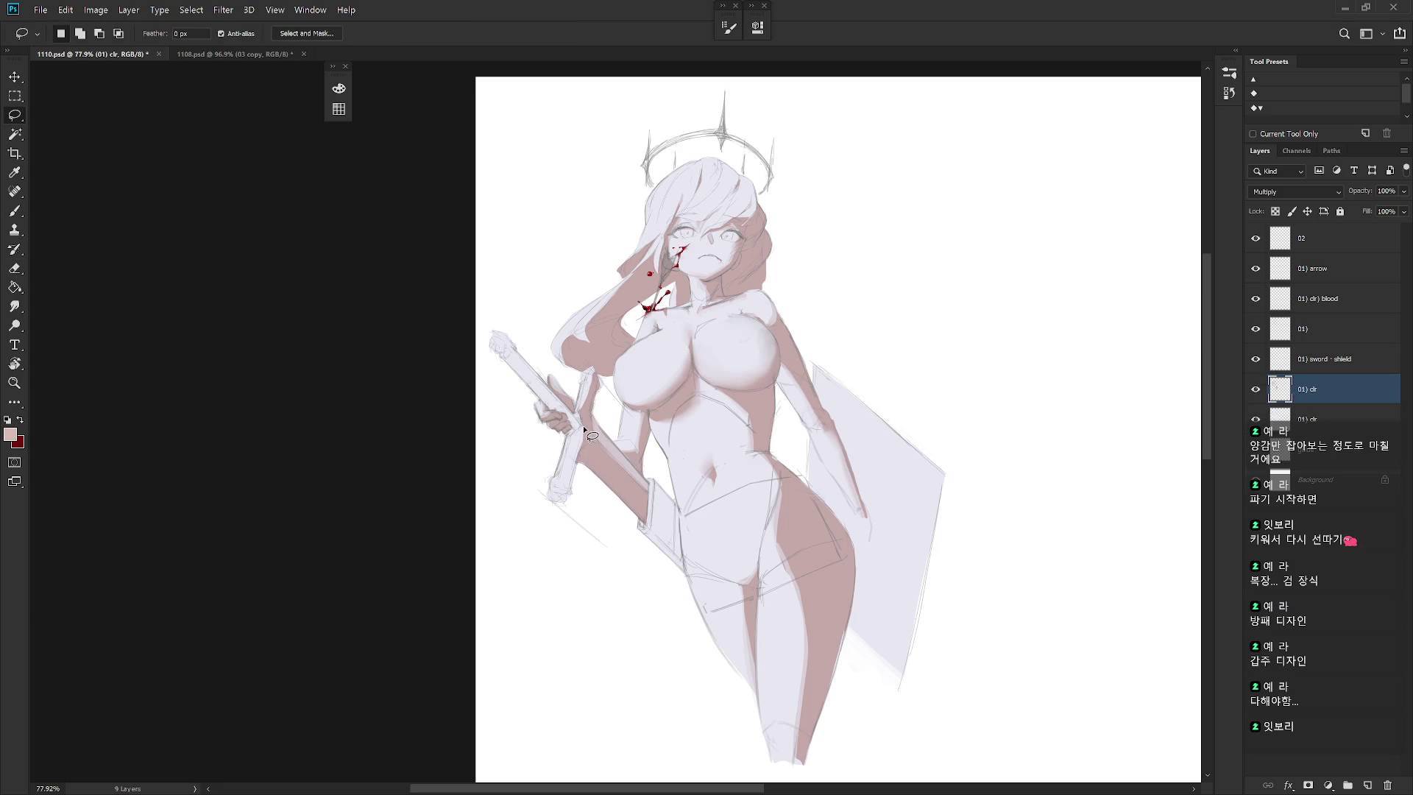
pyautogui.moveTo(578, 430)
pyautogui.mouseDown()
pyautogui.moveTo(559, 504)
pyautogui.moveTo(584, 442)
pyautogui.moveTo(563, 489)
pyautogui.mouseUp()
pyautogui.press('b')
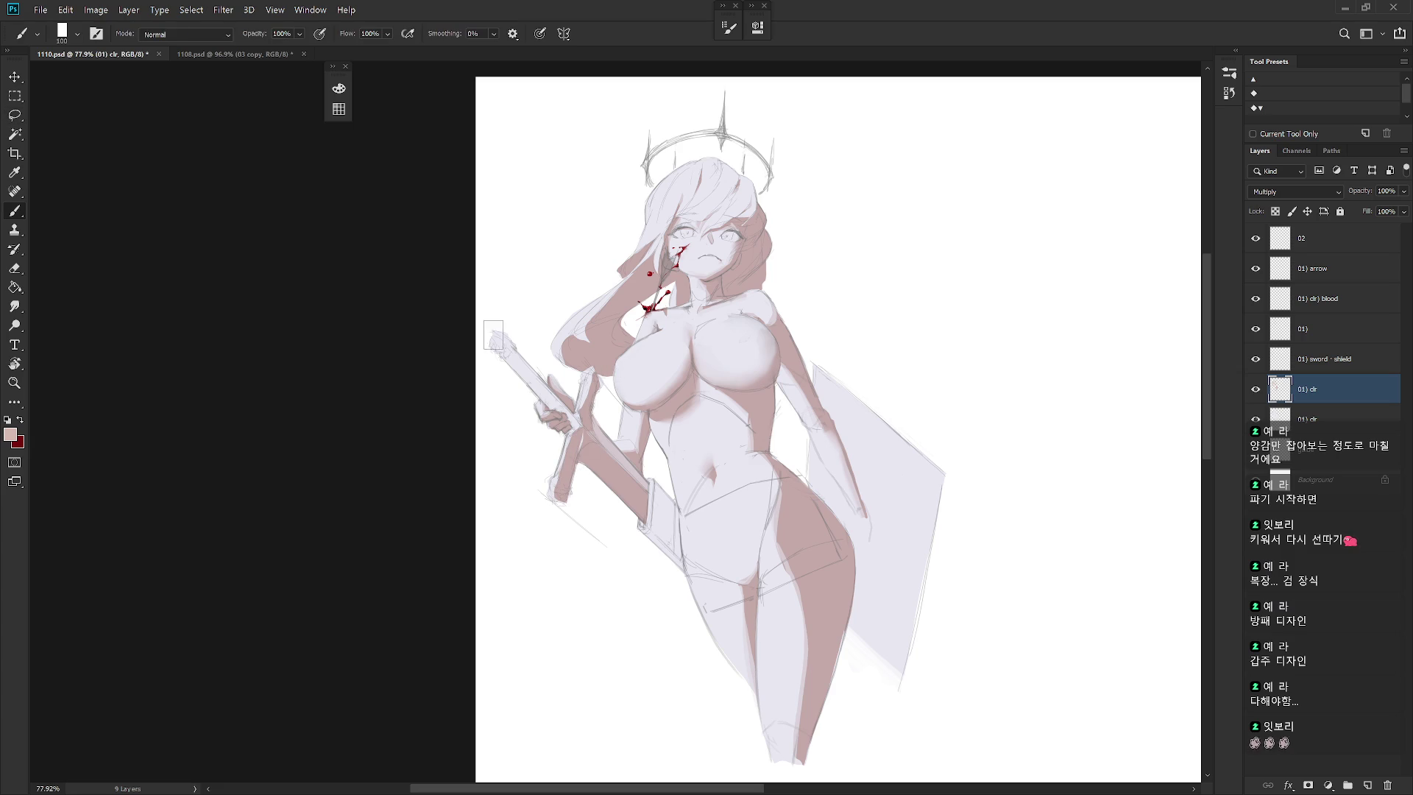
pyautogui.hotkey('ctrl', 'd')
pyautogui.press('l')
# Outline the blade edge from its tip and shade it pink-brown
pyautogui.moveTo(519, 362); pyautogui.dragTo(552, 396)
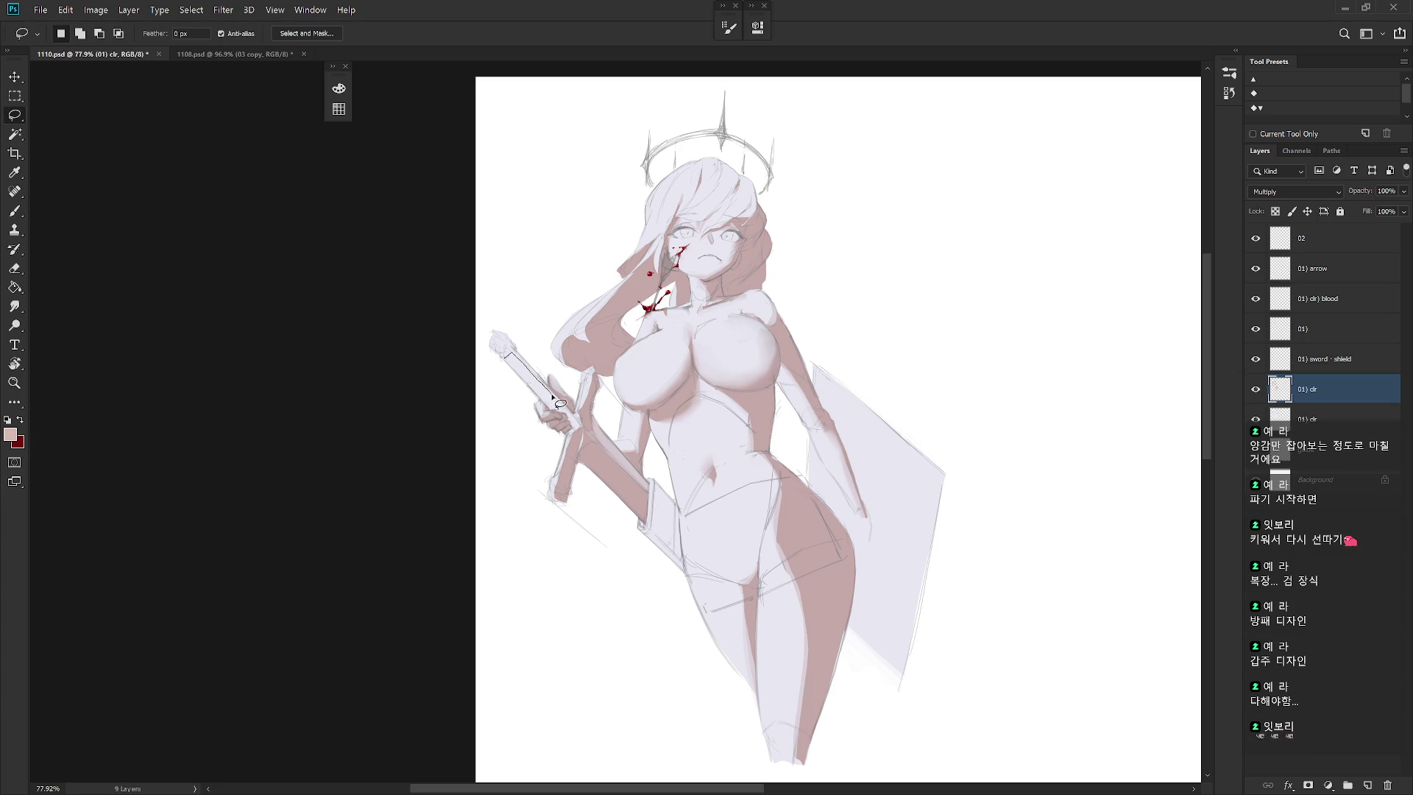
pyautogui.moveTo(580, 442)
pyautogui.mouseDown()
pyautogui.moveTo(515, 357)
pyautogui.moveTo(570, 423)
pyautogui.mouseUp()
pyautogui.press('b')
pyautogui.hotkey('ctrl', 'd')
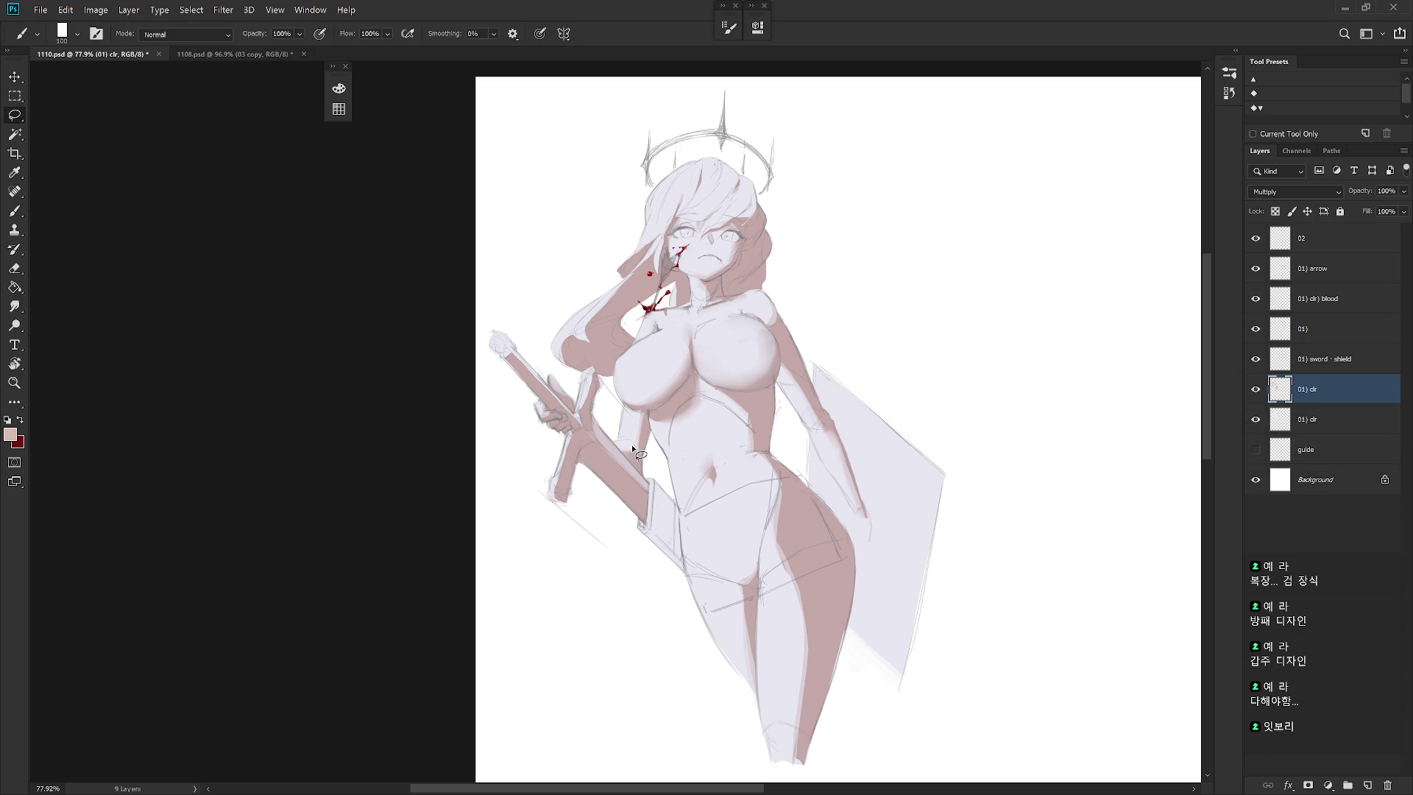
# Shade the sword's lower-edge strip brown
pyautogui.press('l')
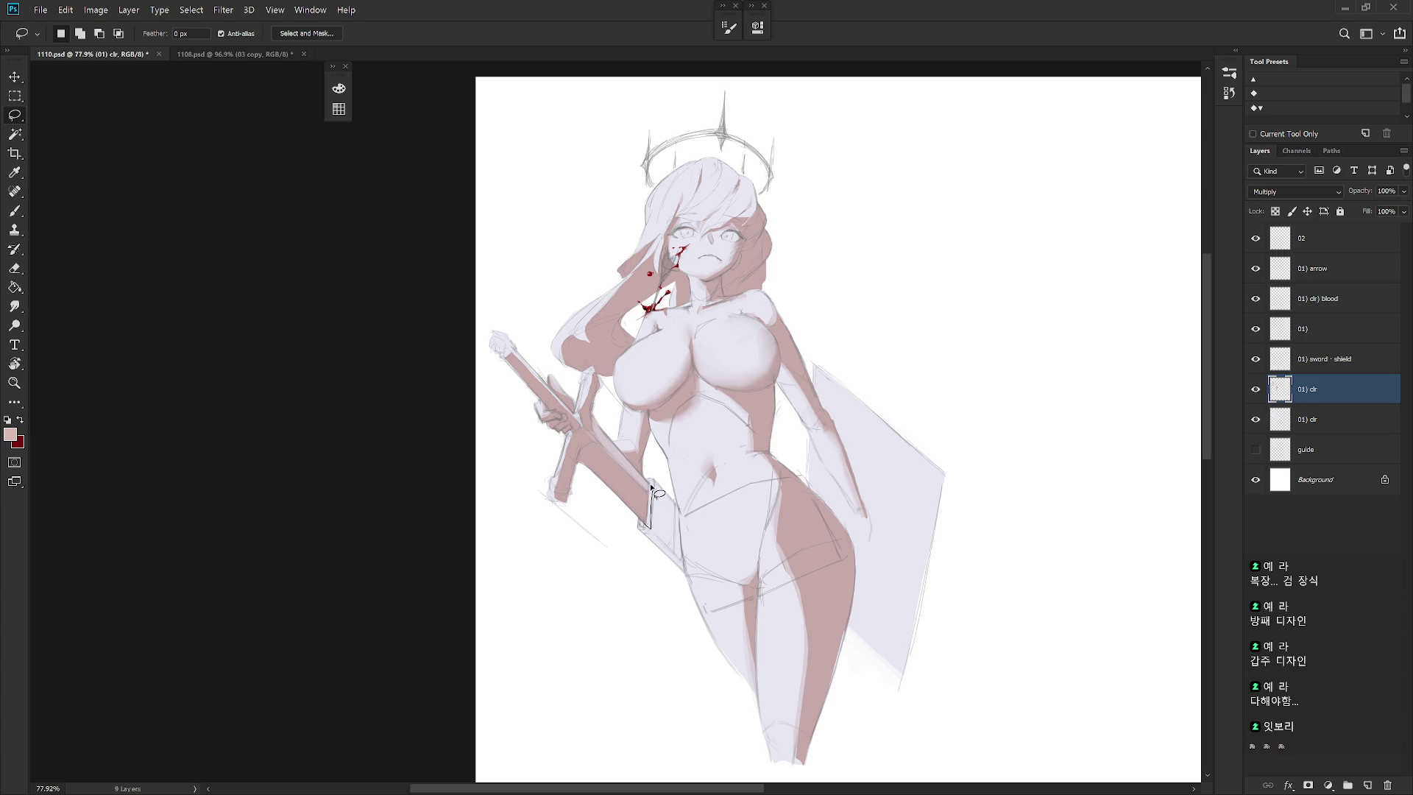
pyautogui.press('b')
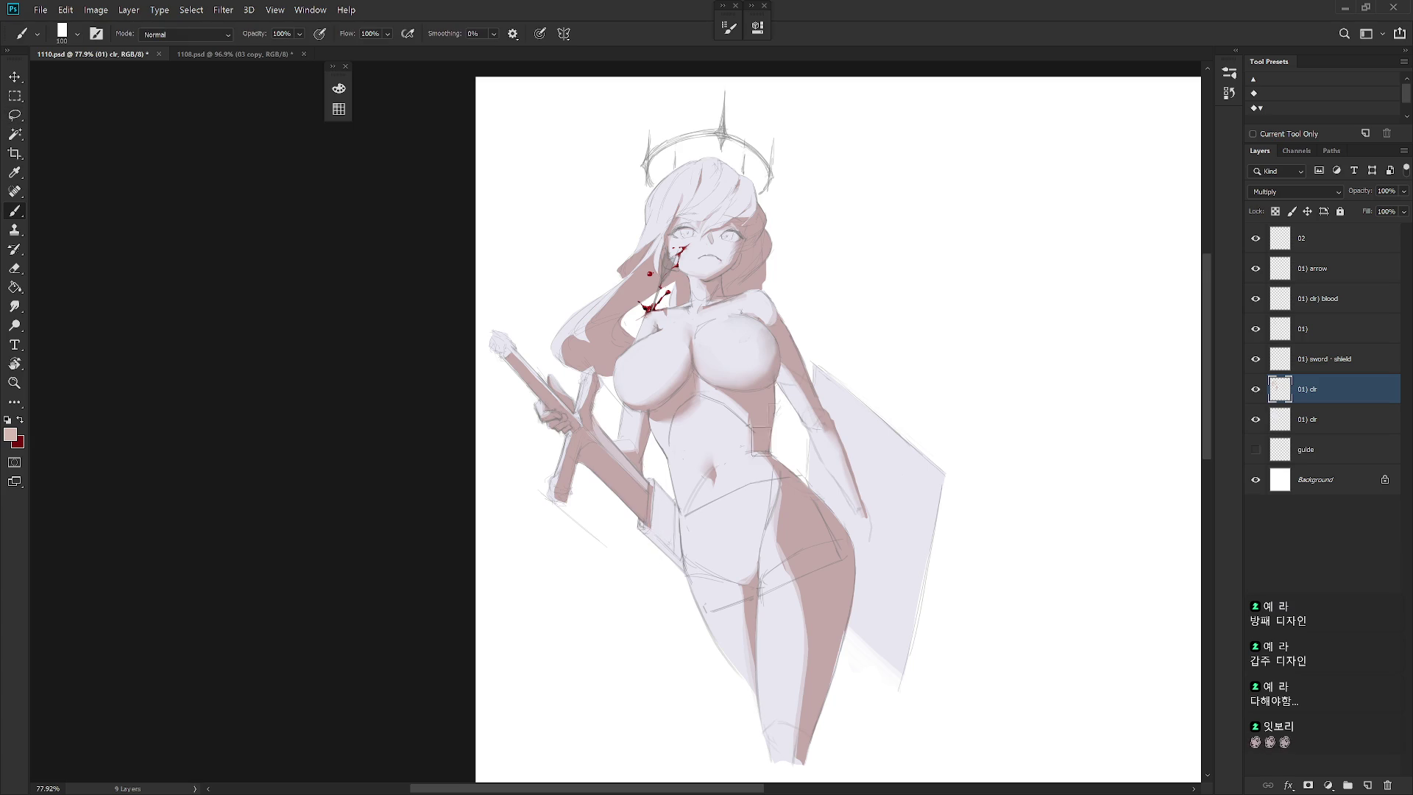
pyautogui.scroll(-2, 776, 417)
pyautogui.press('l')
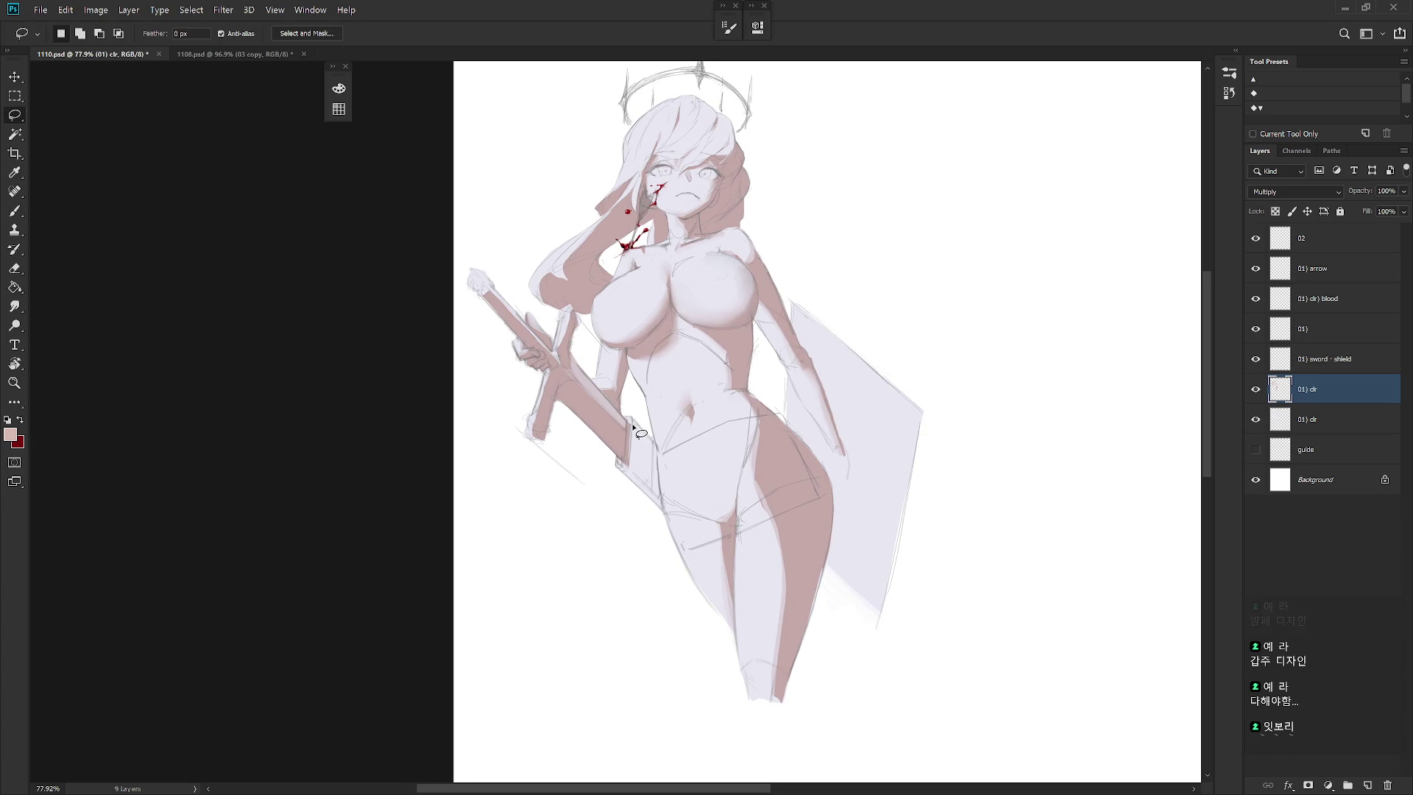
pyautogui.moveTo(649, 438)
pyautogui.mouseDown()
pyautogui.moveTo(663, 511)
pyautogui.moveTo(622, 471)
pyautogui.moveTo(631, 423)
pyautogui.mouseUp()
pyautogui.press('b')
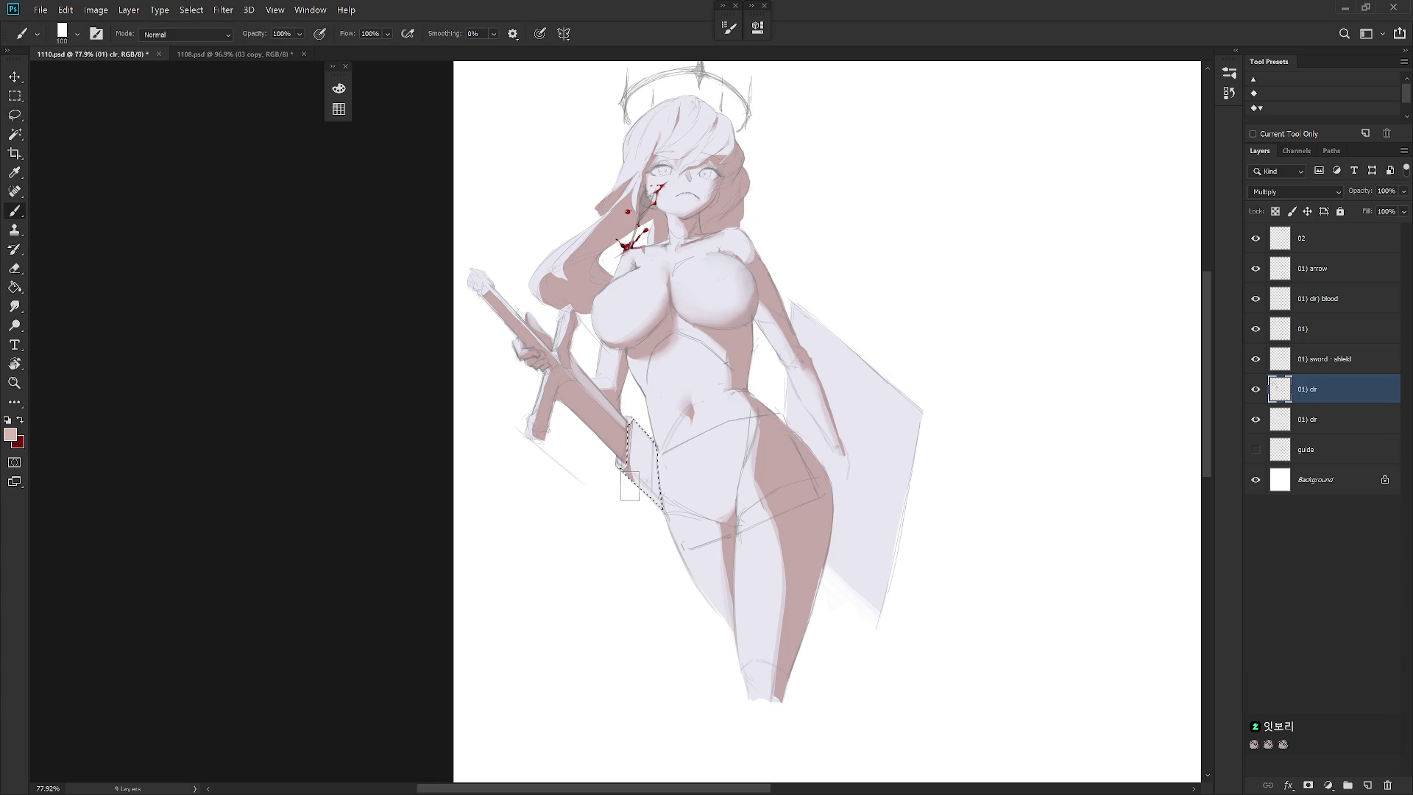
pyautogui.moveTo(624, 494); pyautogui.dragTo(654, 452)
pyautogui.hotkey('ctrl', 'd')
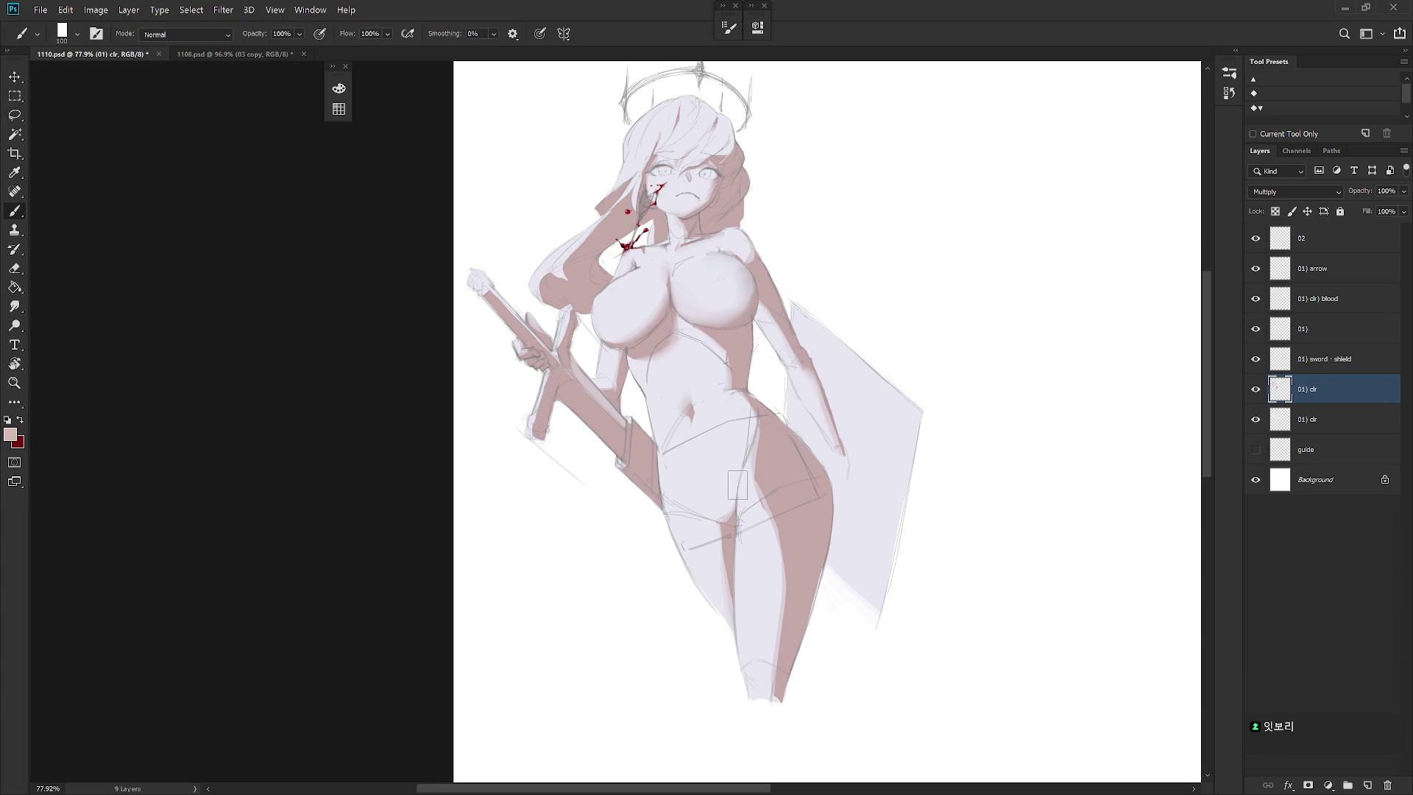
pyautogui.moveTo(739, 485)
pyautogui.mouseDown()
pyautogui.moveTo(699, 490)
pyautogui.moveTo(773, 496)
pyautogui.mouseUp()
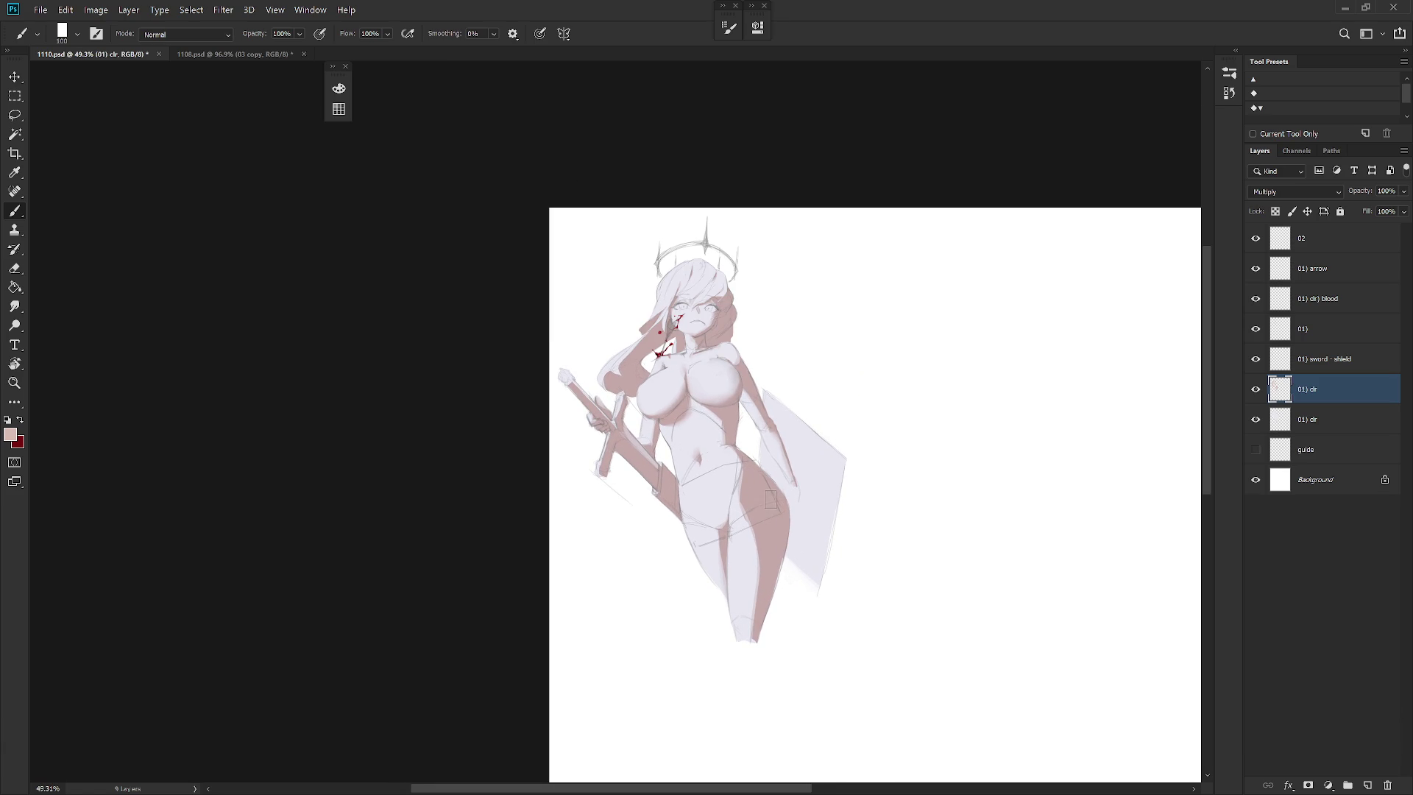
pyautogui.moveTo(697, 440); pyautogui.dragTo(717, 439)
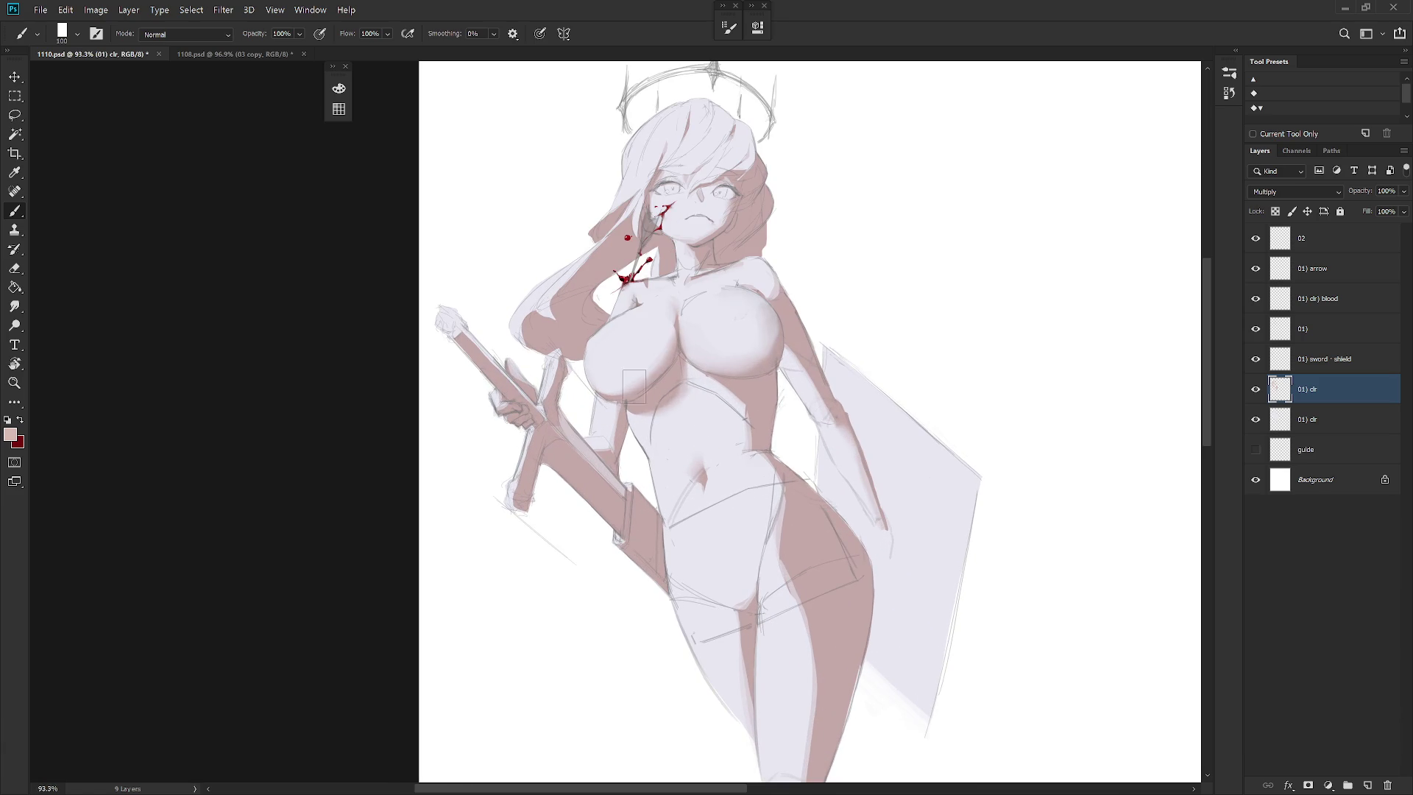
# Lighten the shadow edge along the left waist with a 50% eraser and smudge it
pyautogui.press('l')
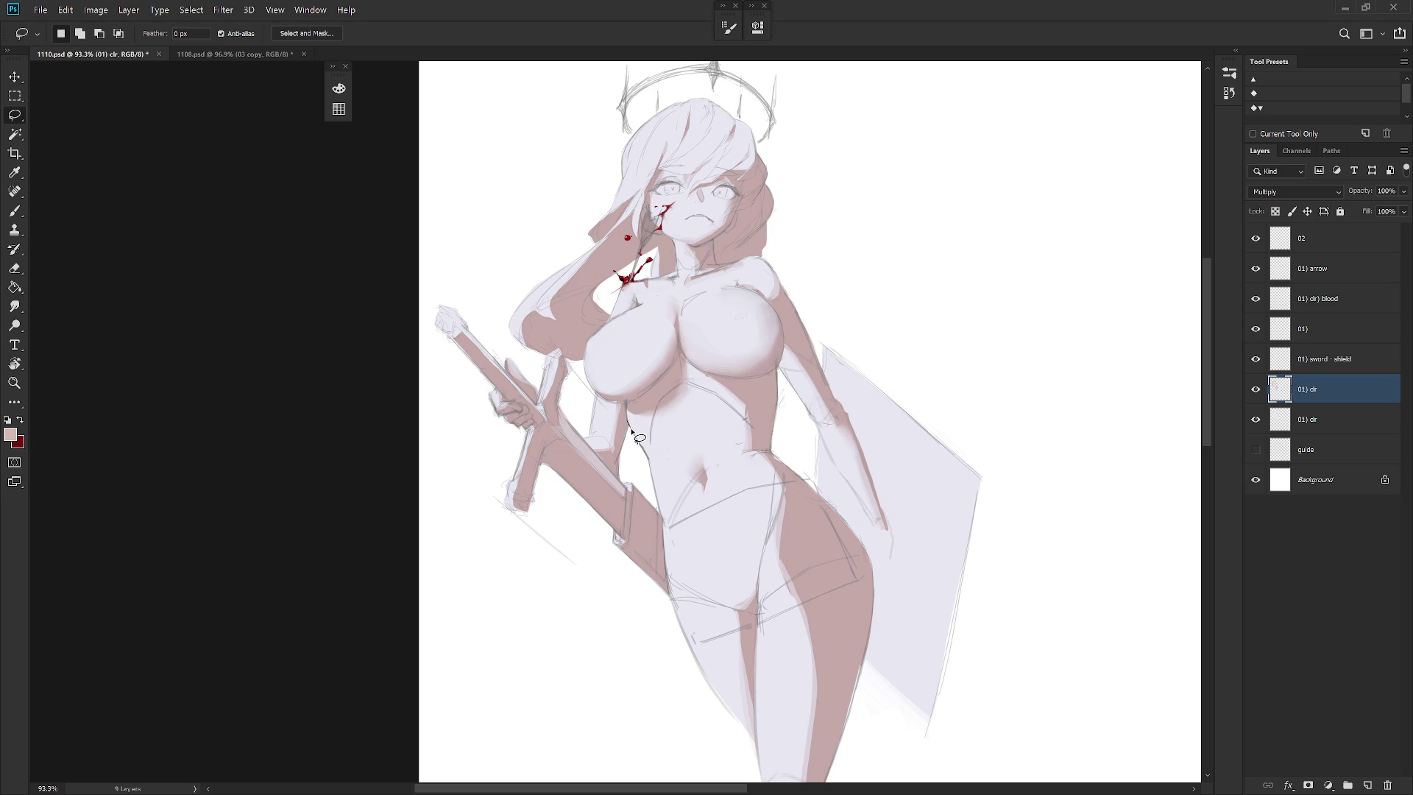
pyautogui.moveTo(630, 407); pyautogui.dragTo(631, 407)
pyautogui.press('b')
pyautogui.press('e')
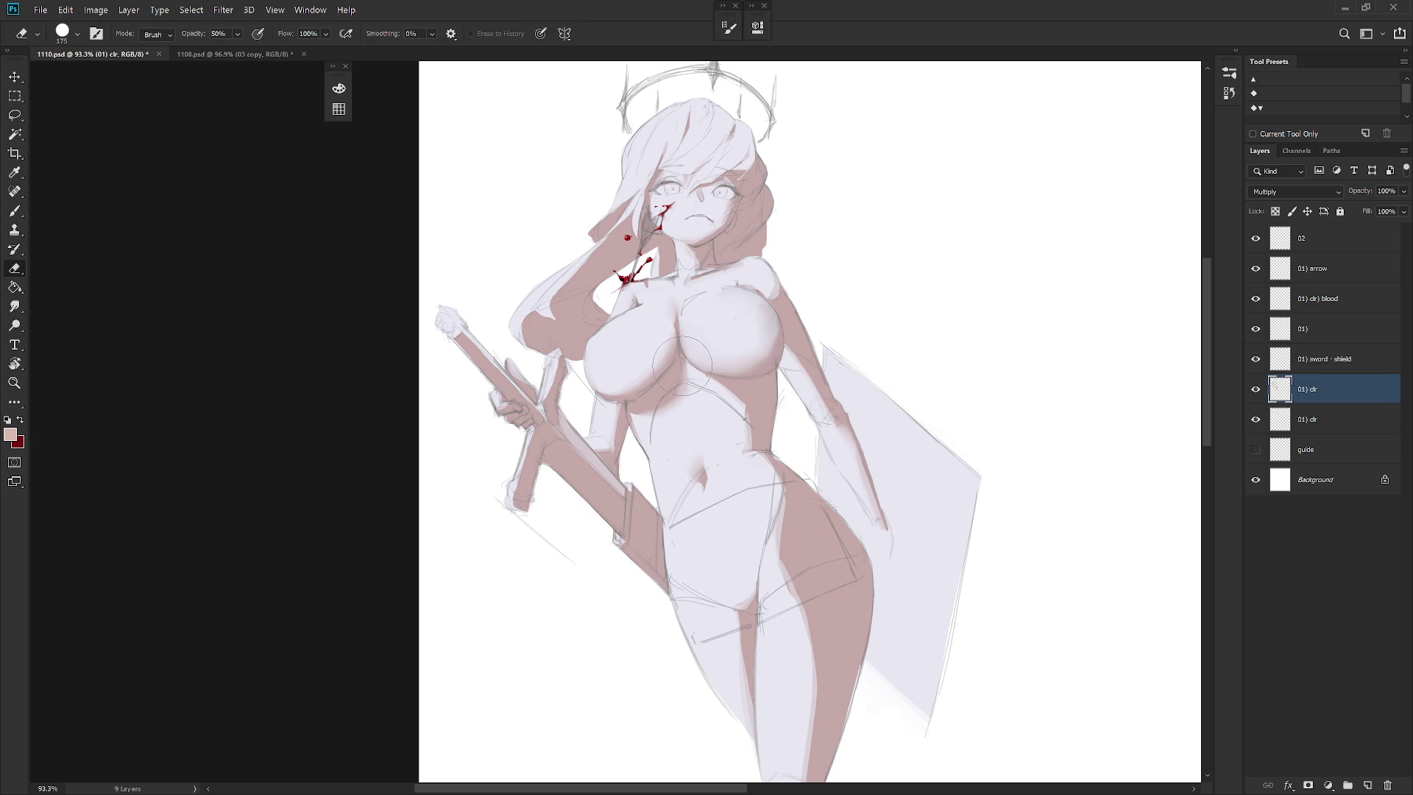
pyautogui.press('l')
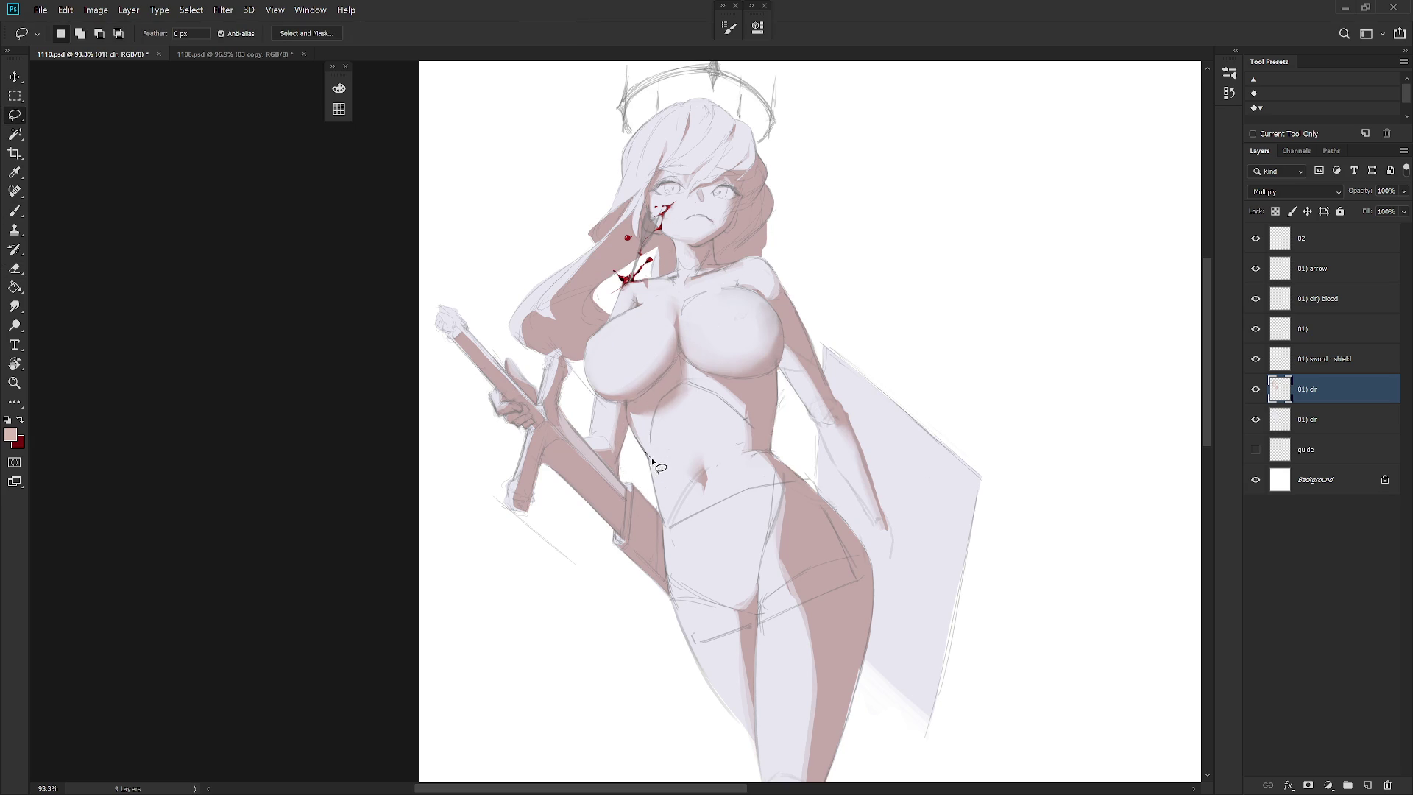
pyautogui.press('e')
pyautogui.moveTo(651, 463)
pyautogui.mouseDown()
pyautogui.moveTo(642, 498)
pyautogui.moveTo(669, 449)
pyautogui.moveTo(664, 473)
pyautogui.mouseUp()
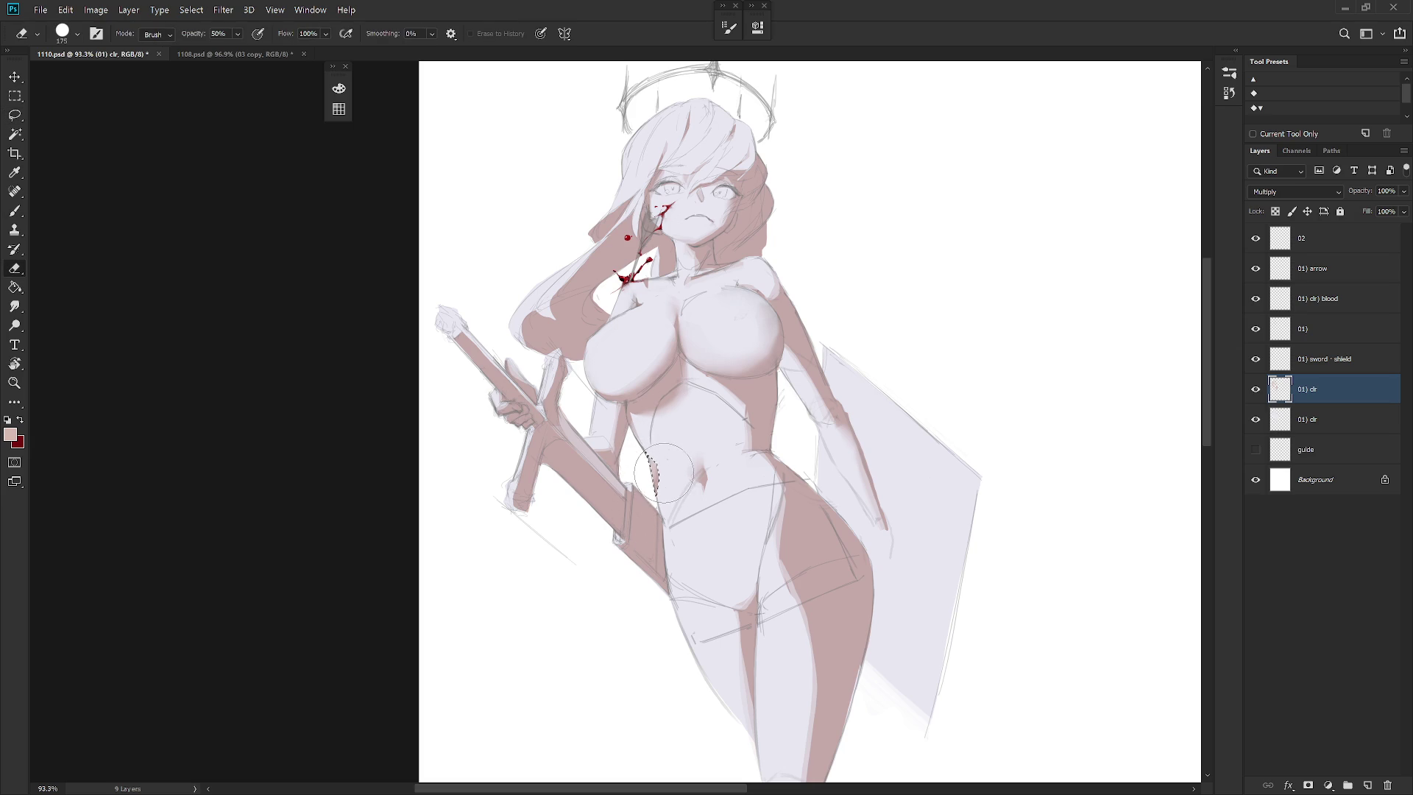
pyautogui.hotkey('ctrl', 'd')
pyautogui.press('r')
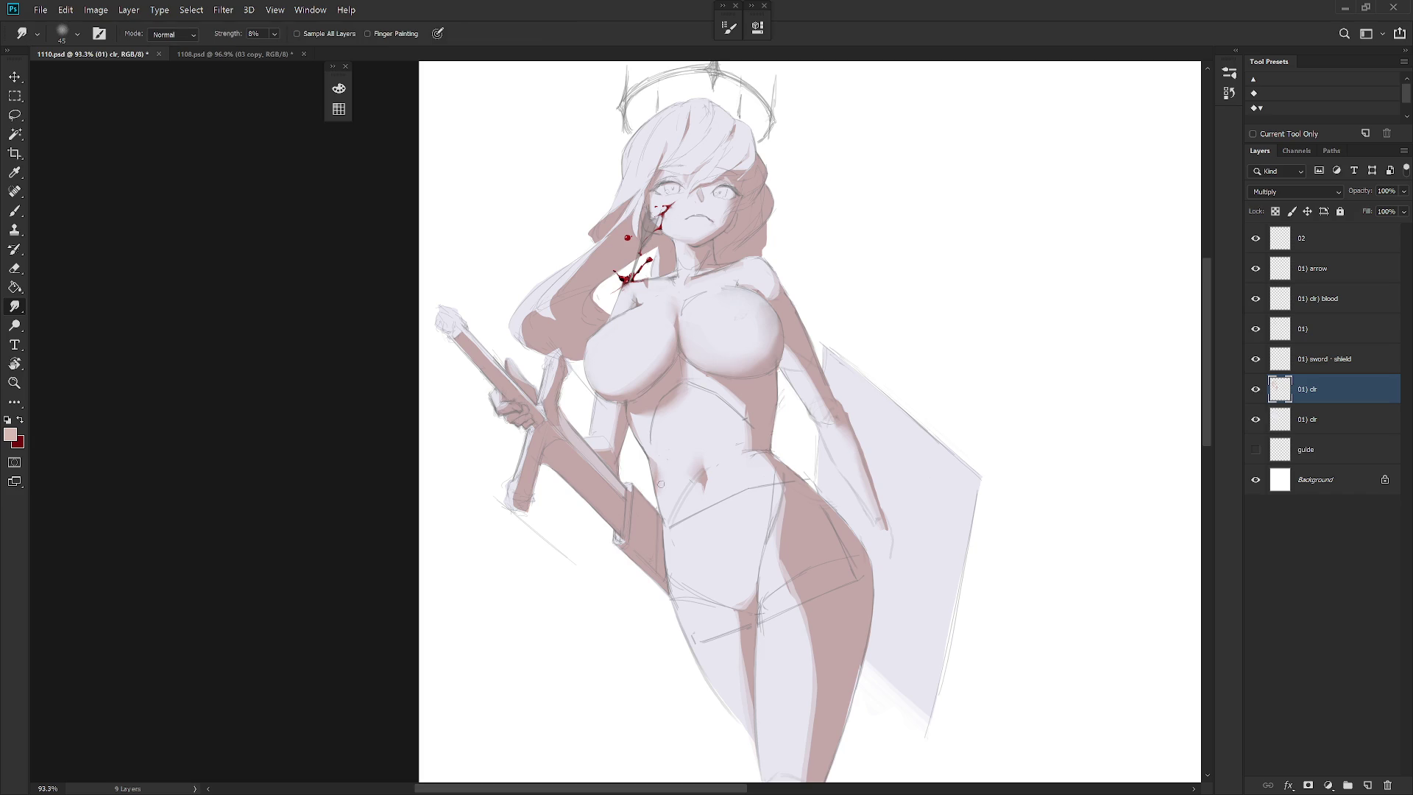
pyautogui.press('b')
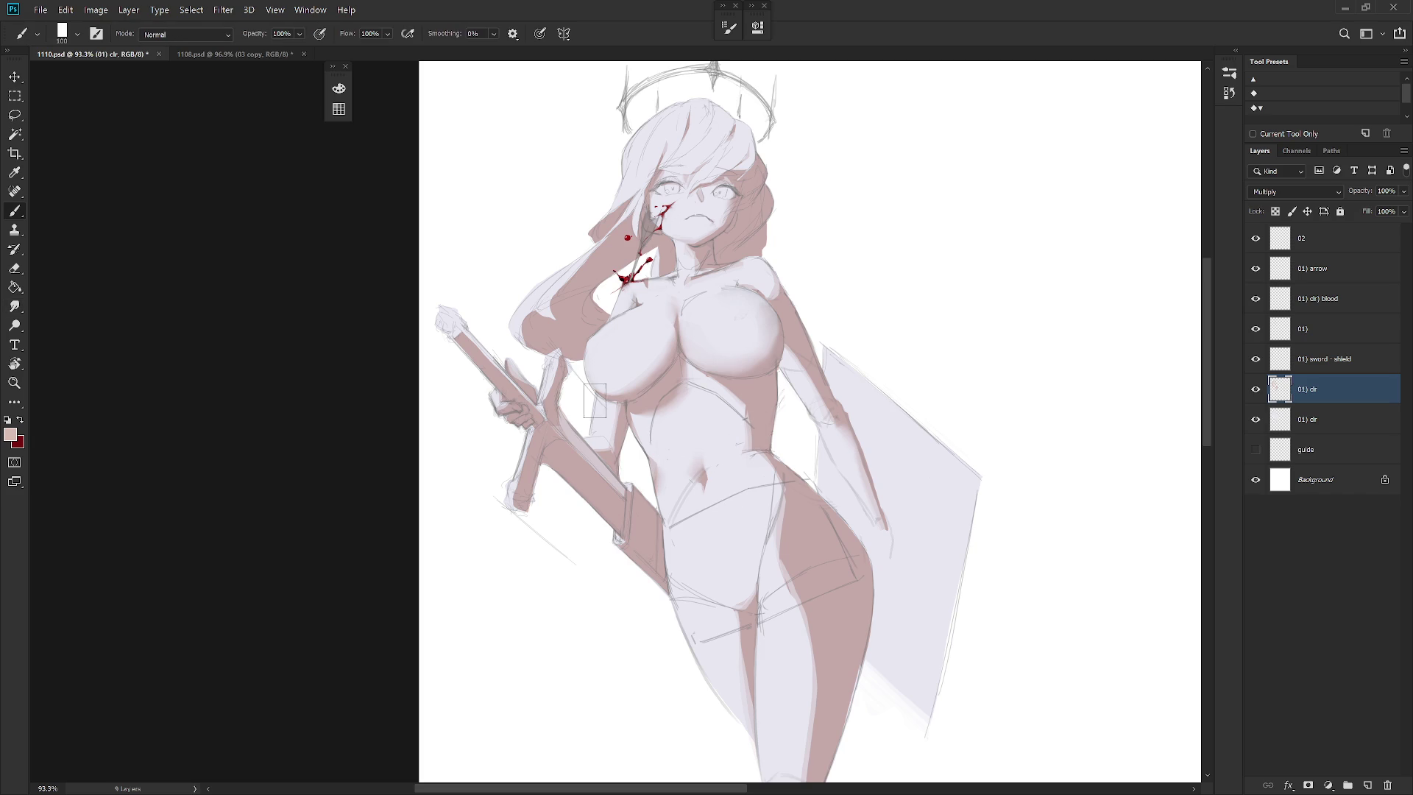
# Partly erase the brown shadow beside the navel and smudge its edges at 8% strength
pyautogui.press('l')
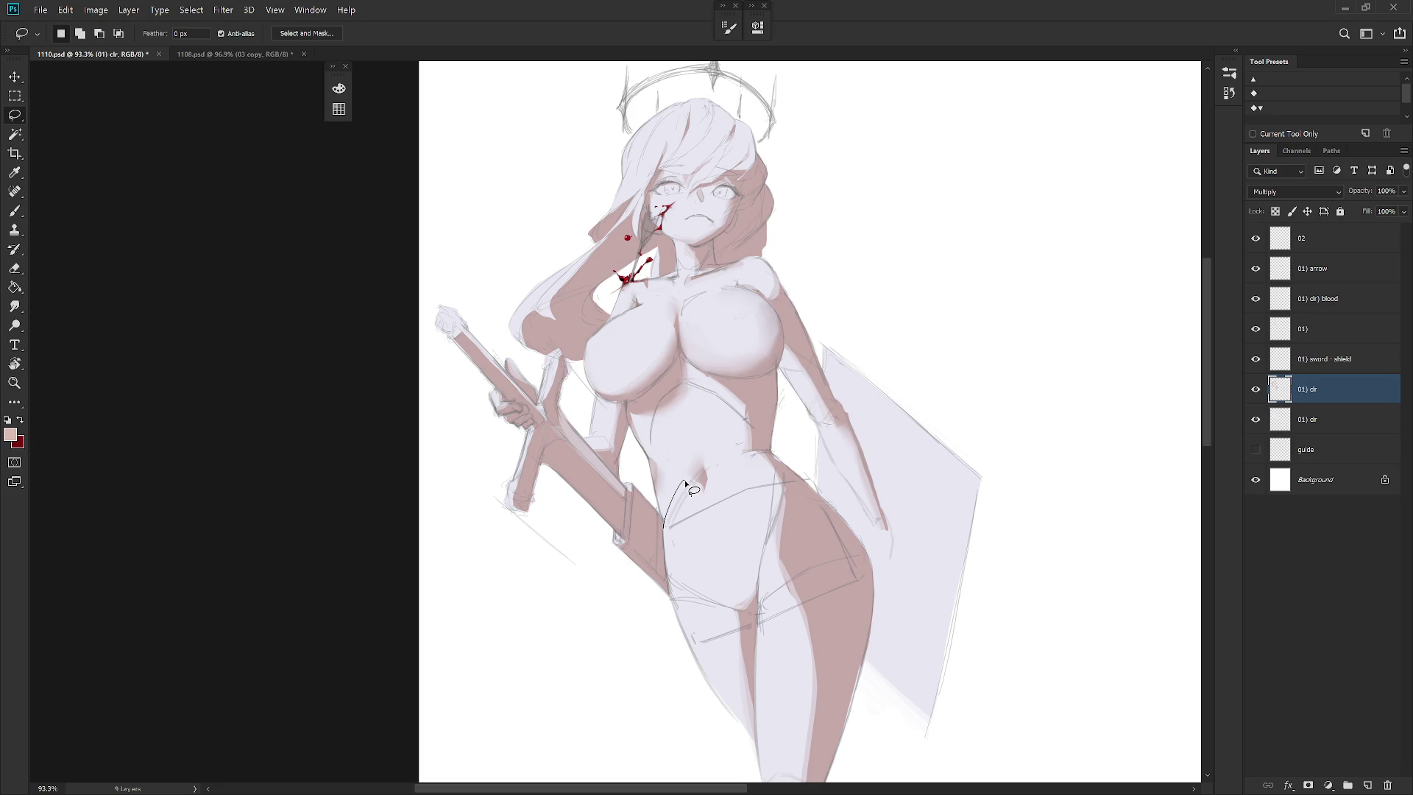
pyautogui.moveTo(704, 551)
pyautogui.mouseDown()
pyautogui.moveTo(672, 599)
pyautogui.moveTo(662, 519)
pyautogui.mouseUp()
pyautogui.press('b')
pyautogui.press('e')
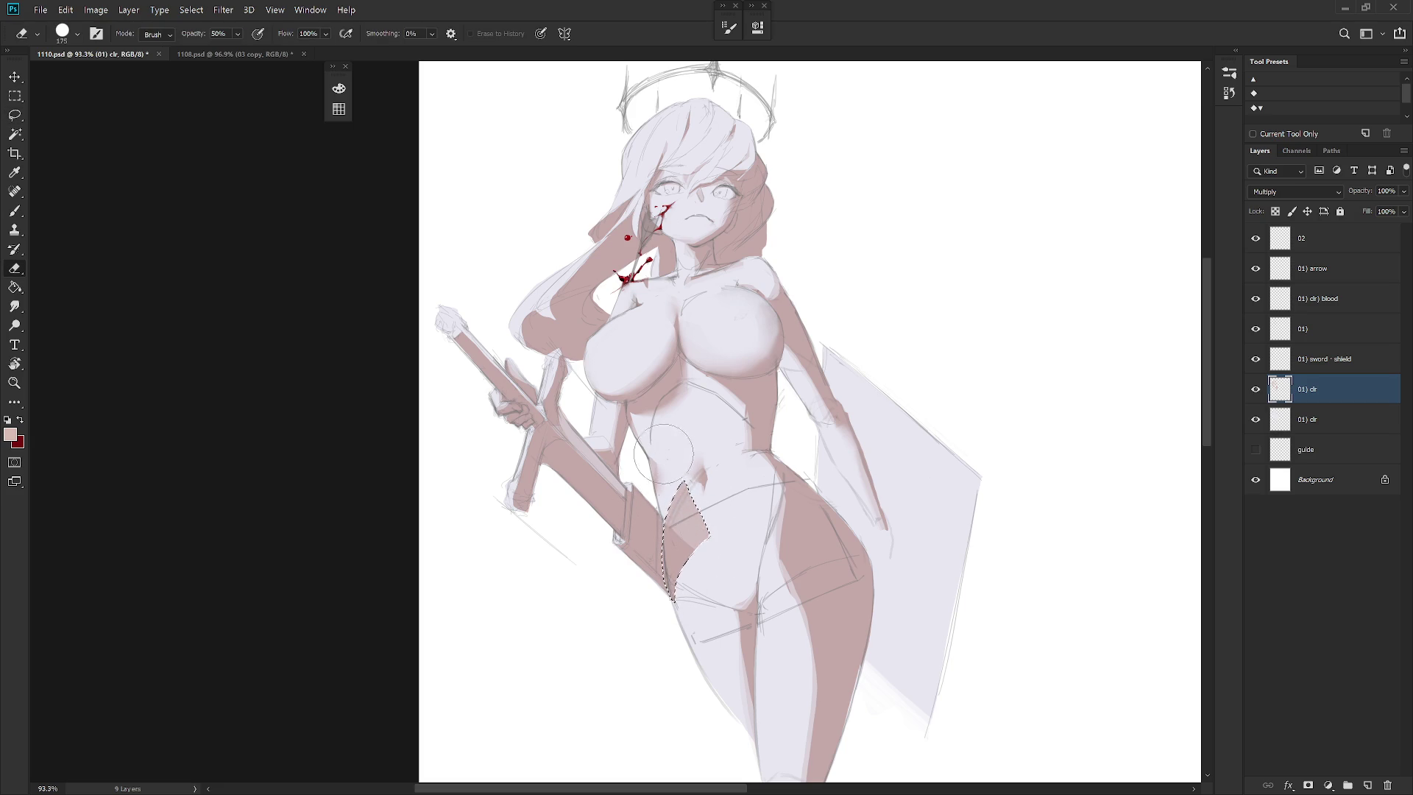
pyautogui.moveTo(673, 471); pyautogui.dragTo(700, 515)
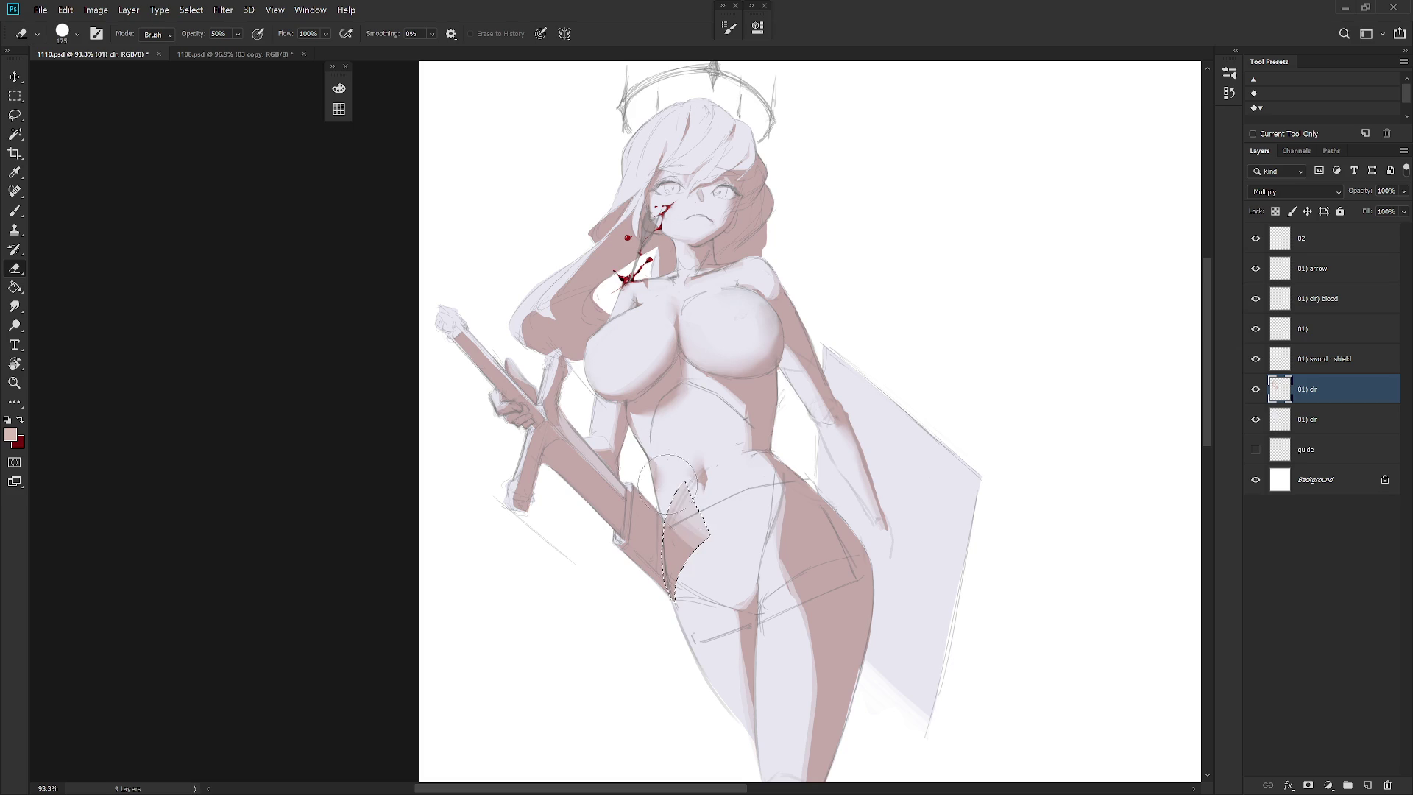
pyautogui.hotkey('ctrl', 'z')
pyautogui.moveTo(710, 444); pyautogui.dragTo(708, 551)
pyautogui.hotkey('ctrl', 'd')
pyautogui.press('r')
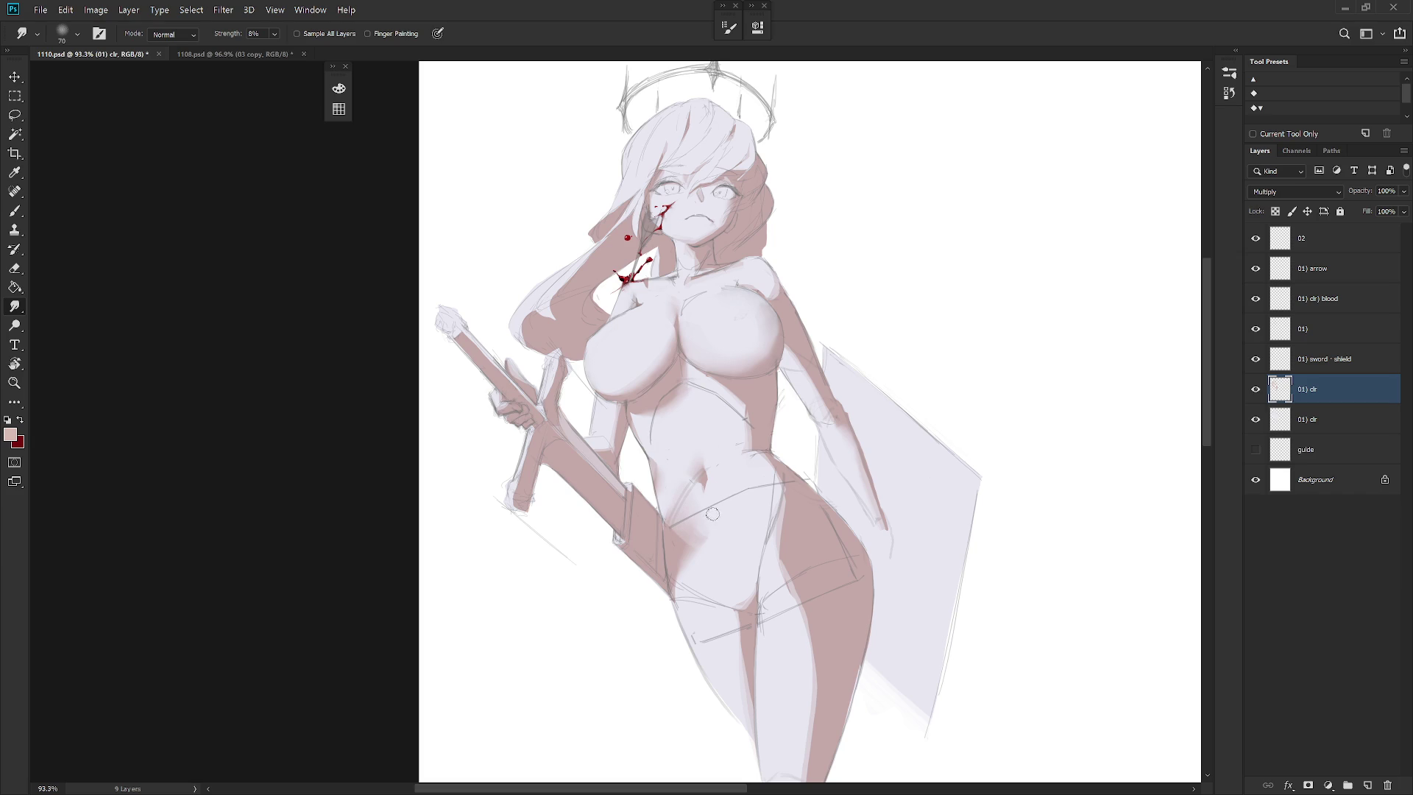
pyautogui.press('e')
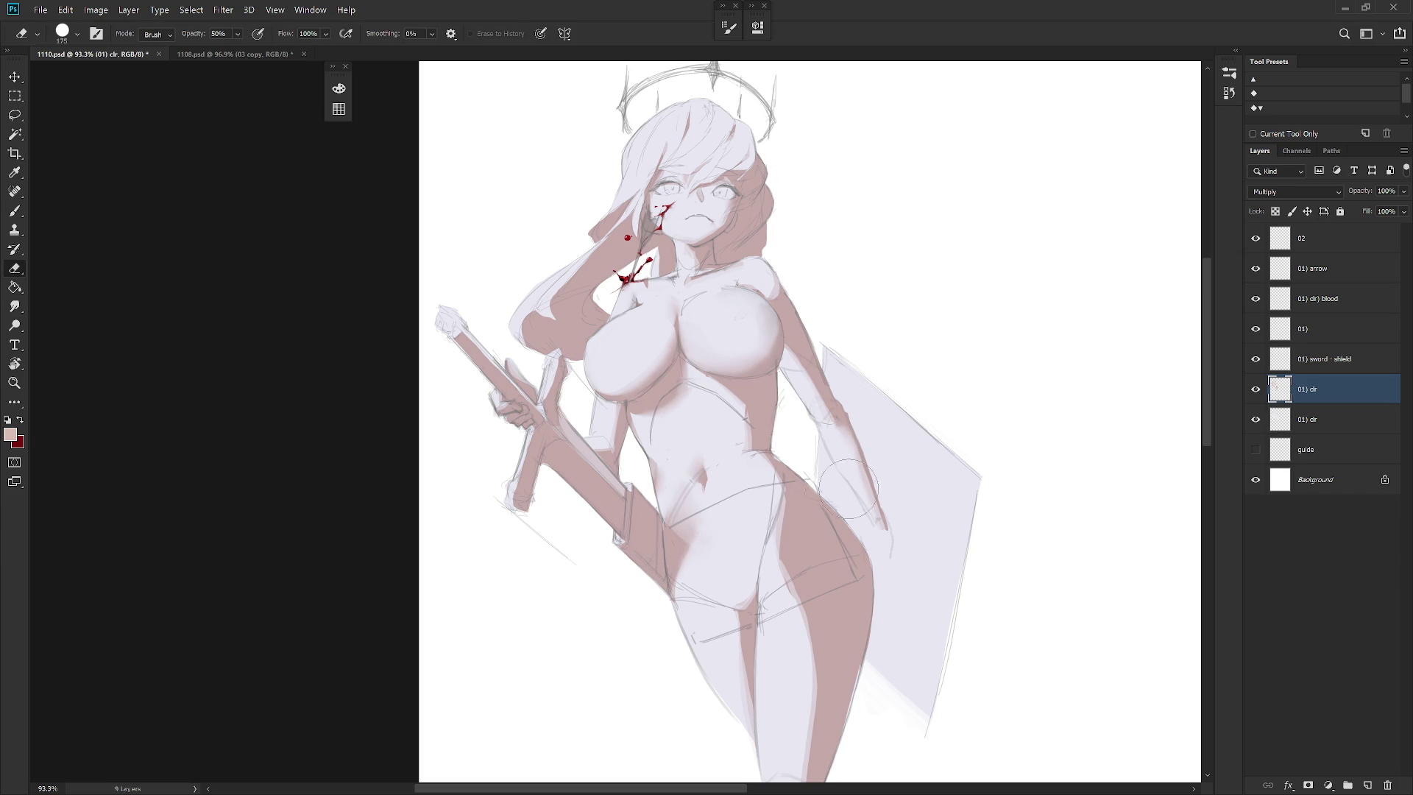
pyautogui.scroll(-5, 815, 573)
pyautogui.scroll(3, 844, 490)
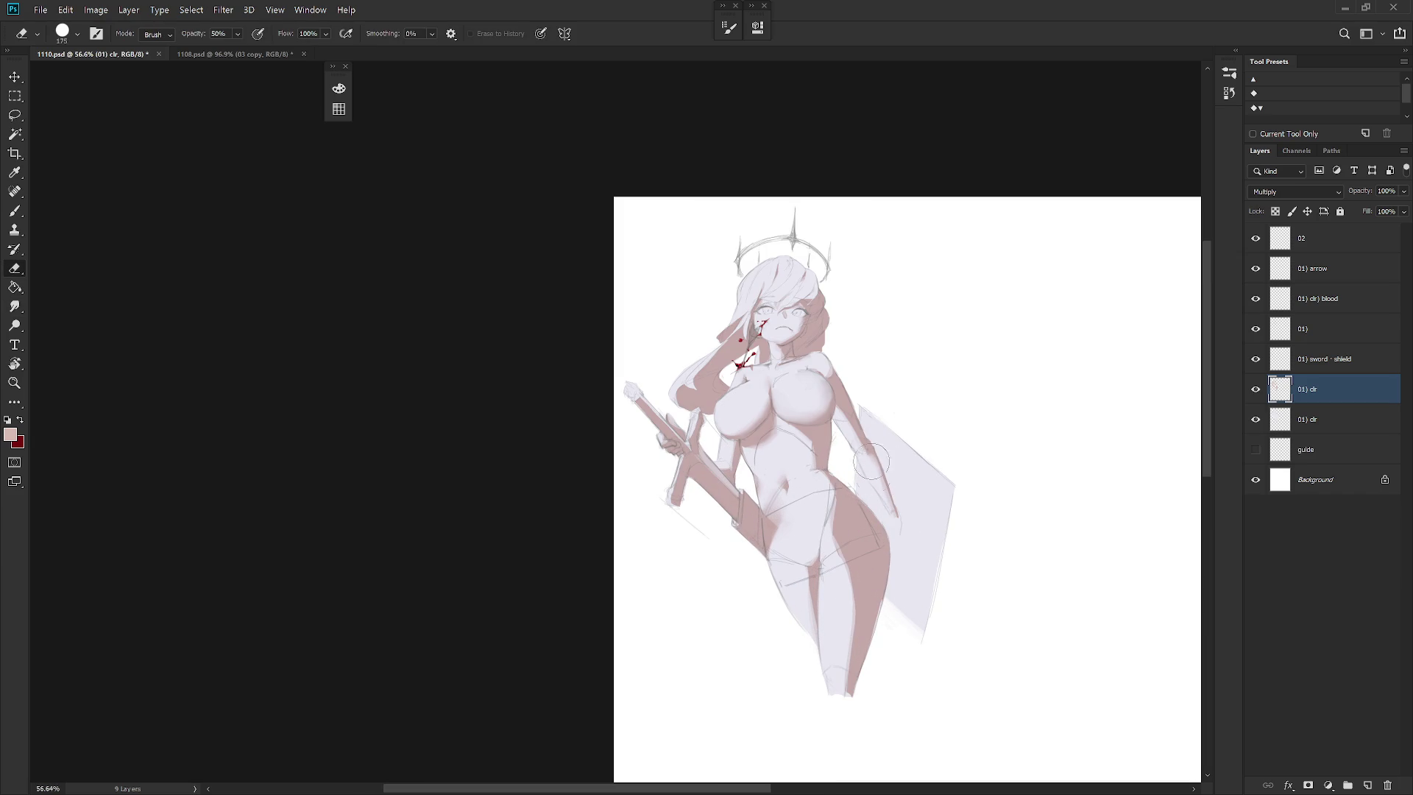
# Revert the history to the earlier Smudge Tool step
pyautogui.click(1236, 53)
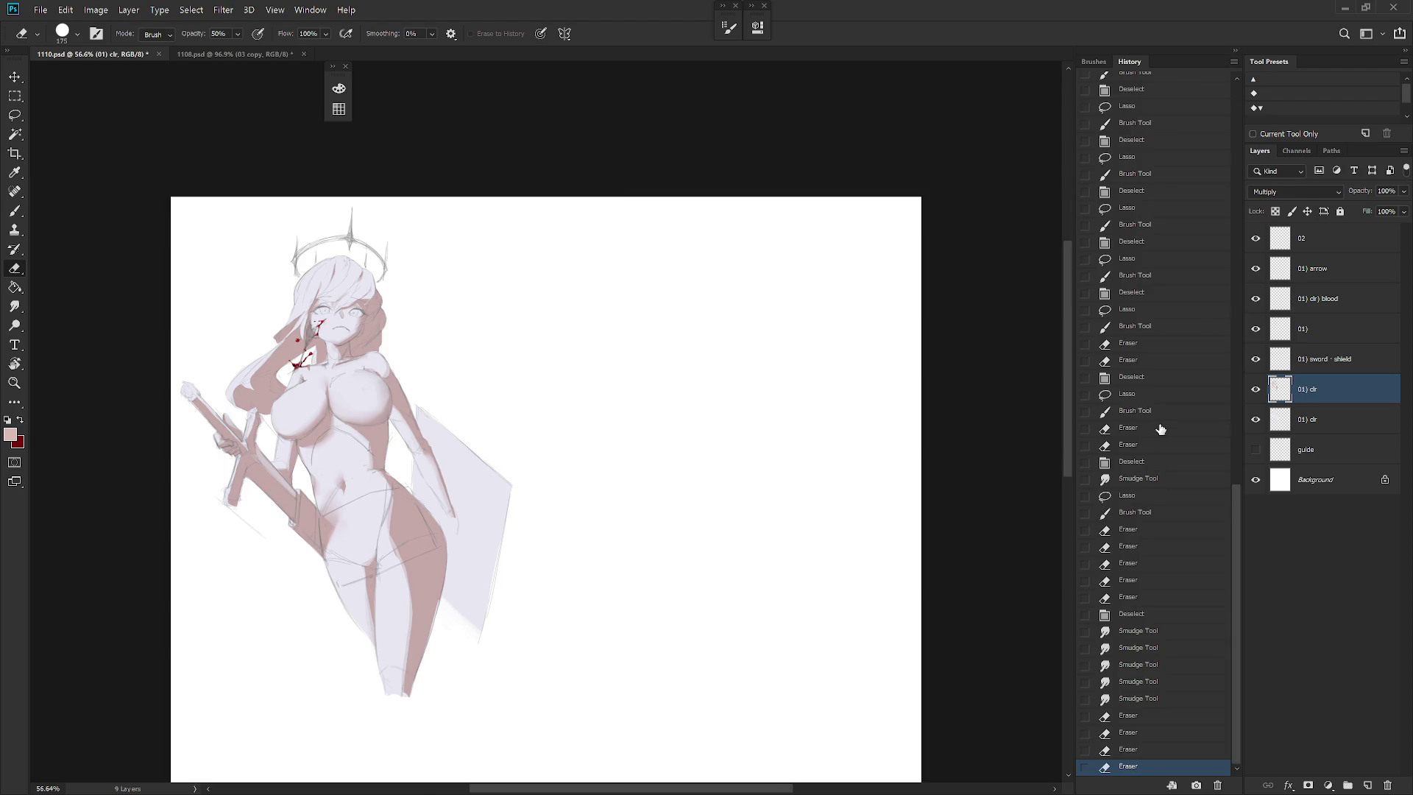
pyautogui.click(1151, 613)
pyautogui.click(1150, 479)
pyautogui.moveTo(641, 621); pyautogui.dragTo(842, 591)
pyautogui.click(1236, 53)
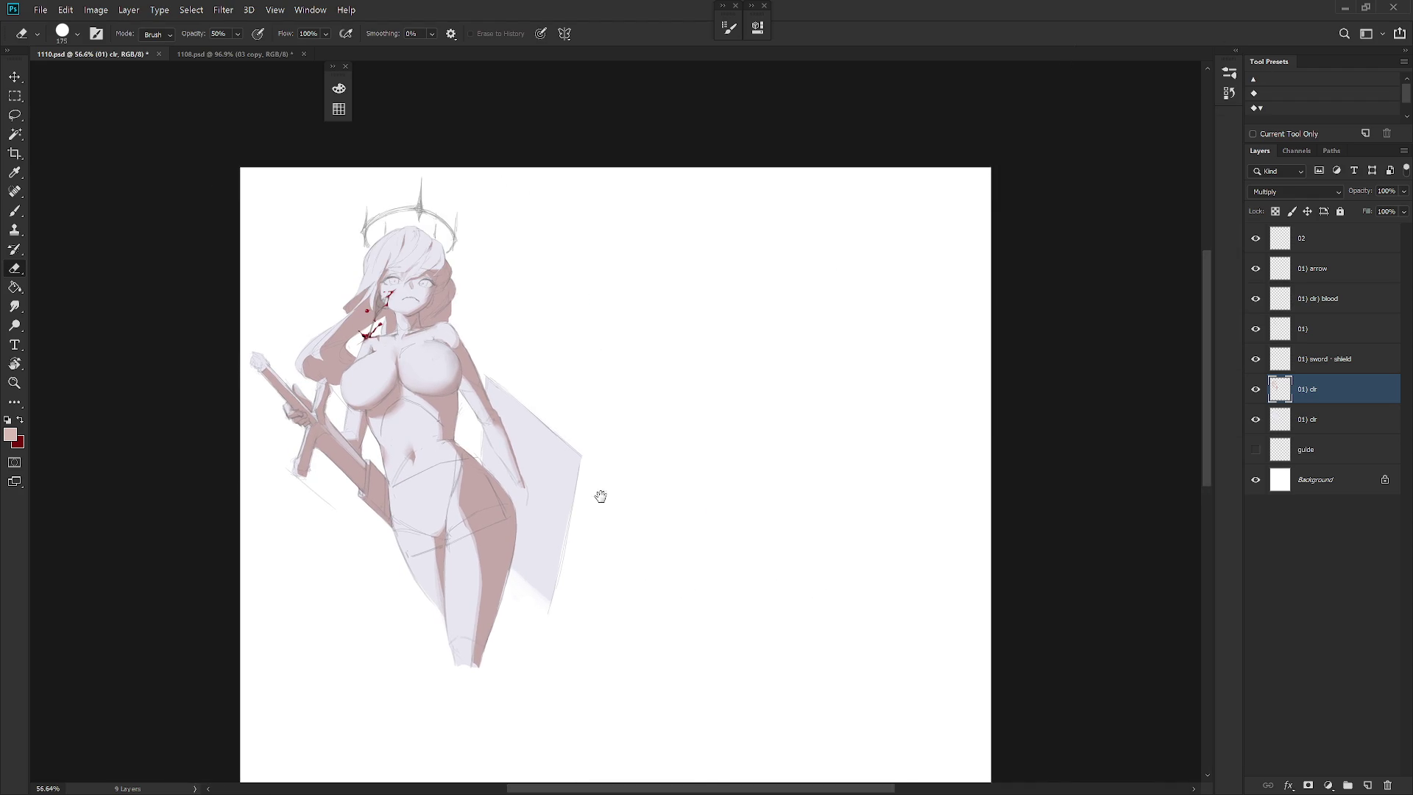
pyautogui.moveTo(644, 447); pyautogui.dragTo(813, 402)
# Lighten the hip and thigh shadow with a 50% eraser and smudge, restoring upright view
pyautogui.press('l')
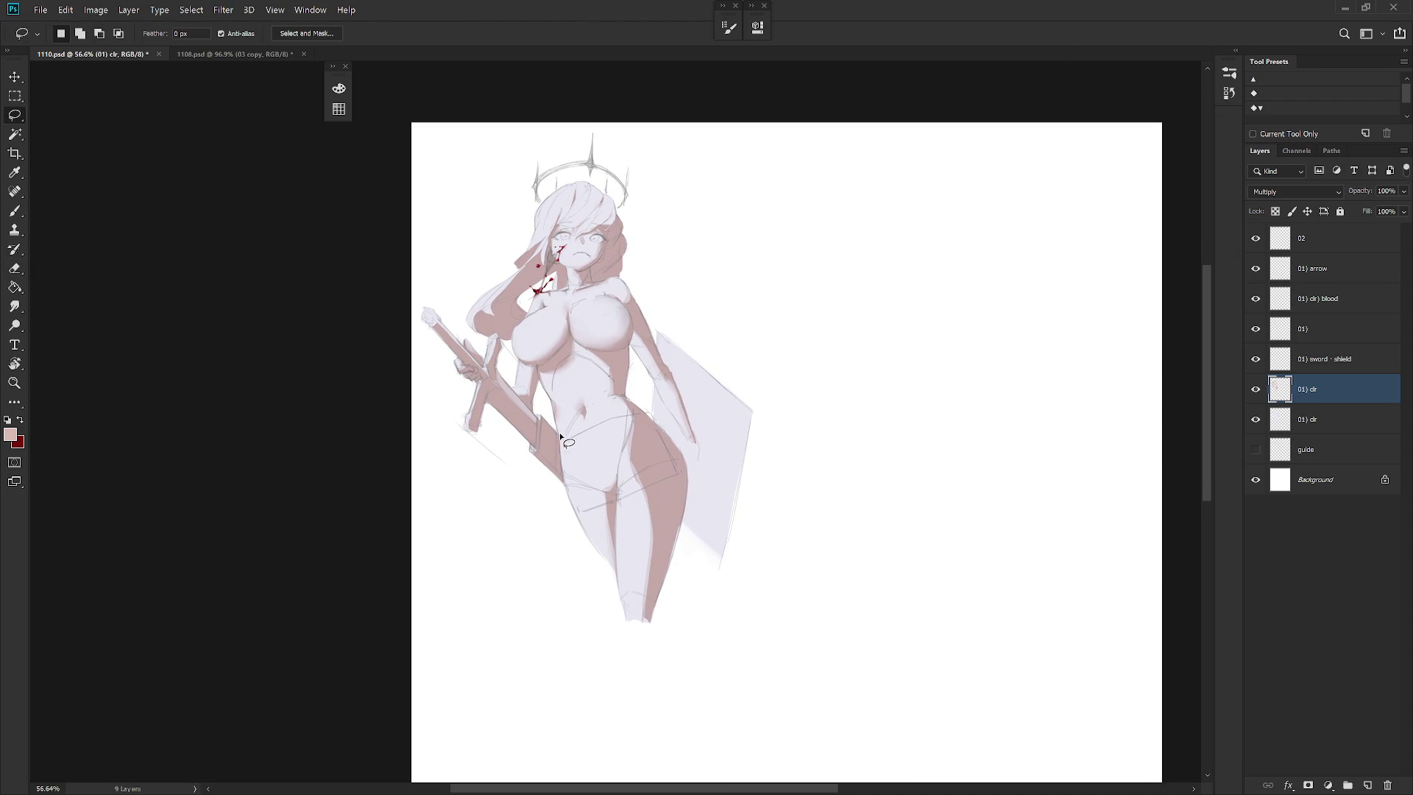
pyautogui.moveTo(587, 441); pyautogui.dragTo(588, 445)
pyautogui.moveTo(620, 474)
pyautogui.mouseDown()
pyautogui.moveTo(618, 499)
pyautogui.moveTo(596, 505)
pyautogui.mouseUp()
pyautogui.moveTo(557, 457)
pyautogui.mouseDown()
pyautogui.moveTo(639, 469)
pyautogui.moveTo(658, 519)
pyautogui.moveTo(622, 520)
pyautogui.moveTo(613, 509)
pyautogui.moveTo(646, 497)
pyautogui.moveTo(742, 561)
pyautogui.mouseUp()
pyautogui.press('shift')
pyautogui.press('b')
pyautogui.press('r')
pyautogui.press('e')
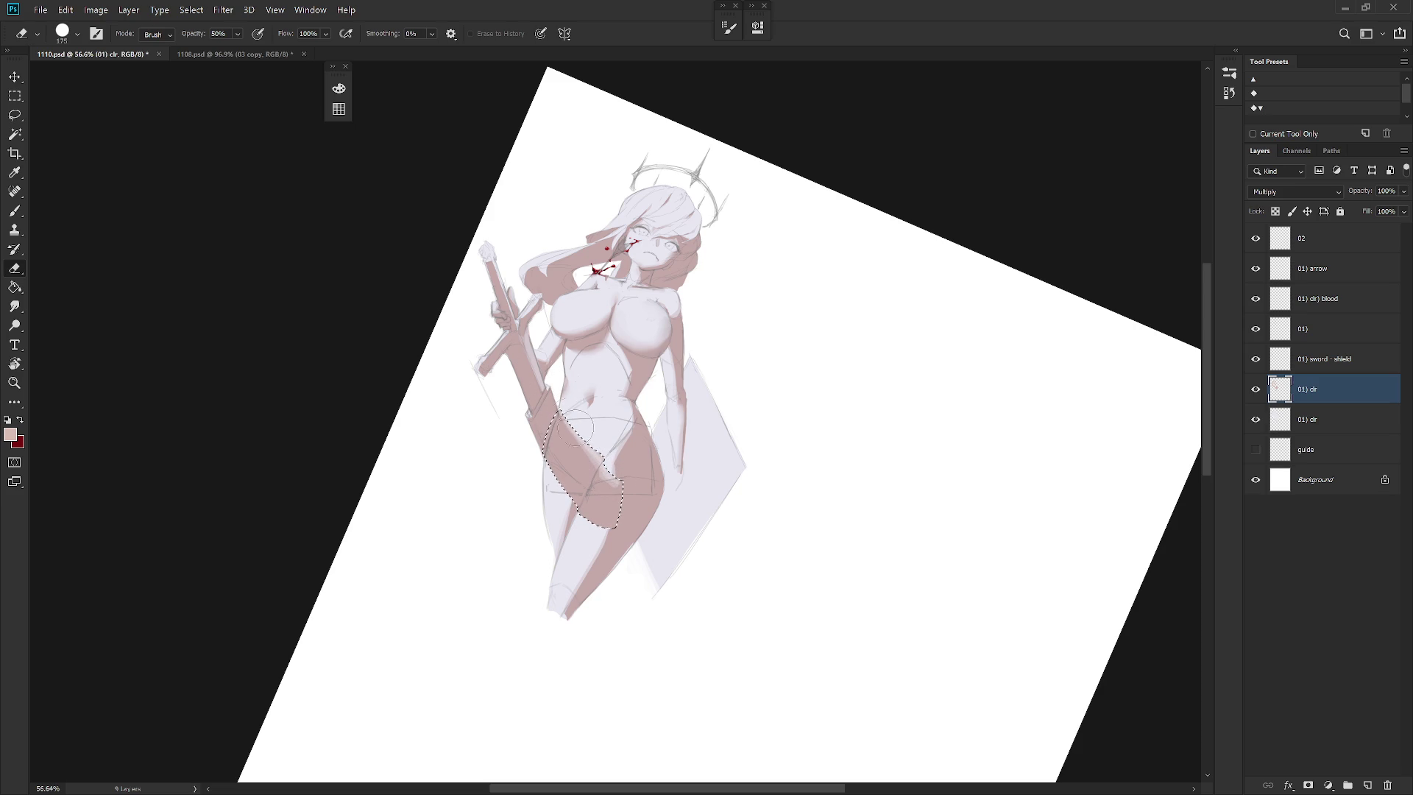
pyautogui.hotkey('ctrl', 'd')
pyautogui.press('r')
pyautogui.press('e')
pyautogui.press('Escape')
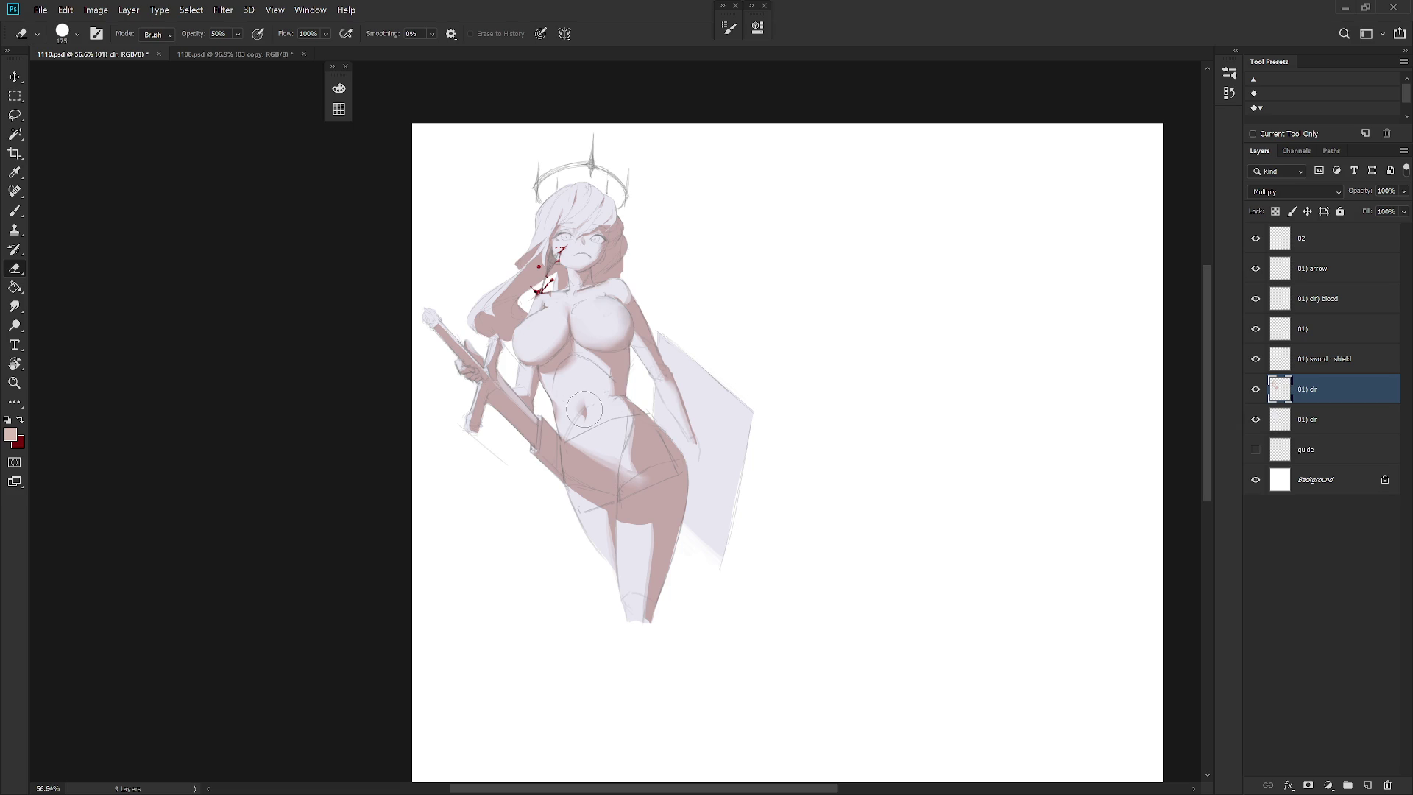
# Lasso the hip and thigh area, trim it diagonally, and paint it darker pink
pyautogui.moveTo(559, 436)
pyautogui.mouseDown()
pyautogui.moveTo(655, 519)
pyautogui.moveTo(626, 463)
pyautogui.moveTo(560, 436)
pyautogui.mouseUp()
pyautogui.press('l')
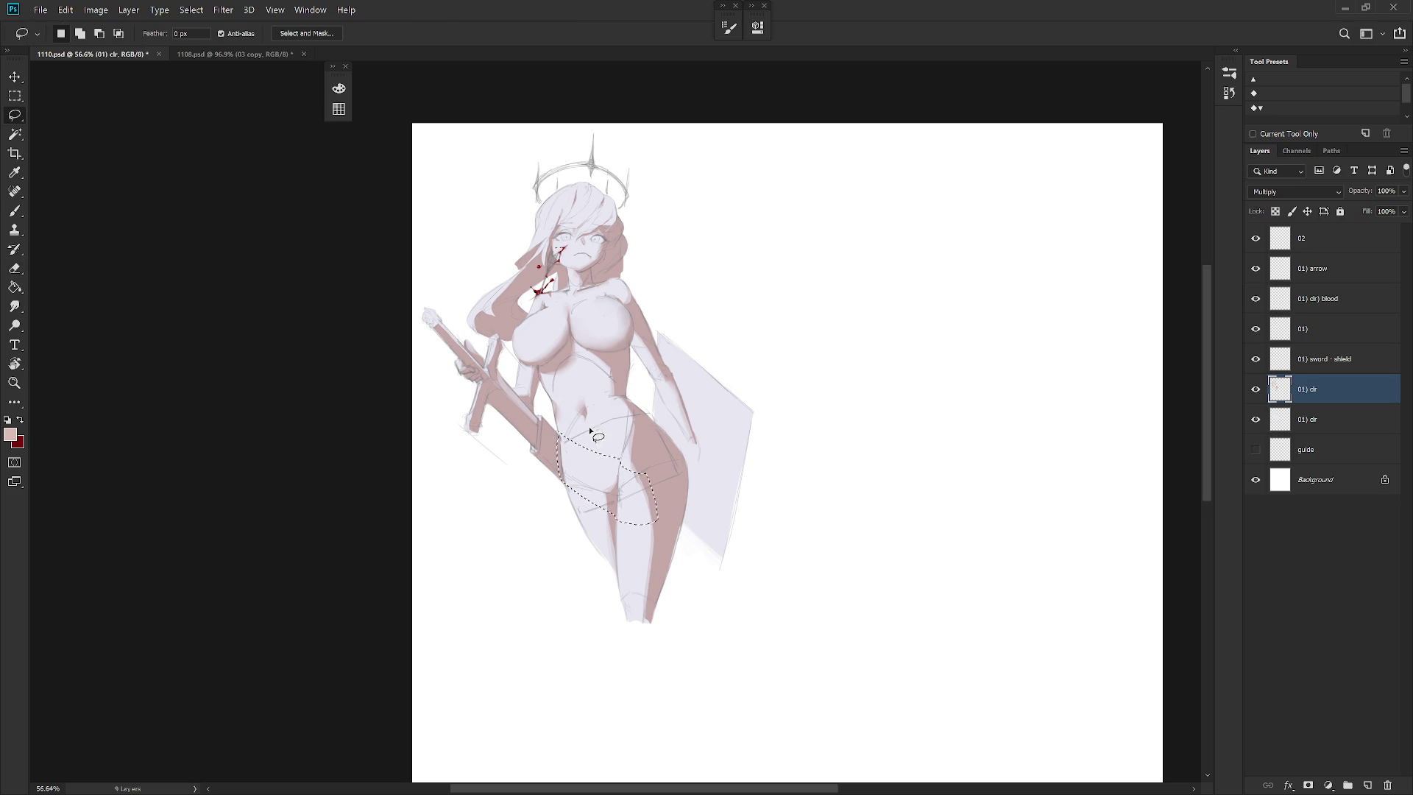
pyautogui.keyDown('alt'); pyautogui.click(559, 429); pyautogui.keyUp('alt')
pyautogui.moveTo(622, 493)
pyautogui.mouseDown()
pyautogui.moveTo(659, 539)
pyautogui.moveTo(680, 515)
pyautogui.mouseUp()
pyautogui.press('b')
pyautogui.moveTo(586, 446)
pyautogui.mouseDown()
pyautogui.moveTo(581, 479)
pyautogui.moveTo(569, 441)
pyautogui.moveTo(606, 462)
pyautogui.mouseUp()
# Deselect and blend the hip shadow, alternating the 8% Smudge and 50% Eraser
pyautogui.press('e')
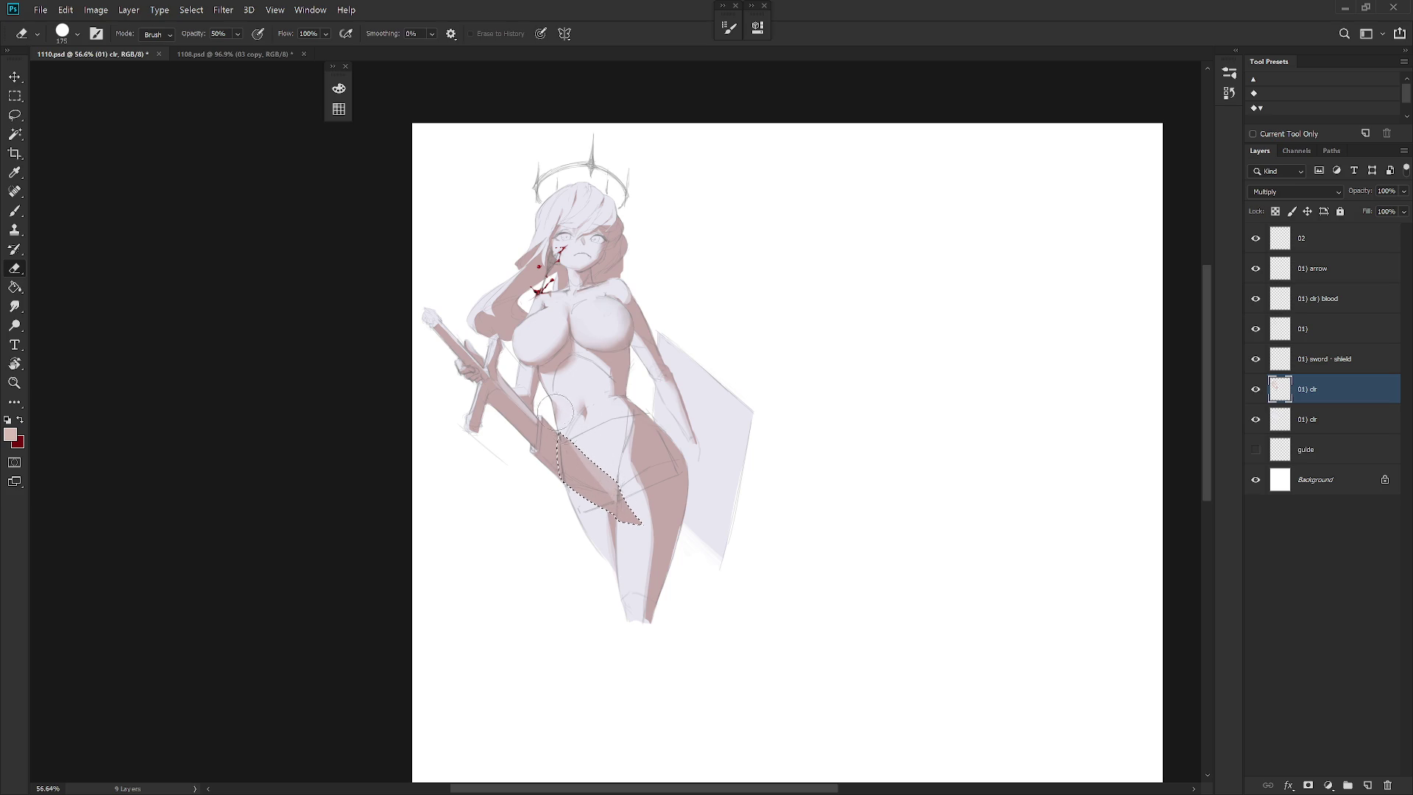
pyautogui.press('r')
pyautogui.hotkey('ctrl', 'd')
pyautogui.press('e')
pyautogui.press('r')
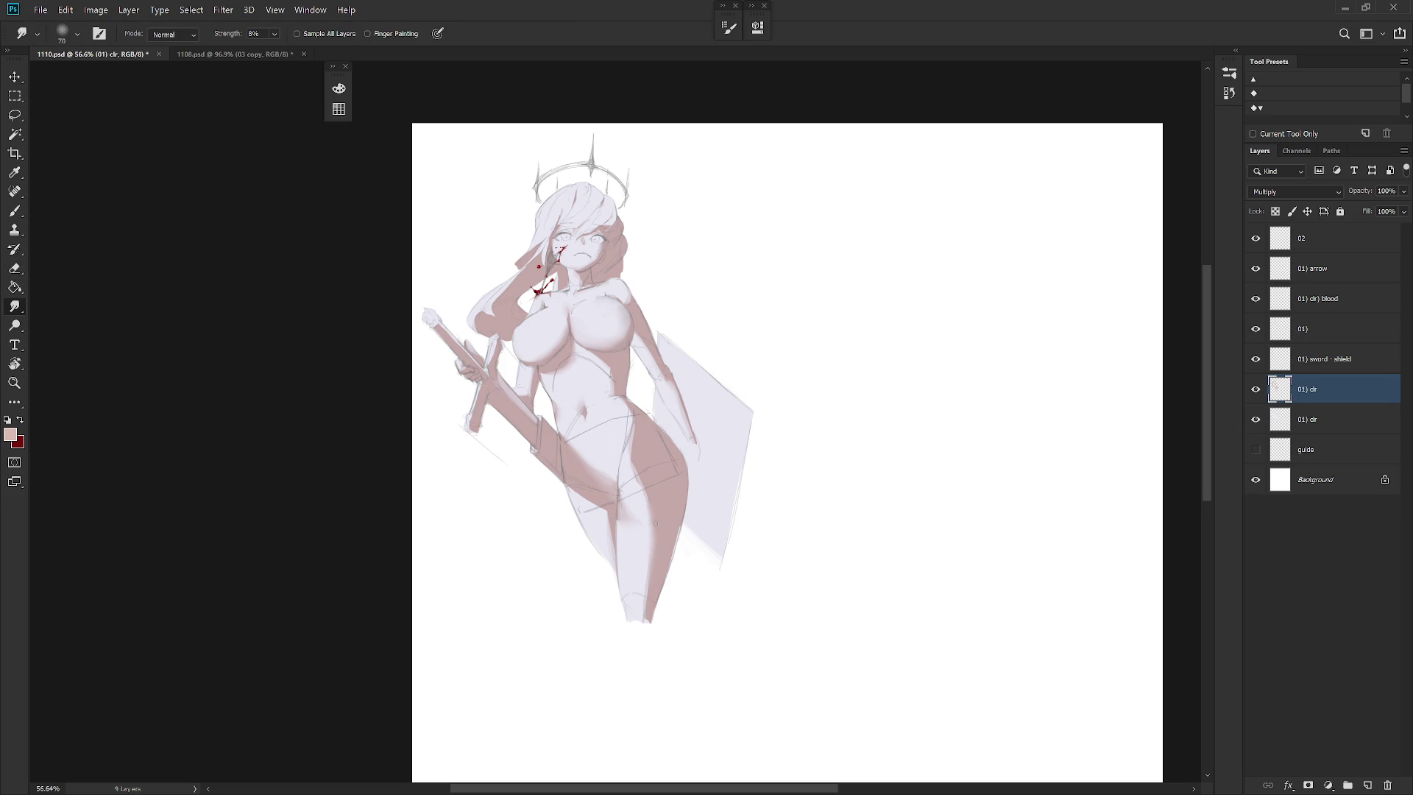
pyautogui.press('e')
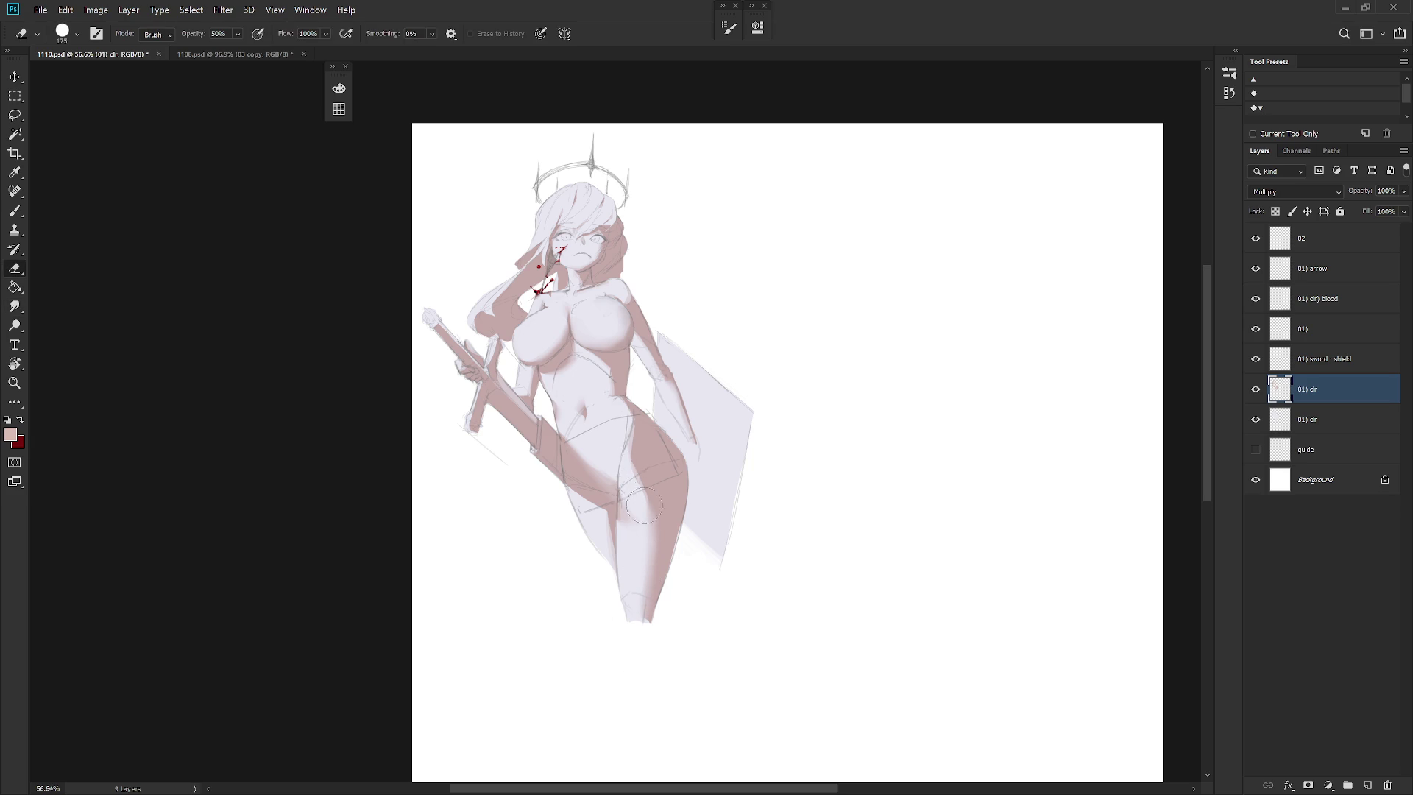
pyautogui.press('r')
pyautogui.press('e')
# Paint a brown test stroke down the torso, erase most of it, then smudge
pyautogui.press('b')
pyautogui.moveTo(623, 401); pyautogui.dragTo(624, 441)
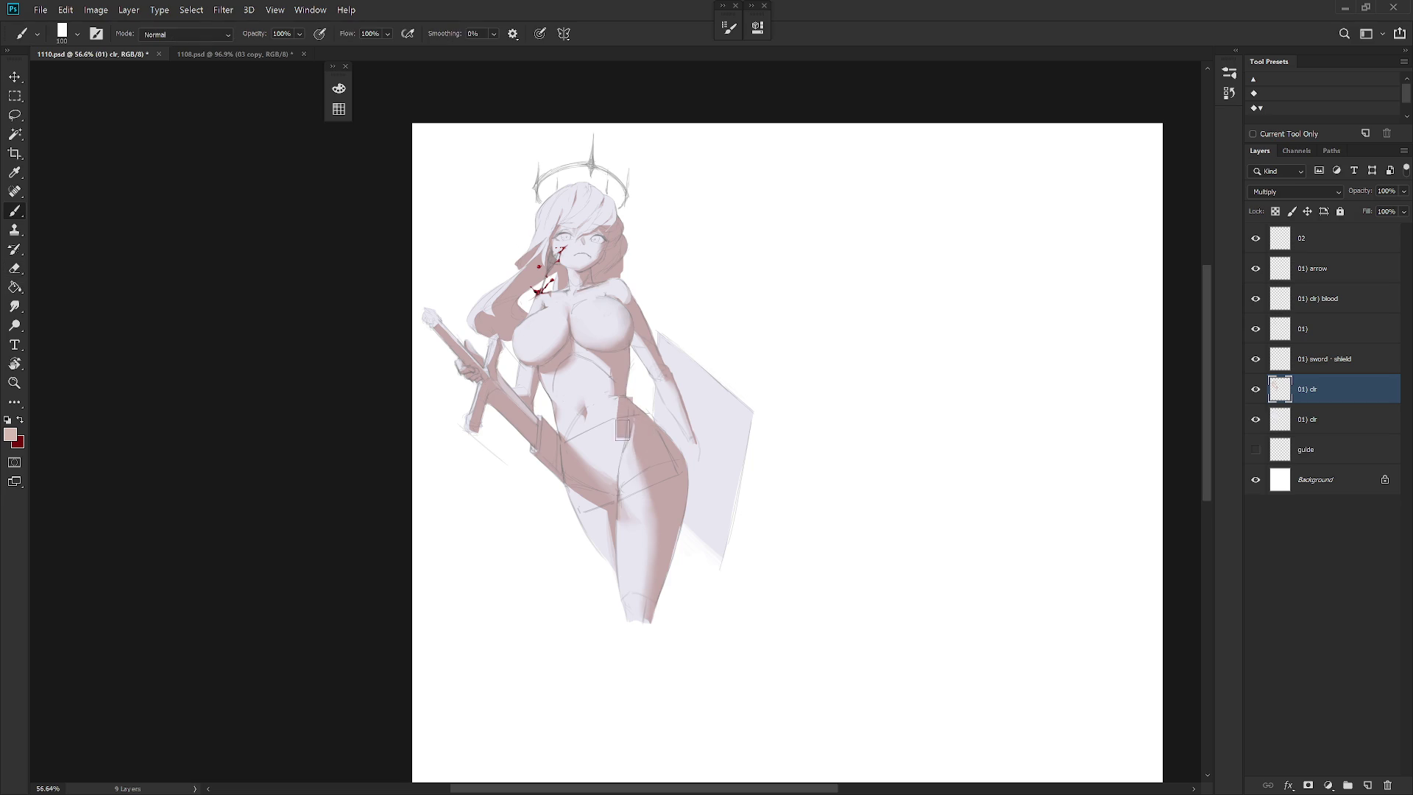
pyautogui.press('e')
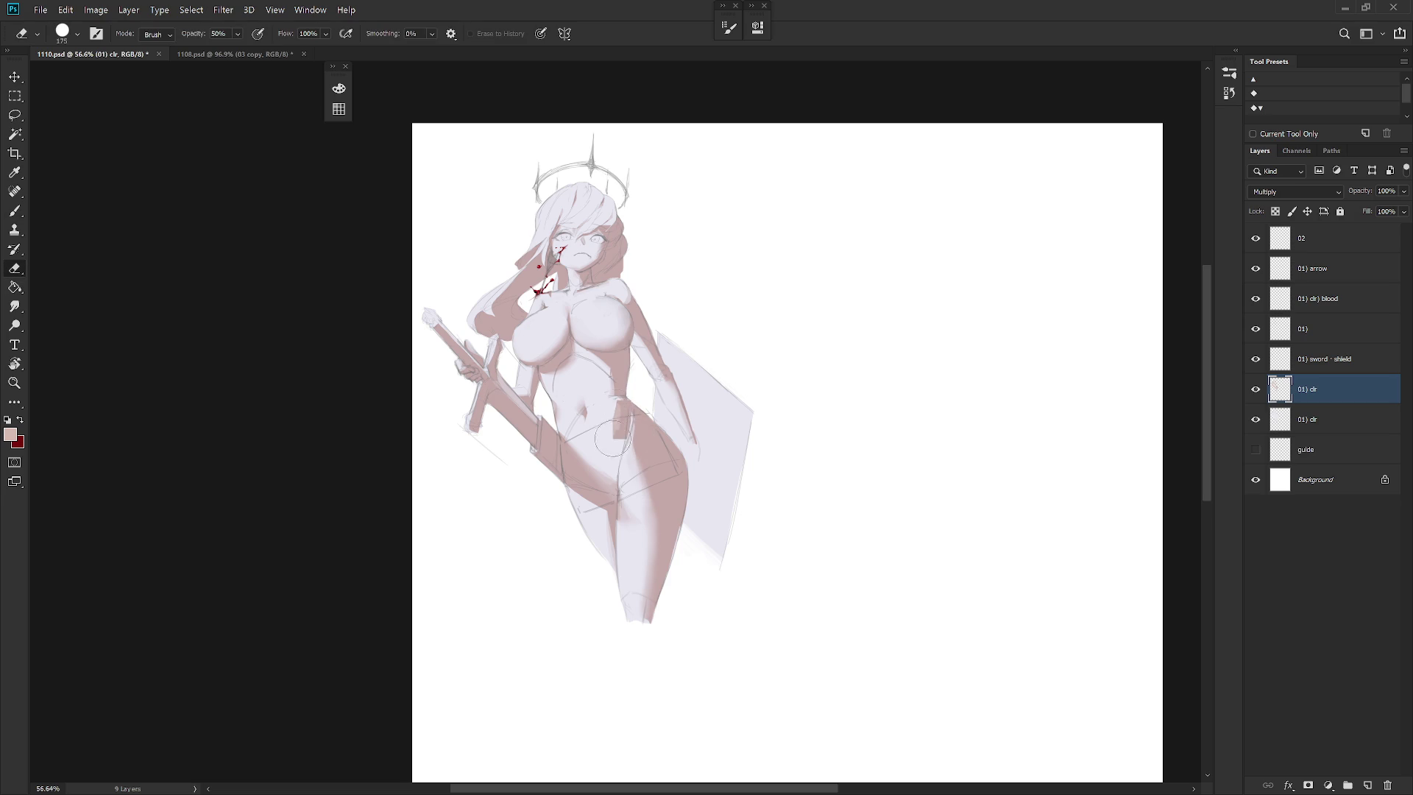
pyautogui.moveTo(621, 454); pyautogui.dragTo(619, 403)
pyautogui.press('r')
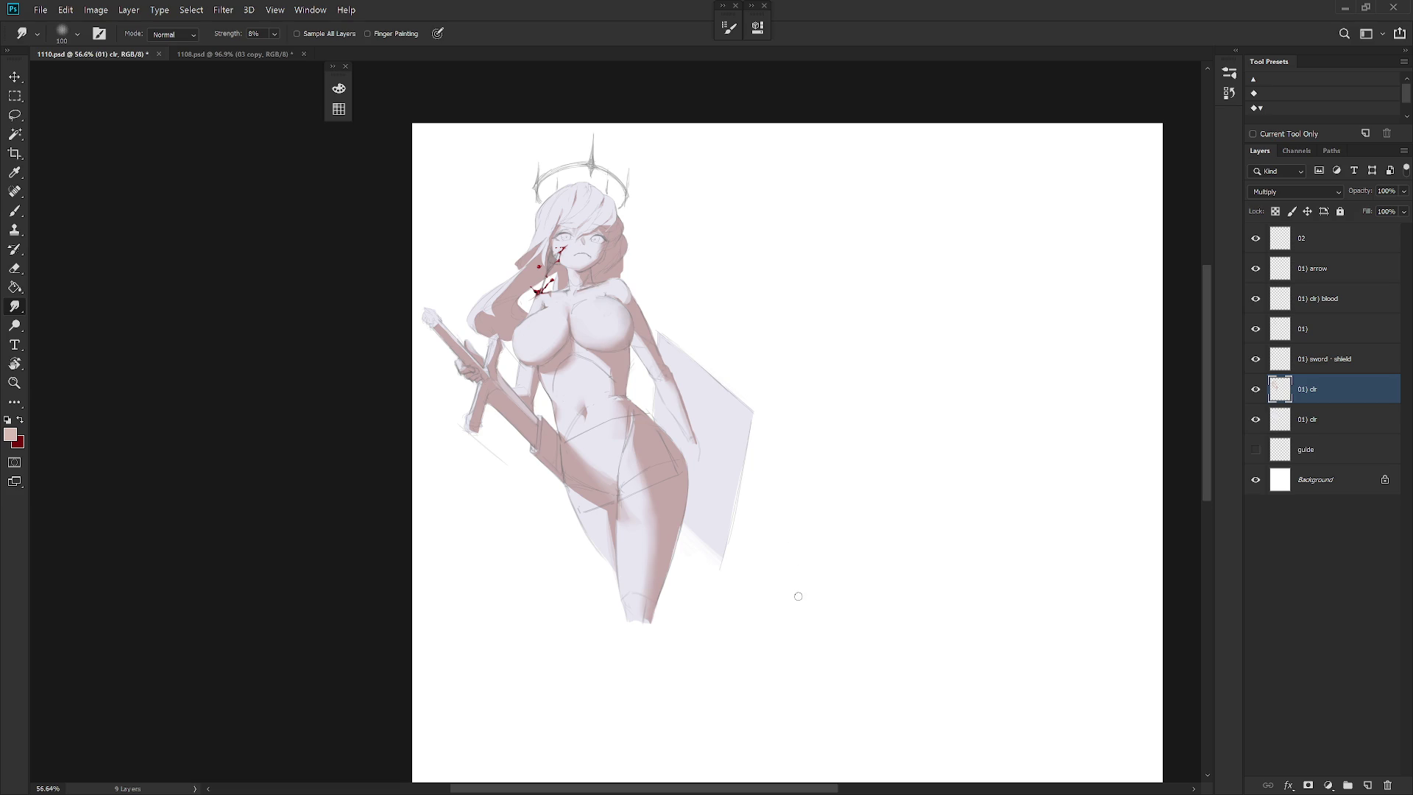
pyautogui.scroll(-1, 763, 457)
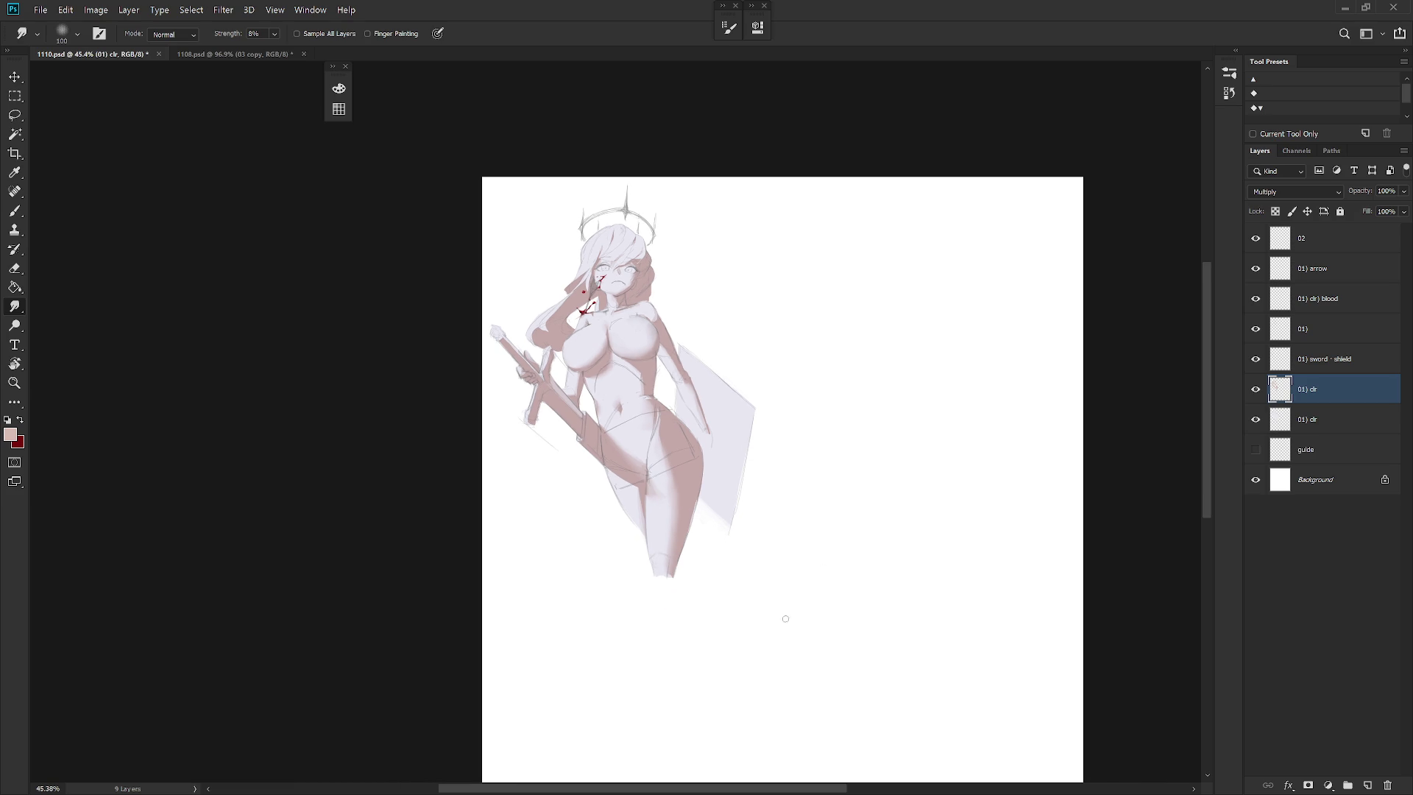
pyautogui.press('h')
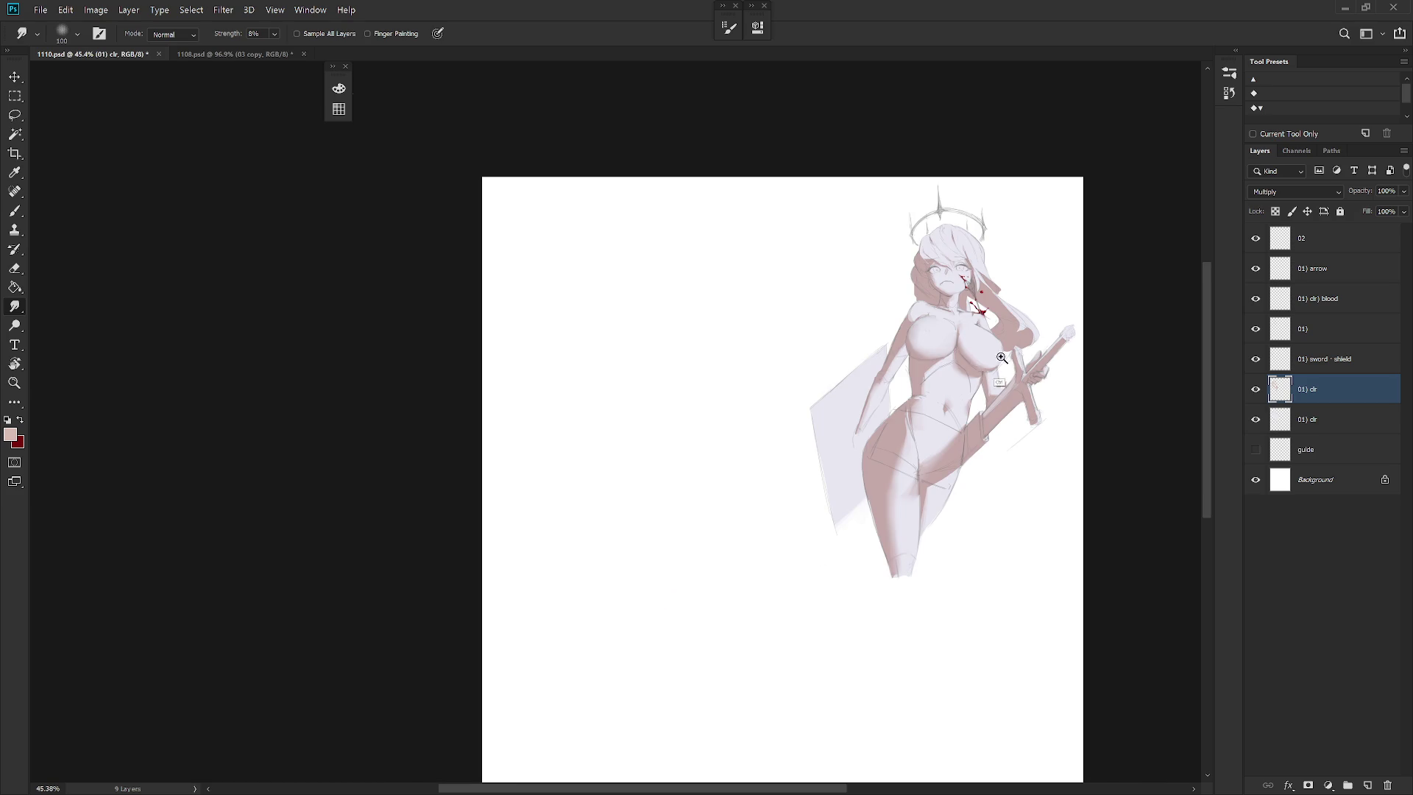
pyautogui.scroll(2, 1010, 390)
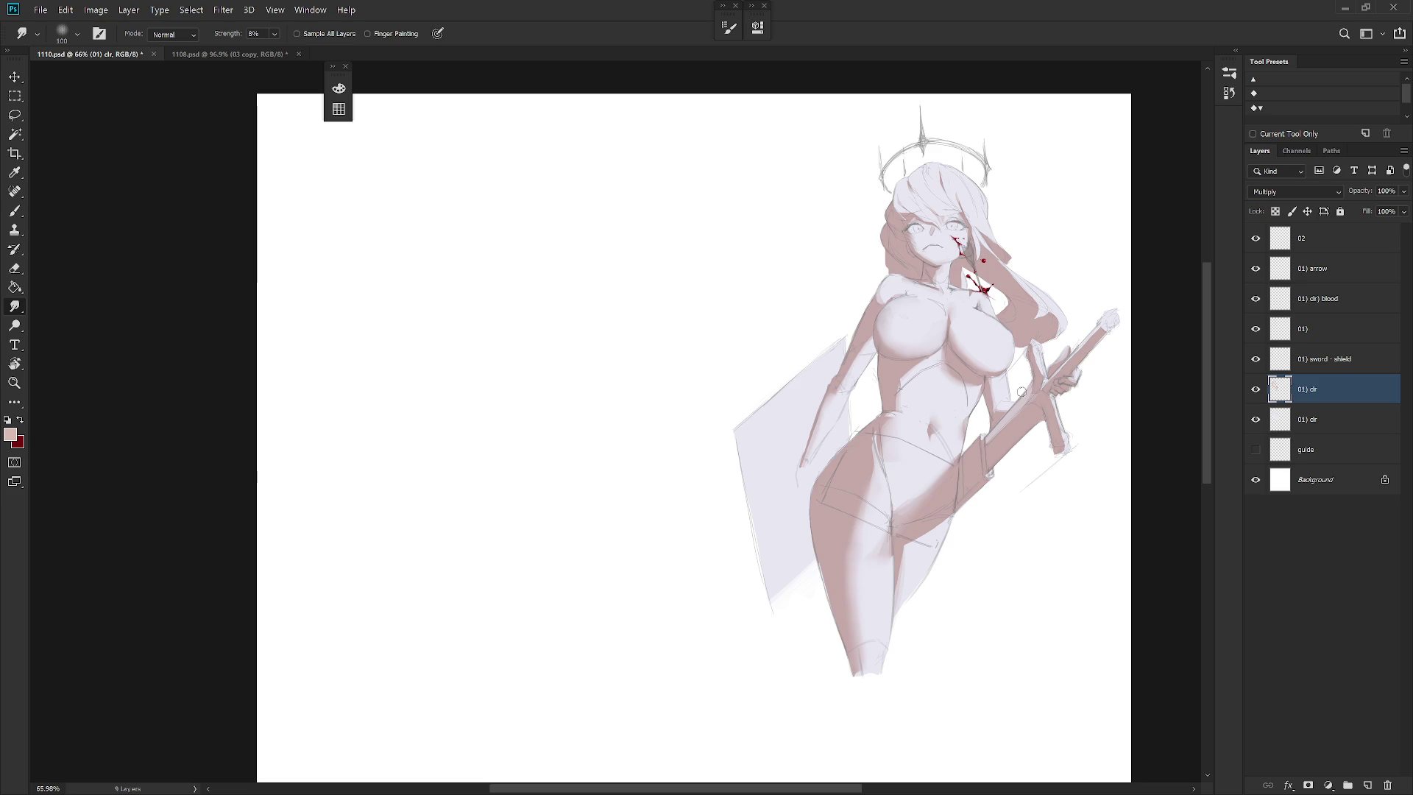
pyautogui.press('h')
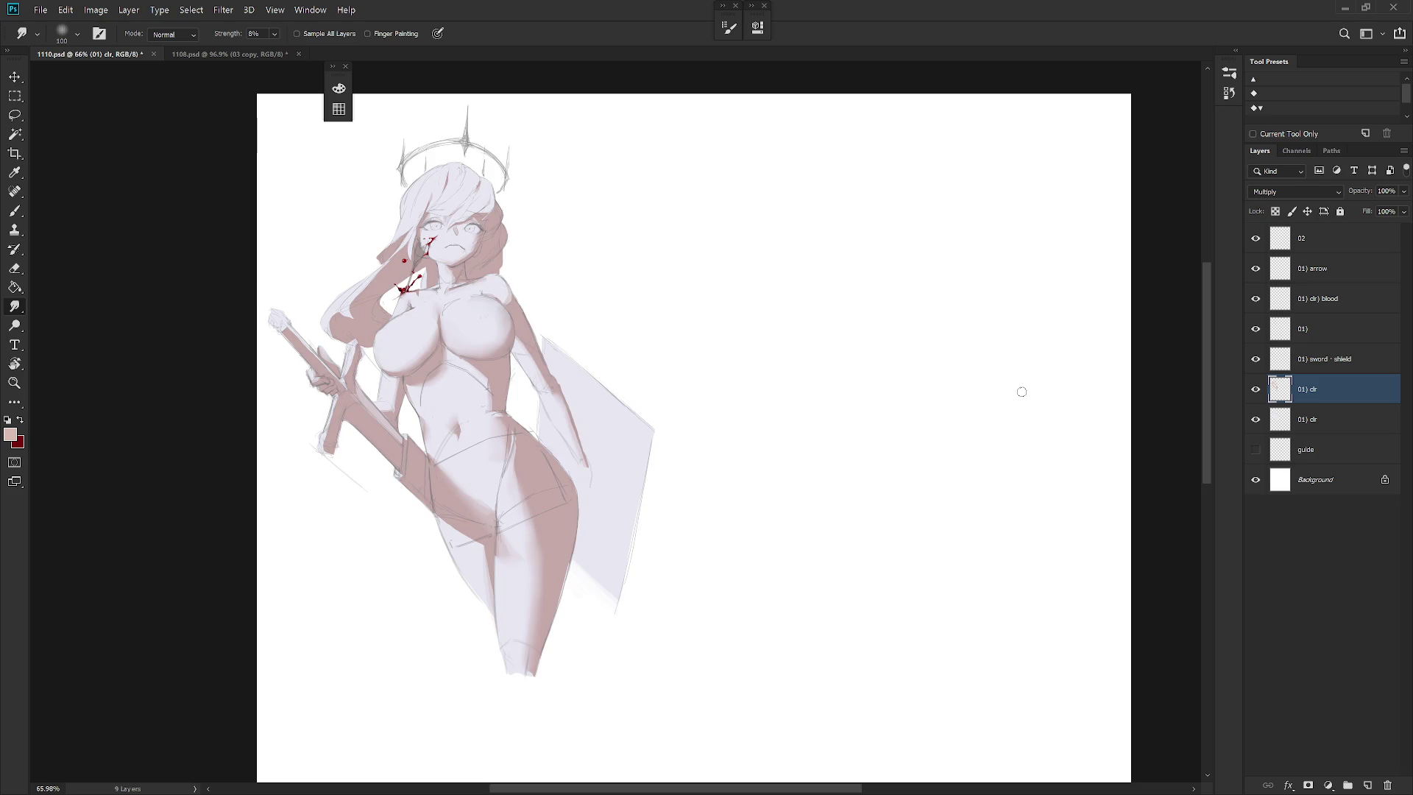
pyautogui.press('h')
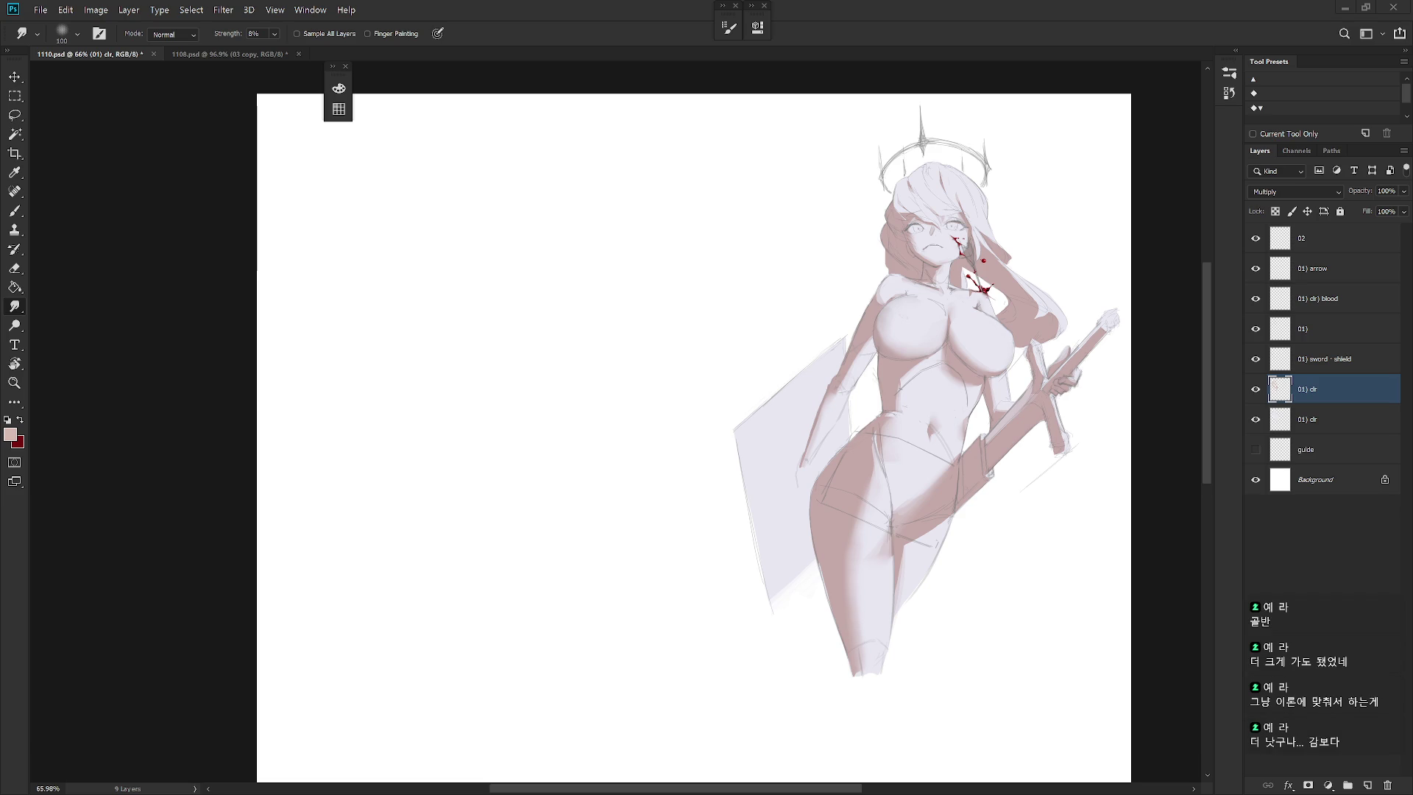
pyautogui.hotkey('ctrl', 'shift', 'h')
pyautogui.press('b')
pyautogui.rightClick(751, 508)
pyautogui.click(1333, 409)
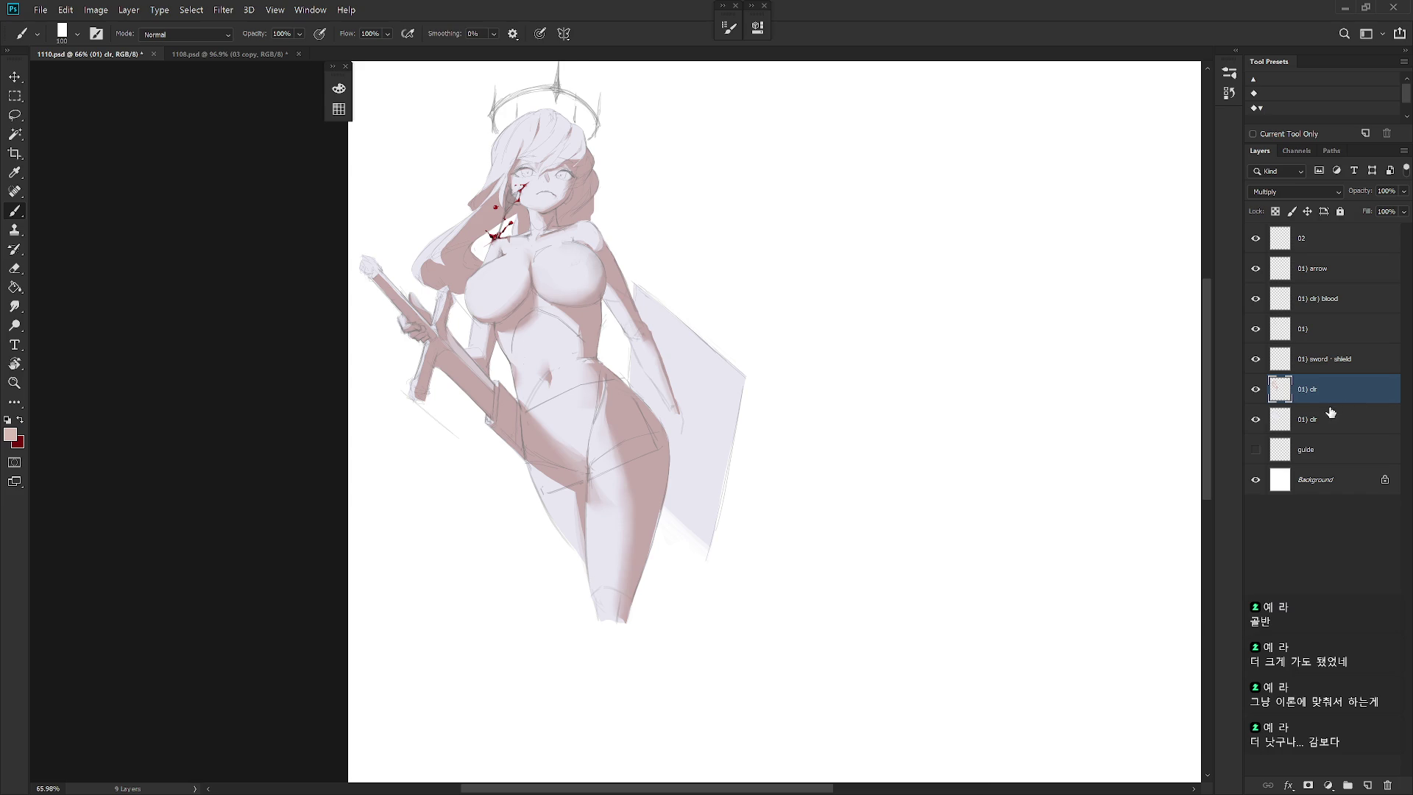
# Open the Color panel, select the 01) line layer, and sample colours from the figure
pyautogui.press('F6')
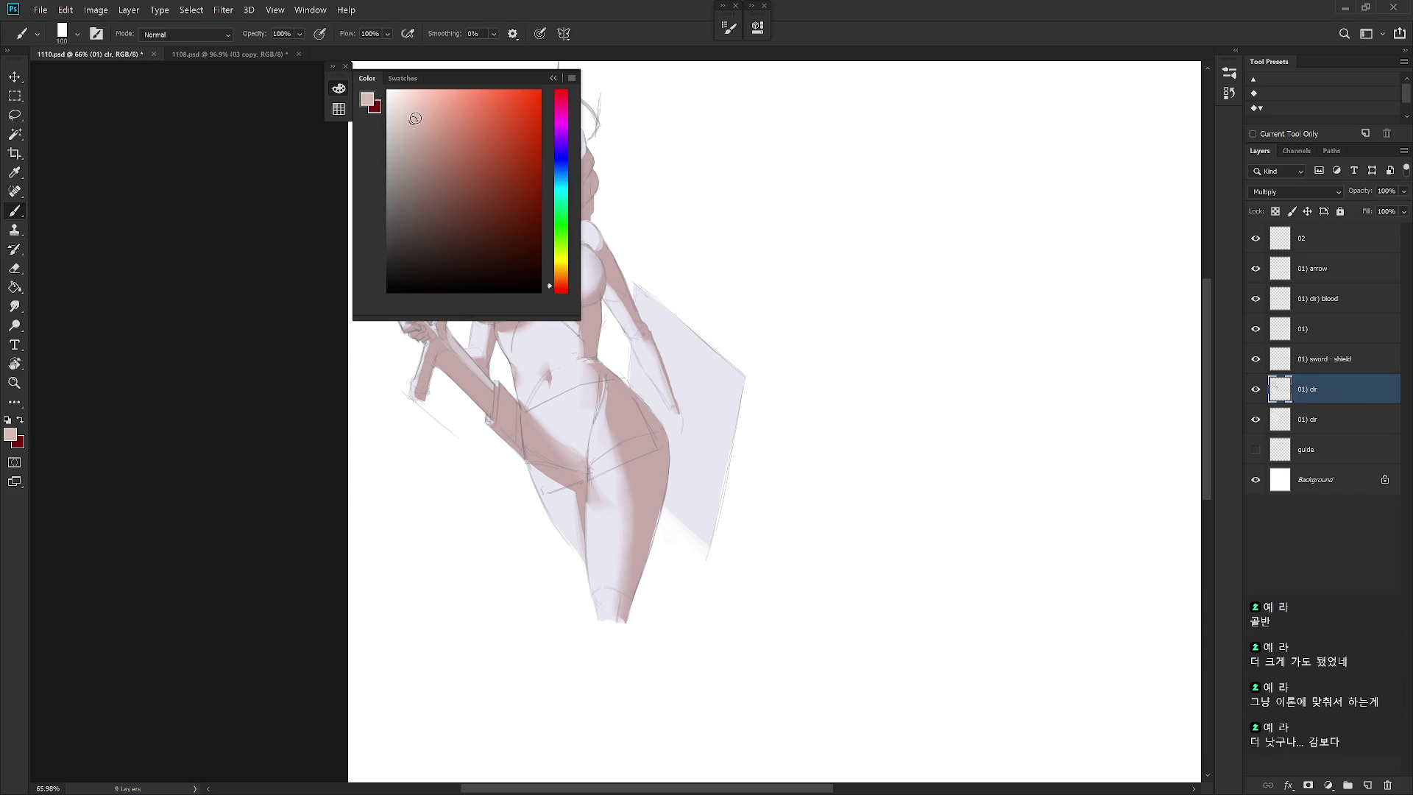
pyautogui.click(1339, 305)
pyautogui.click(1336, 331)
pyautogui.hscroll(-4, 918, 476)
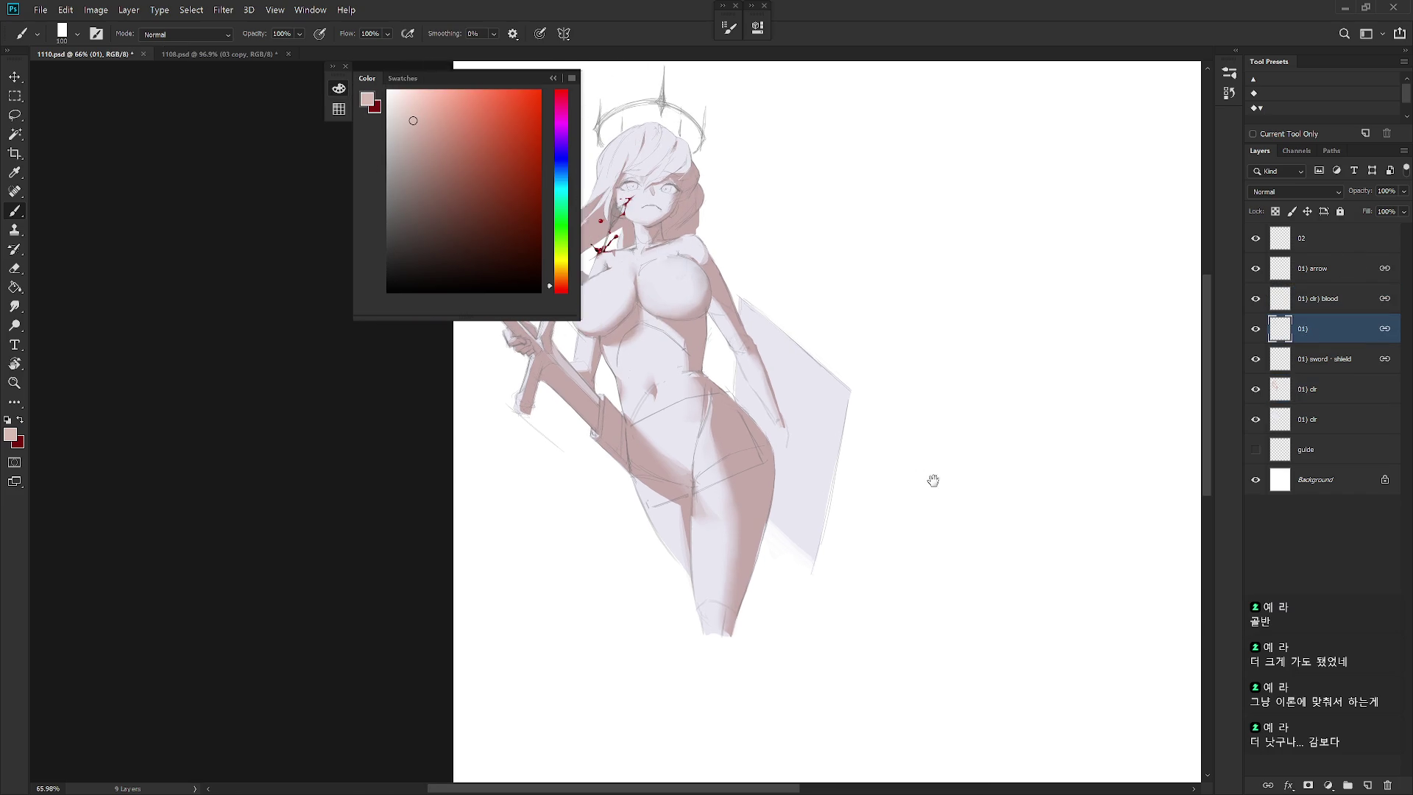
pyautogui.keyDown('alt'); pyautogui.click(699, 252); pyautogui.keyUp('alt')
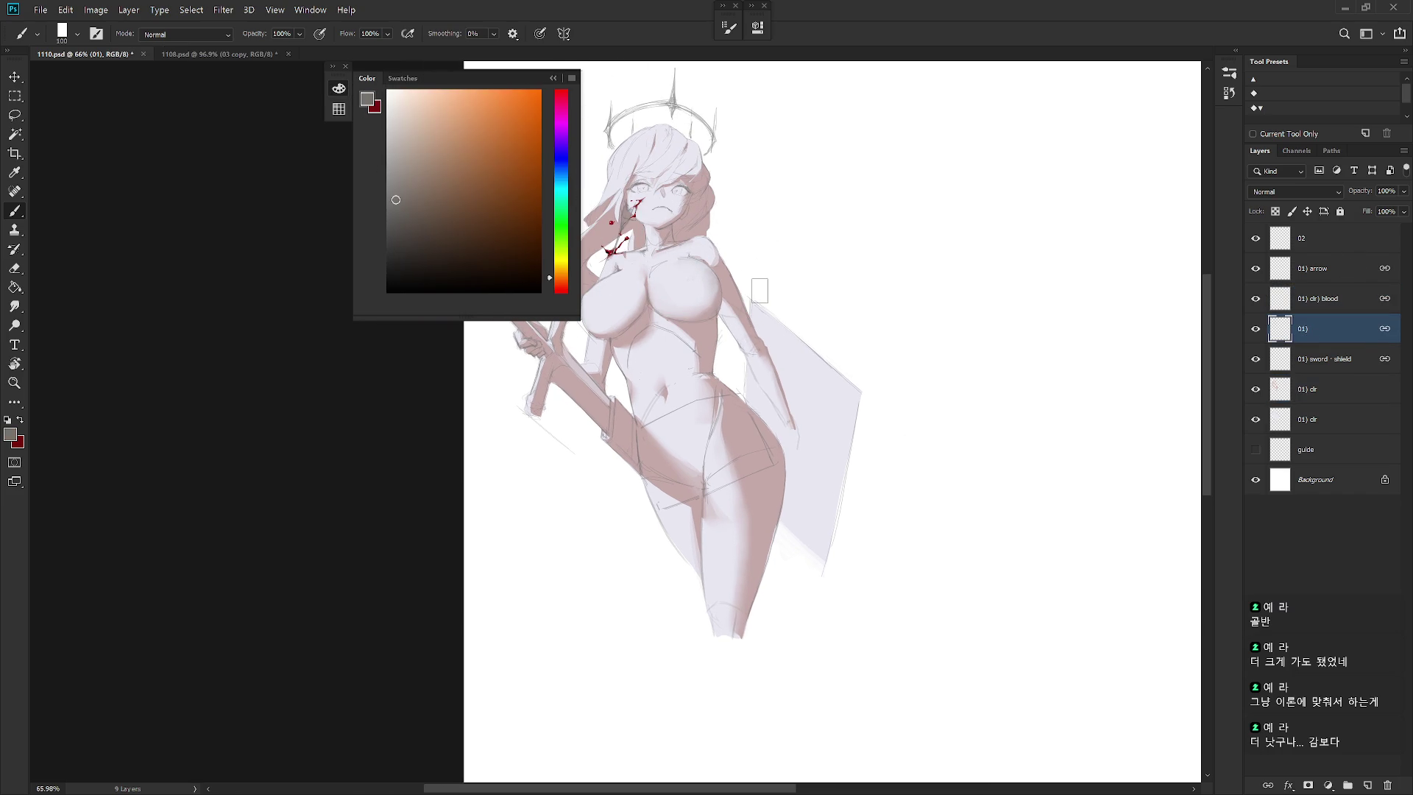
pyautogui.moveTo(709, 264)
pyautogui.keyDown('alt'); pyautogui.mouseDown()
pyautogui.moveTo(725, 305)
pyautogui.moveTo(722, 386)
pyautogui.mouseUp(); pyautogui.keyUp('alt')
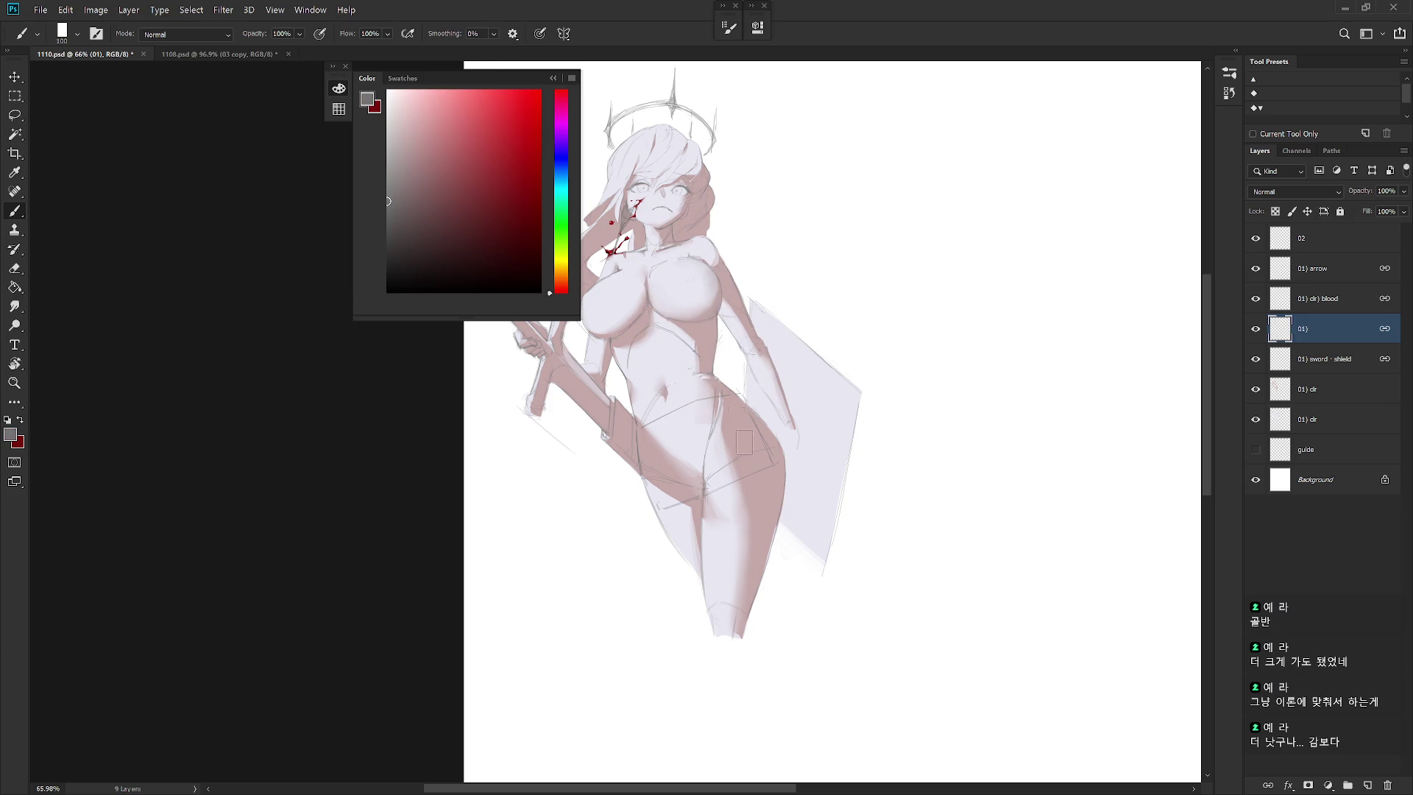
pyautogui.moveTo(785, 490); pyautogui.dragTo(830, 424)
# Choose a hard round brush and hide both 01) clr colour layers
pyautogui.rightClick(851, 399)
pyautogui.scroll(-10, 1022, 743)
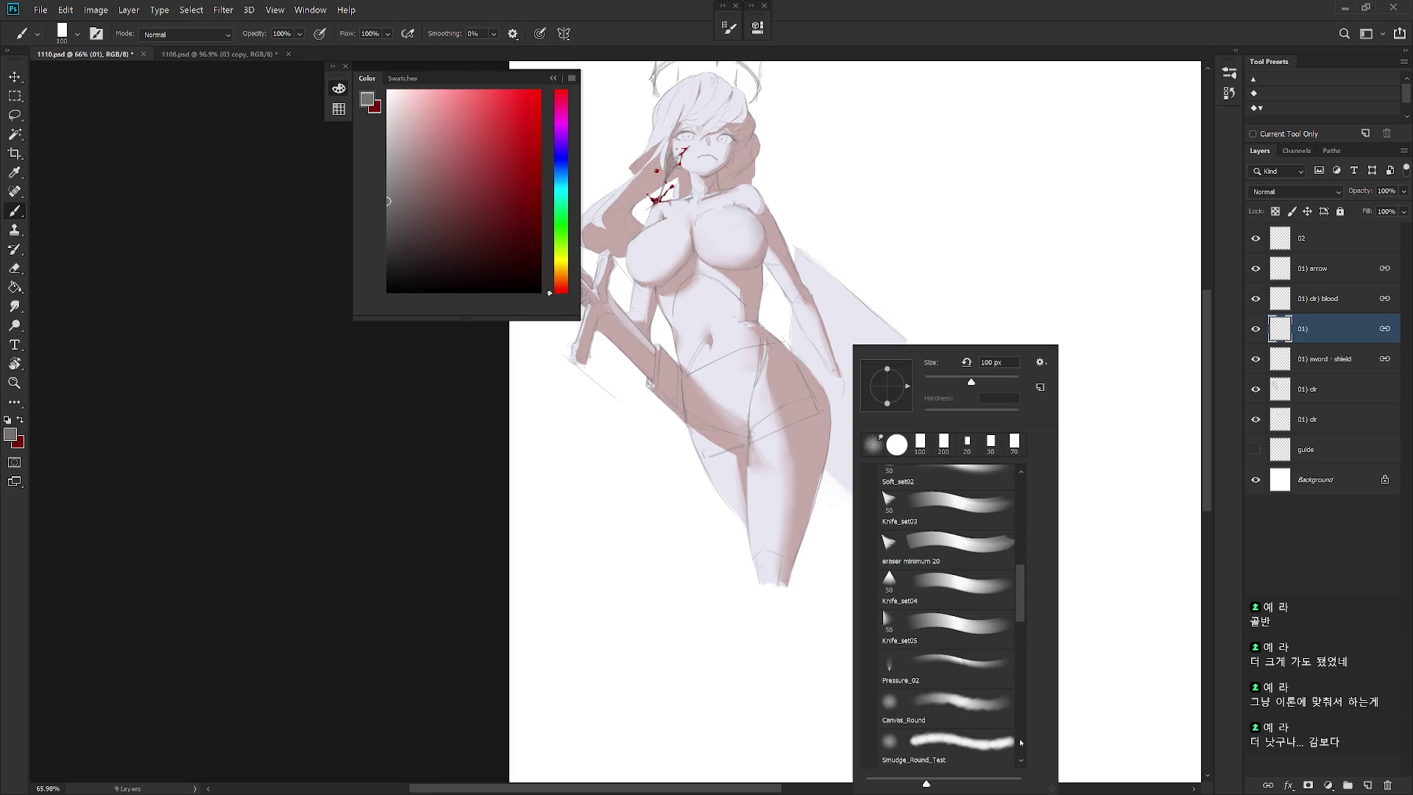
pyautogui.scroll(-3, 1022, 744)
pyautogui.click(957, 751)
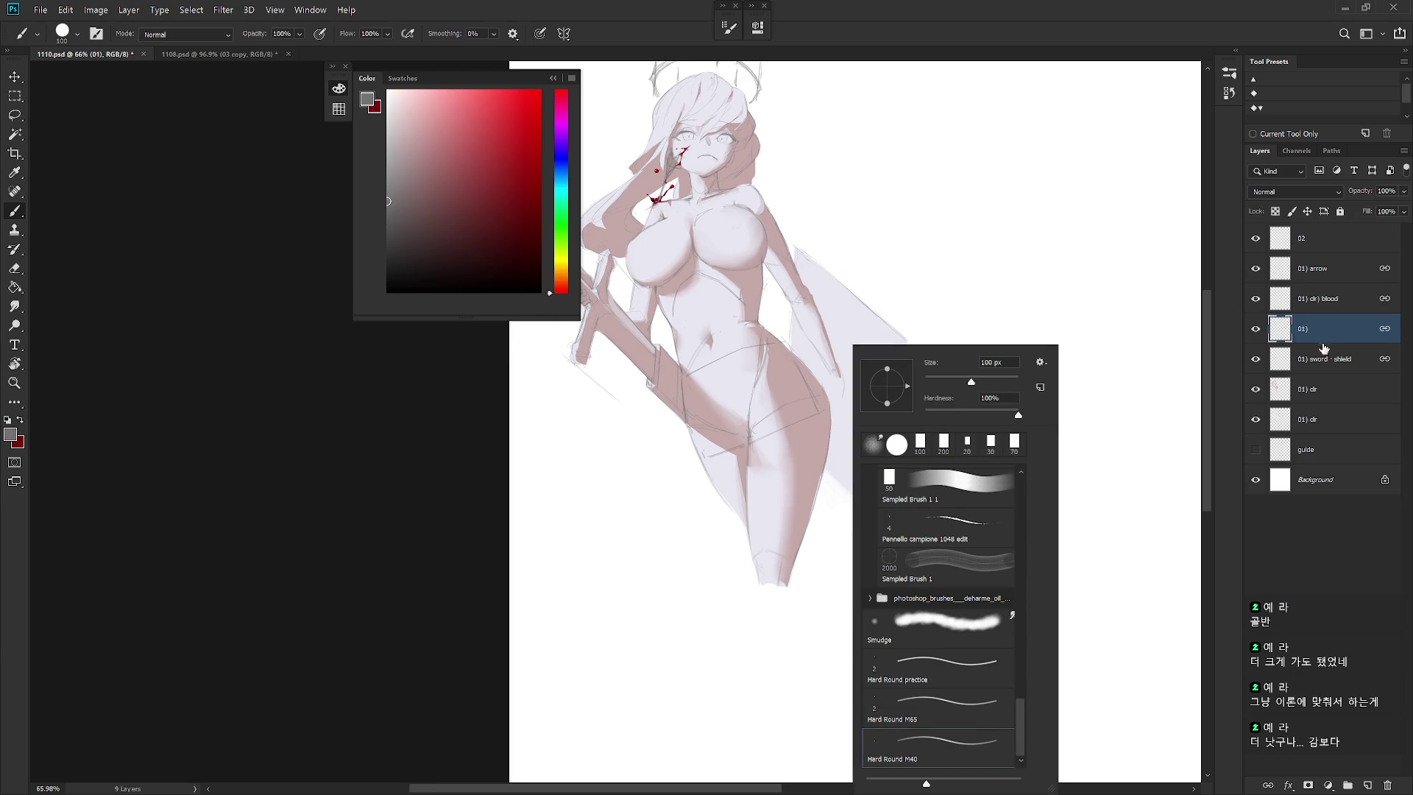
pyautogui.click(1310, 344)
pyautogui.click(1255, 388)
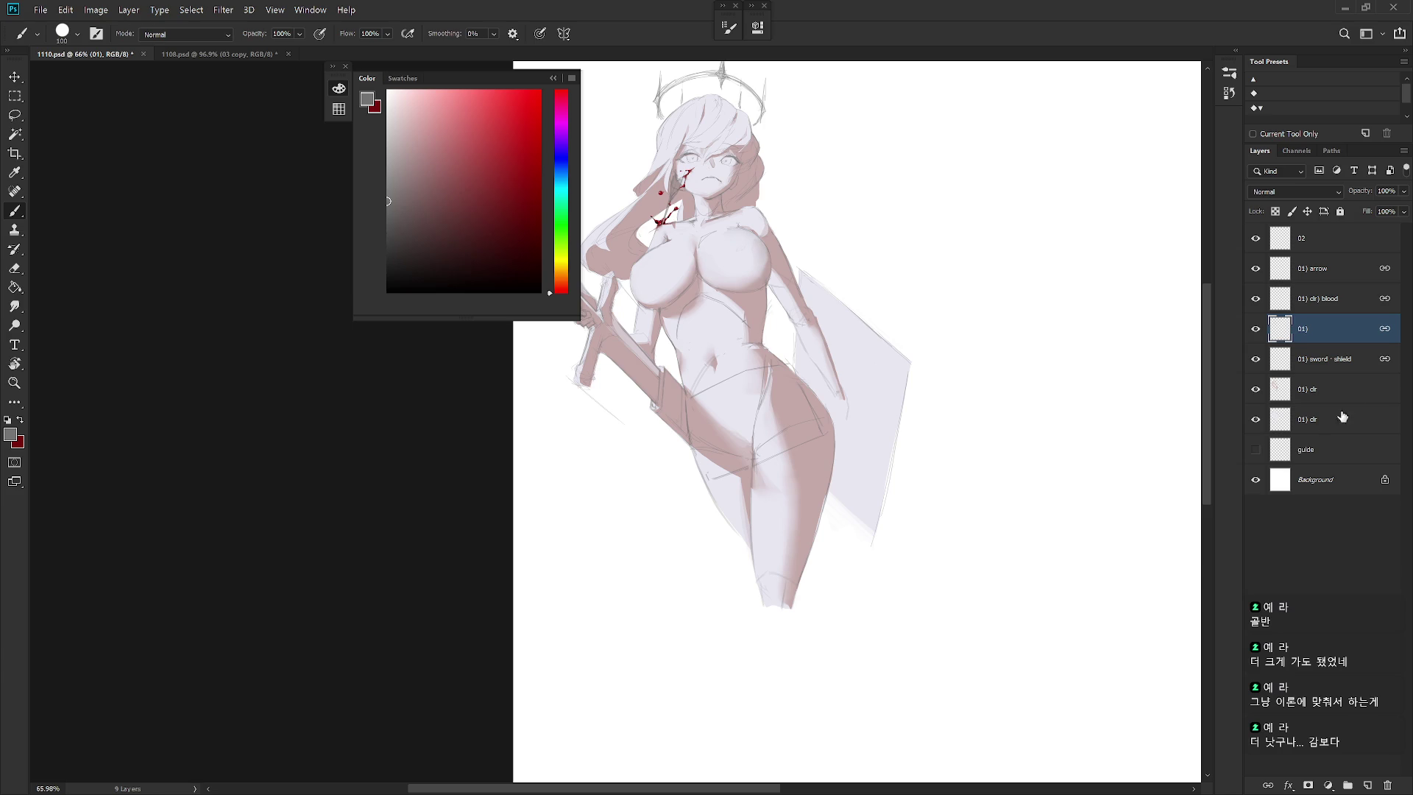
pyautogui.click(1256, 422)
pyautogui.rightClick(858, 457)
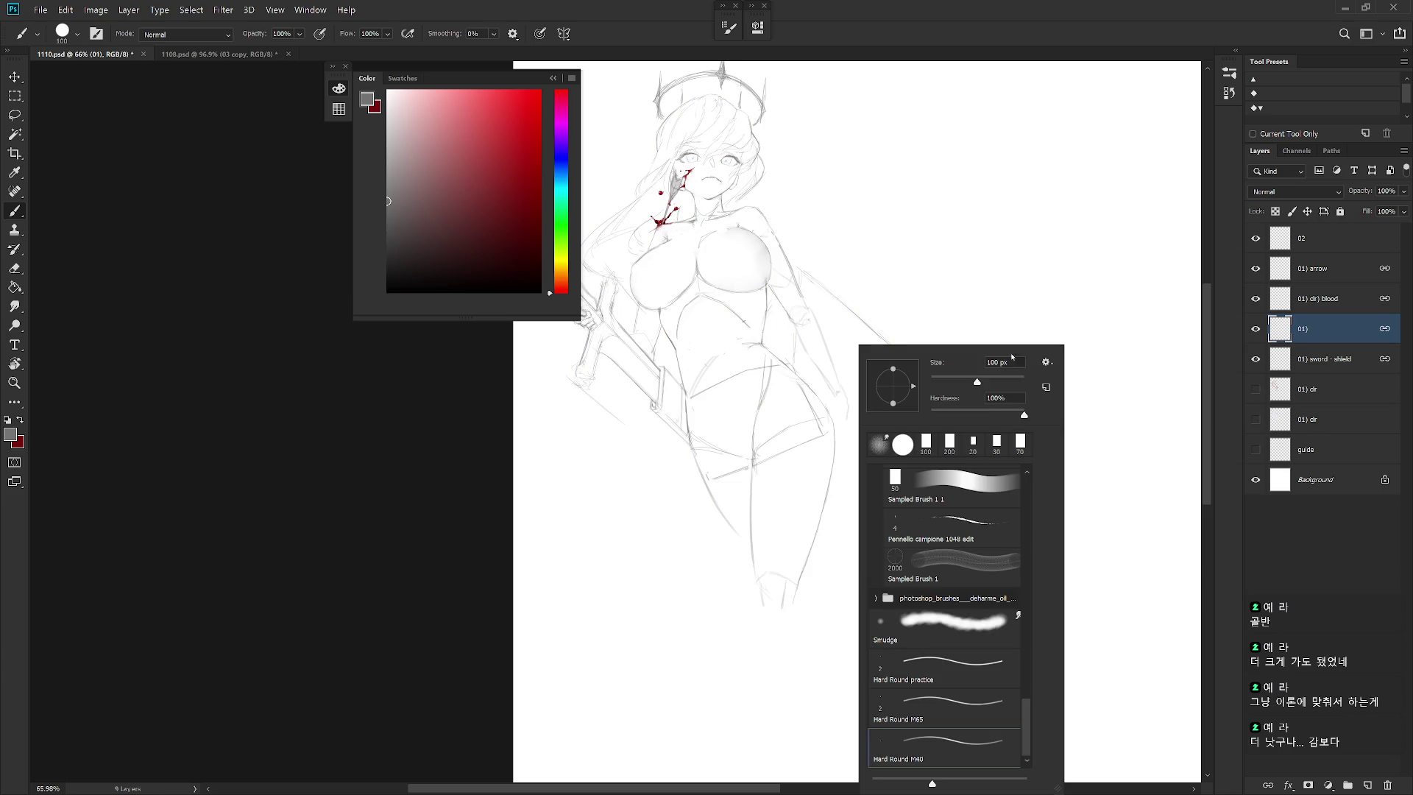
# Set a 2 px Pencil and try, then undo, two right-thigh strokes
pyautogui.write('2')
pyautogui.press('Return')
pyautogui.hotkey('shift', 'b')
pyautogui.moveTo(826, 489); pyautogui.dragTo(804, 596)
pyautogui.hotkey('ctrl', 'z')
pyautogui.moveTo(835, 419); pyautogui.dragTo(814, 568)
pyautogui.hotkey('ctrl', 'z')
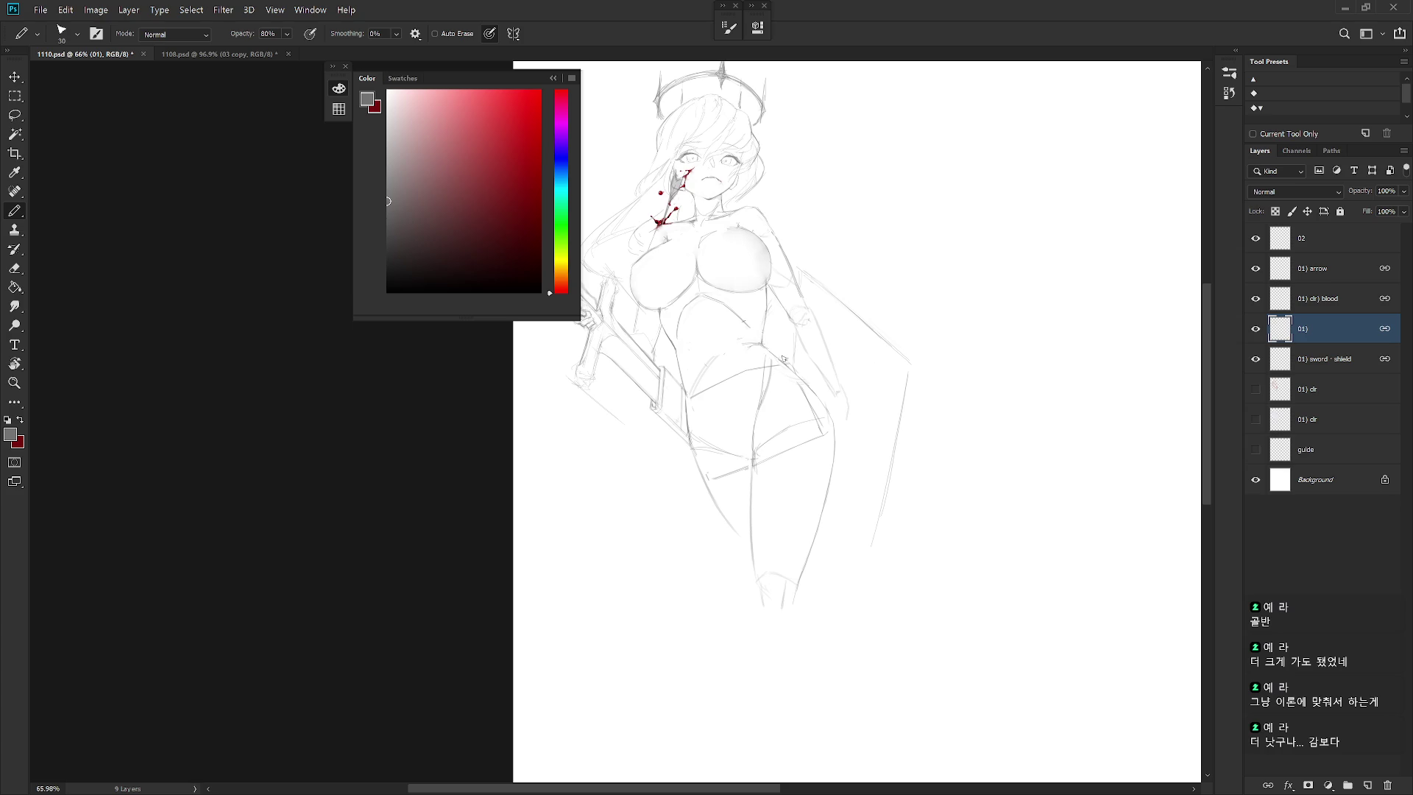
# Rotate the view and draw the right hip and thigh contour with the pencil
pyautogui.press('r')
pyautogui.moveTo(837, 429); pyautogui.dragTo(839, 508)
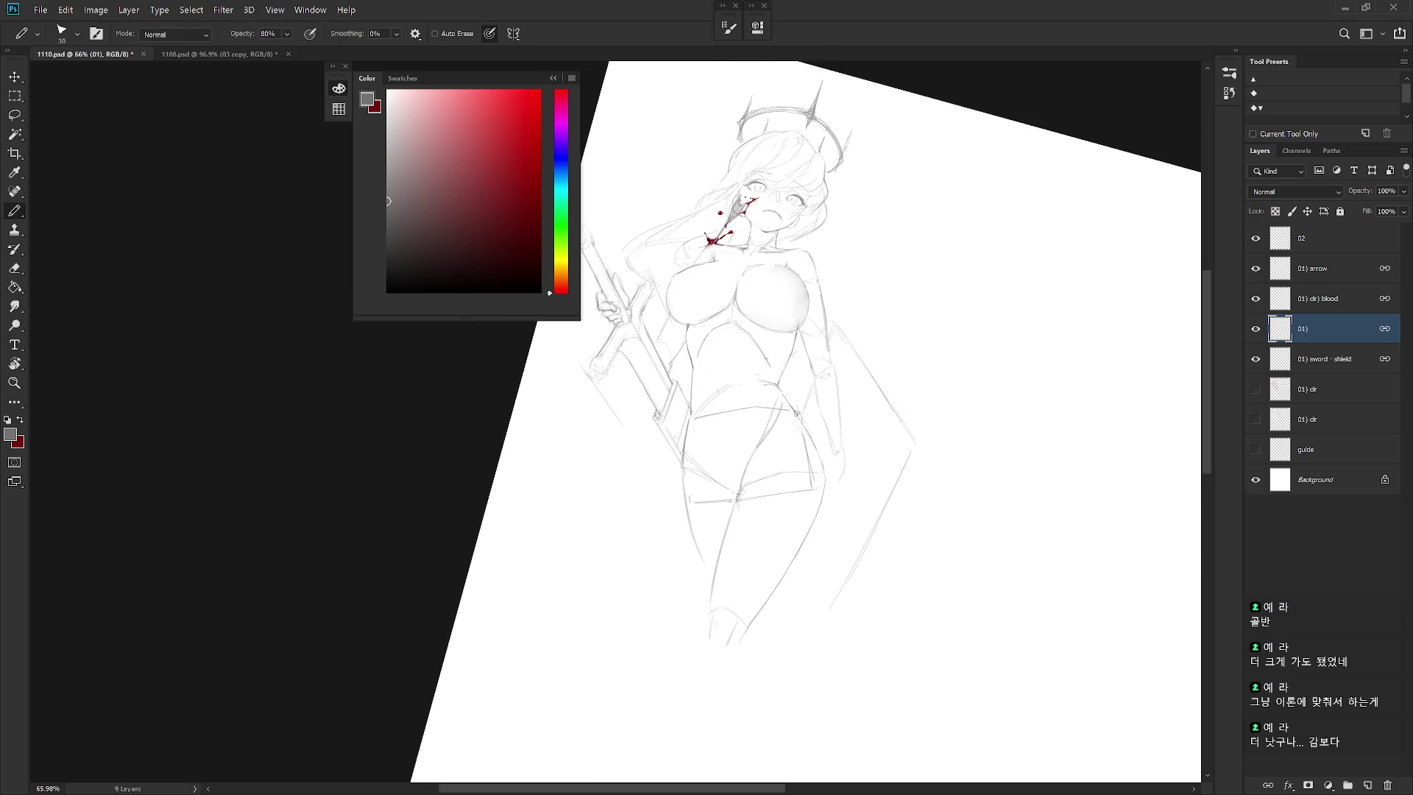
pyautogui.moveTo(808, 430); pyautogui.dragTo(829, 482)
pyautogui.press('r')
pyautogui.moveTo(845, 587); pyautogui.dragTo(829, 390)
pyautogui.moveTo(846, 440); pyautogui.dragTo(822, 547)
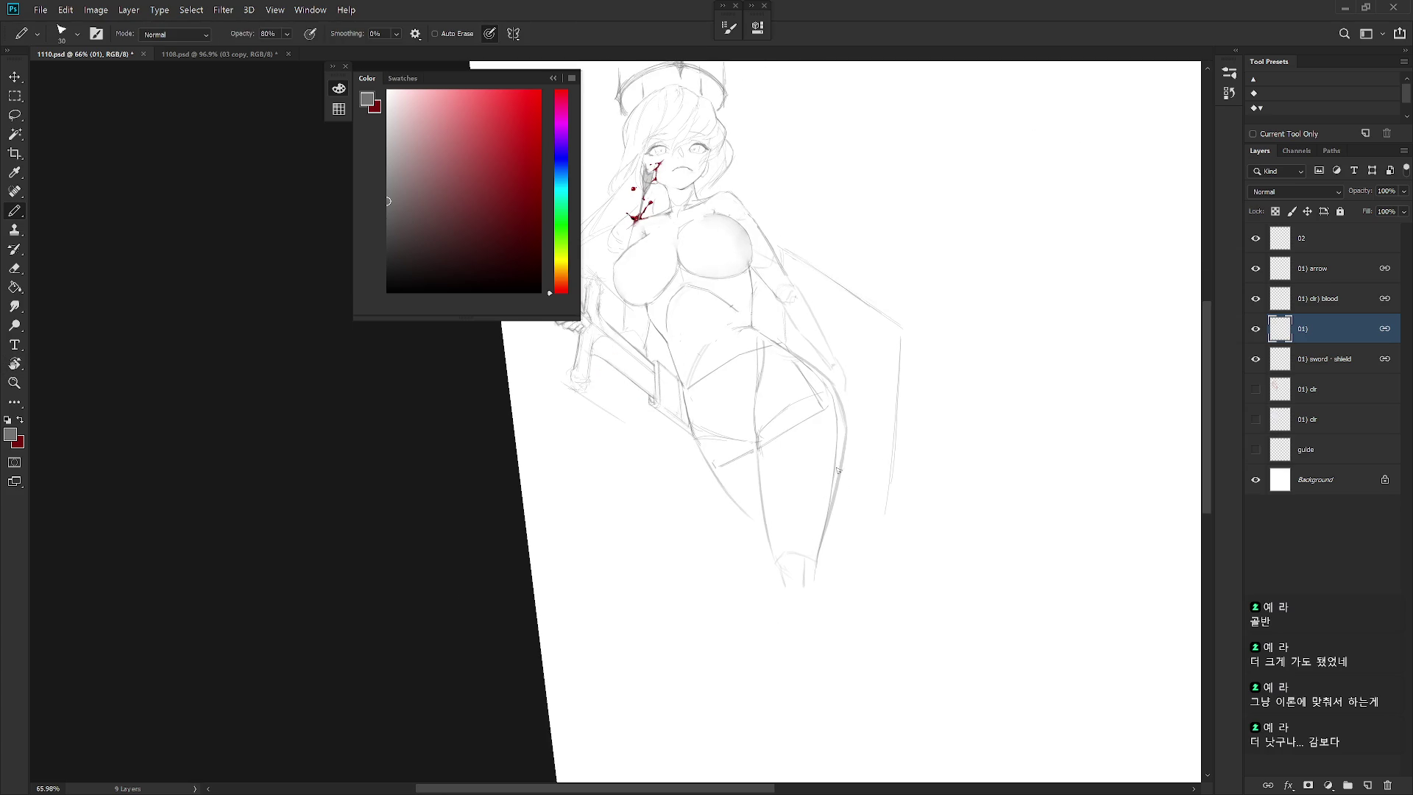
# Lasso and erase the stray line along the right thigh, then show both clr layers
pyautogui.press('l')
pyautogui.moveTo(895, 451); pyautogui.dragTo(842, 514)
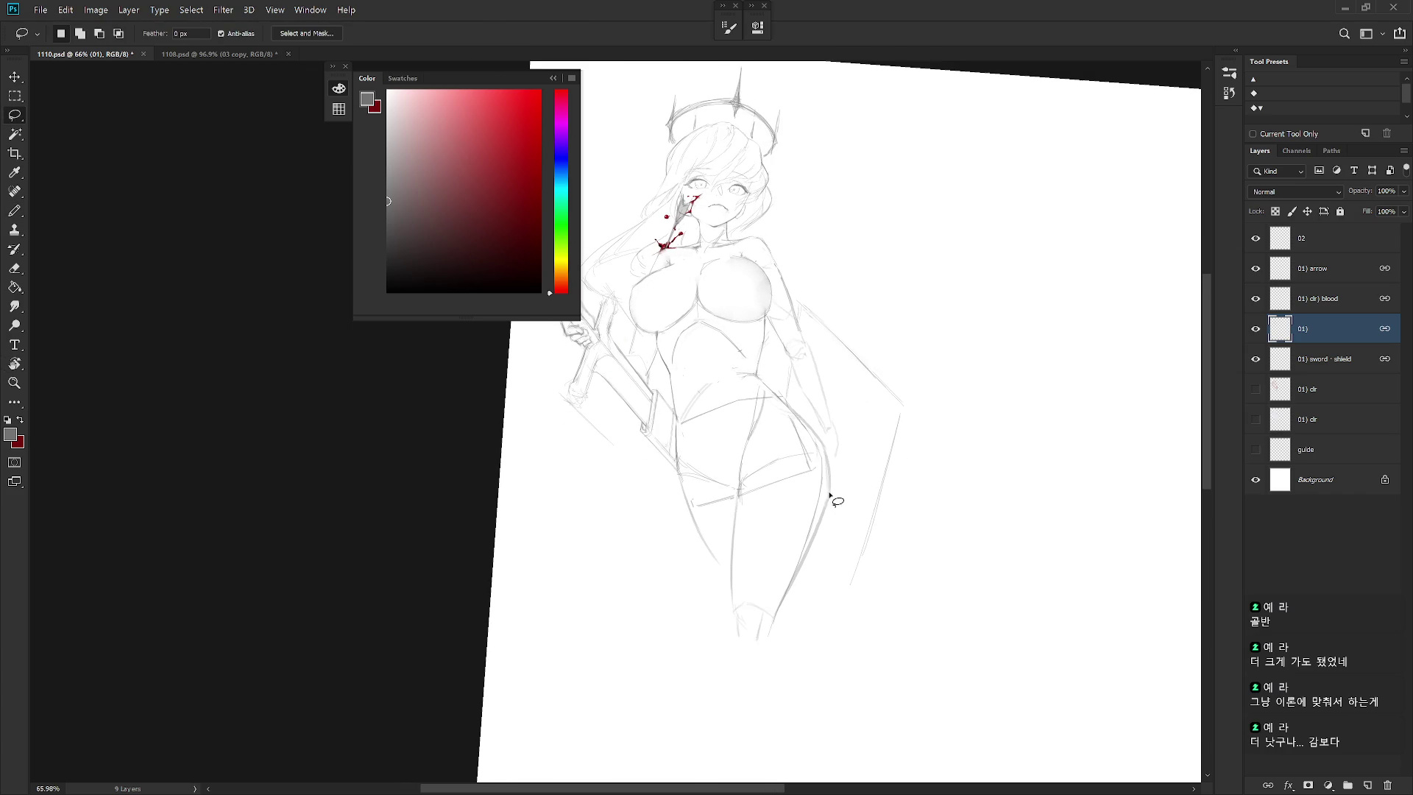
pyautogui.moveTo(788, 409)
pyautogui.mouseDown()
pyautogui.moveTo(818, 451)
pyautogui.moveTo(821, 497)
pyautogui.moveTo(795, 582)
pyautogui.moveTo(826, 451)
pyautogui.mouseUp()
pyautogui.press('e')
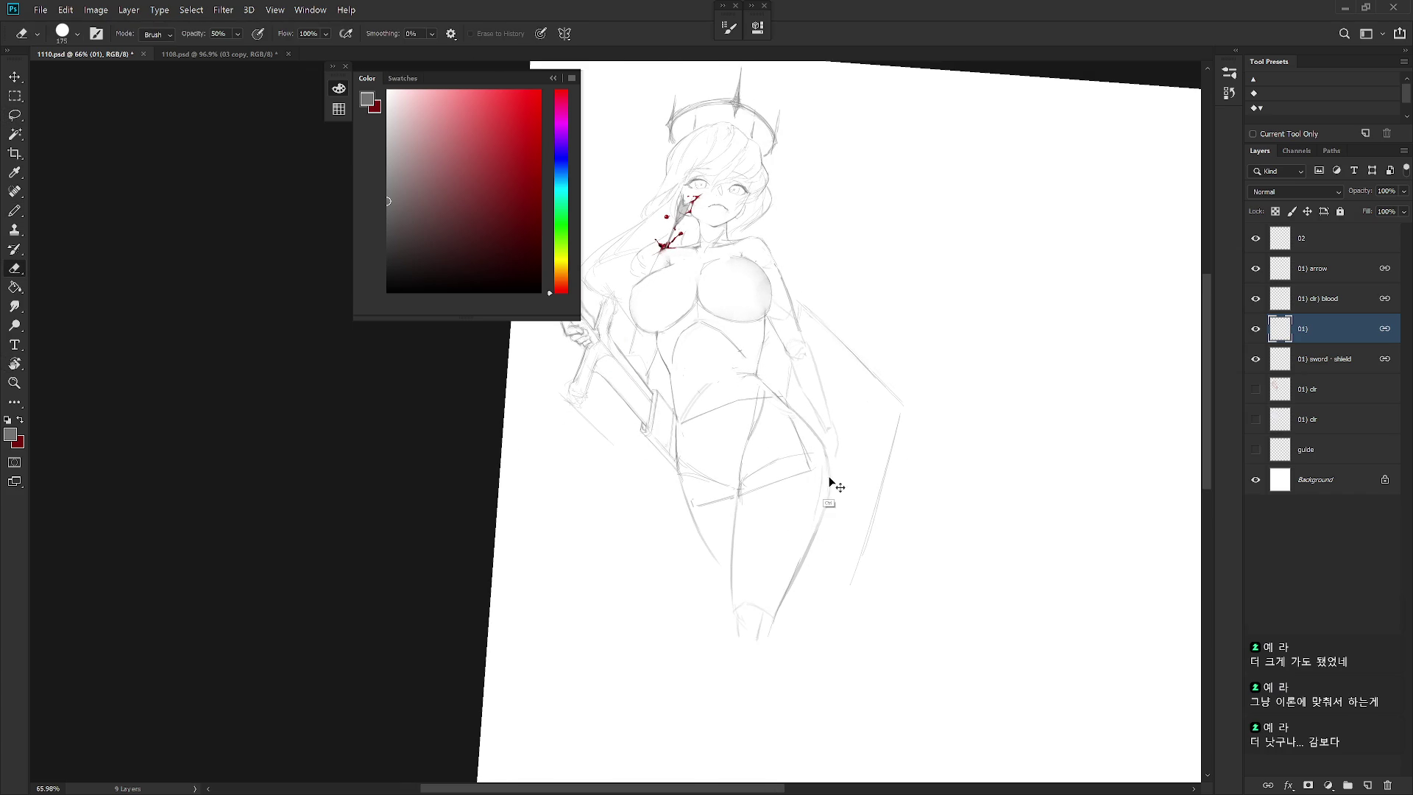
pyautogui.press('l')
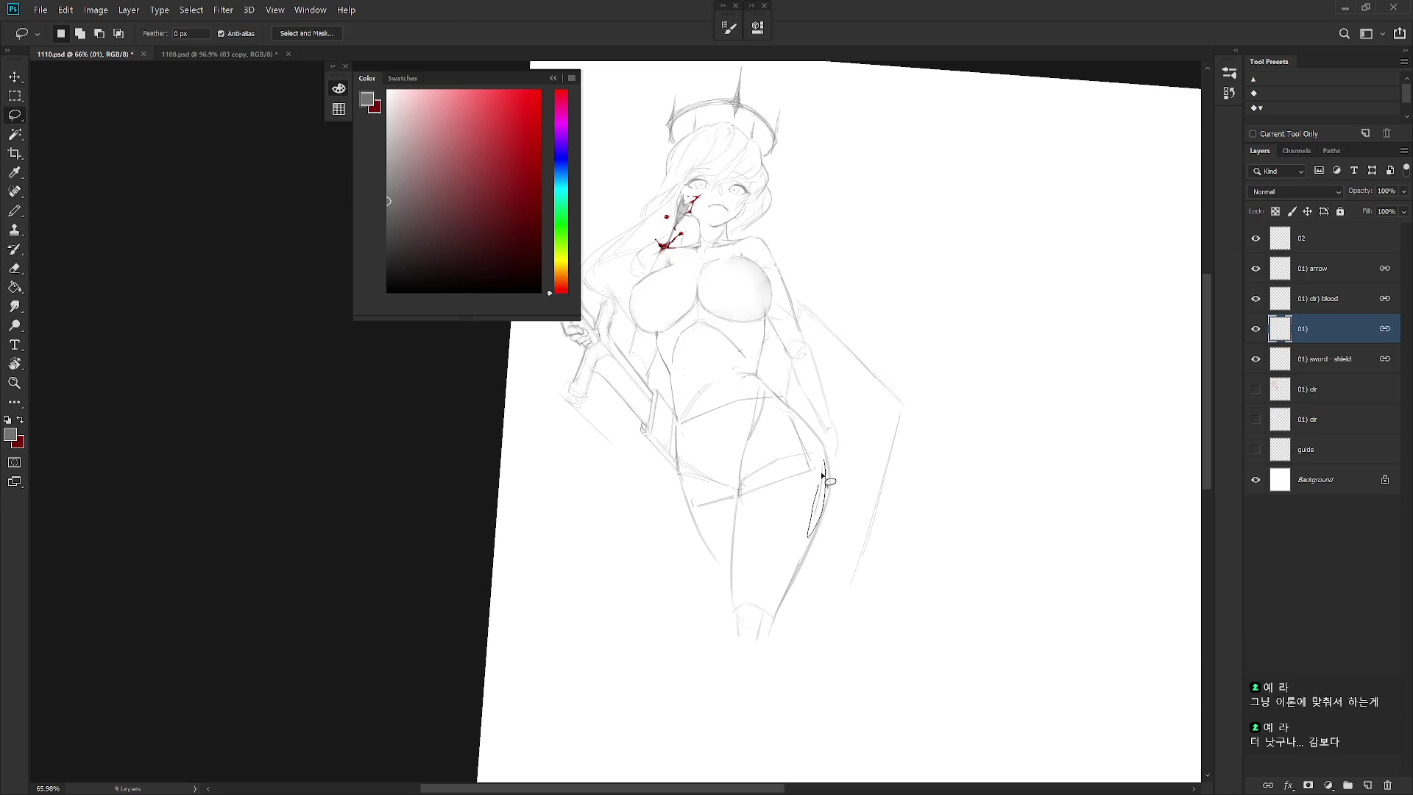
pyautogui.click(826, 468)
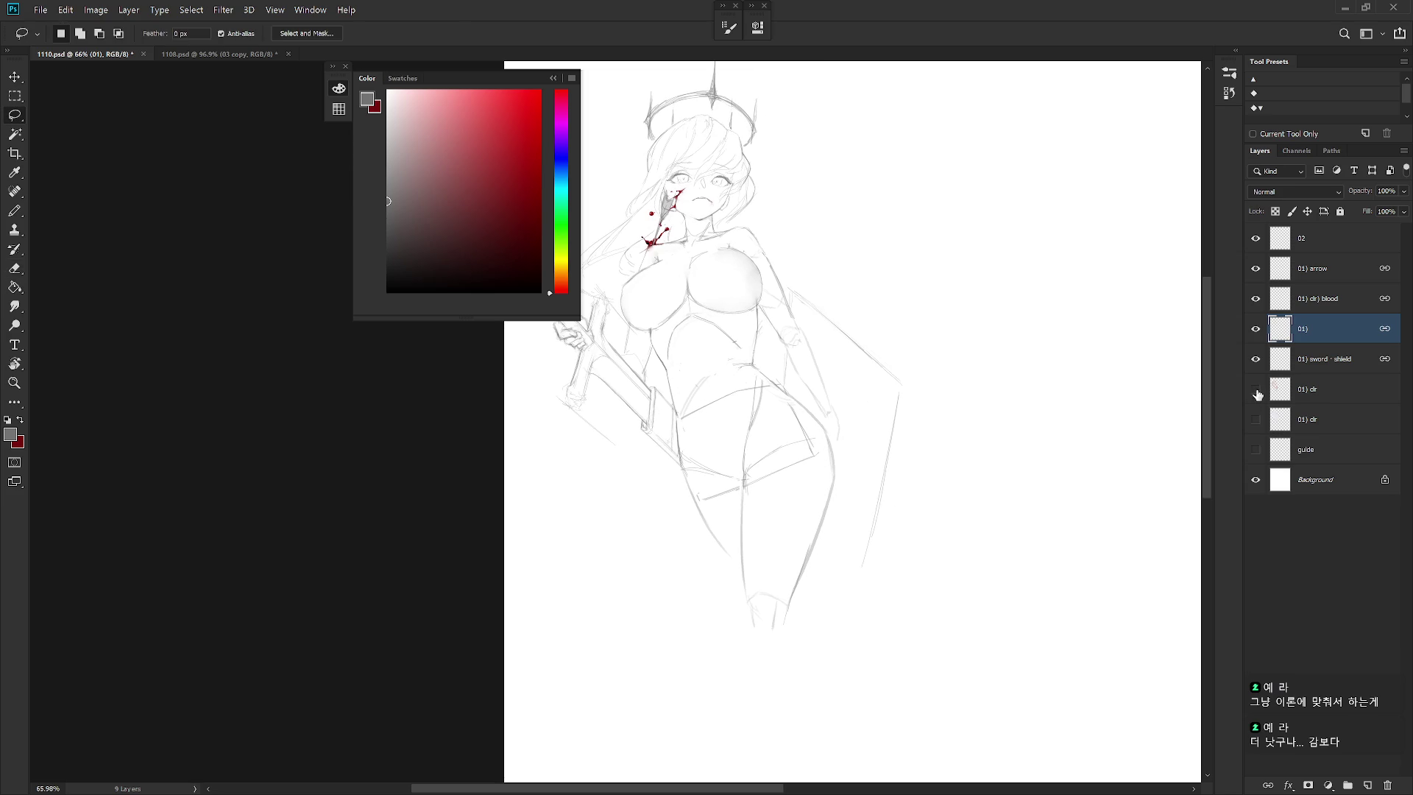
pyautogui.moveTo(1256, 390); pyautogui.dragTo(1268, 424)
# On the upper 01) clr layer, fill the hip and thigh area with sampled light pink
pyautogui.click(1329, 397)
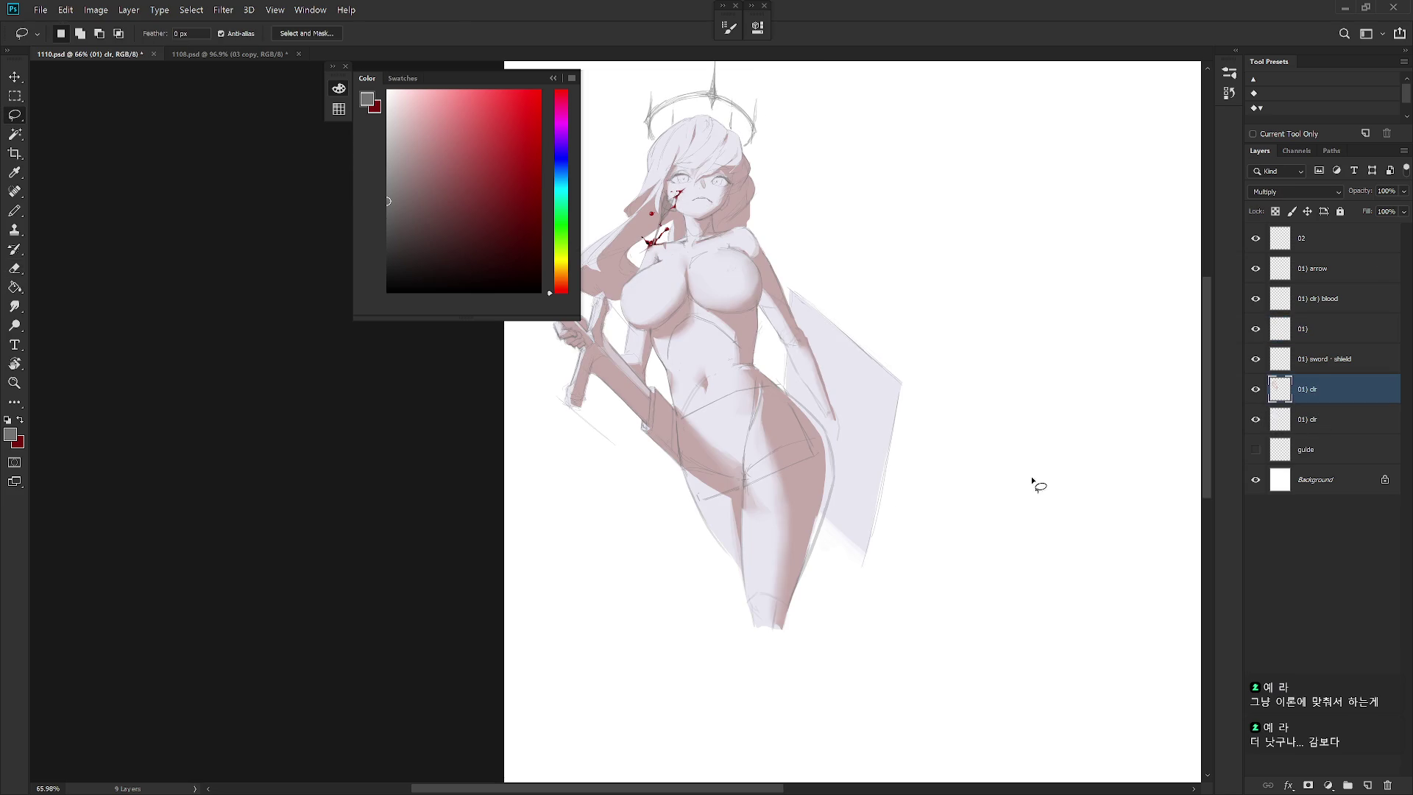
pyautogui.moveTo(782, 388)
pyautogui.mouseDown()
pyautogui.moveTo(827, 439)
pyautogui.moveTo(834, 478)
pyautogui.moveTo(810, 559)
pyautogui.moveTo(799, 413)
pyautogui.moveTo(802, 544)
pyautogui.moveTo(820, 542)
pyautogui.moveTo(811, 532)
pyautogui.mouseUp()
pyautogui.press('b')
pyautogui.keyDown('alt'); pyautogui.click(807, 460); pyautogui.keyUp('alt')
pyautogui.hotkey('ctrl', 'd')
# Rotate the view, start a new selection near the hip, then reset and shift the view
pyautogui.press('r')
pyautogui.moveTo(828, 453); pyautogui.dragTo(780, 471)
pyautogui.press('l')
pyautogui.moveTo(720, 435)
pyautogui.mouseDown()
pyautogui.moveTo(743, 468)
pyautogui.moveTo(749, 521)
pyautogui.moveTo(694, 618)
pyautogui.moveTo(729, 495)
pyautogui.mouseUp()
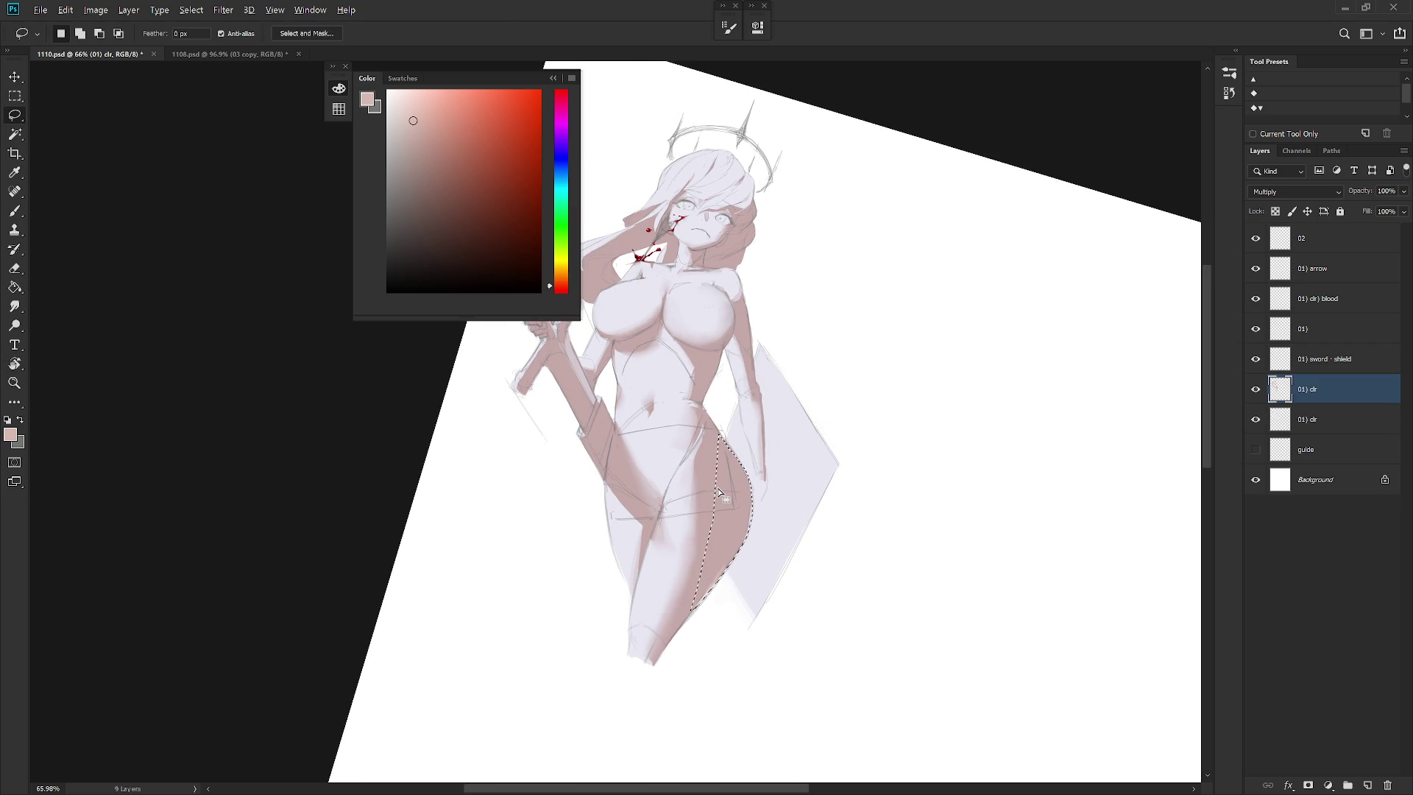
pyautogui.press('Escape')
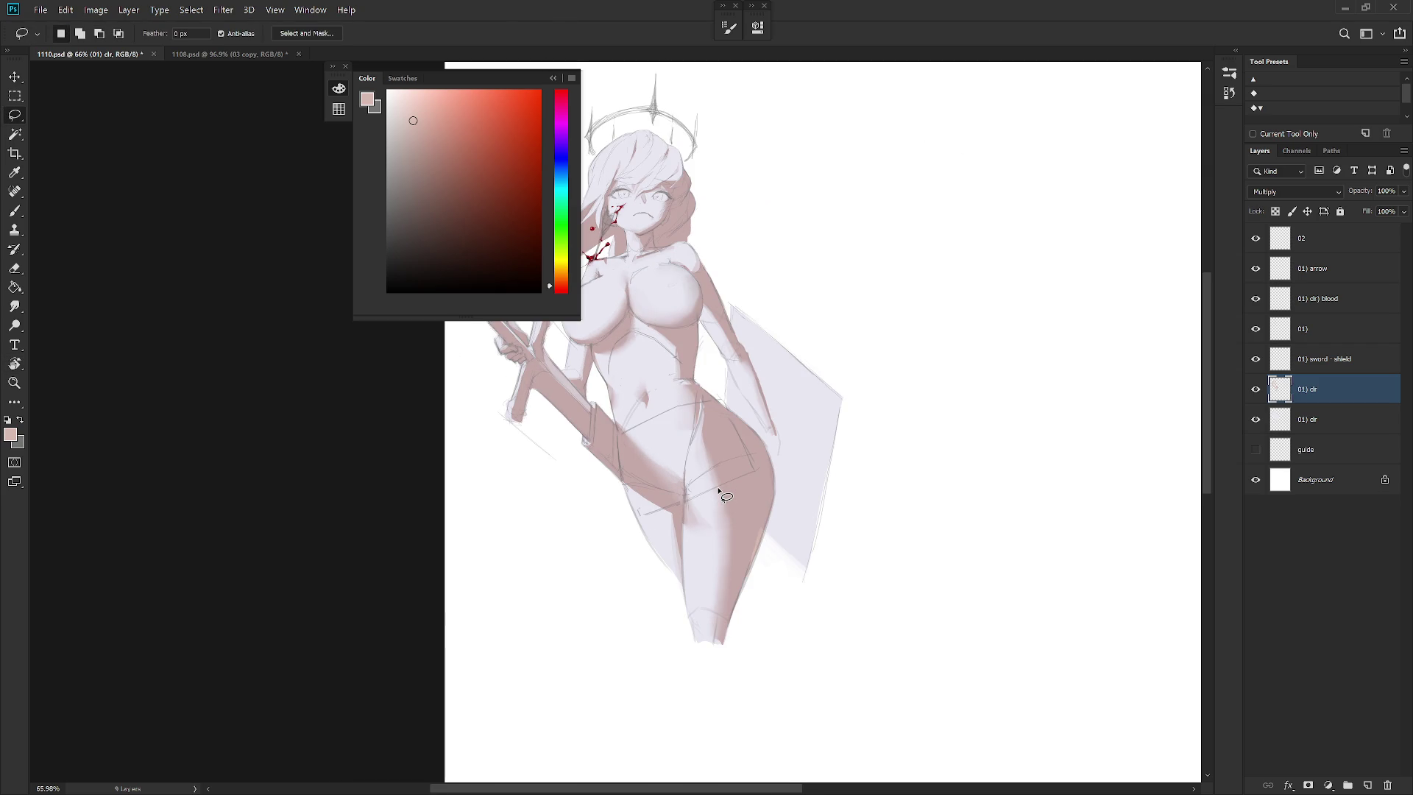
pyautogui.moveTo(732, 498)
pyautogui.mouseDown()
pyautogui.moveTo(782, 530)
pyautogui.moveTo(618, 493)
pyautogui.moveTo(638, 527)
pyautogui.mouseUp()
# Refine the body shading with Eraser and Smudge, then zoom out to the full page
pyautogui.press('r')
pyautogui.press('e')
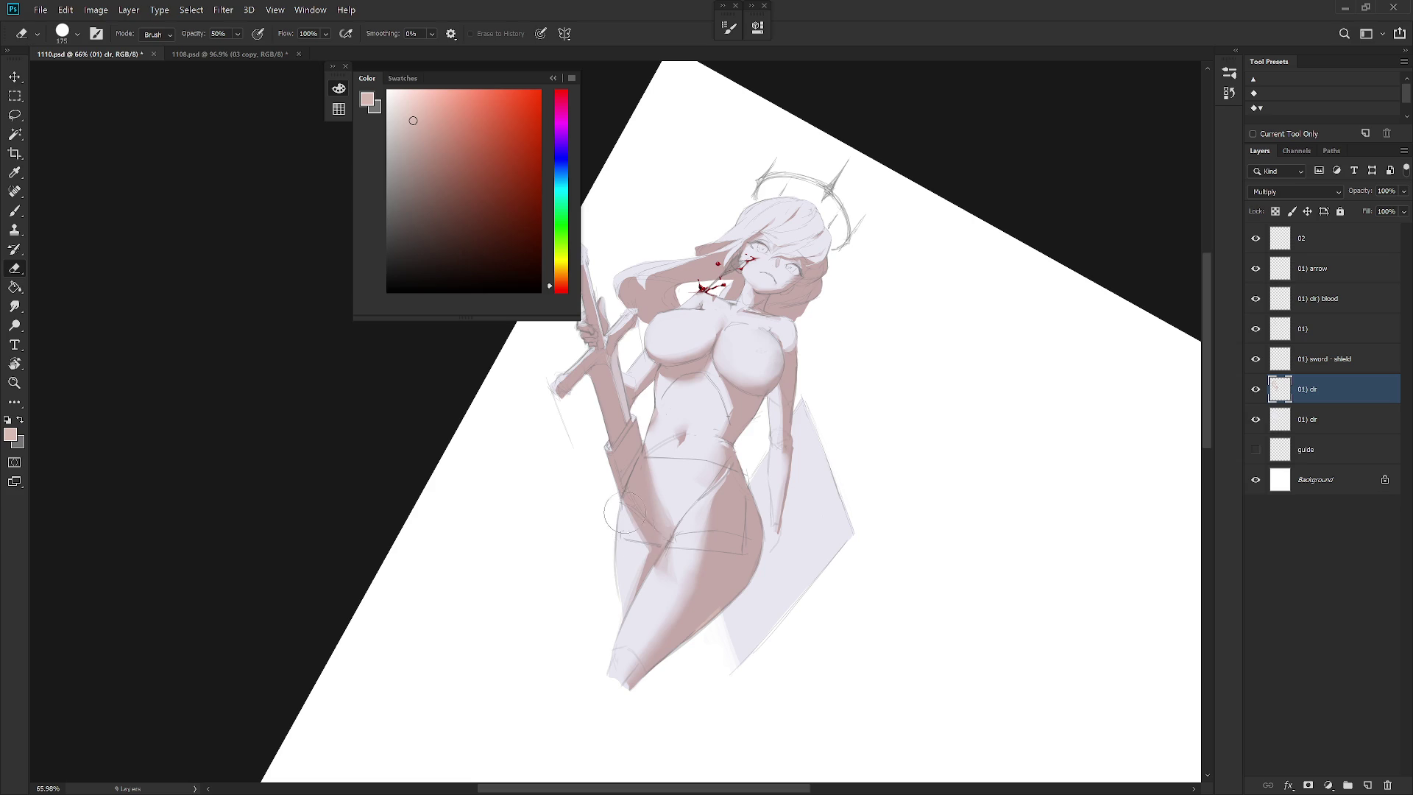
pyautogui.press('r')
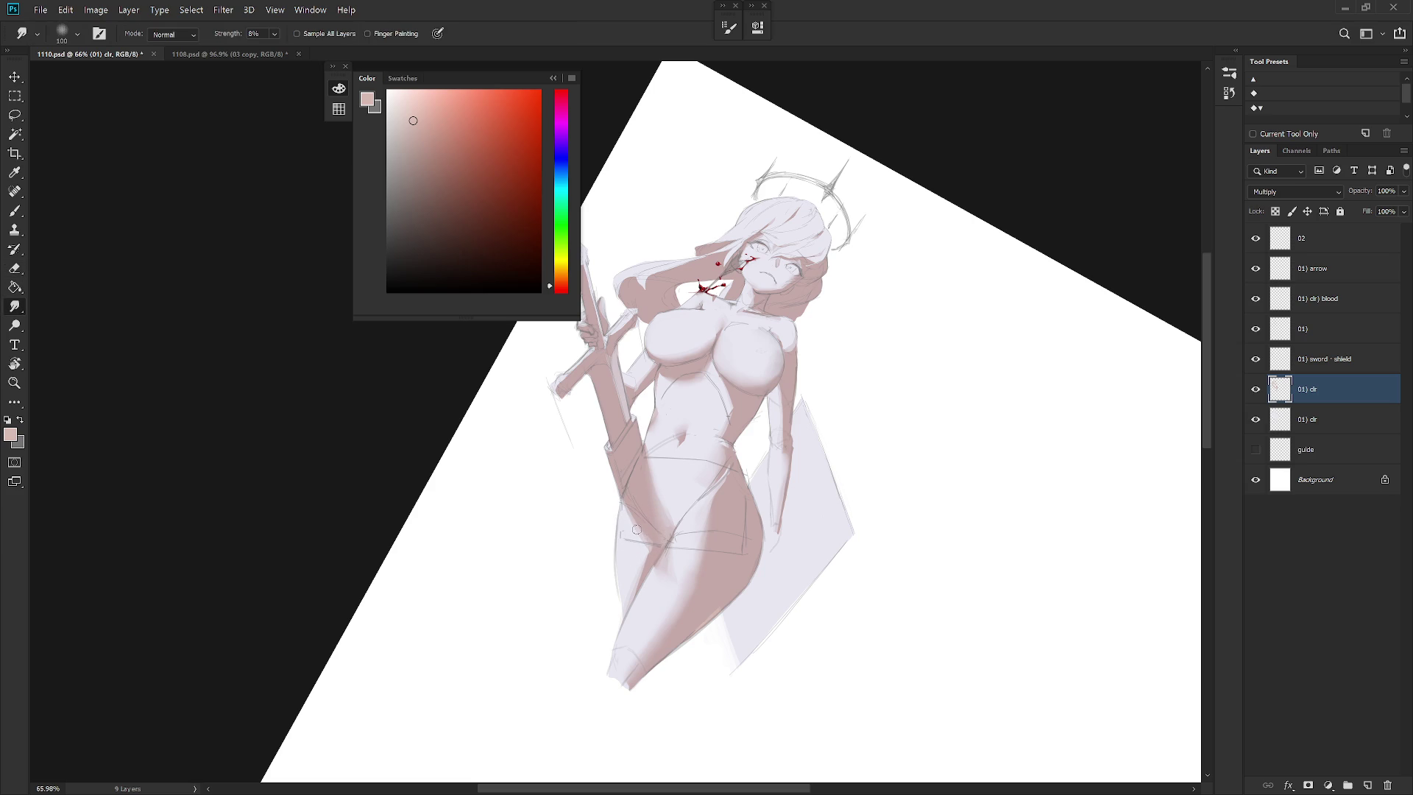
pyautogui.press('e')
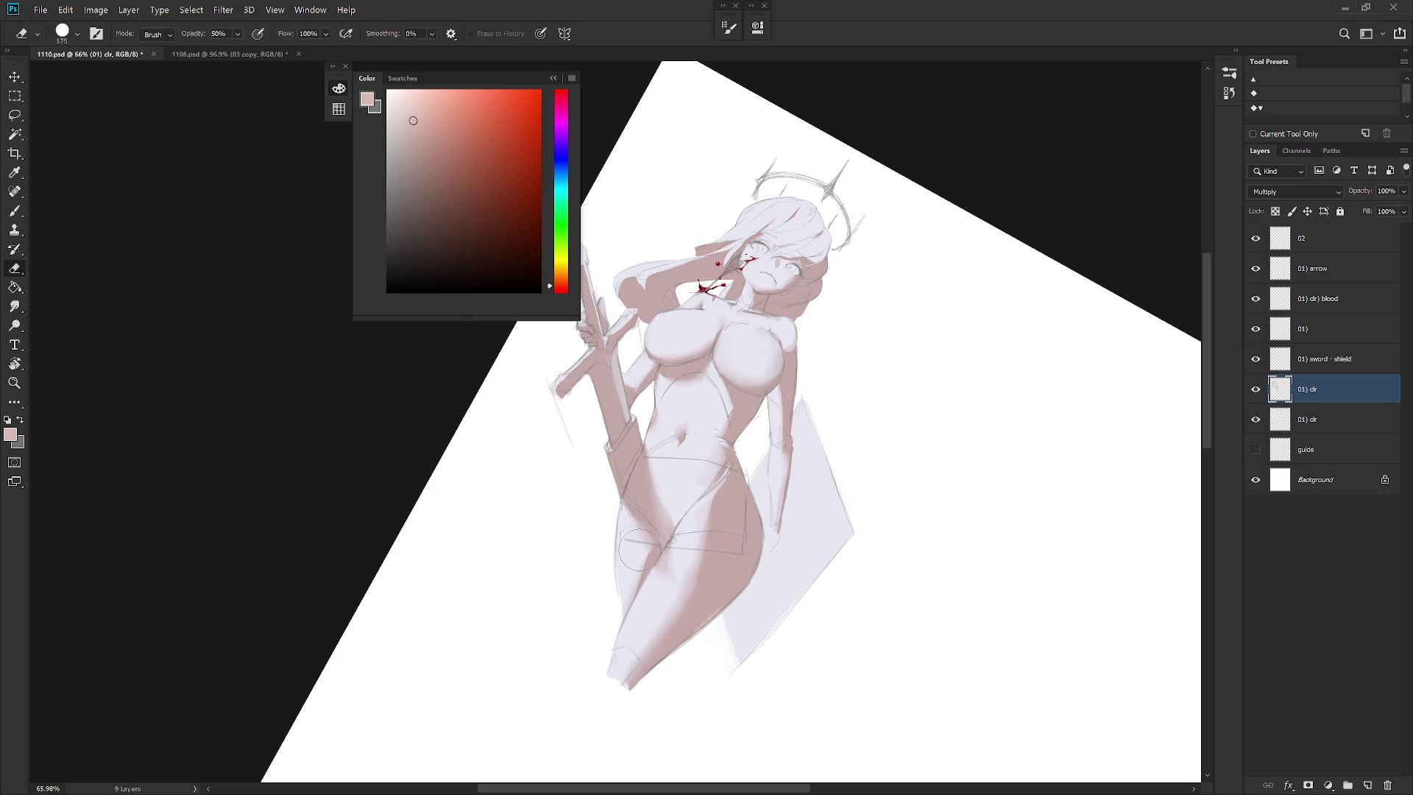
pyautogui.scroll(-3, 617, 500)
pyautogui.scroll(-5, 915, 561)
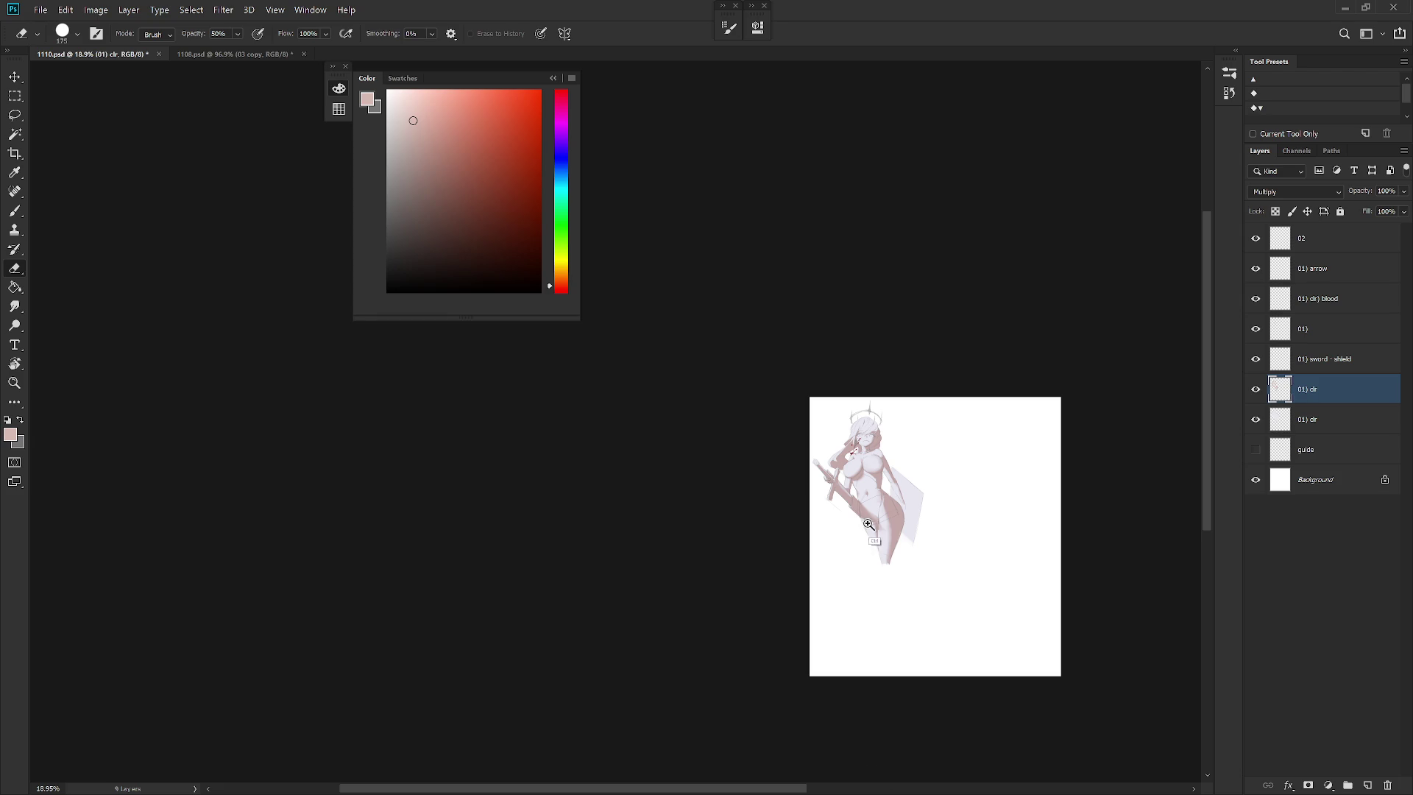
# Zoom back in, tilt the canvas, and choose the 100 px hard square brush
pyautogui.scroll(5, 876, 515)
pyautogui.moveTo(846, 413); pyautogui.dragTo(827, 499)
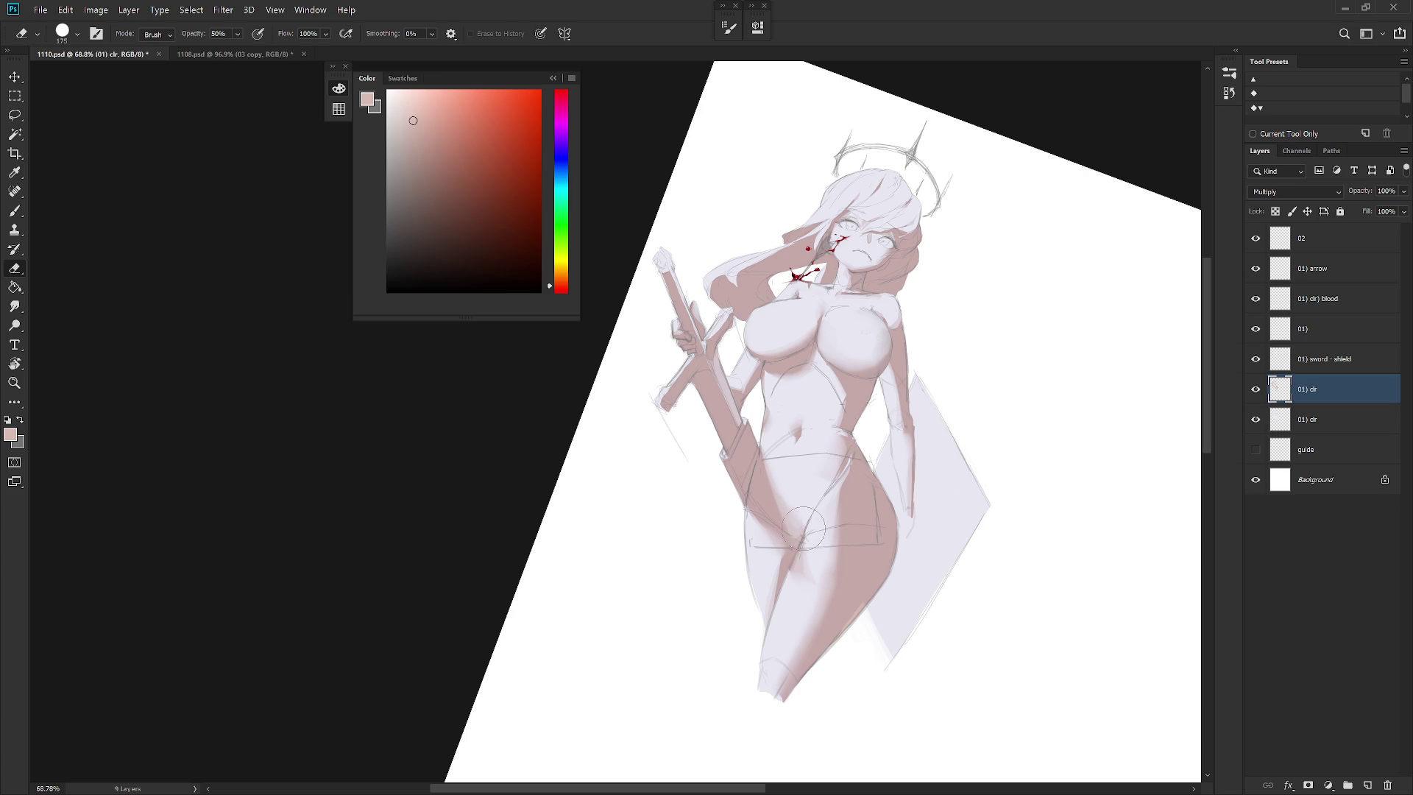
pyautogui.press('b')
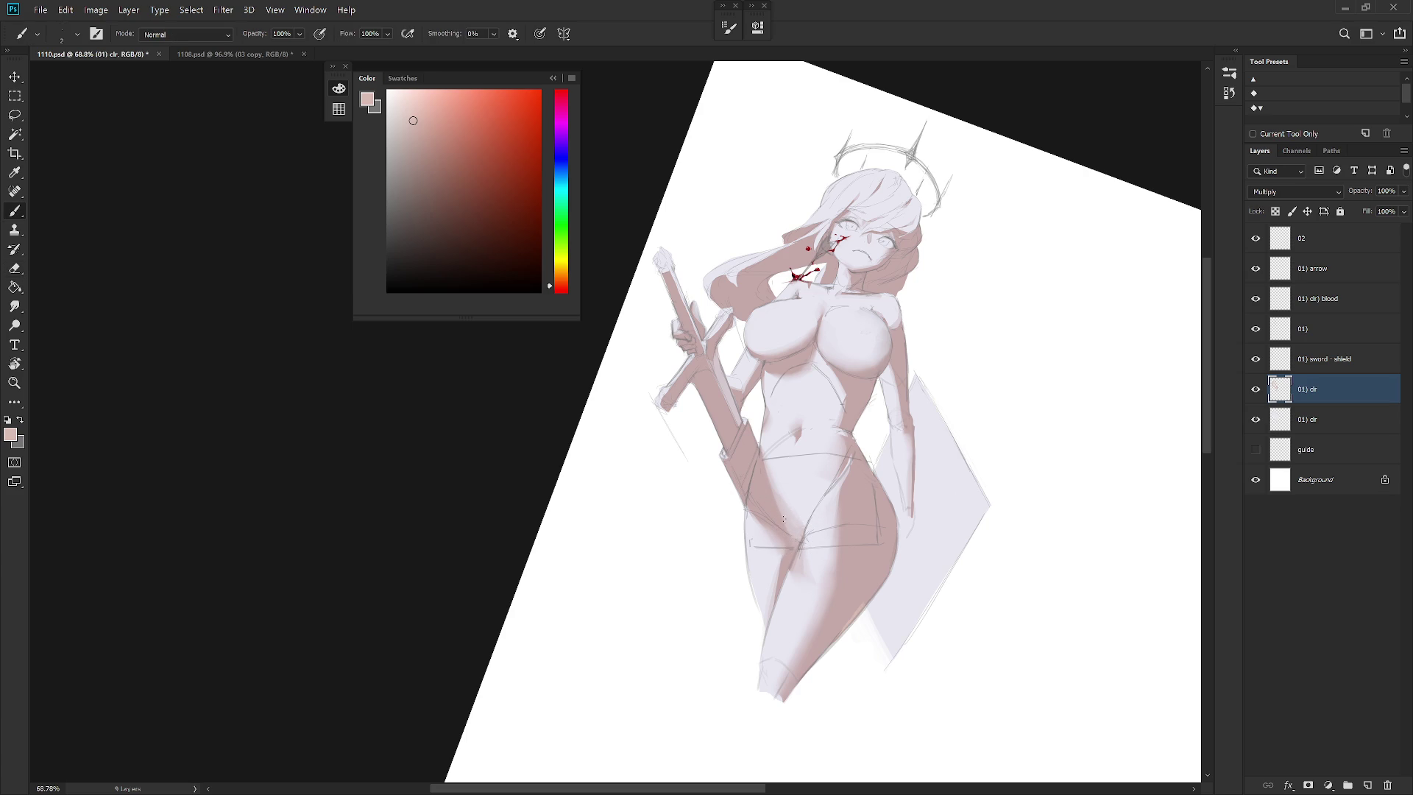
pyautogui.rightClick(766, 451)
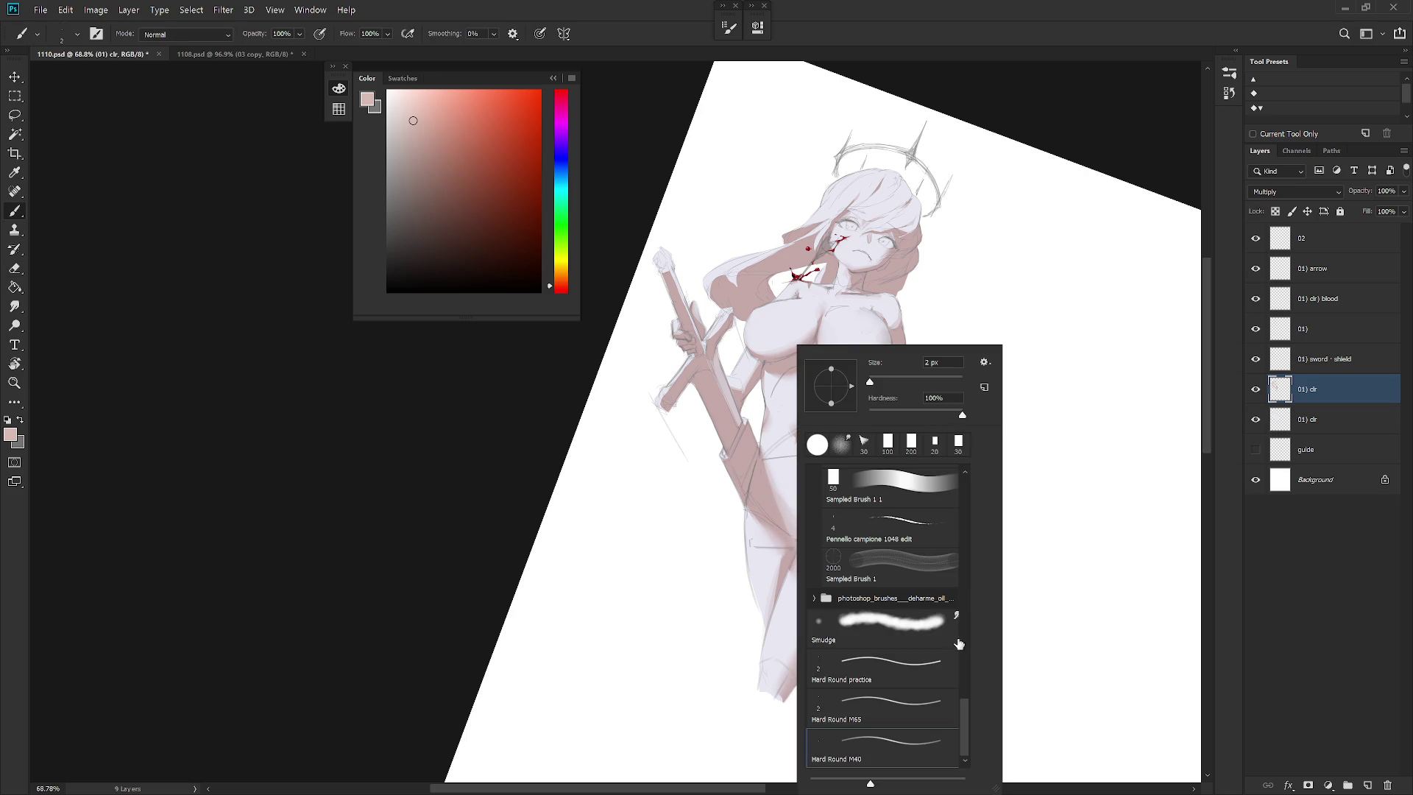
pyautogui.click(888, 444)
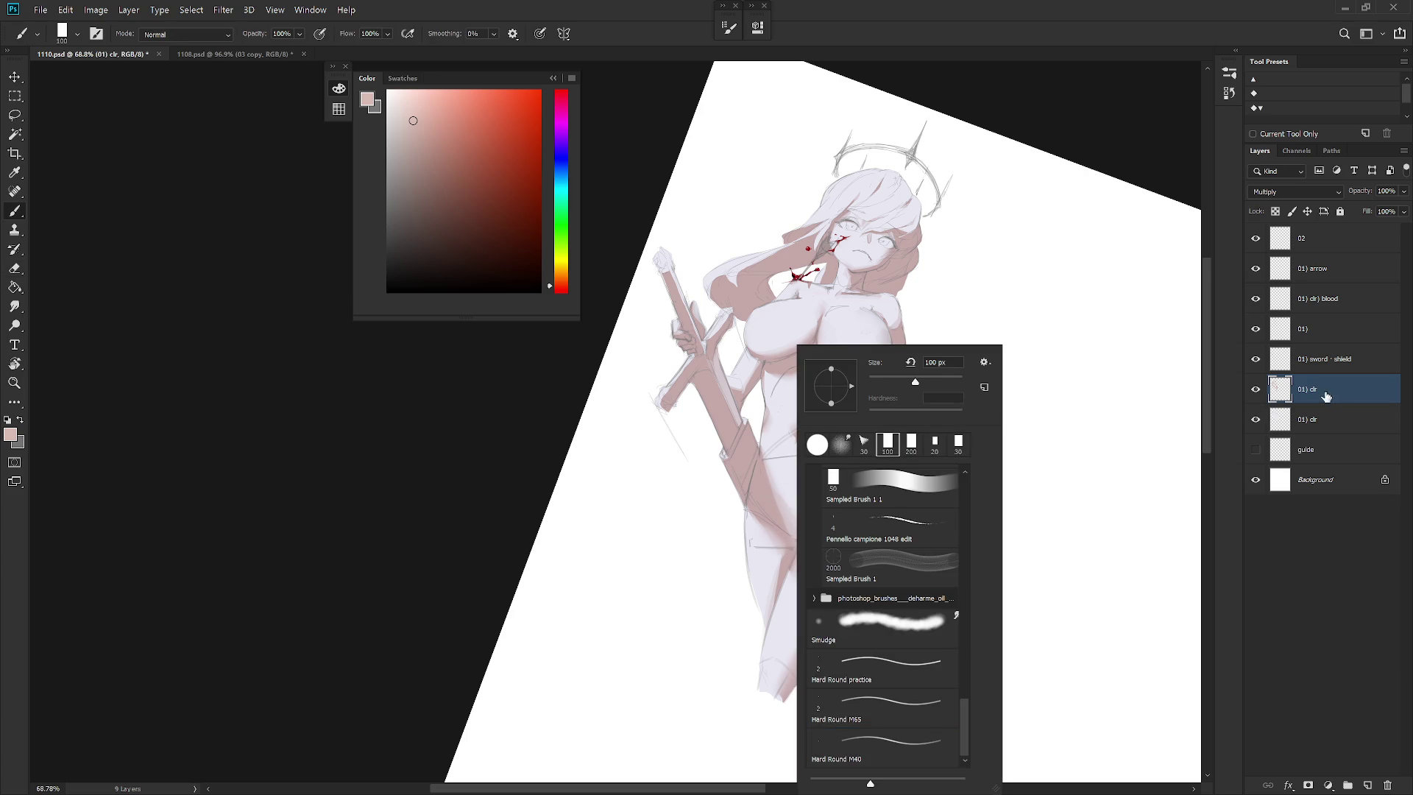
pyautogui.press('Return')
# Paint pink inside a lassoed triangle where the thighs meet, smudge it, and straighten the view
pyautogui.moveTo(914, 508); pyautogui.dragTo(869, 589)
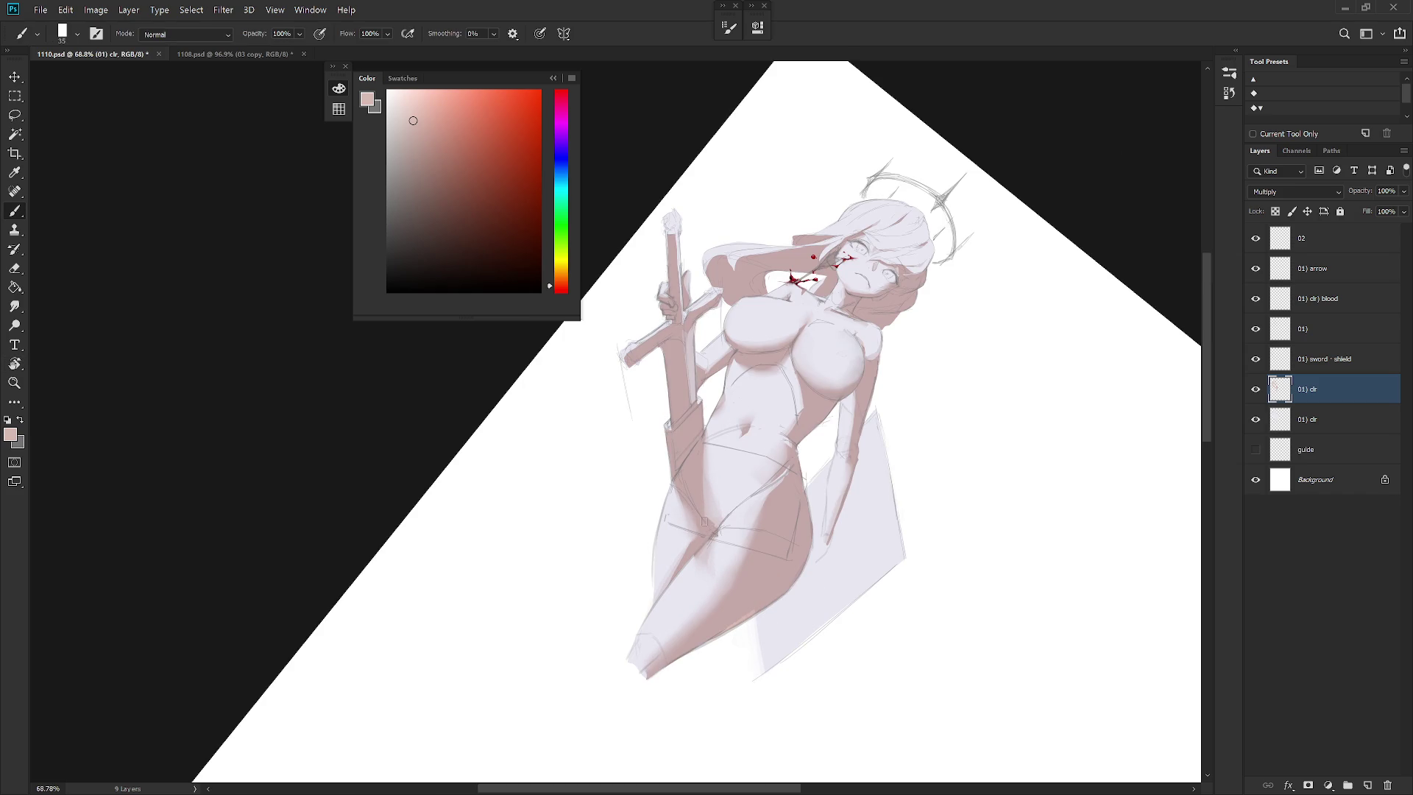
pyautogui.press('l')
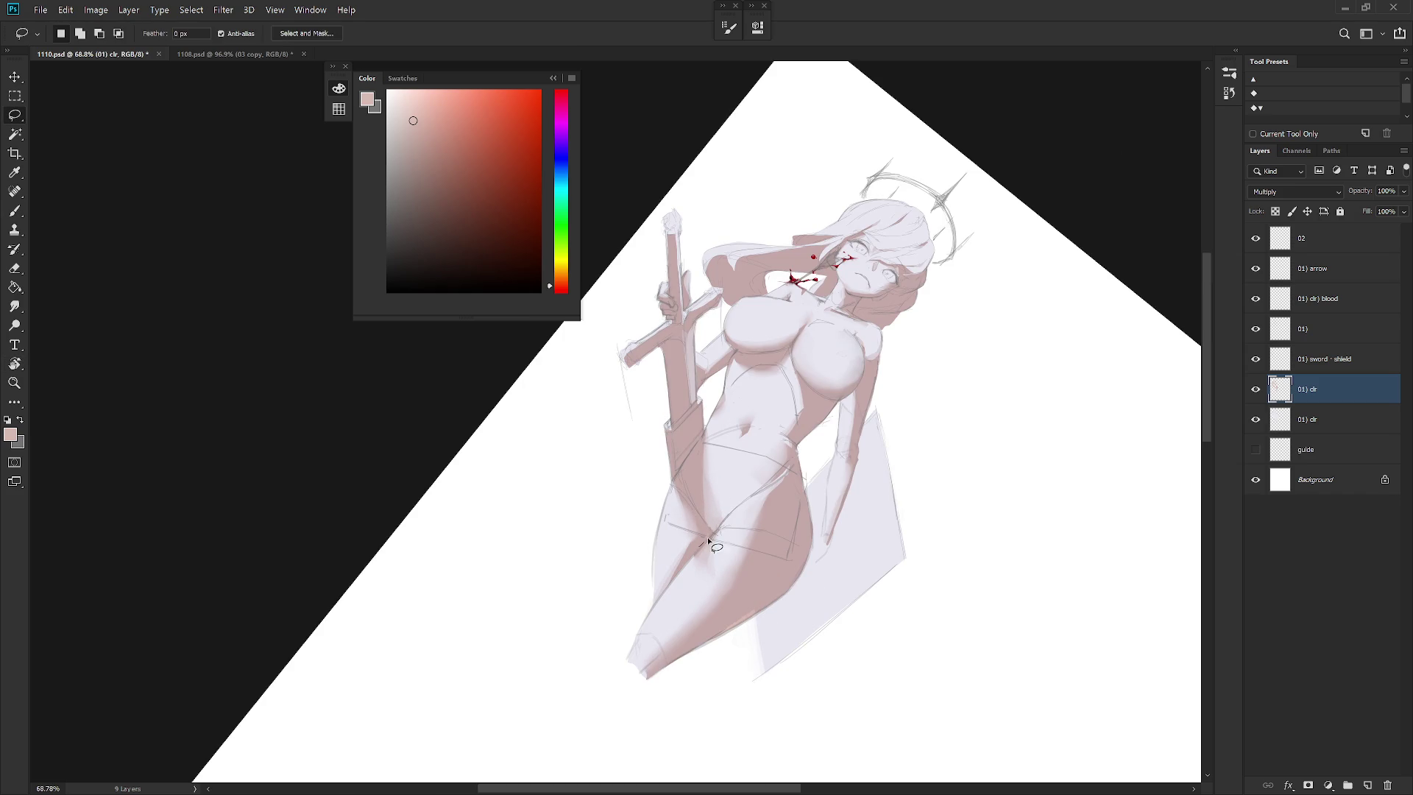
pyautogui.moveTo(723, 518); pyautogui.dragTo(697, 515)
pyautogui.press('b')
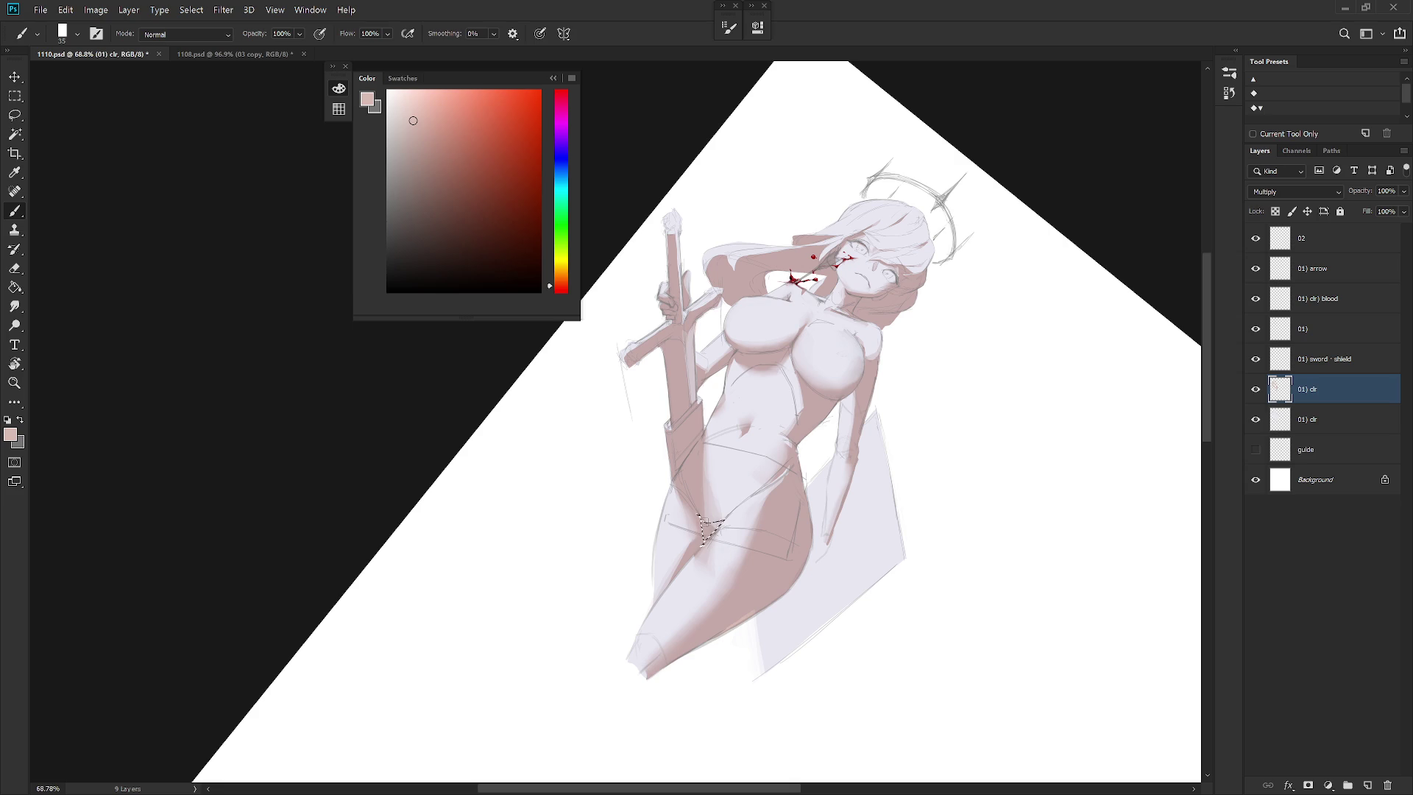
pyautogui.hotkey('ctrl', 'd')
pyautogui.press('r')
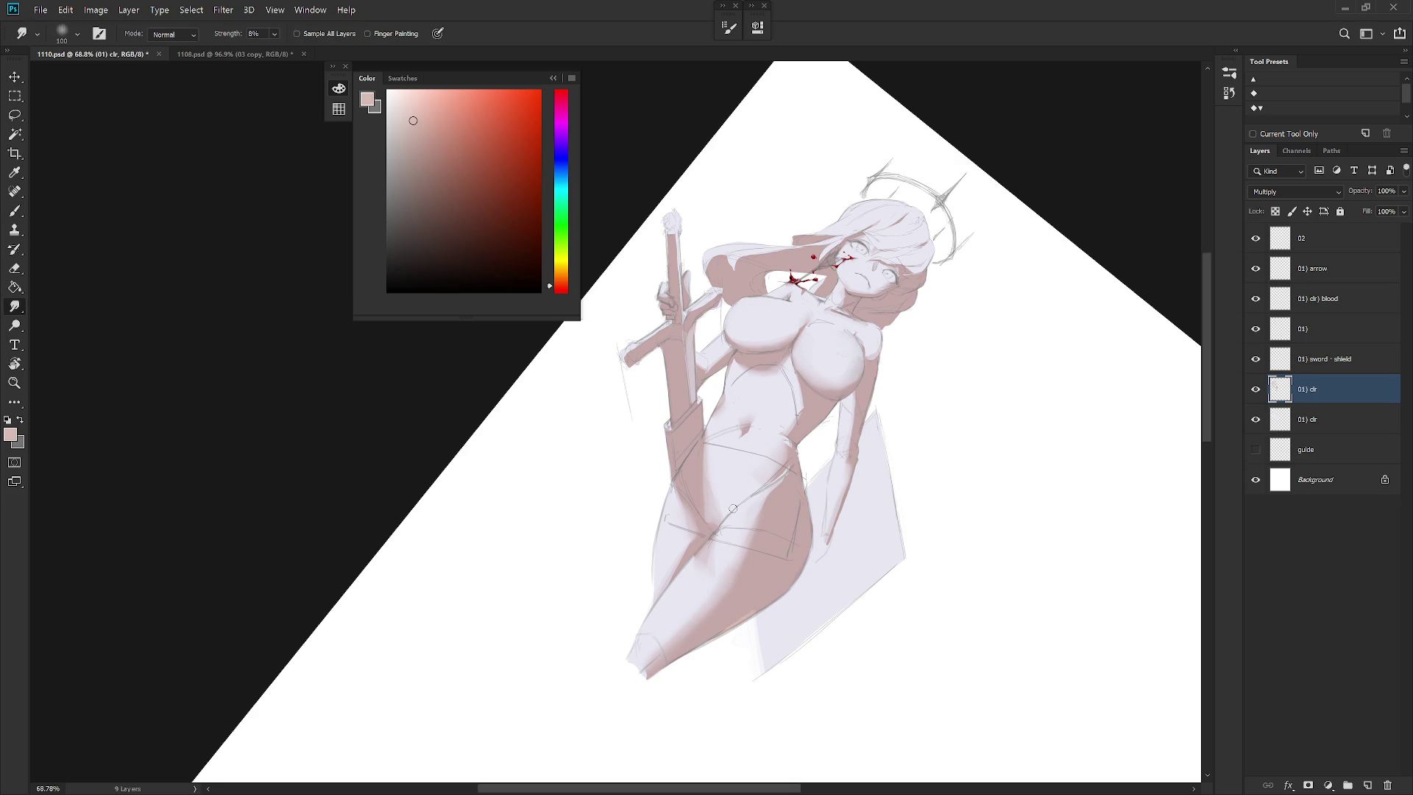
pyautogui.press('Escape')
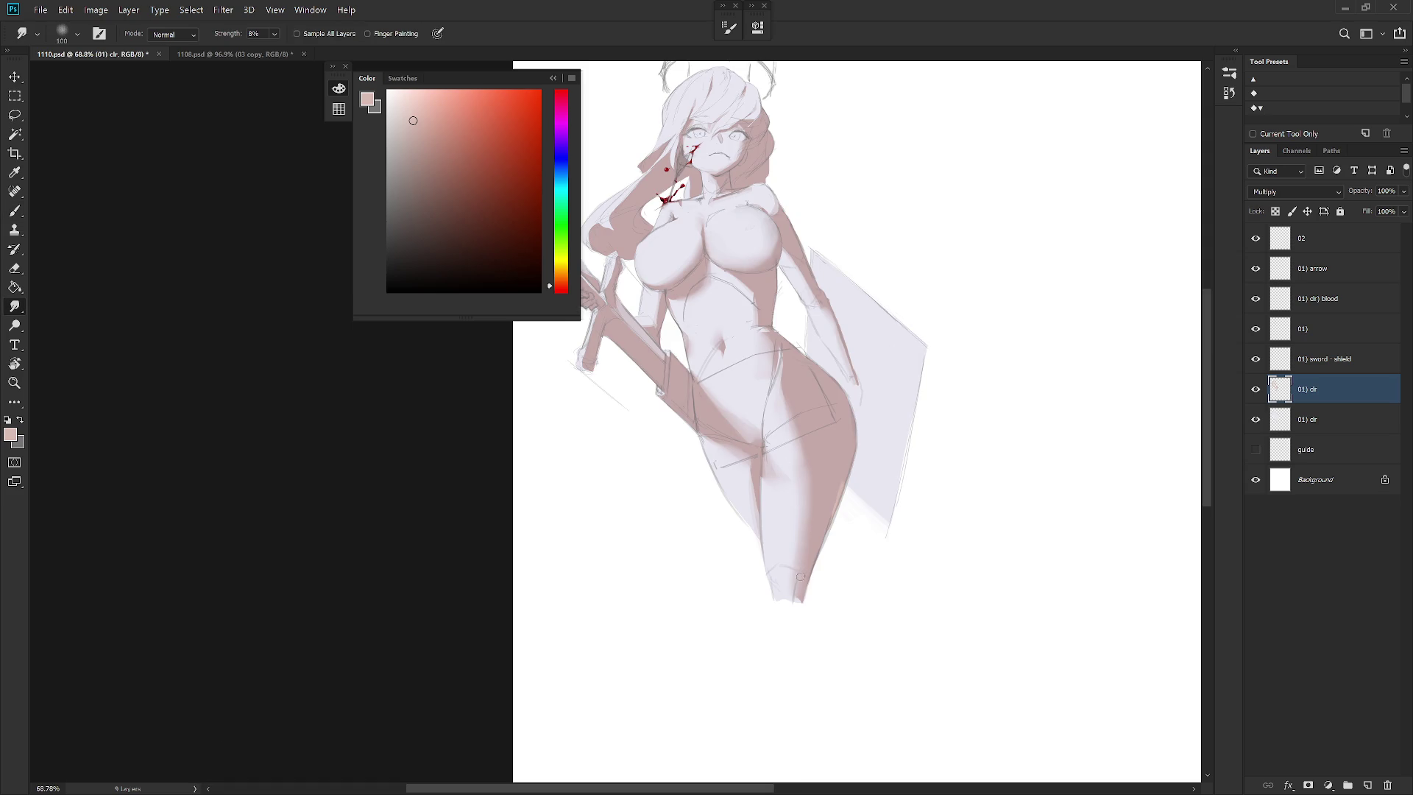
pyautogui.scroll(-3, 809, 589)
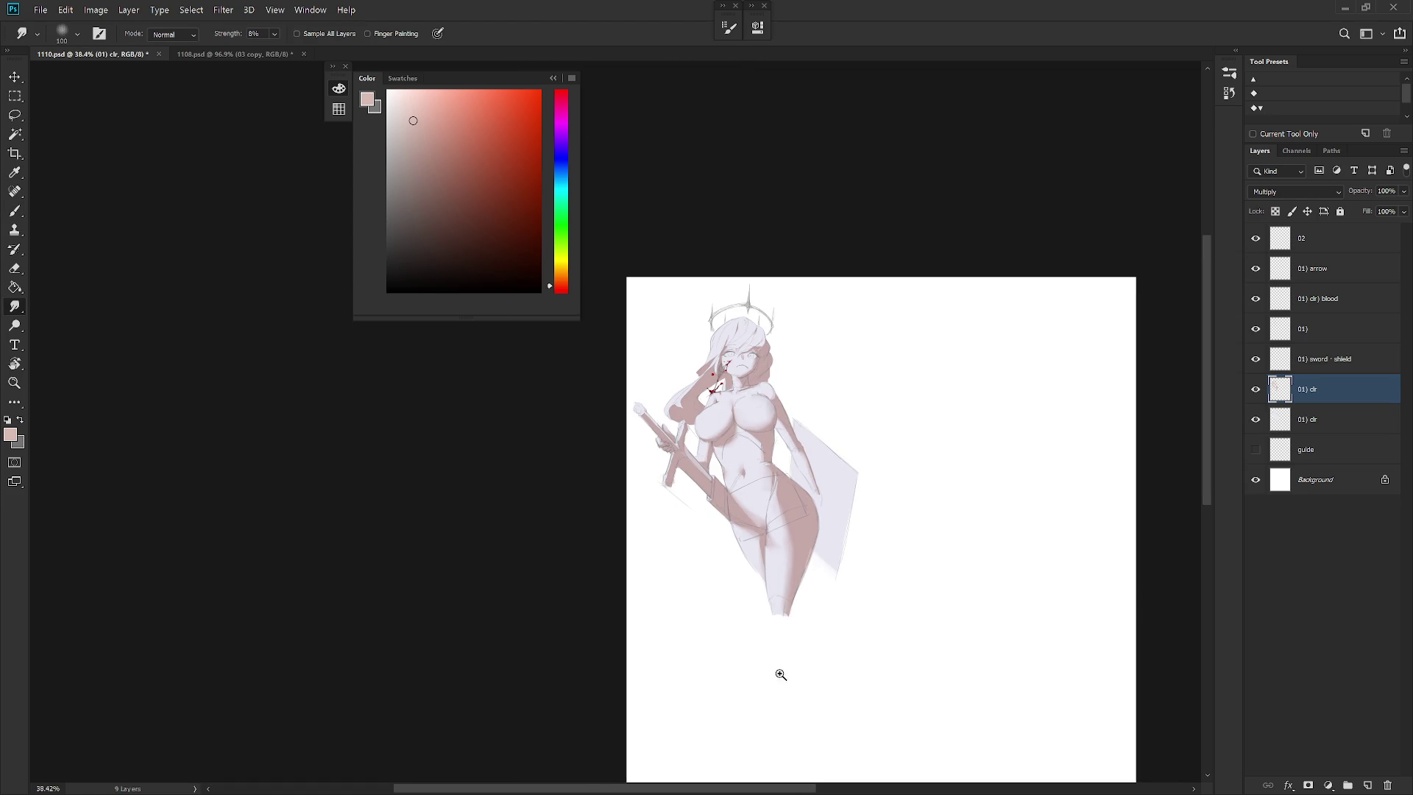
# Touch up the belly shading, alternating Brush, Eraser and Smudge
pyautogui.scroll(3, 787, 515)
pyautogui.press('b')
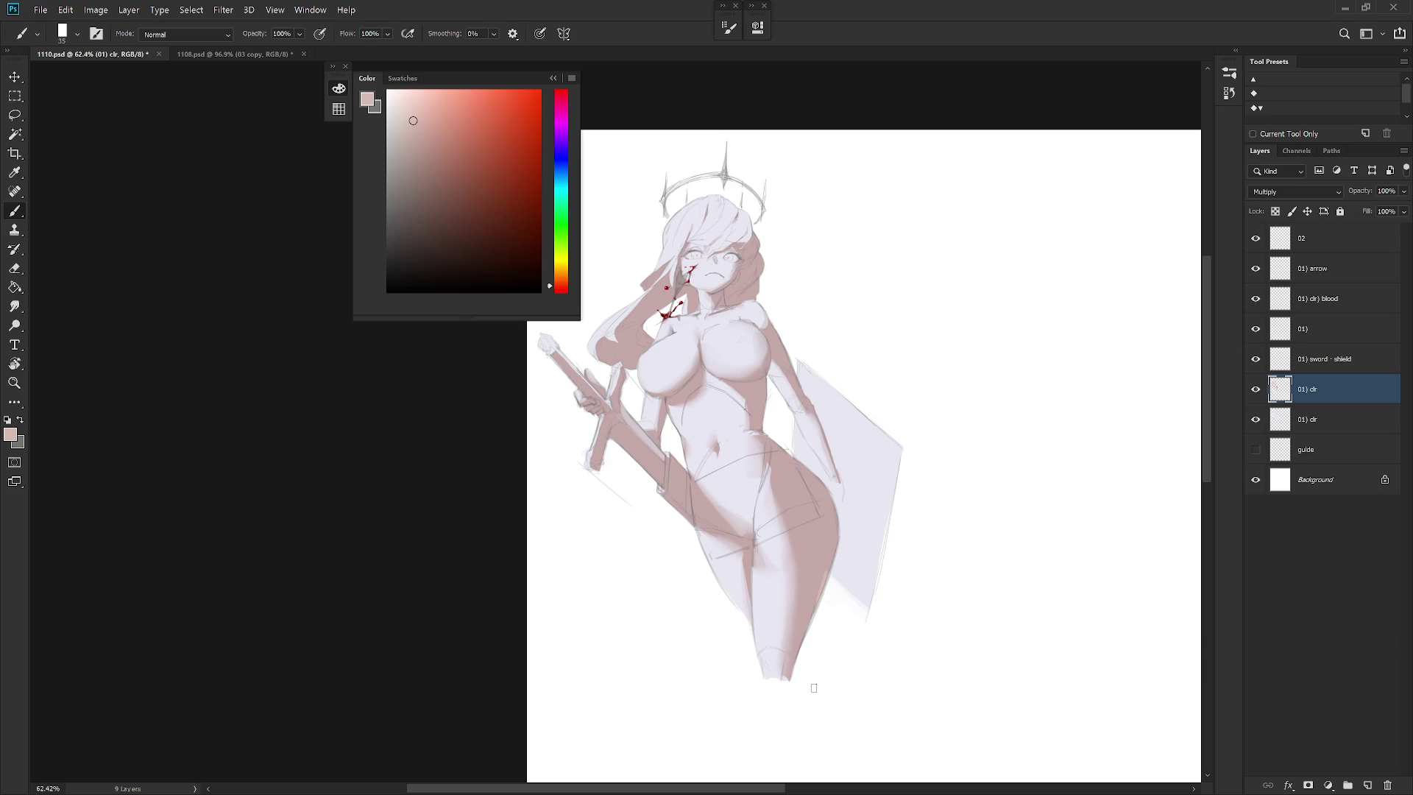
pyautogui.press('e')
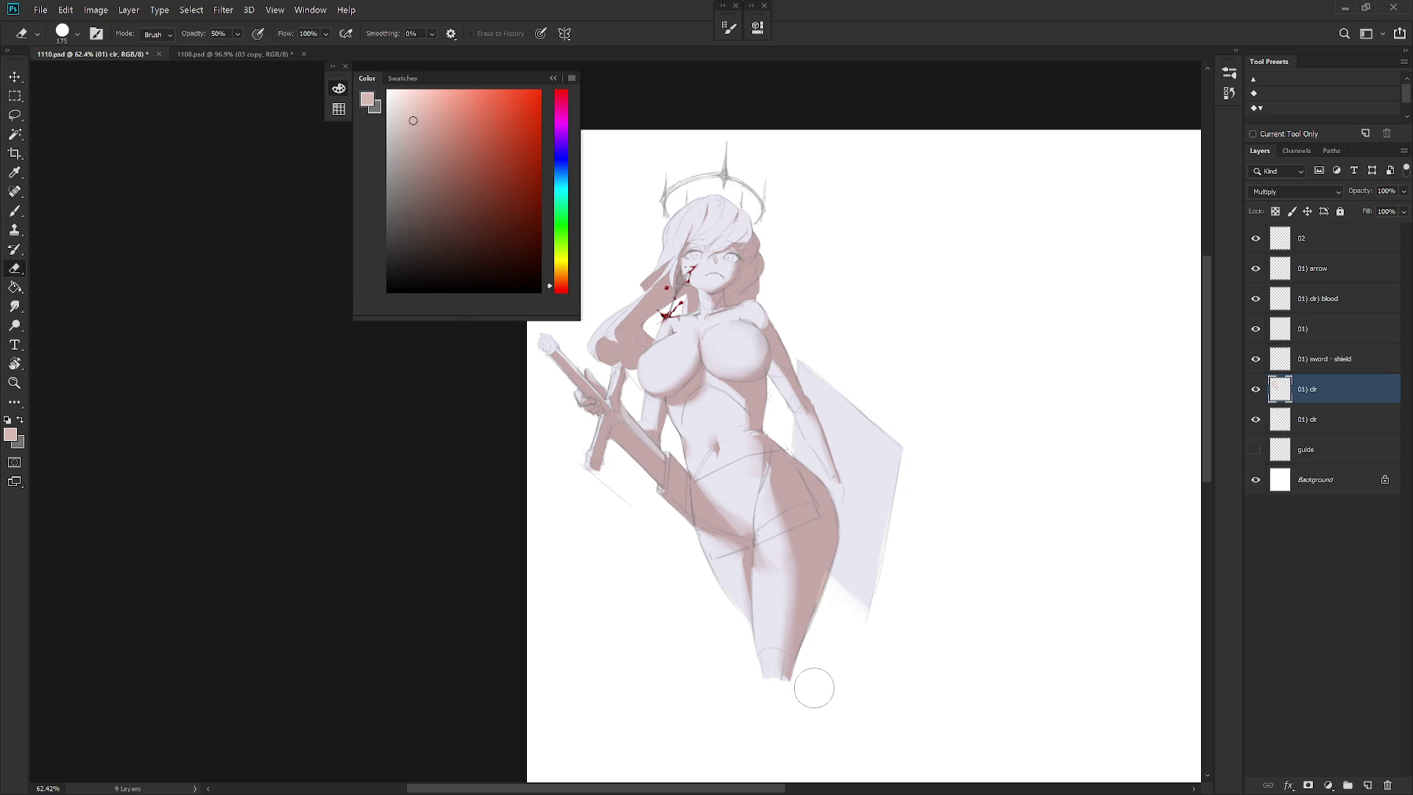
pyautogui.press('r')
pyautogui.press('b')
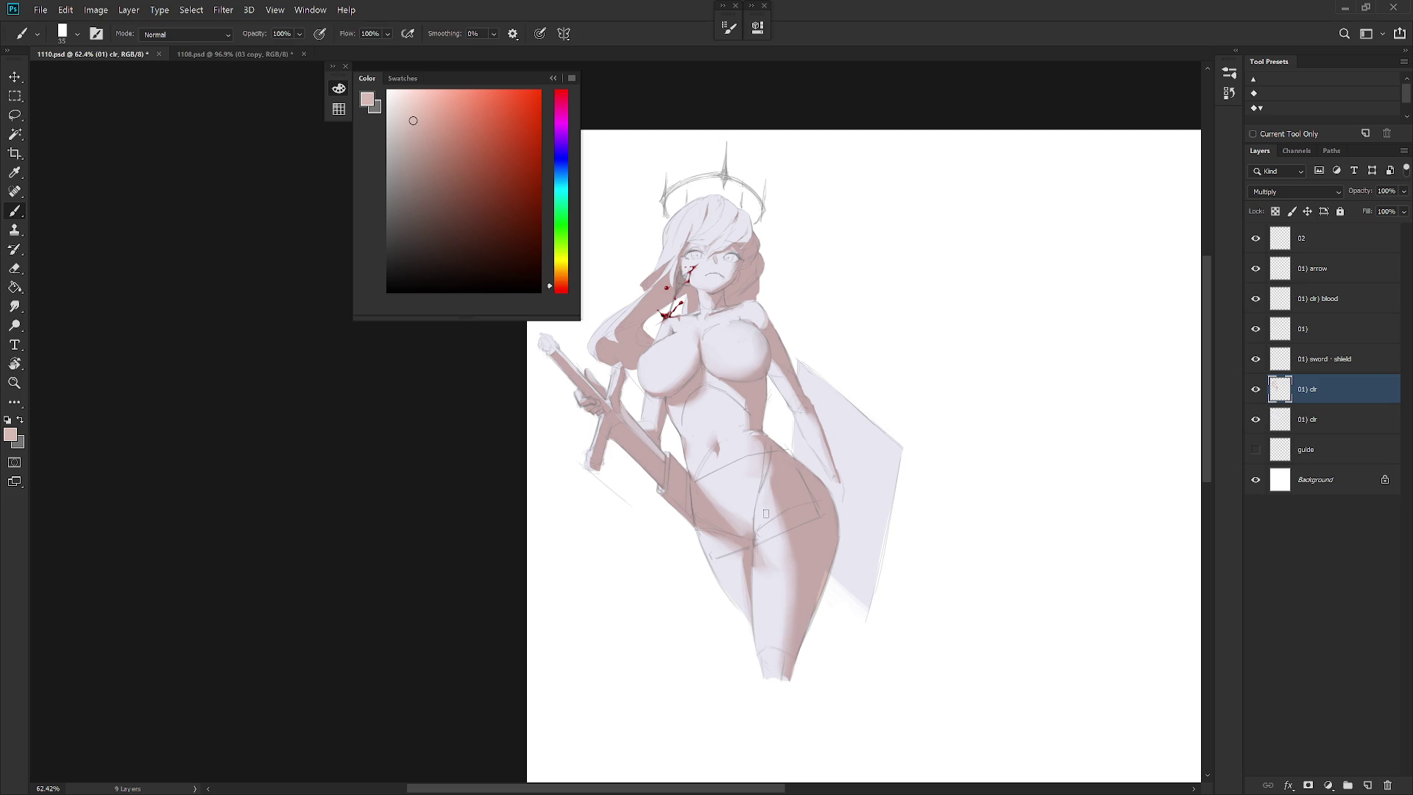
# Paint a crisp thin shadow sliver on the belly with a slightly larger brush
pyautogui.press('l')
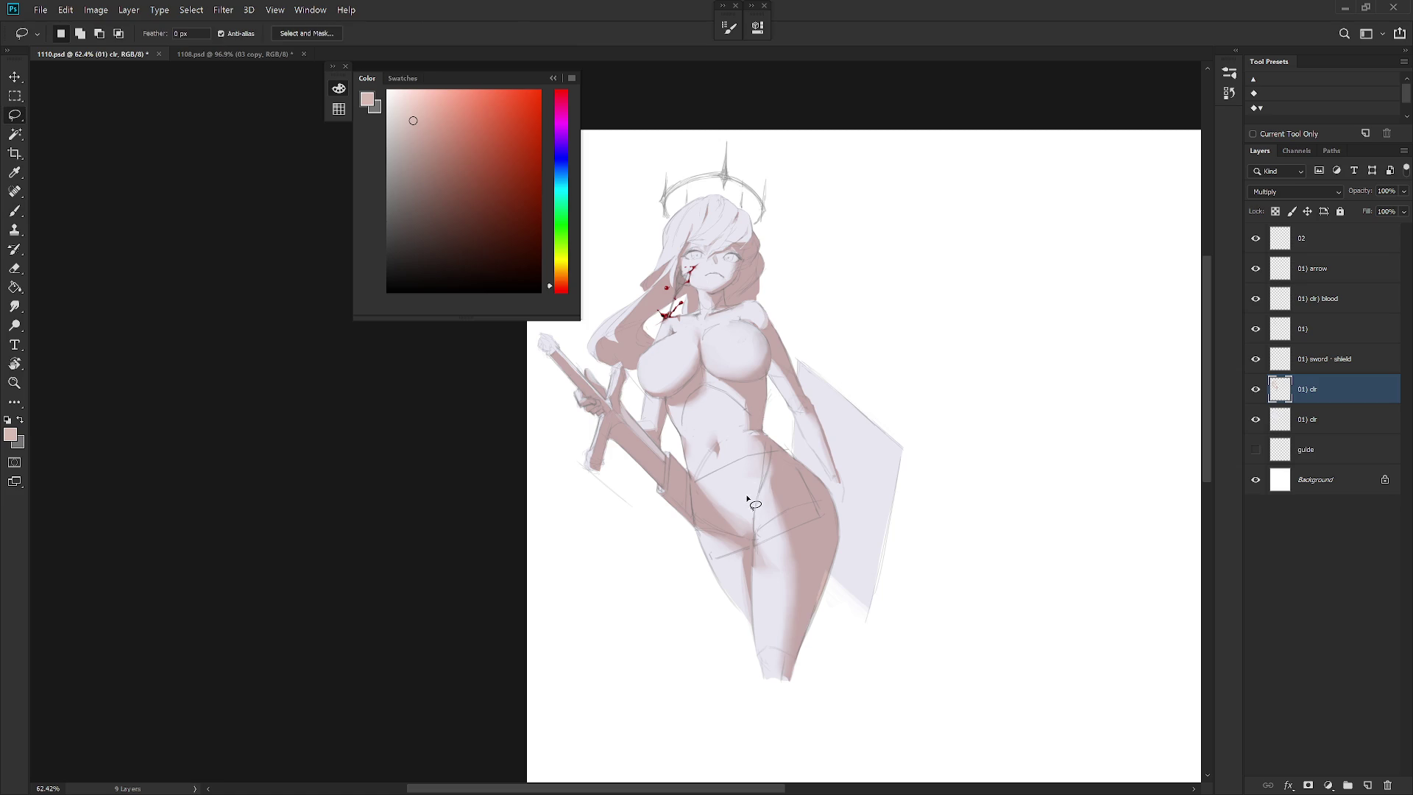
pyautogui.moveTo(737, 434); pyautogui.dragTo(755, 511)
pyautogui.press('b')
pyautogui.press(']')
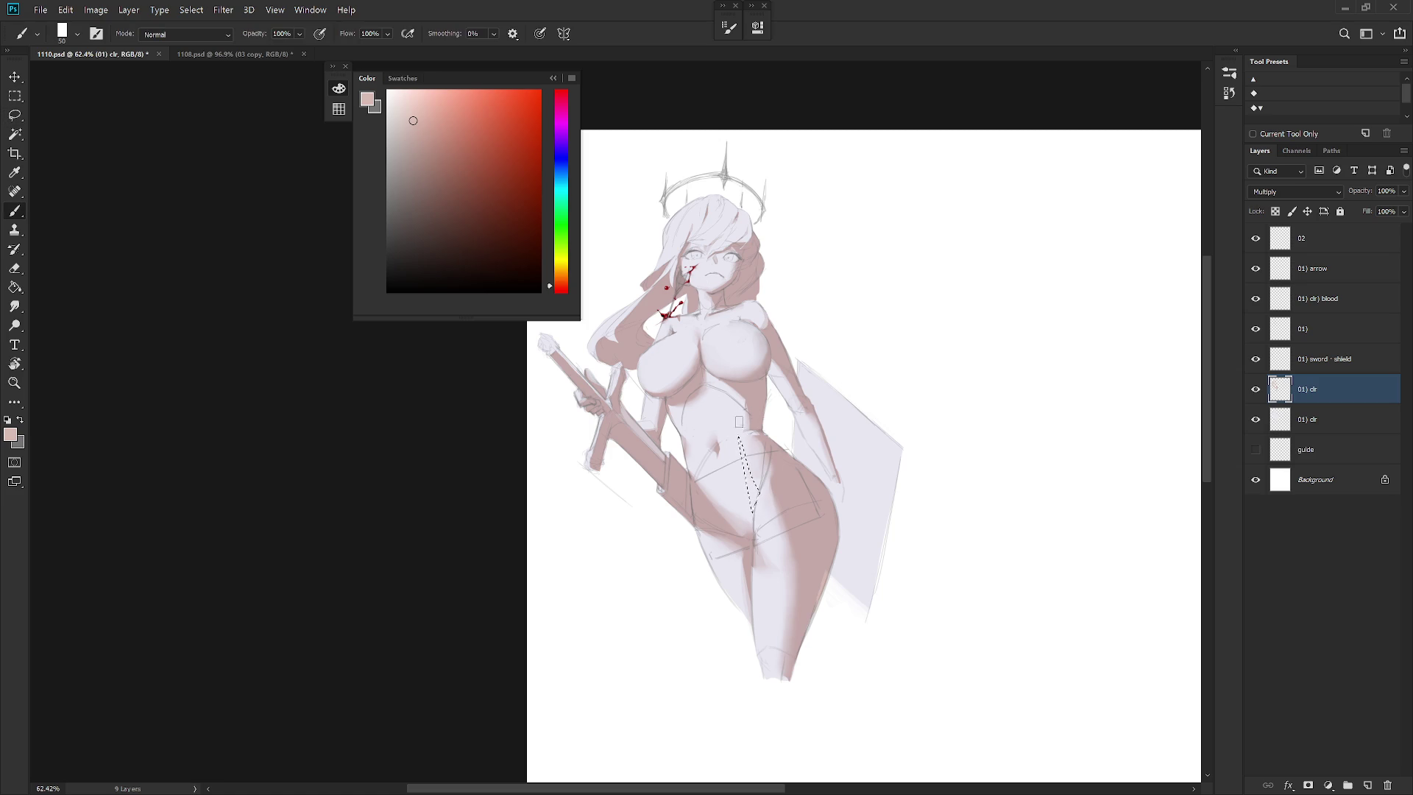
pyautogui.hotkey('ctrl', 'd')
# Paint and erase inside a thin strip down the left belly, then smudge it
pyautogui.press('l')
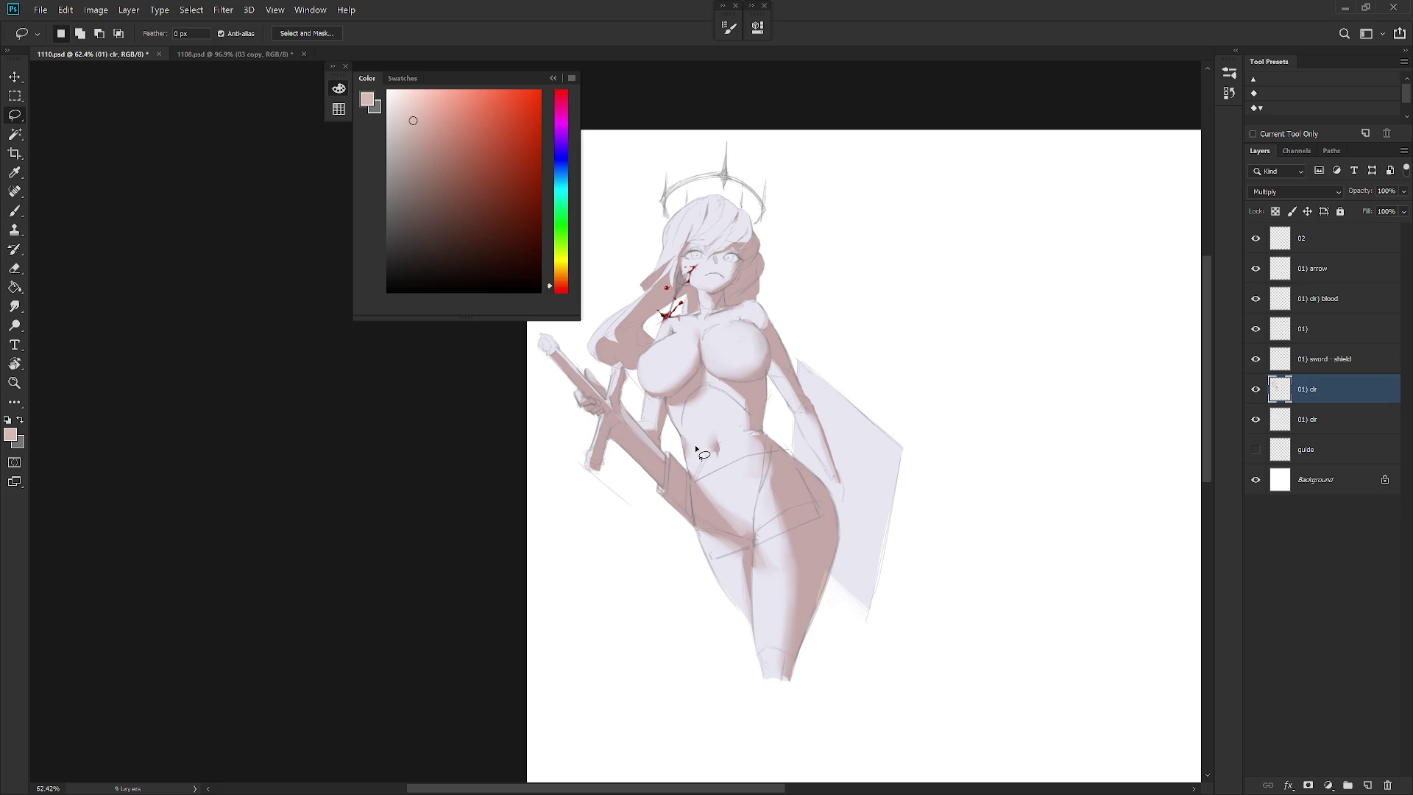
pyautogui.moveTo(710, 519)
pyautogui.mouseDown()
pyautogui.moveTo(693, 436)
pyautogui.moveTo(723, 536)
pyautogui.mouseUp()
pyautogui.press('b')
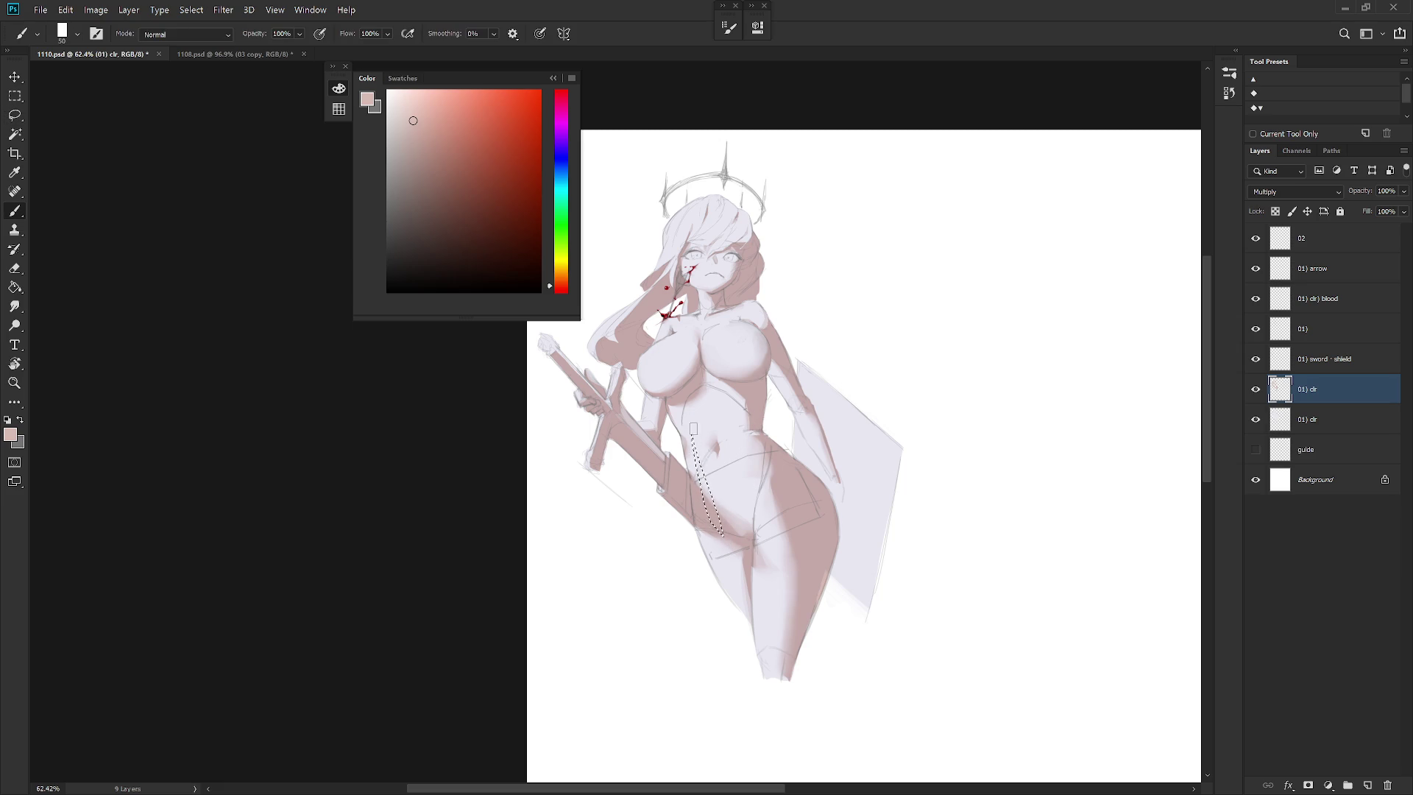
pyautogui.press('e')
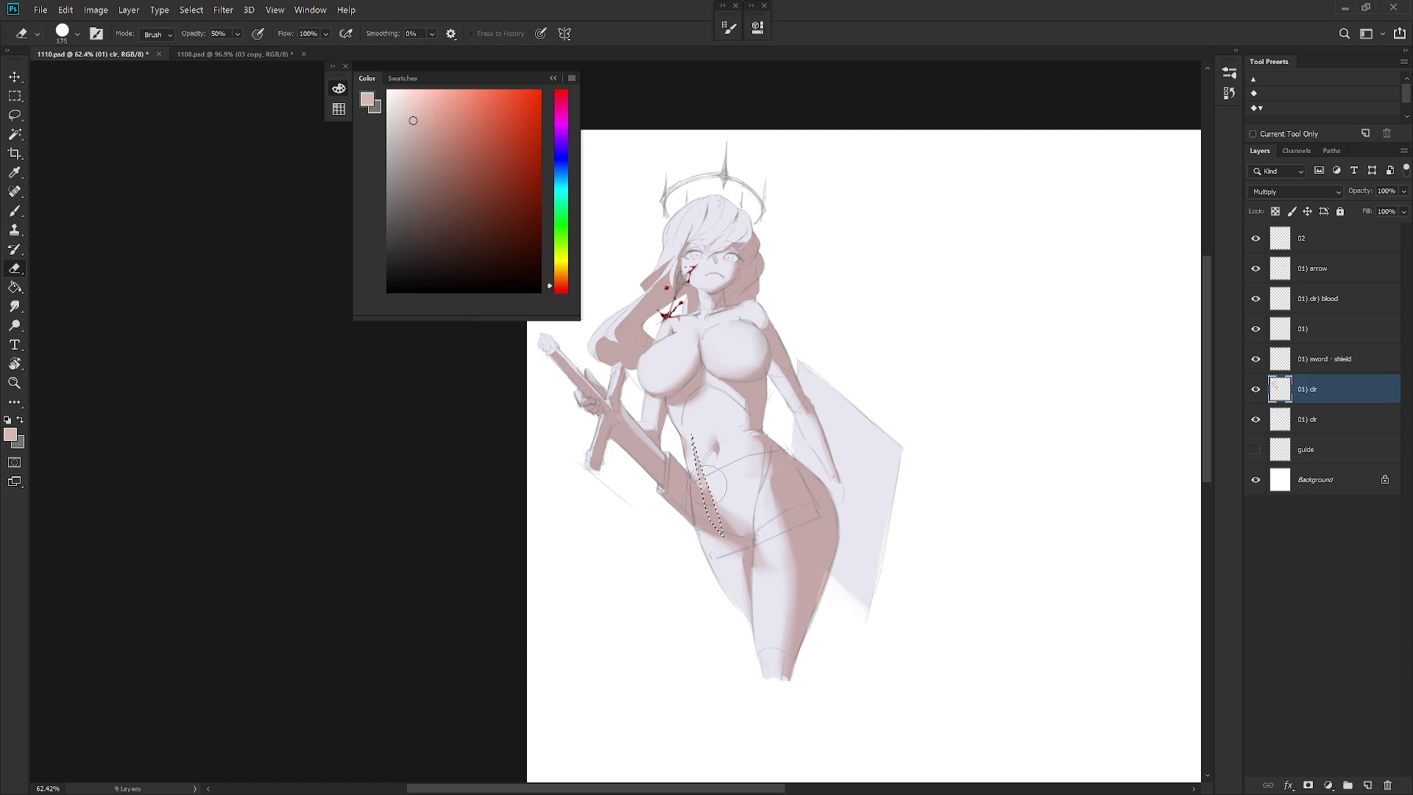
pyautogui.hotkey('ctrl', 'd')
pyautogui.press('r')
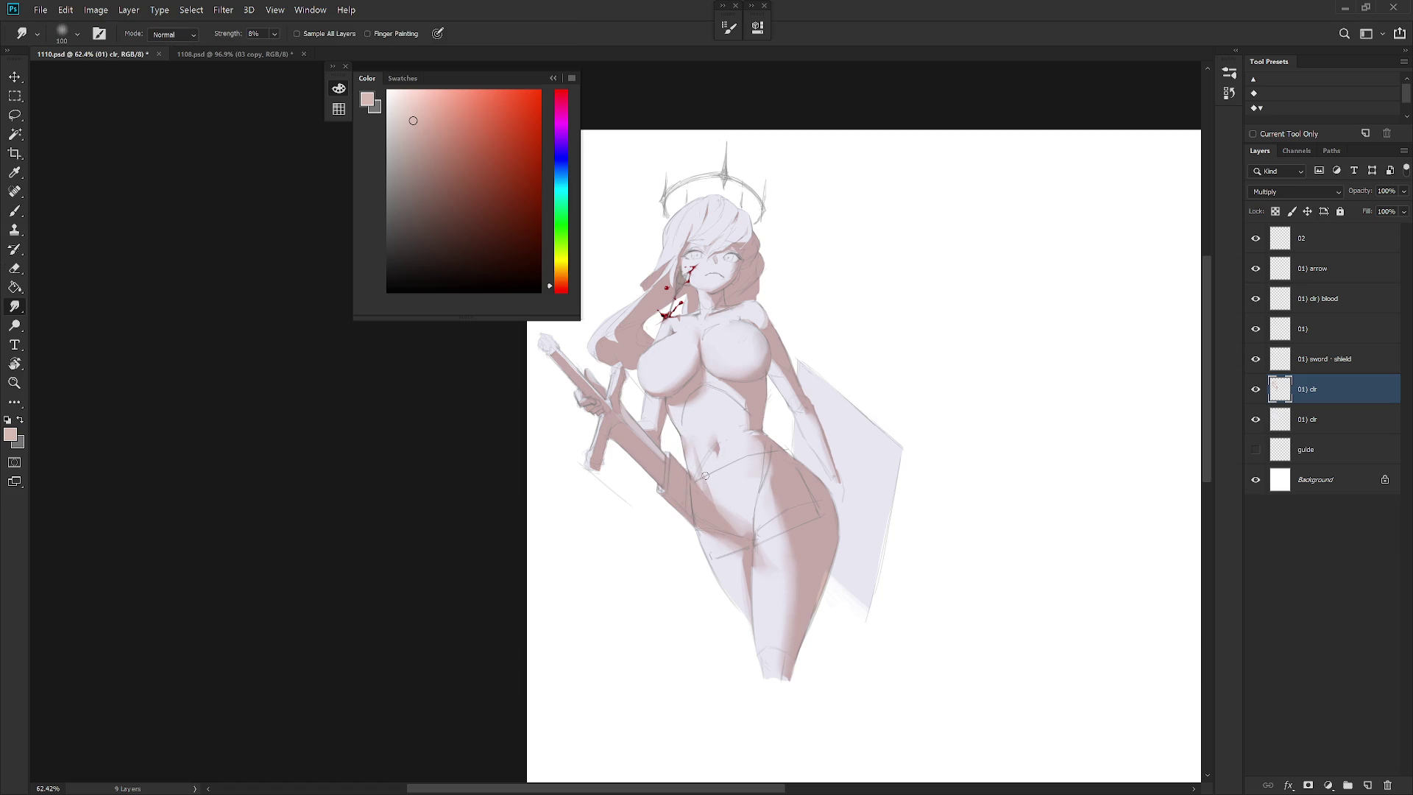
pyautogui.scroll(2, 709, 426)
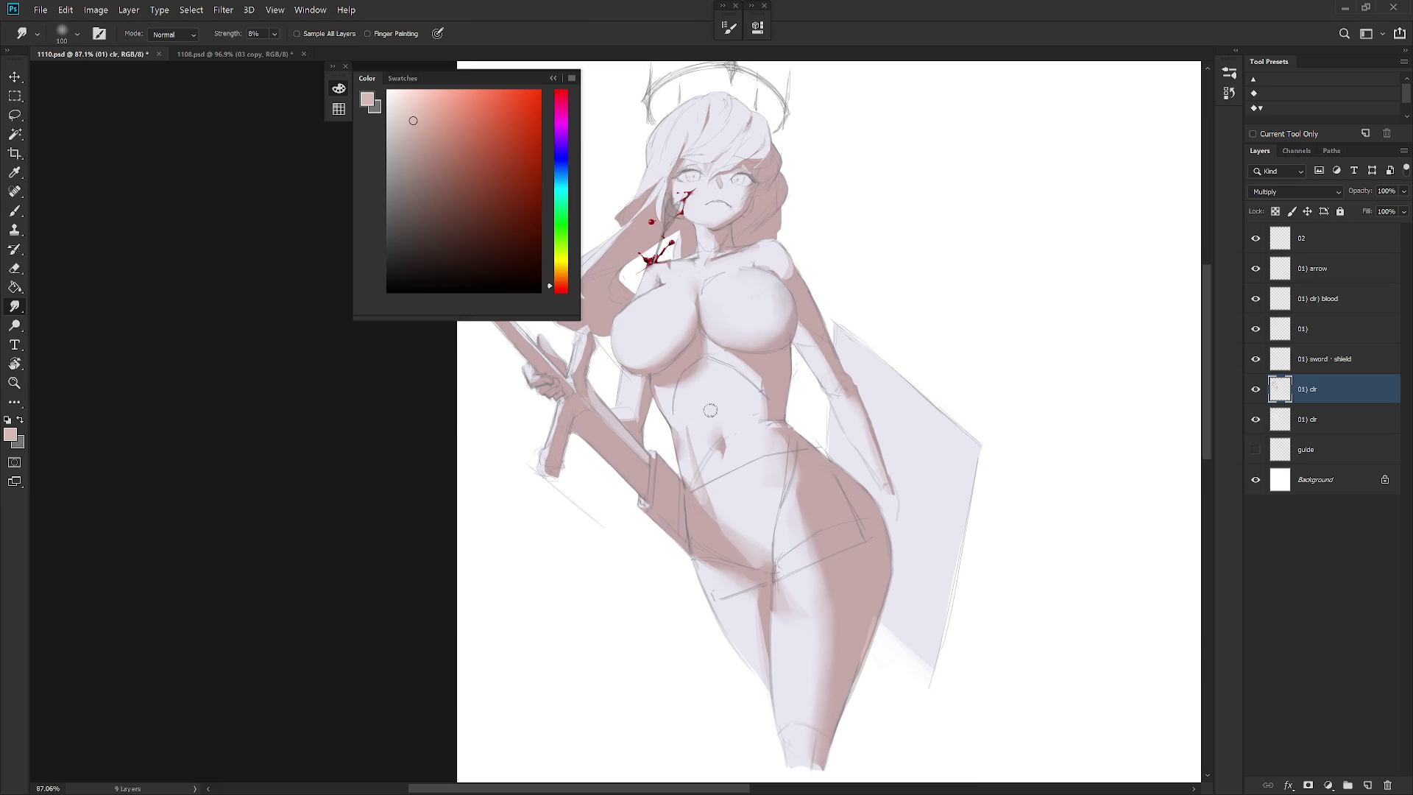
# Smudge and erase along the left belly edge, shrinking the eraser to 40
pyautogui.press('l')
pyautogui.moveTo(686, 427)
pyautogui.mouseDown()
pyautogui.moveTo(719, 498)
pyautogui.moveTo(696, 497)
pyautogui.moveTo(698, 469)
pyautogui.mouseUp()
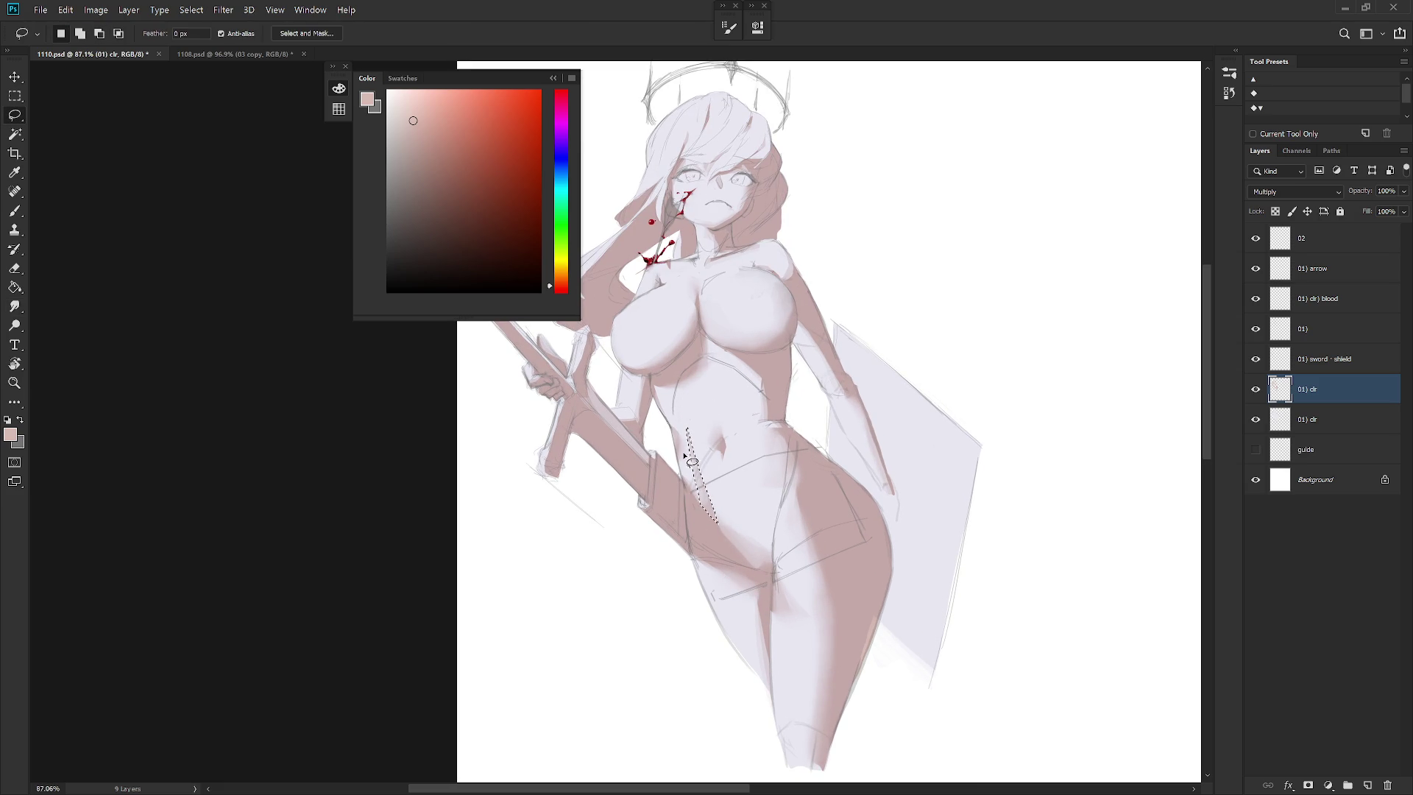
pyautogui.press('r')
pyautogui.press('e')
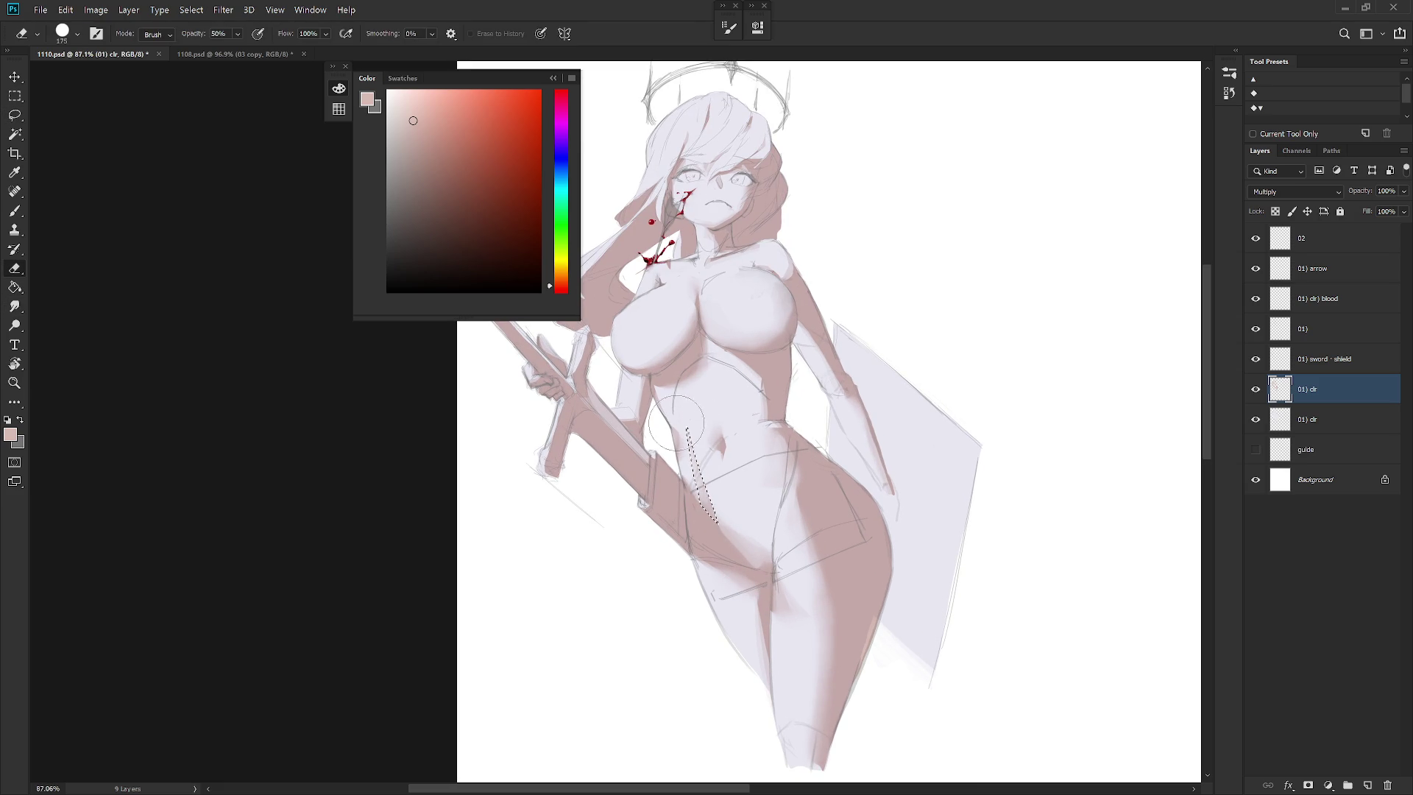
pyautogui.press('[')
pyautogui.press('[')
pyautogui.press('[')
pyautogui.press('[')
pyautogui.press('r')
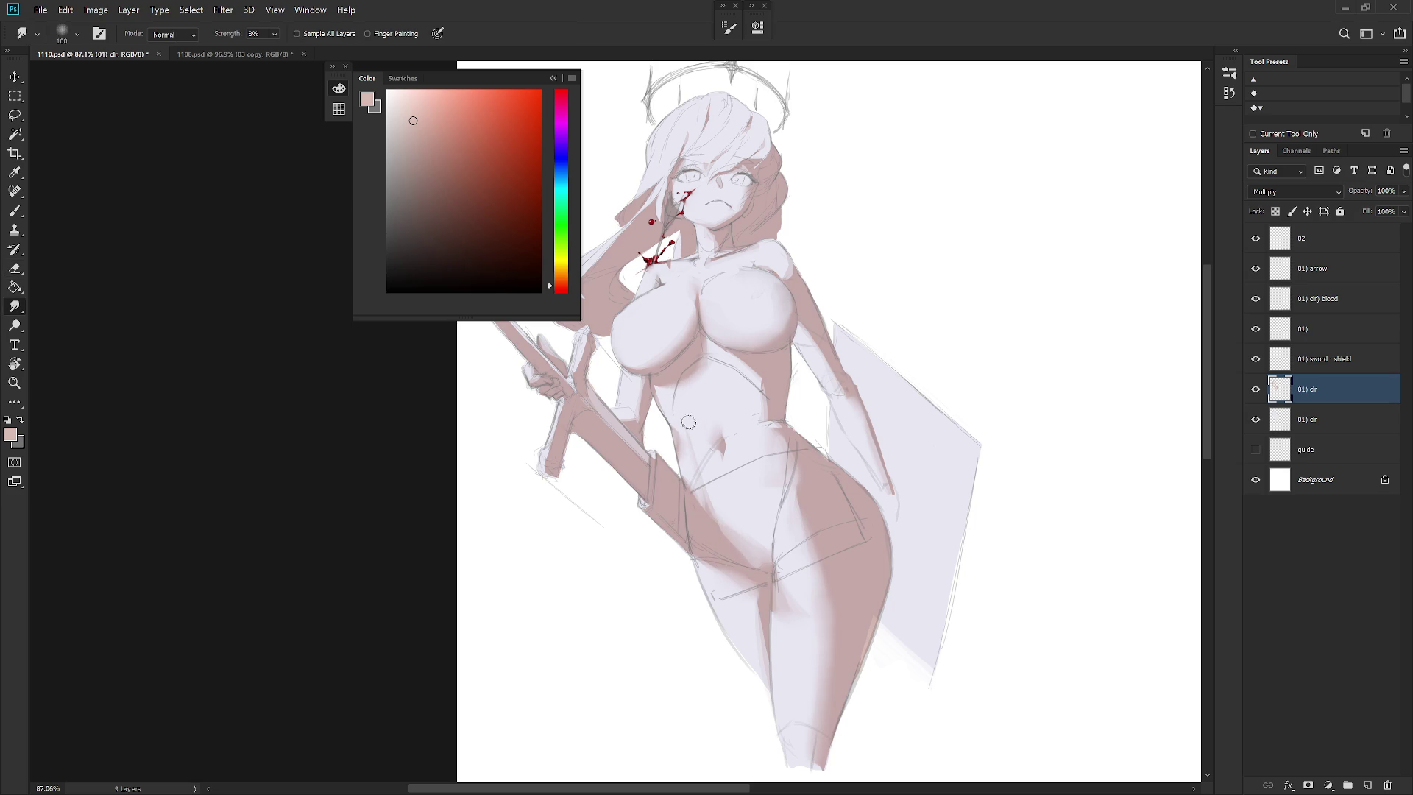
pyautogui.press('b')
# Tilt the view, erase and smudge another belly area, then straighten the canvas
pyautogui.moveTo(721, 506)
pyautogui.mouseDown()
pyautogui.moveTo(645, 518)
pyautogui.moveTo(649, 572)
pyautogui.mouseUp()
pyautogui.press('l')
pyautogui.press('e')
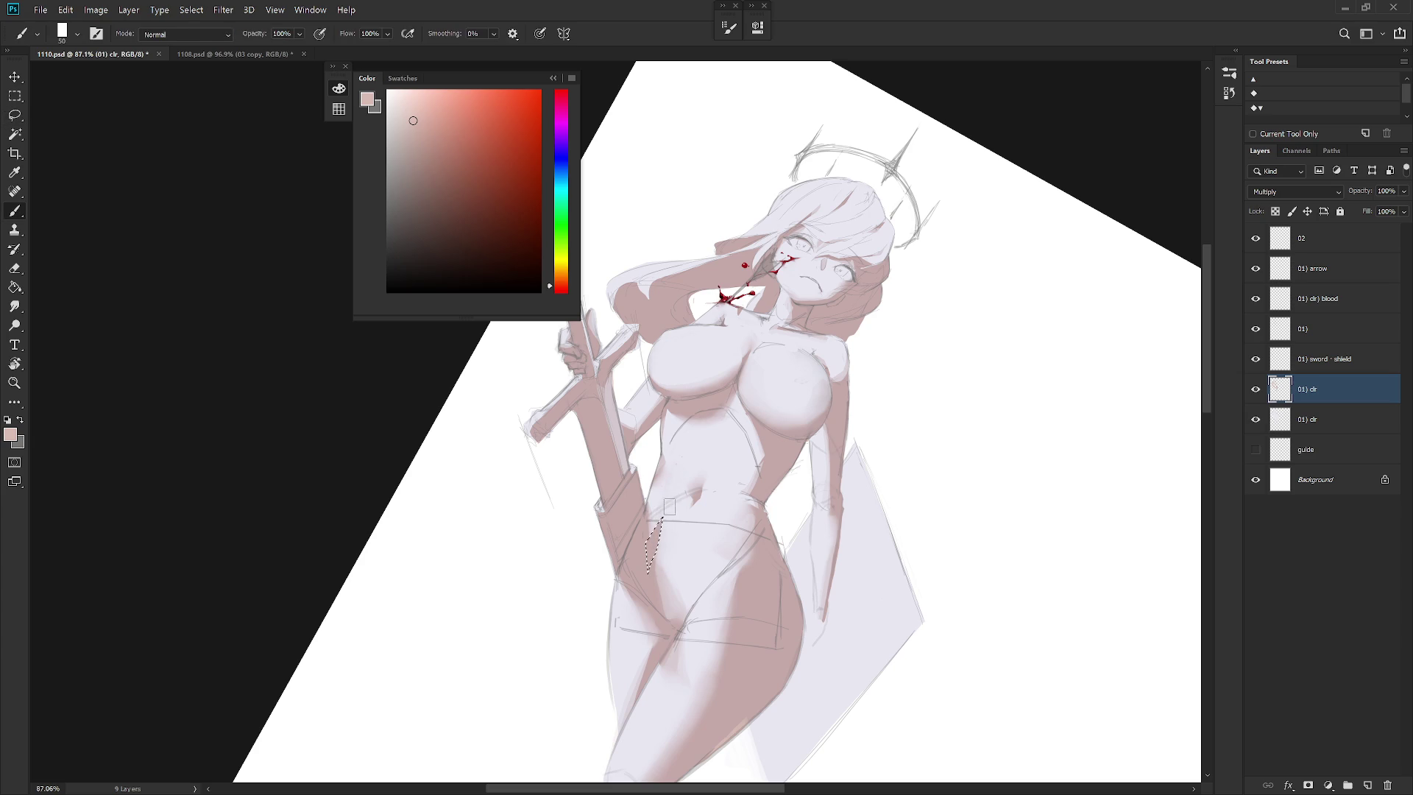
pyautogui.hotkey('ctrl', 'd')
pyautogui.press('r')
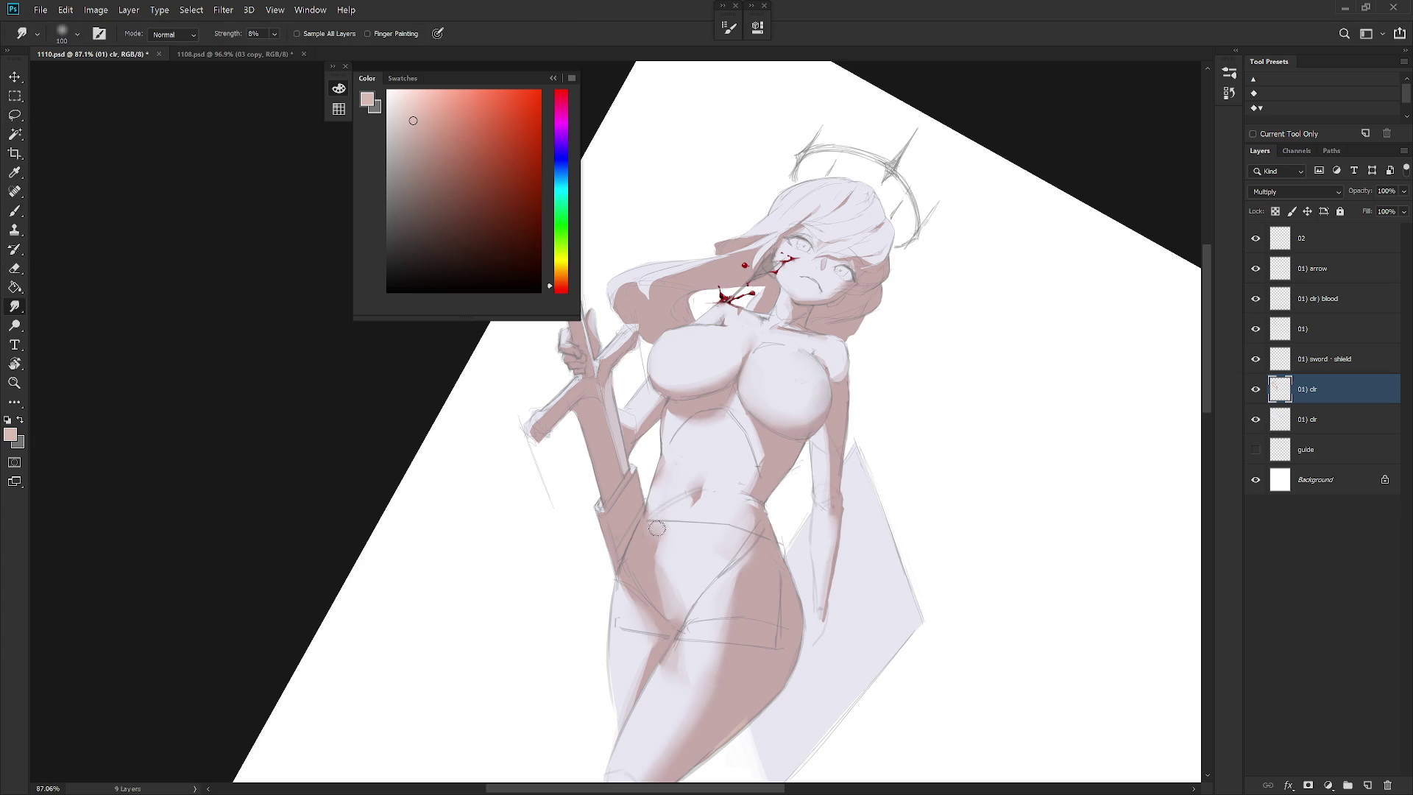
pyautogui.press('e')
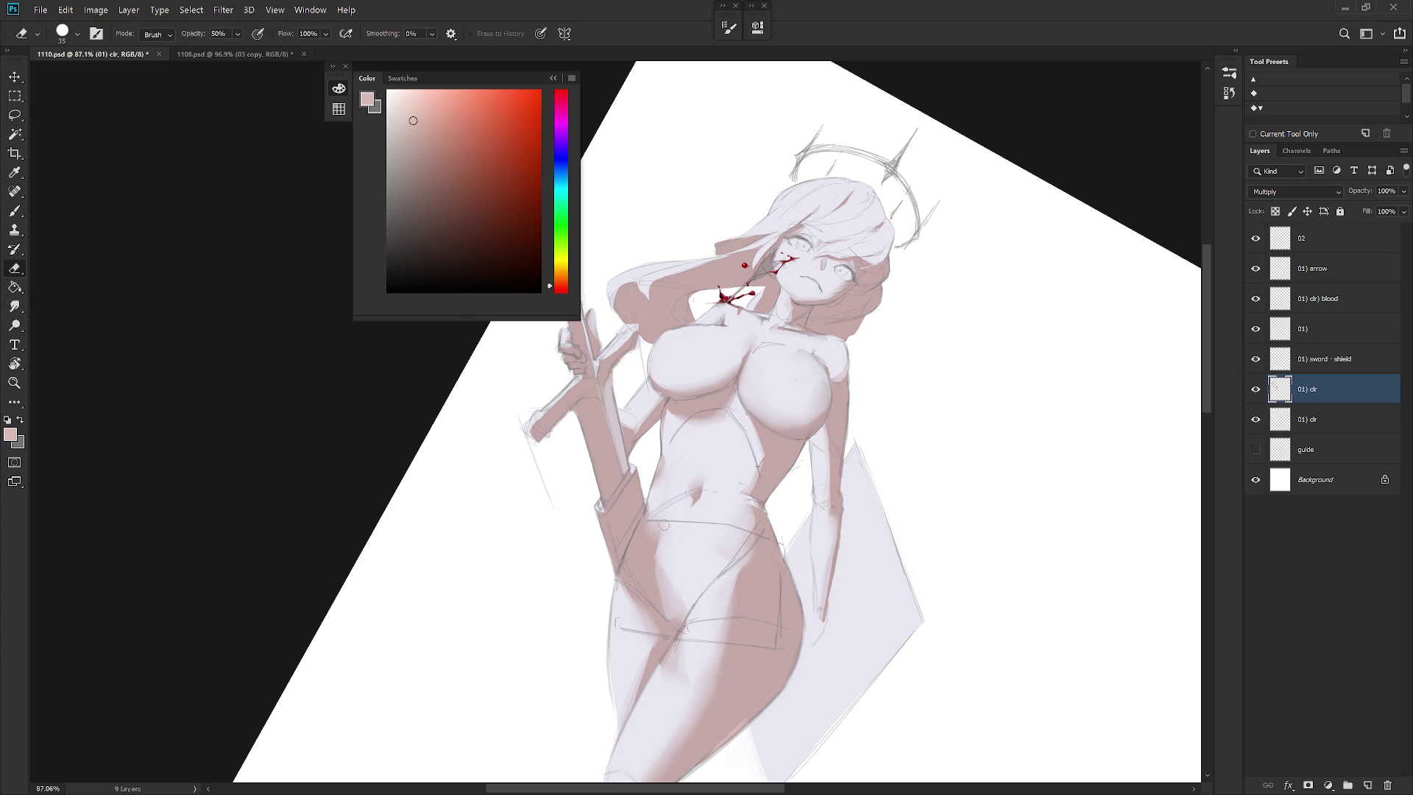
pyautogui.press('Escape')
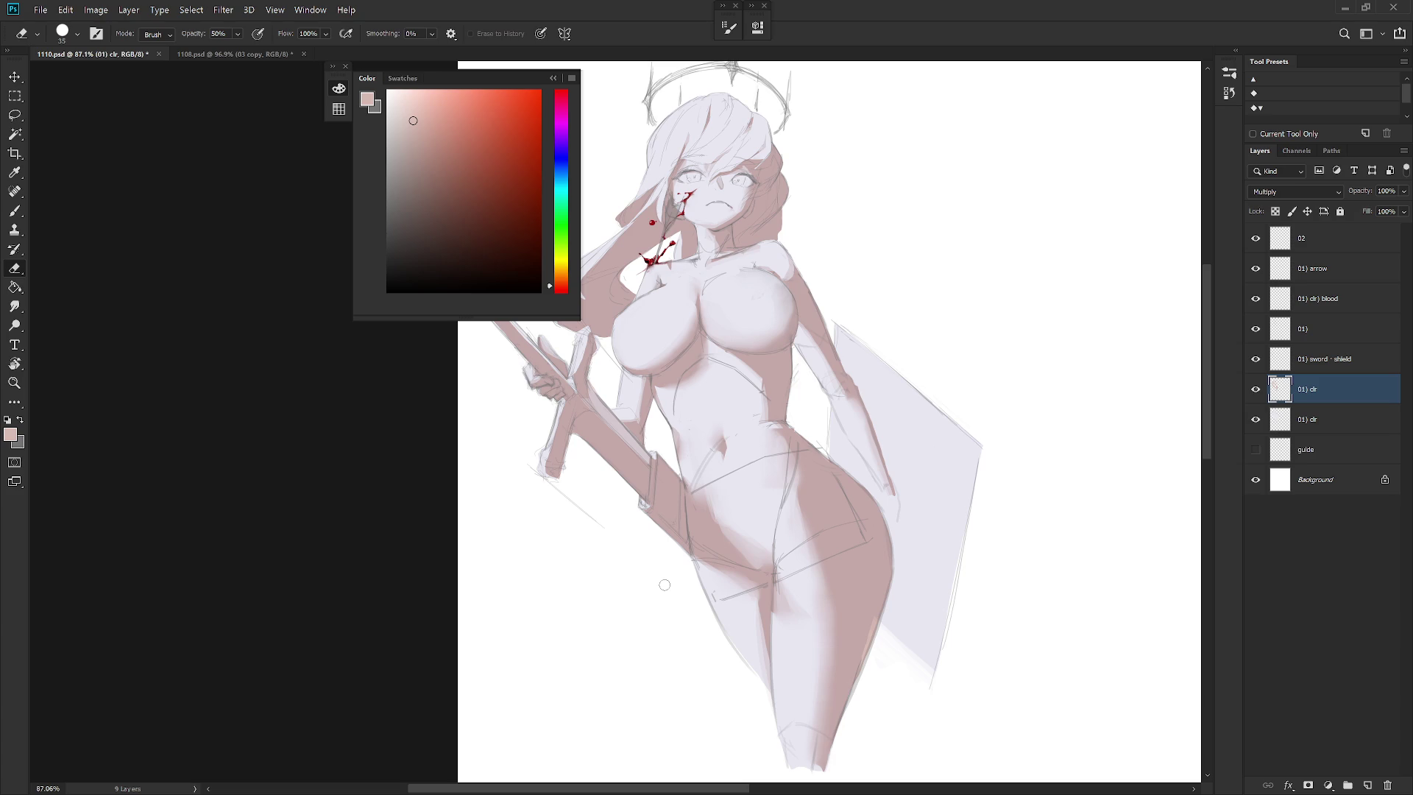
# Paint and erase inside a right-belly strip, smudge the edge crisp, and erase at 50%
pyautogui.press('l')
pyautogui.moveTo(751, 425)
pyautogui.mouseDown()
pyautogui.moveTo(774, 548)
pyautogui.moveTo(782, 491)
pyautogui.moveTo(750, 423)
pyautogui.moveTo(774, 516)
pyautogui.moveTo(778, 503)
pyautogui.mouseUp()
pyautogui.press('b')
pyautogui.press('e')
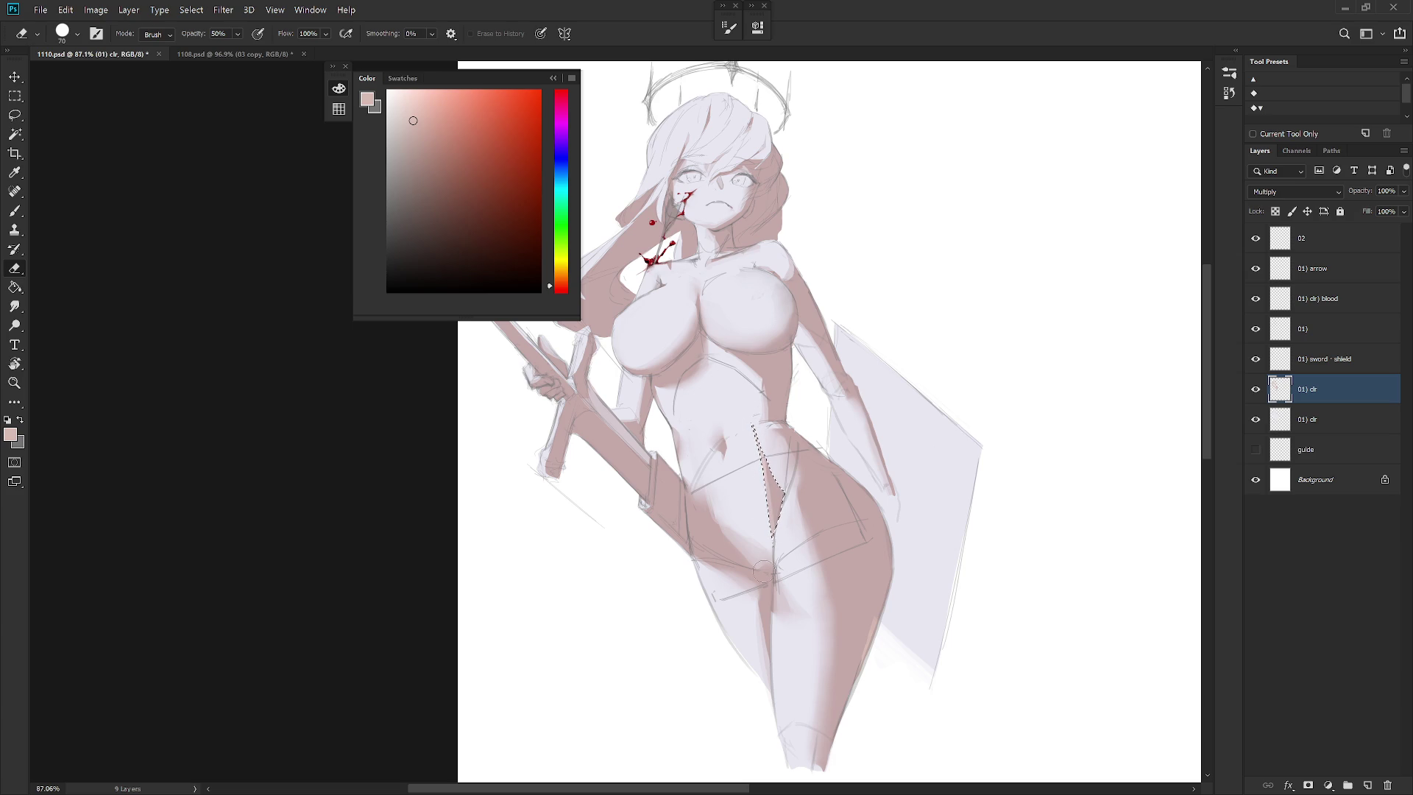
pyautogui.hotkey('ctrl', 'd')
pyautogui.press('r')
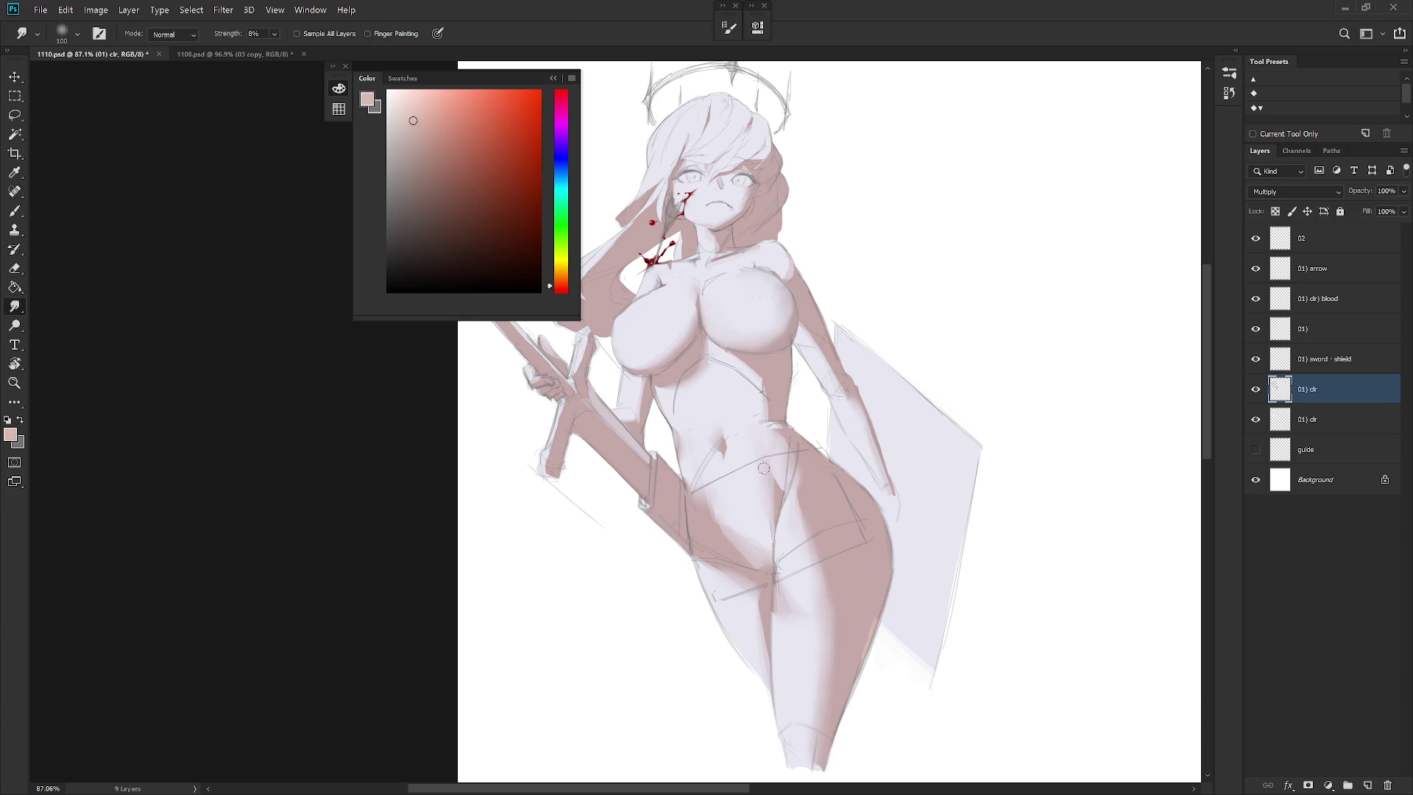
pyautogui.moveTo(765, 491); pyautogui.dragTo(773, 542)
pyautogui.press('e')
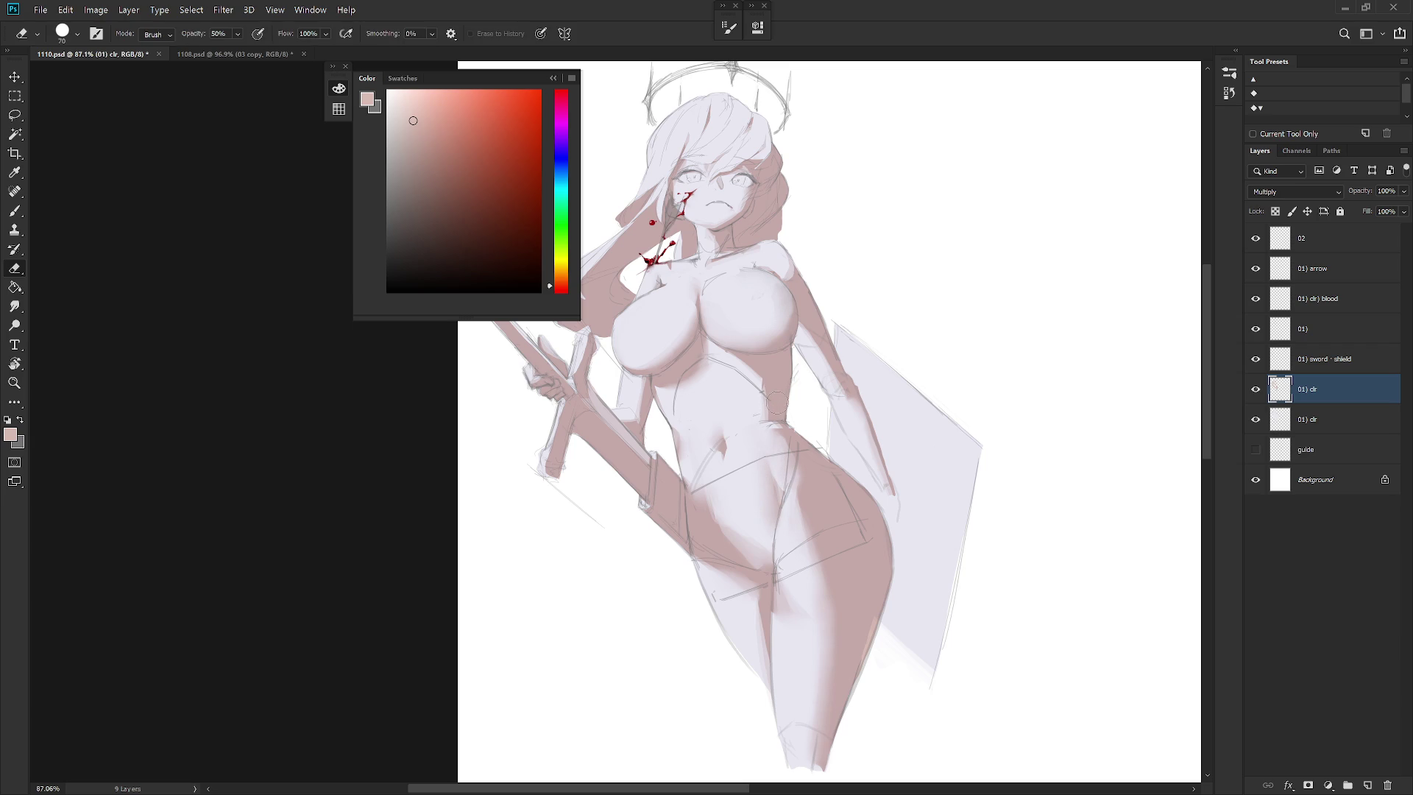
pyautogui.scroll(-5, 890, 565)
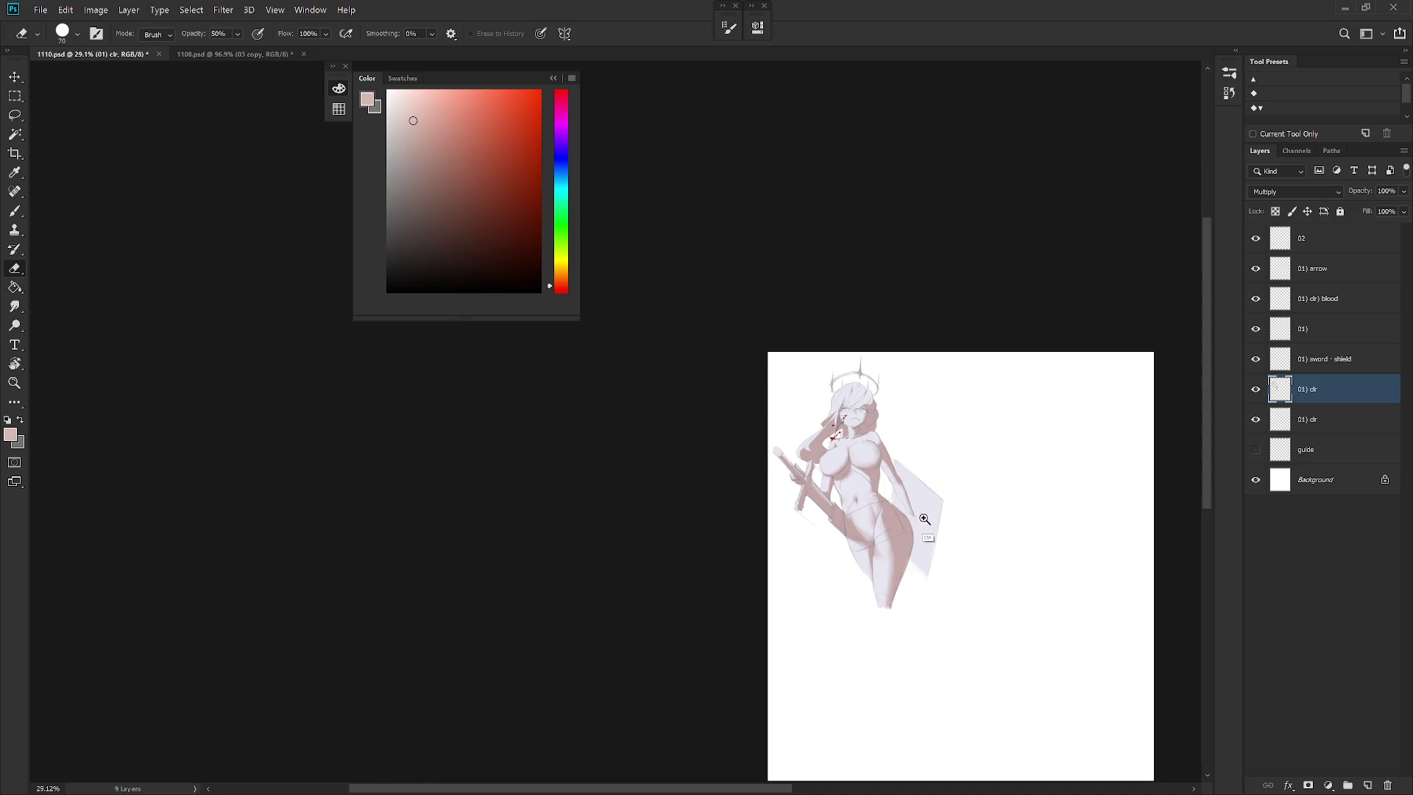
pyautogui.scroll(3, 924, 517)
pyautogui.press('b')
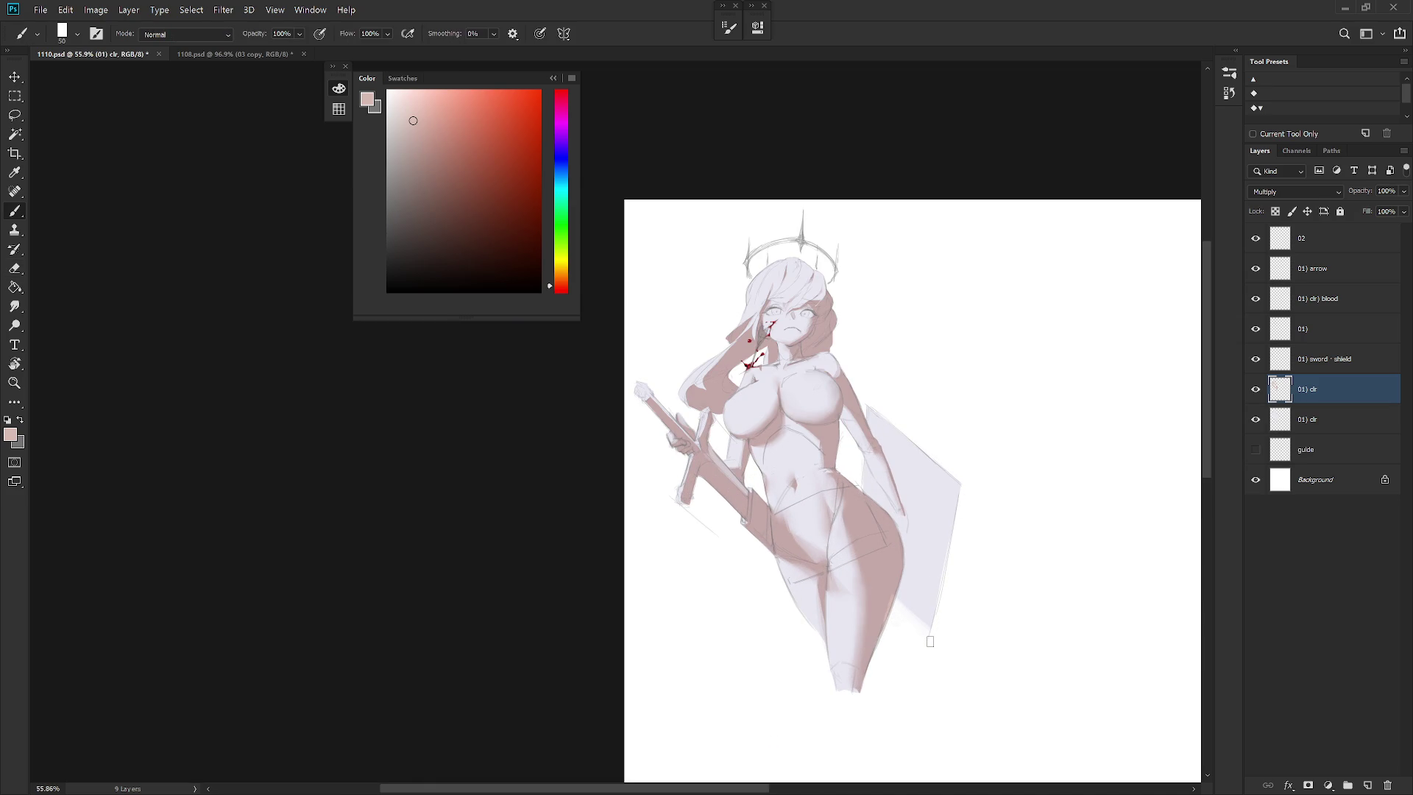
pyautogui.moveTo(896, 500); pyautogui.dragTo(838, 538)
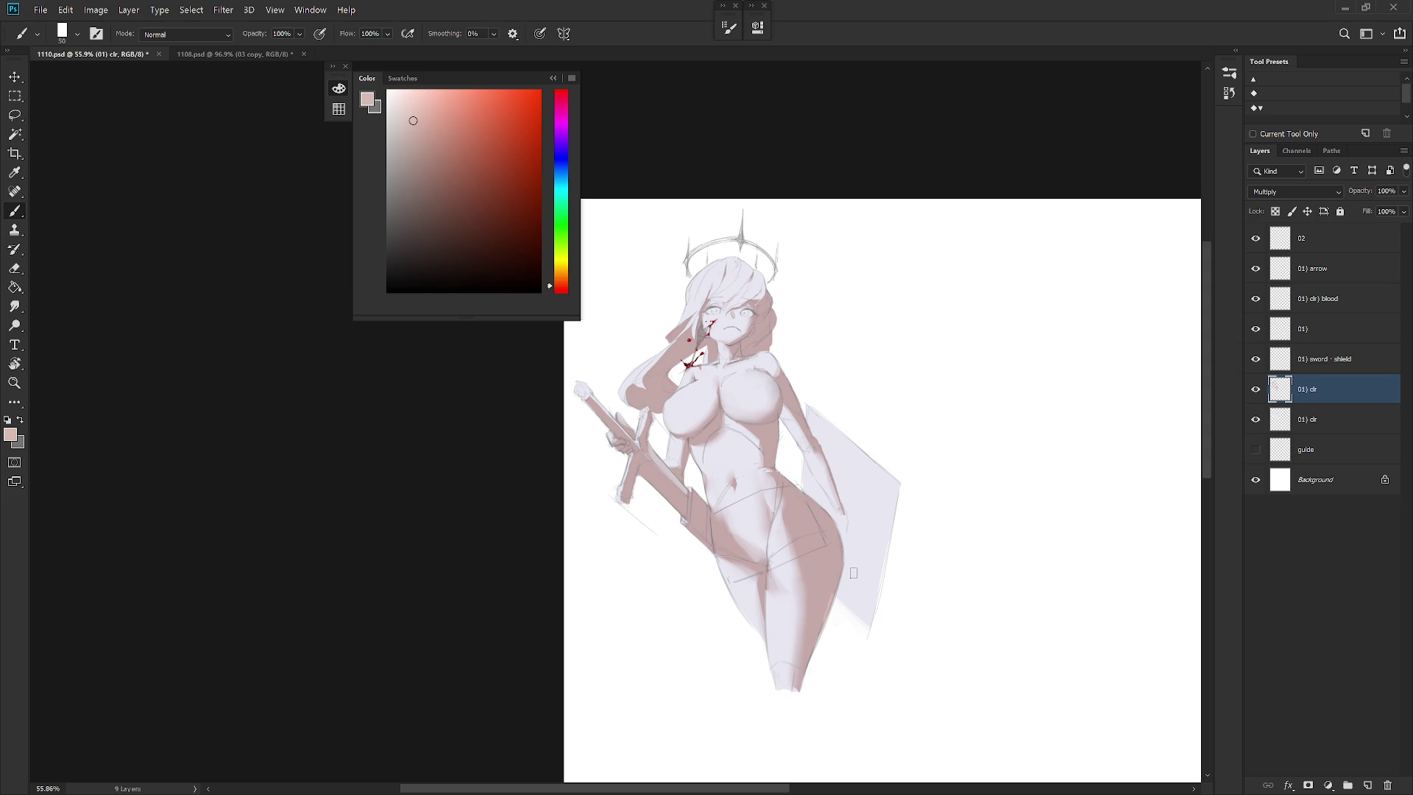
pyautogui.scroll(-2, 925, 511)
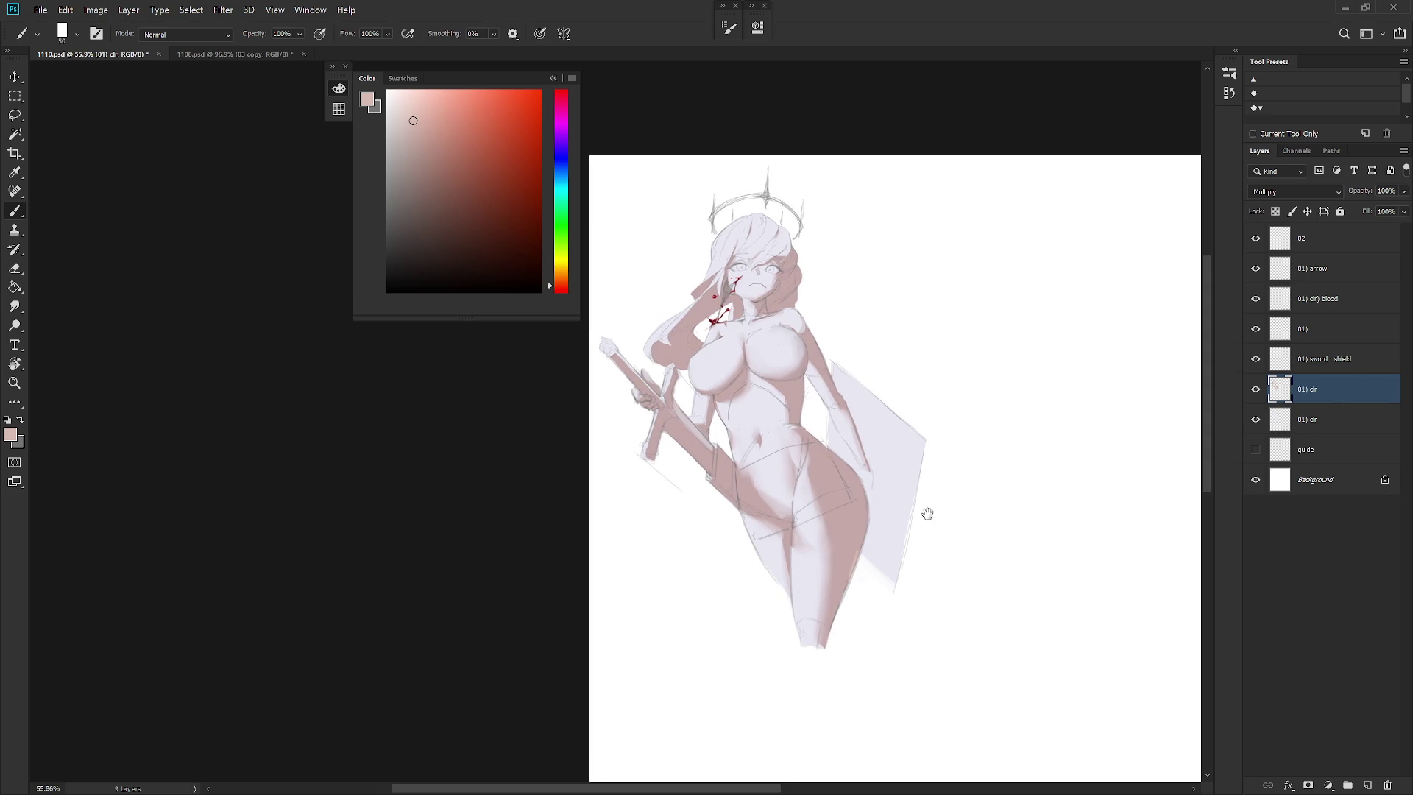
# Rename the 01) clr shading layer to '01) clr) value'
pyautogui.click(1256, 389)
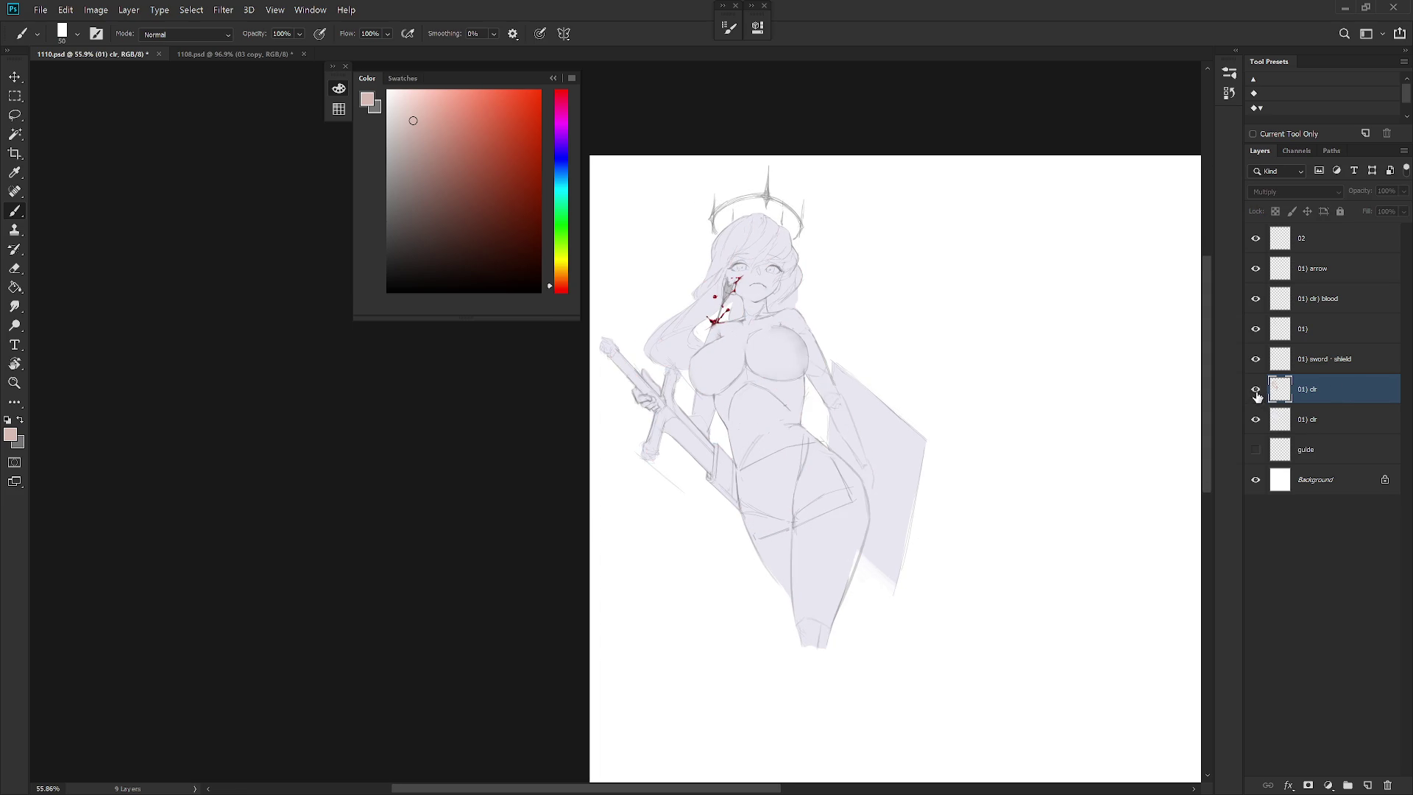
pyautogui.click(1257, 390)
pyautogui.doubleClick(1317, 389)
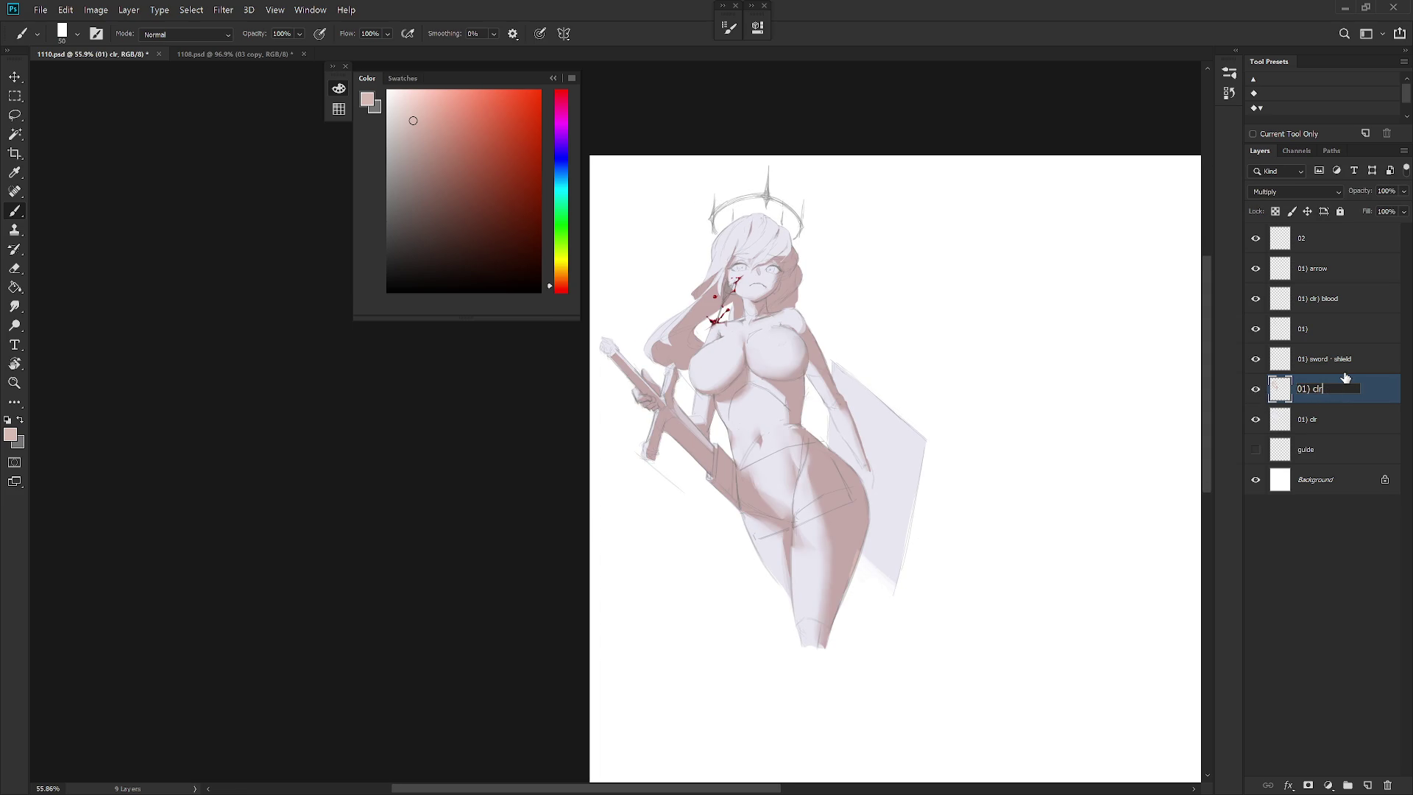
pyautogui.write(') vaue')
pyautogui.write('lue')
pyautogui.press('Return')
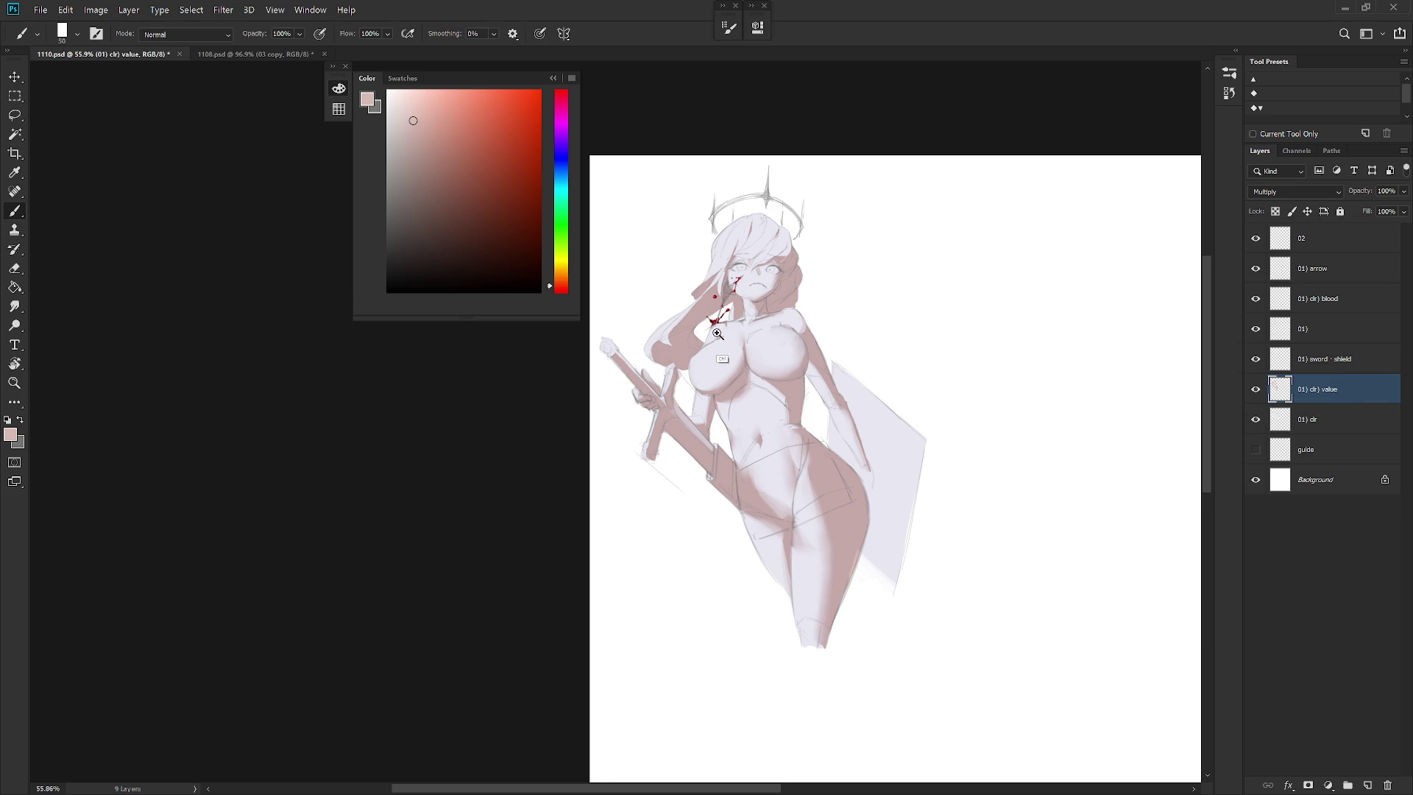
# Erase and smudge the shading near the neck and collarbone with a size-45 eraser
pyautogui.scroll(3, 675, 322)
pyautogui.press('e')
pyautogui.press('[')
pyautogui.press('[')
pyautogui.press('[')
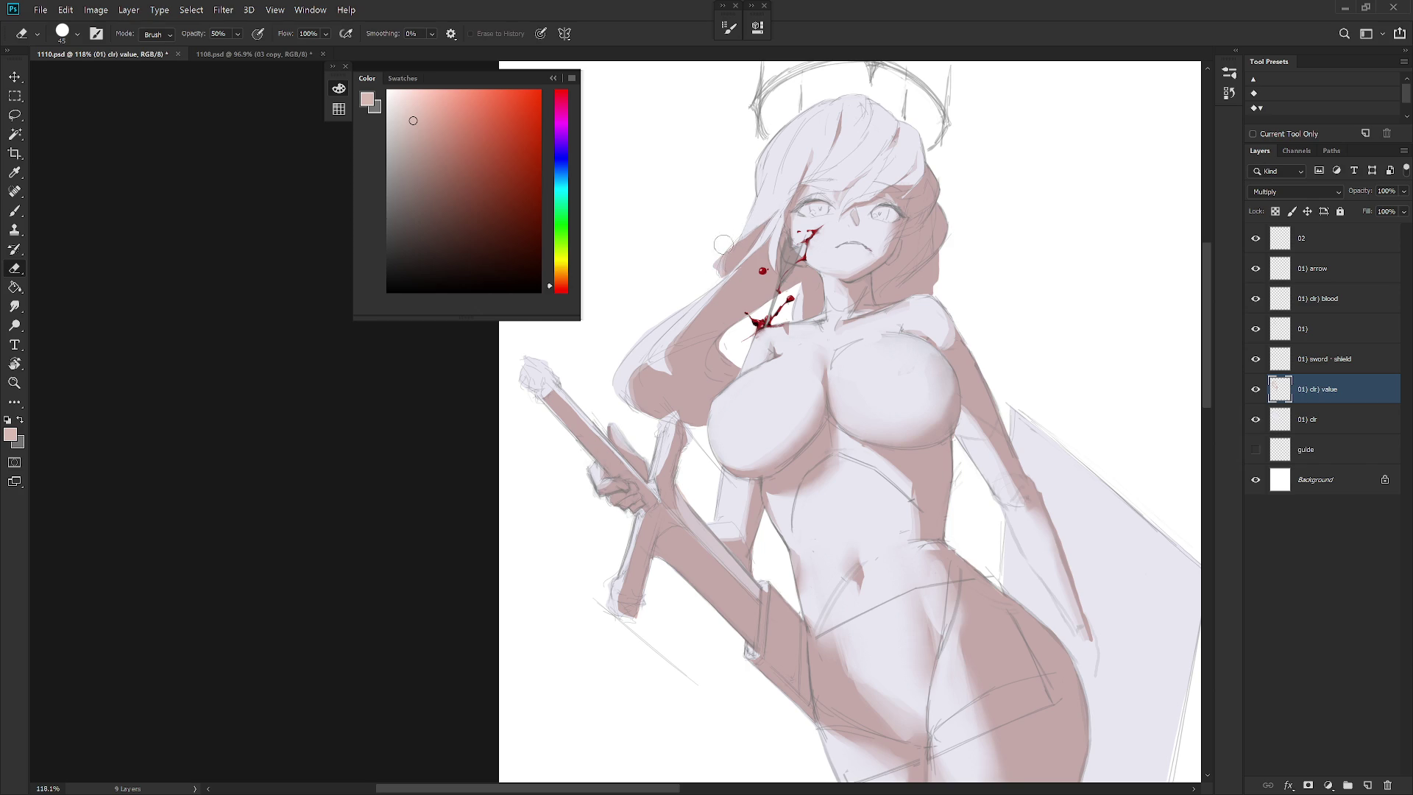
pyautogui.moveTo(911, 259); pyautogui.dragTo(862, 321)
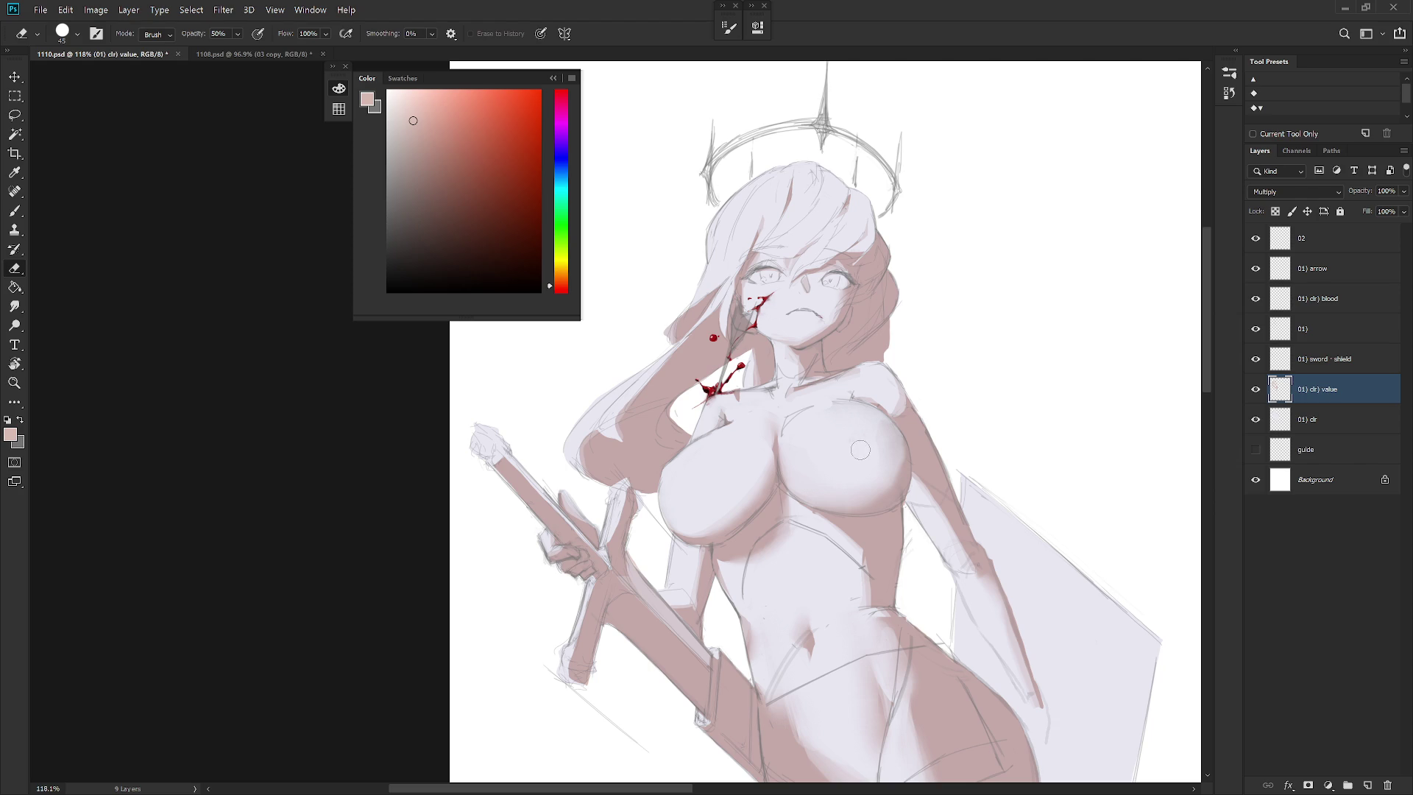
pyautogui.press('l')
pyautogui.moveTo(724, 421); pyautogui.dragTo(725, 424)
pyautogui.press('b')
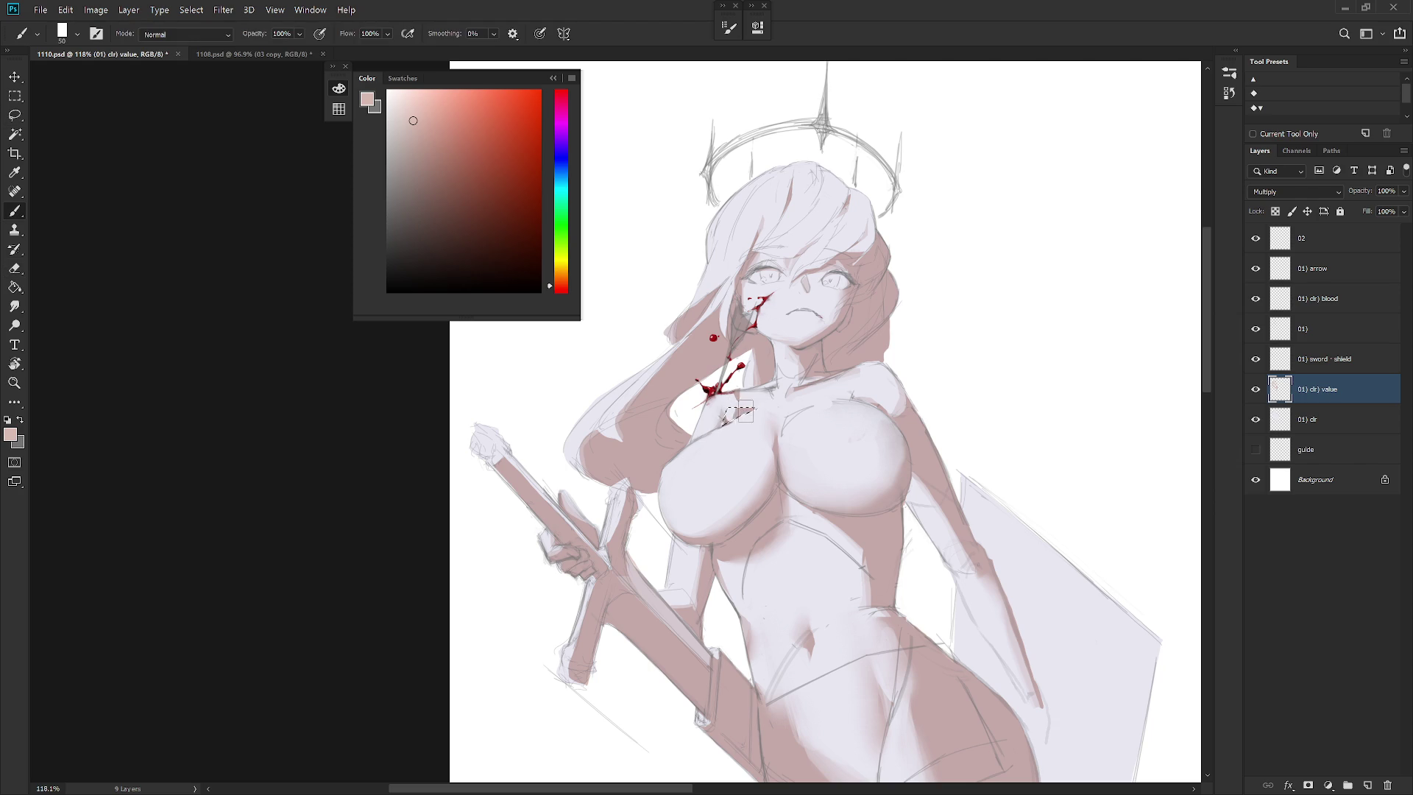
pyautogui.press('e')
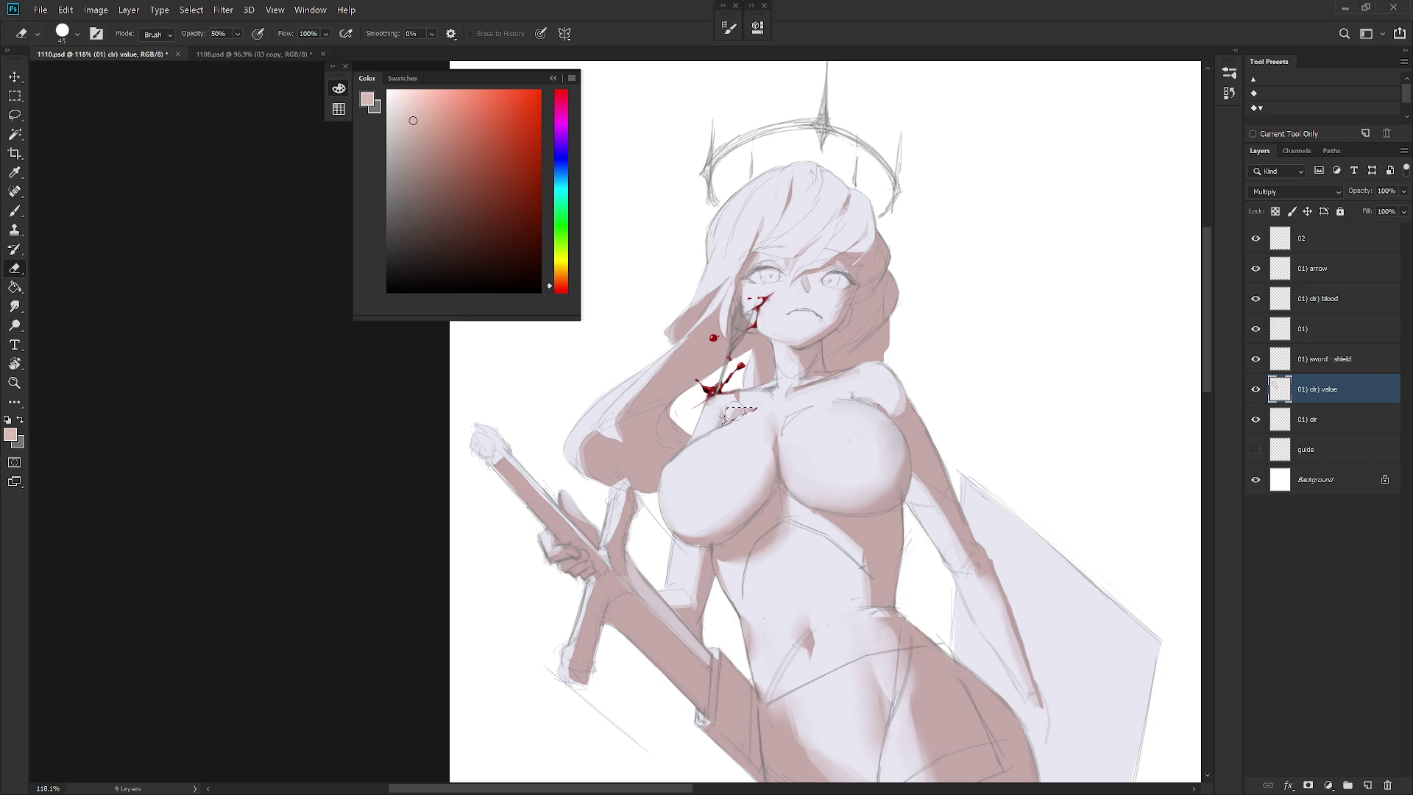
pyautogui.press('r')
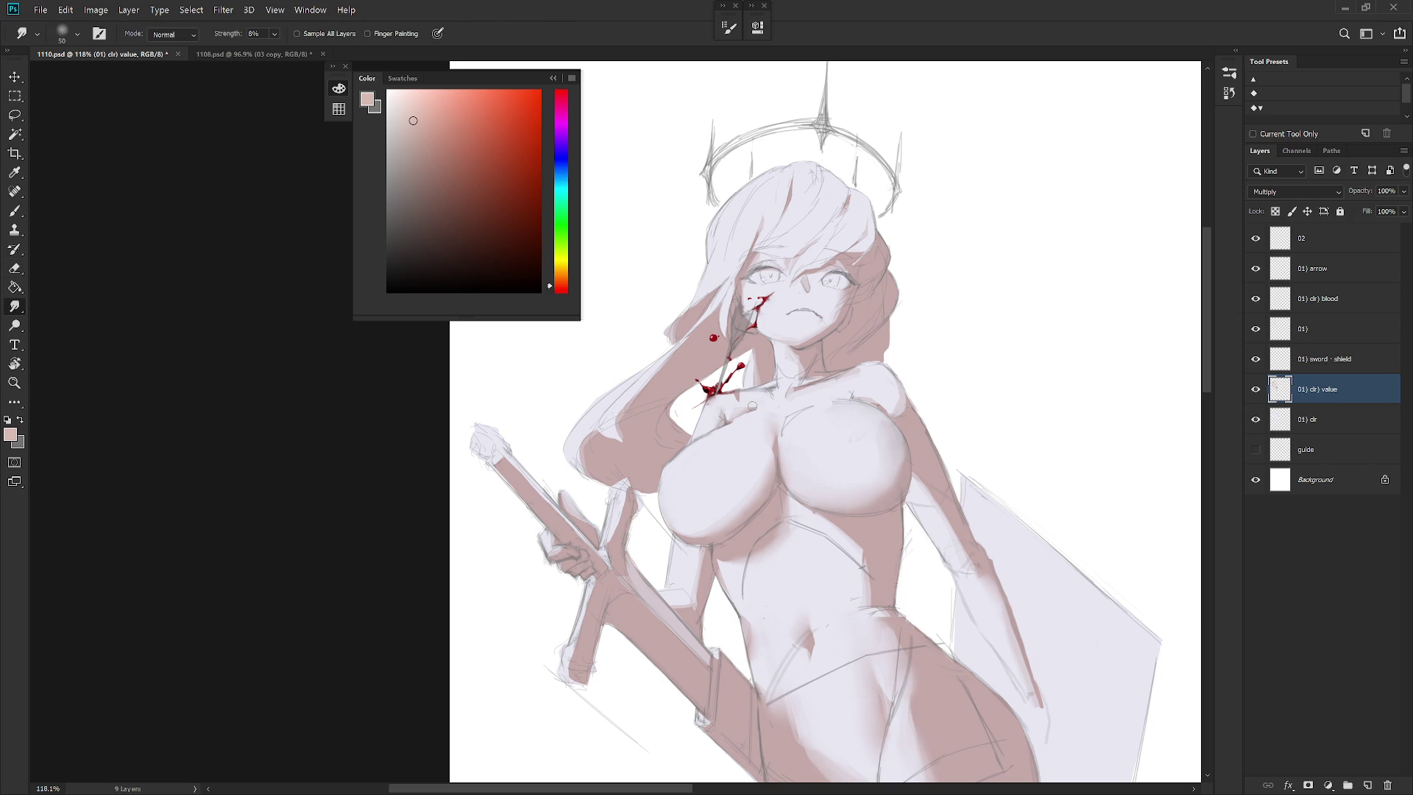
pyautogui.press('e')
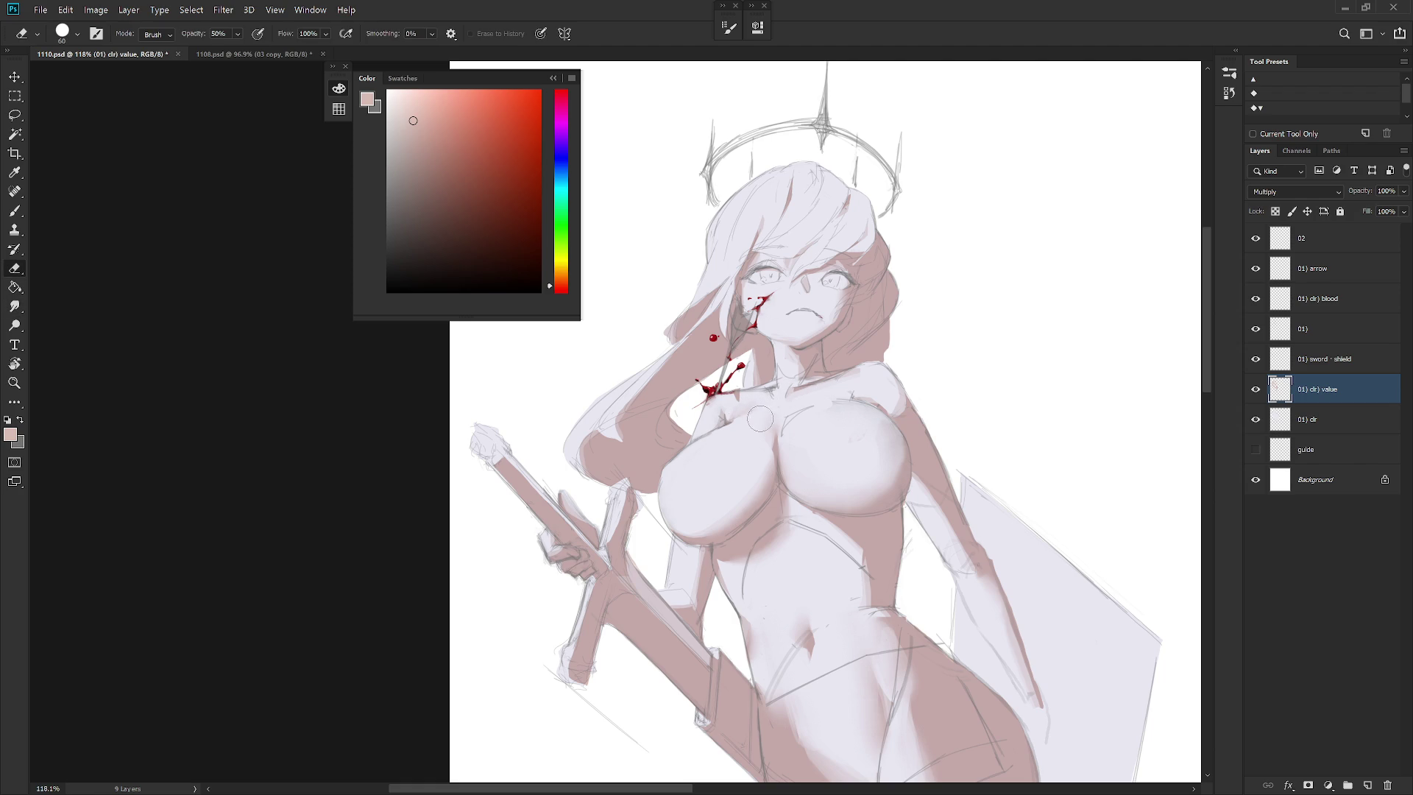
pyautogui.press('l')
pyautogui.click(748, 396)
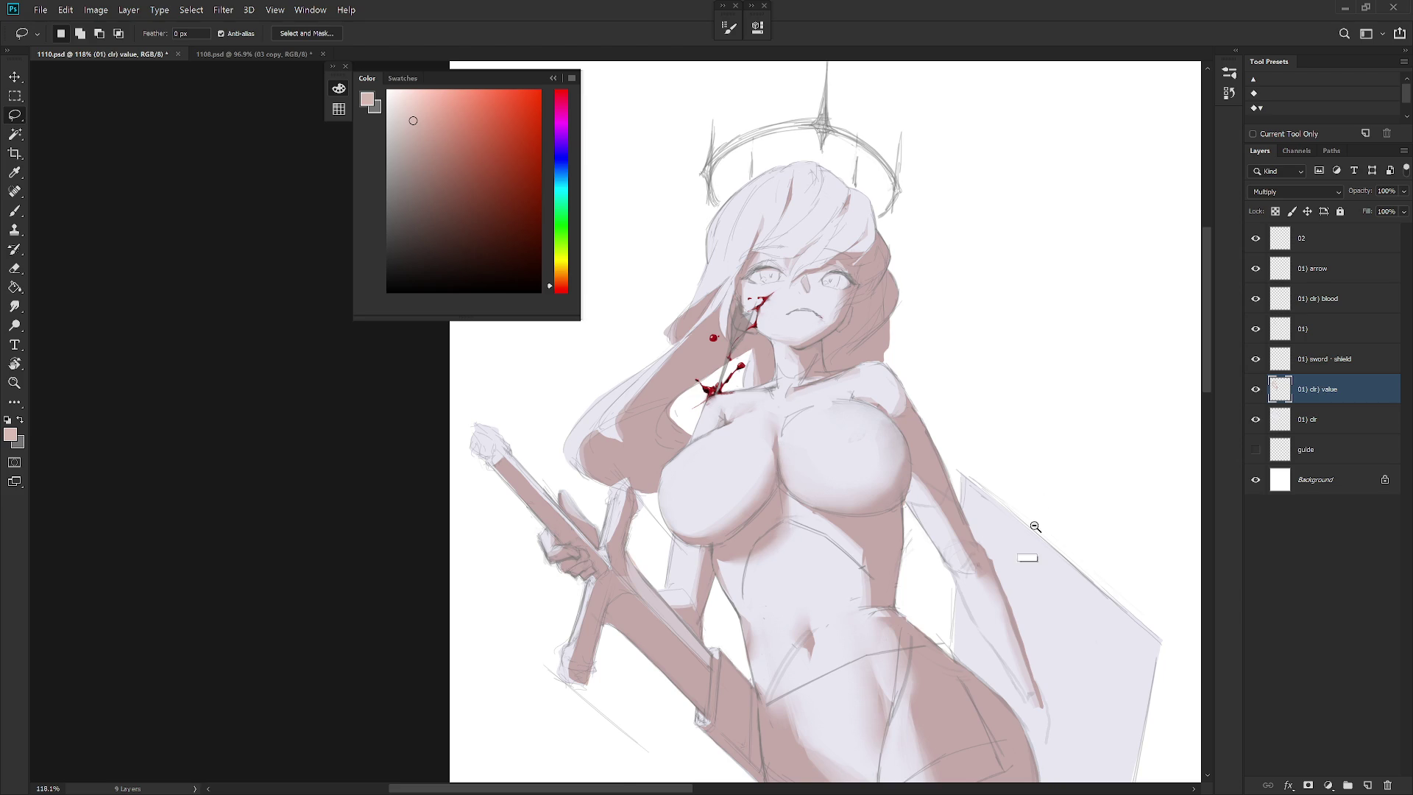
# Lasso the shading edge along the right arm and erase inside the selection
pyautogui.moveTo(1039, 524); pyautogui.dragTo(920, 508)
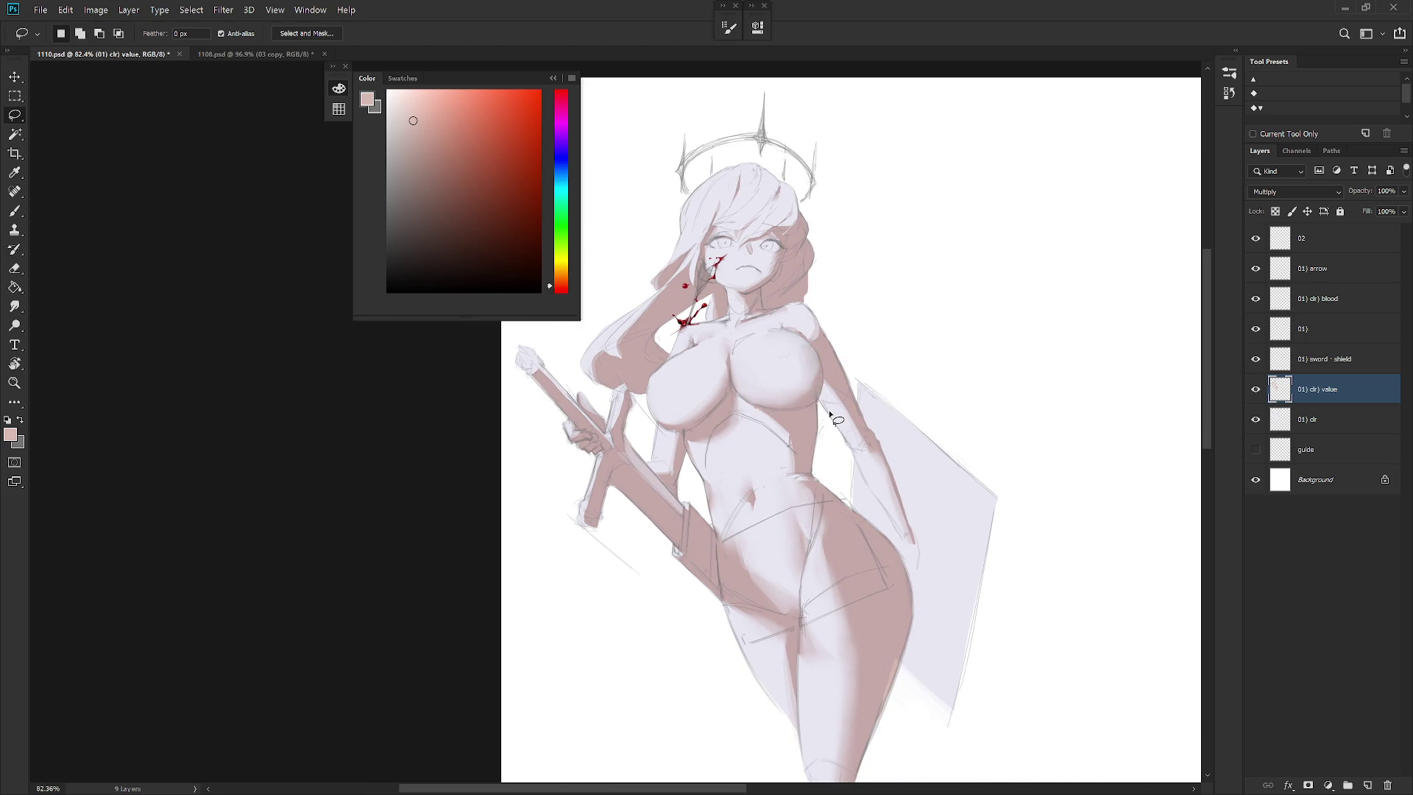
pyautogui.moveTo(820, 368)
pyautogui.mouseDown()
pyautogui.moveTo(824, 401)
pyautogui.moveTo(860, 431)
pyautogui.moveTo(821, 368)
pyautogui.mouseUp()
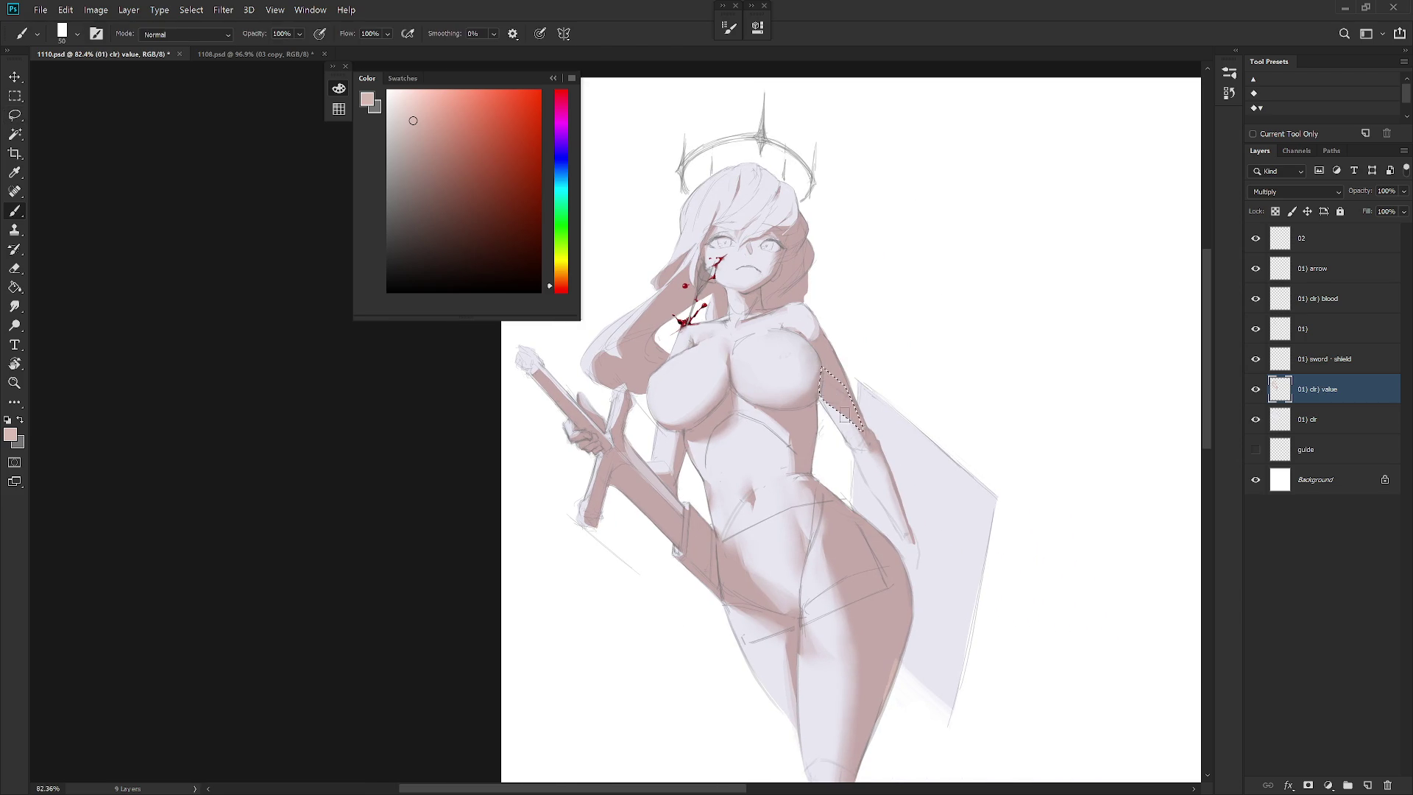
pyautogui.press('e')
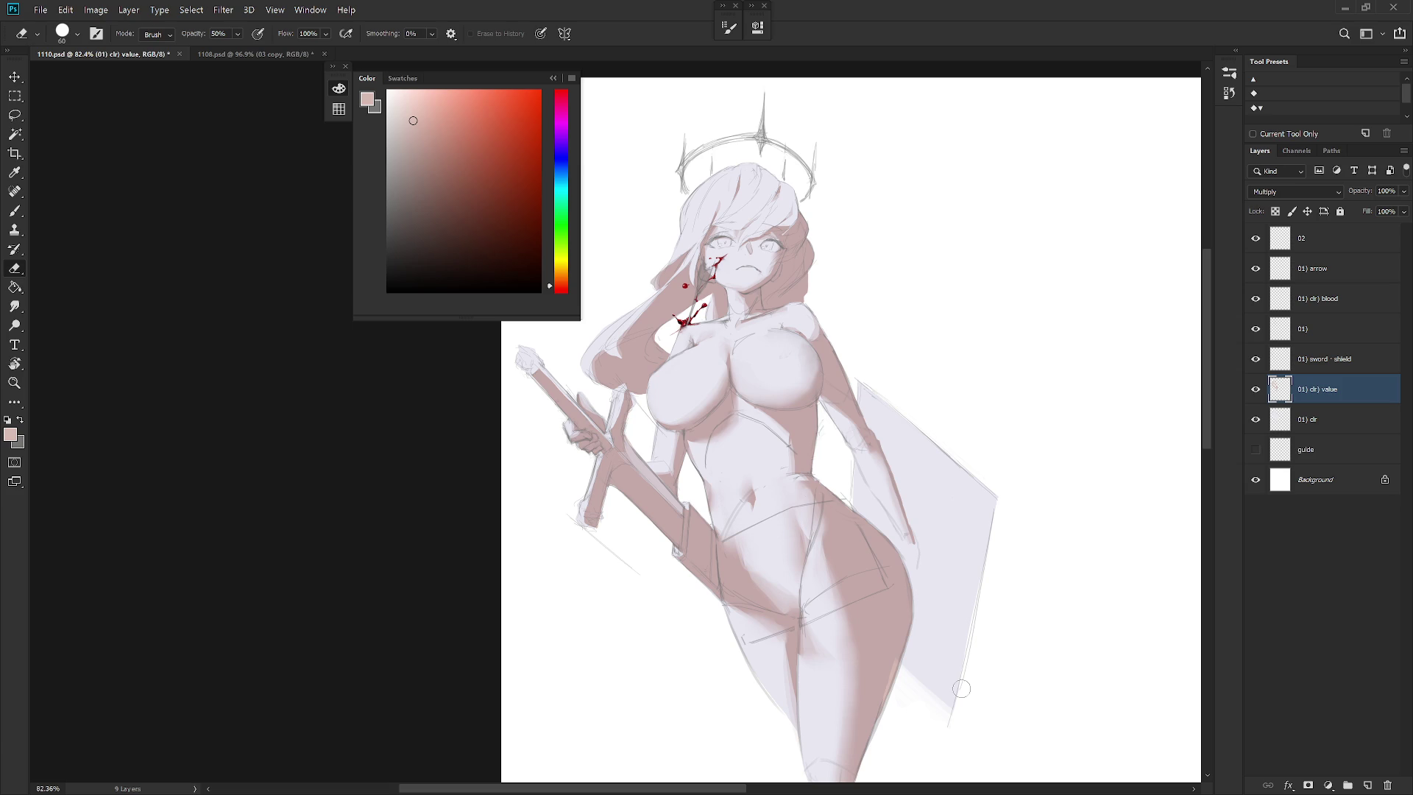
pyautogui.scroll(-3, 869, 484)
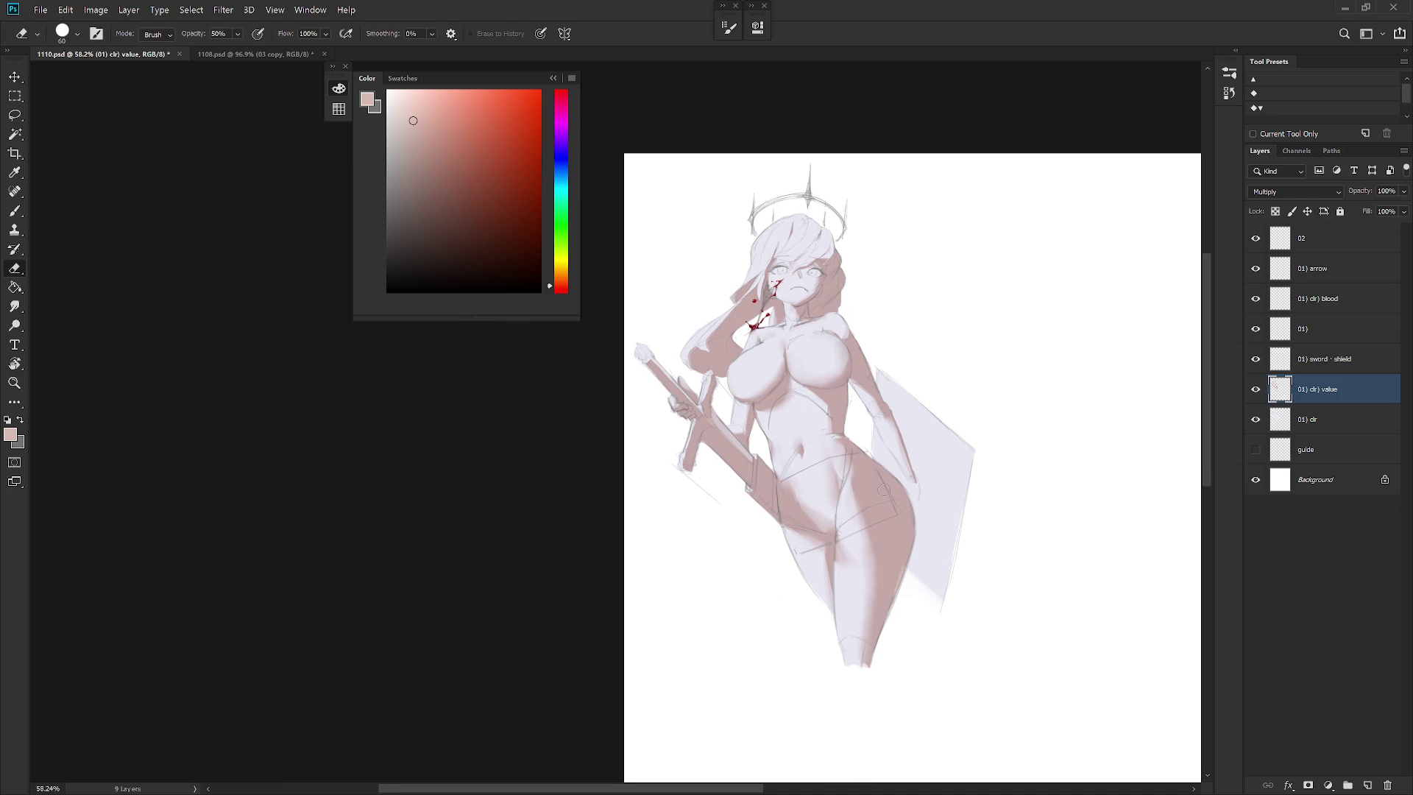
# Toggle the 01) clr) value and 01) clr layers to compare, then make 01) clr active
pyautogui.click(1256, 390)
pyautogui.click(1256, 389)
pyautogui.click(1261, 419)
pyautogui.click(1256, 420)
pyautogui.click(1317, 418)
pyautogui.moveTo(930, 506); pyautogui.dragTo(888, 556)
# Load the figure outline as a selection and add a new Overlay-mode layer above the shading
pyautogui.press('b')
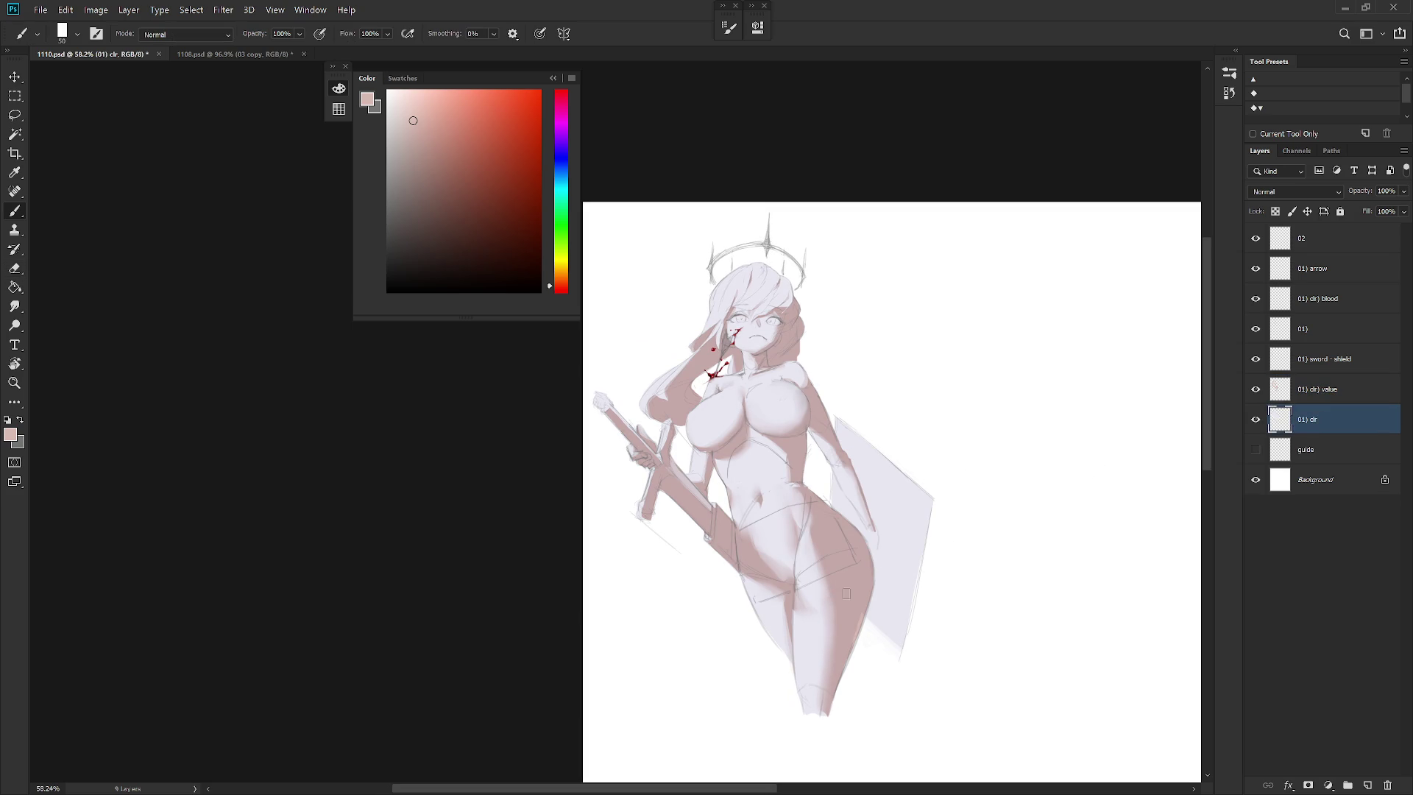
pyautogui.click(1347, 391)
pyautogui.keyDown('ctrl'); pyautogui.click(1282, 425); pyautogui.keyUp('ctrl')
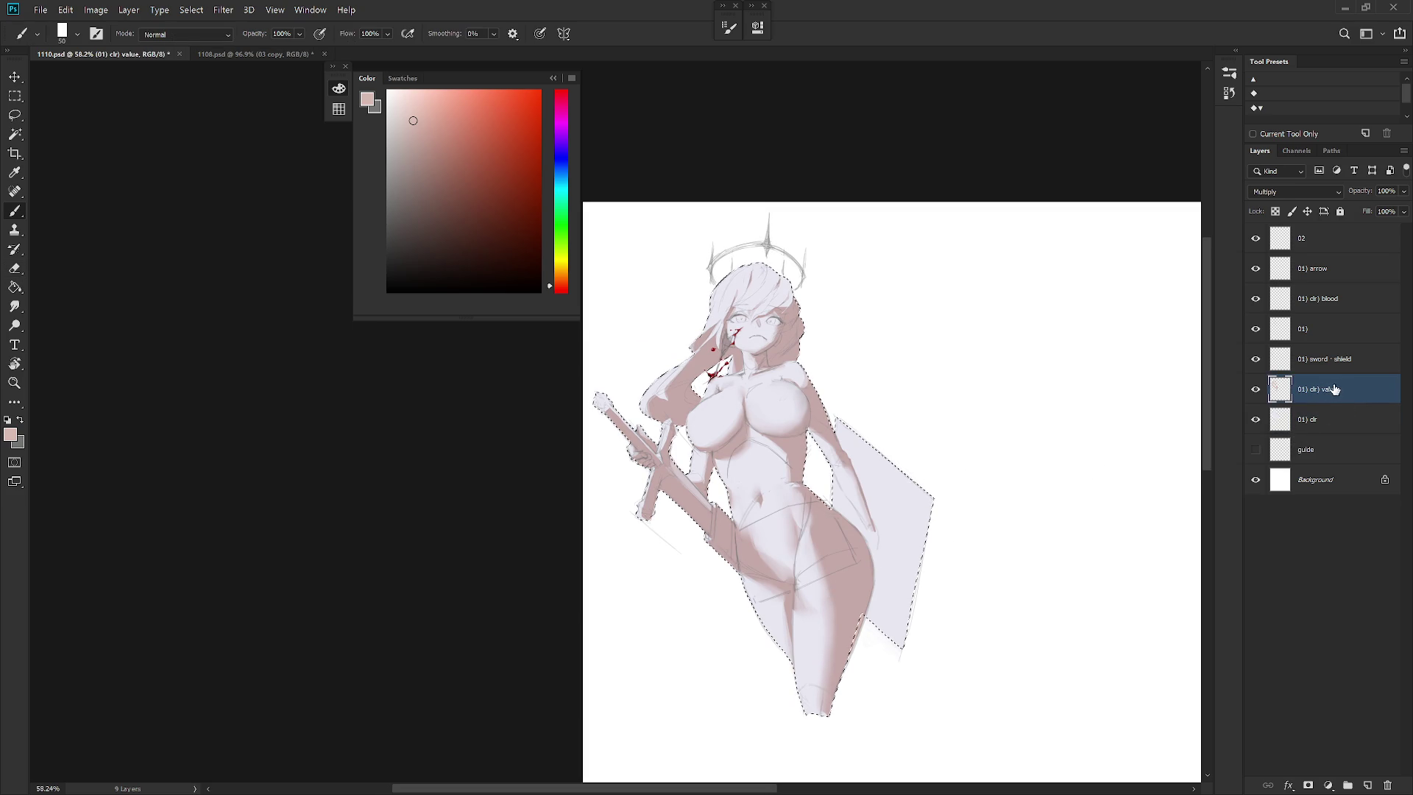
pyautogui.hotkey('ctrl', 'shift', 'n')
pyautogui.click(643, 297)
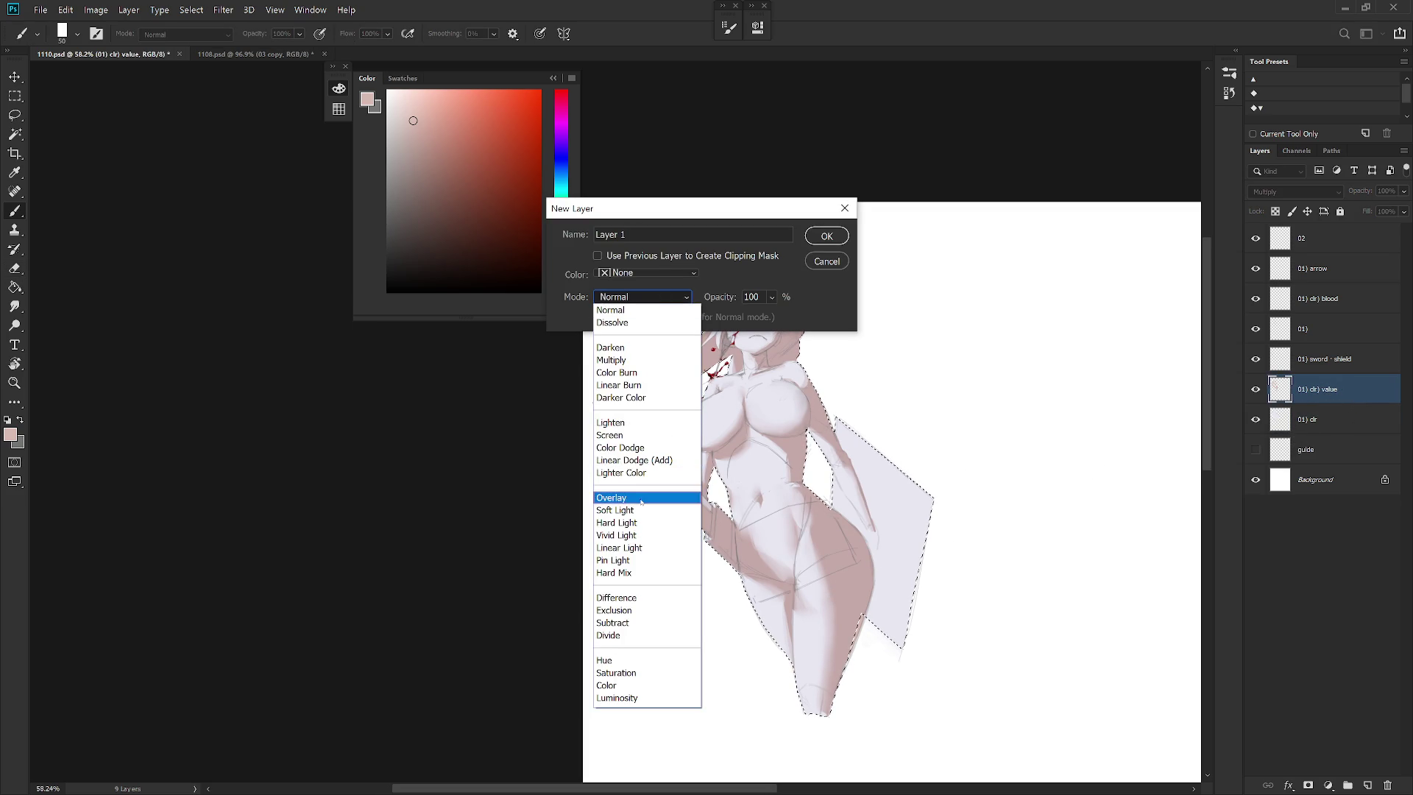
pyautogui.click(641, 498)
pyautogui.press('Return')
# Pick a light yellow and the Soft_set02 soft round brush at size 300, undoing the hair tint
pyautogui.click(566, 270)
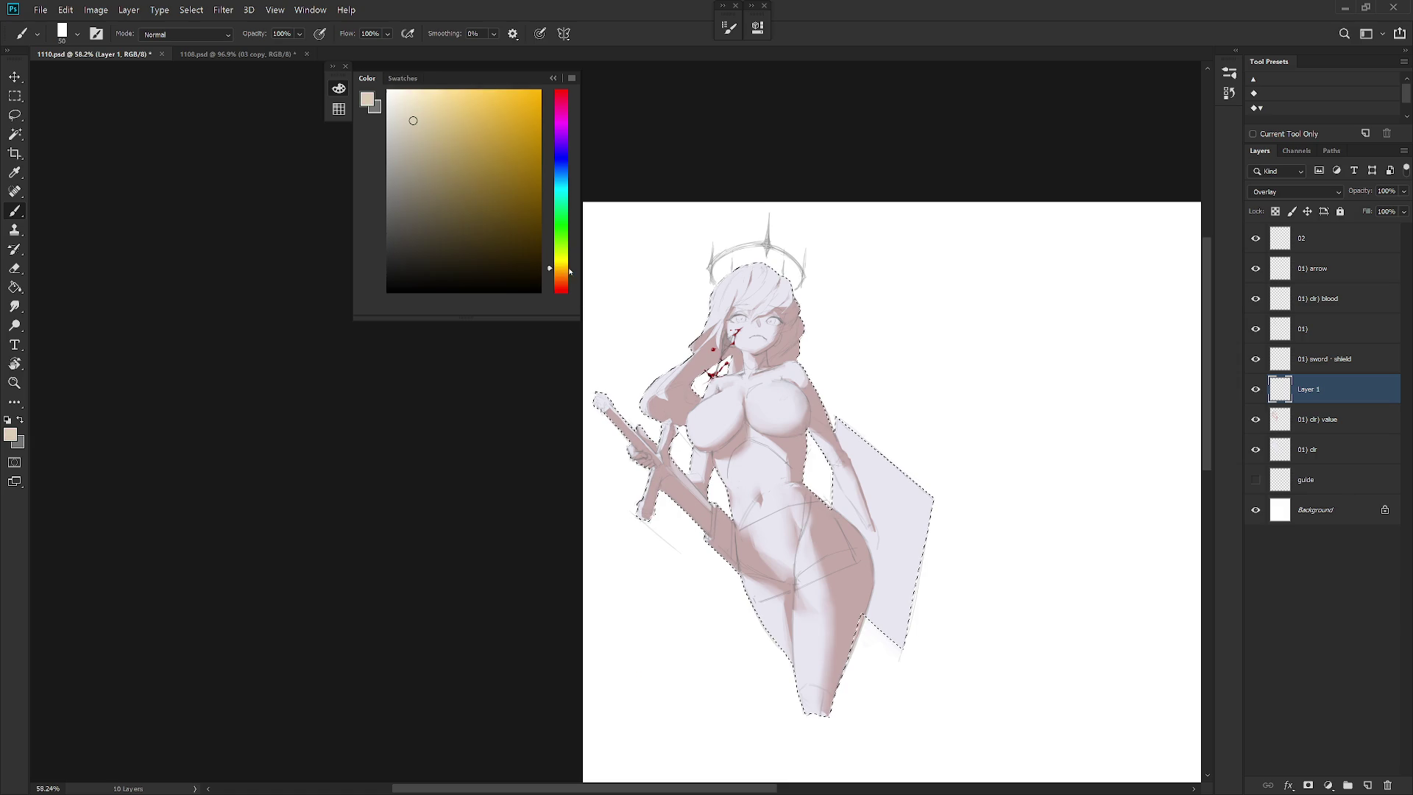
pyautogui.moveTo(442, 99); pyautogui.dragTo(452, 96)
pyautogui.rightClick(916, 385)
pyautogui.click(921, 617)
pyautogui.press('Return')
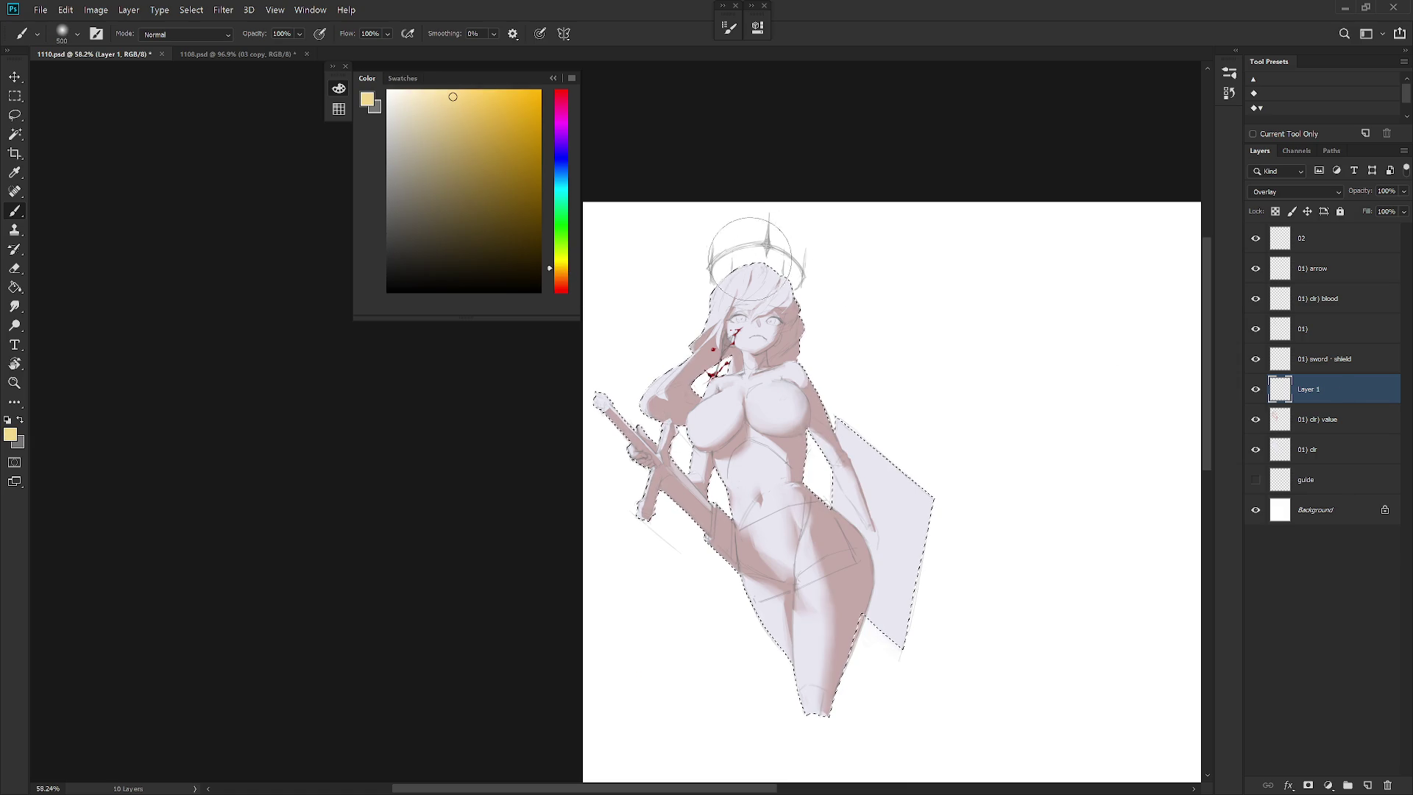
pyautogui.press('[')
pyautogui.press('[')
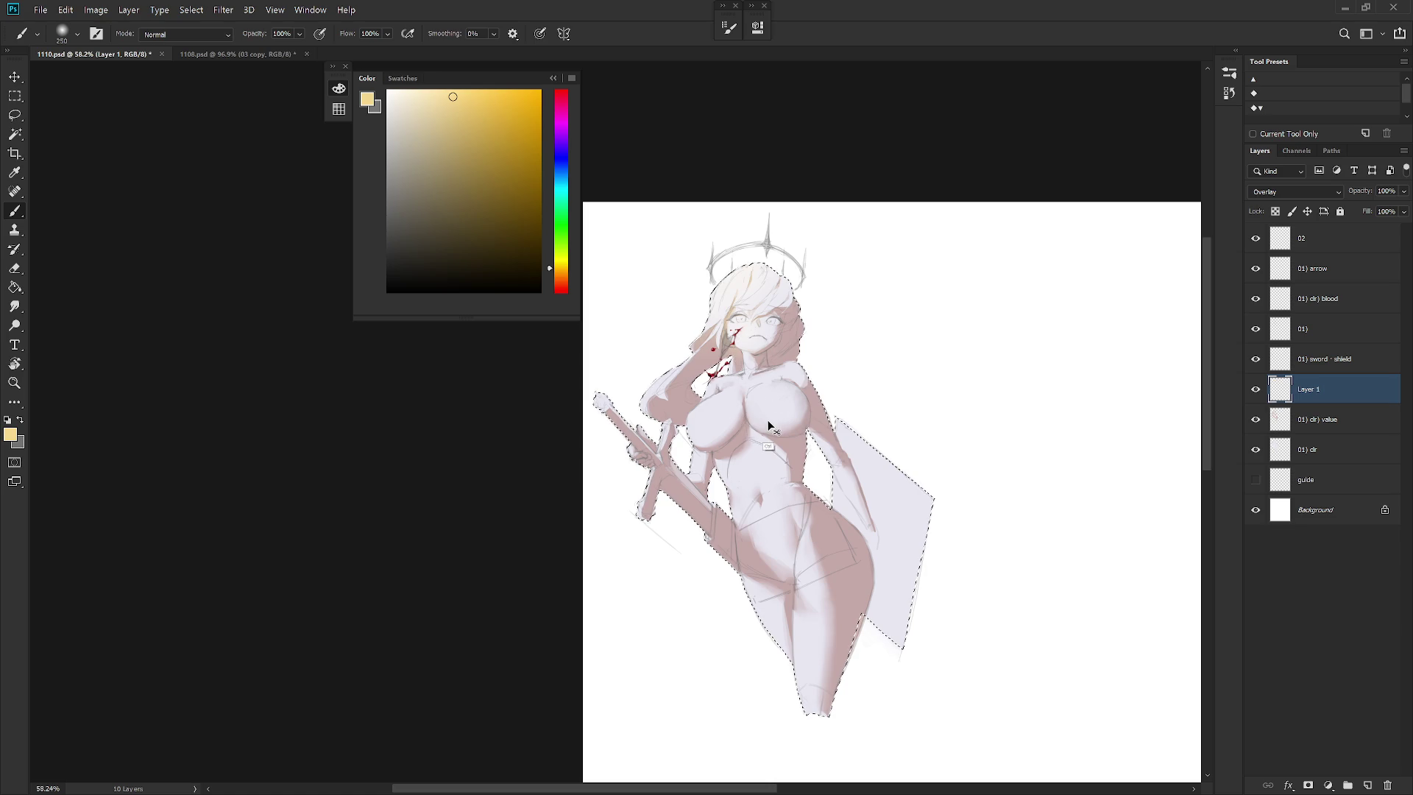
pyautogui.hotkey('ctrl', 'z')
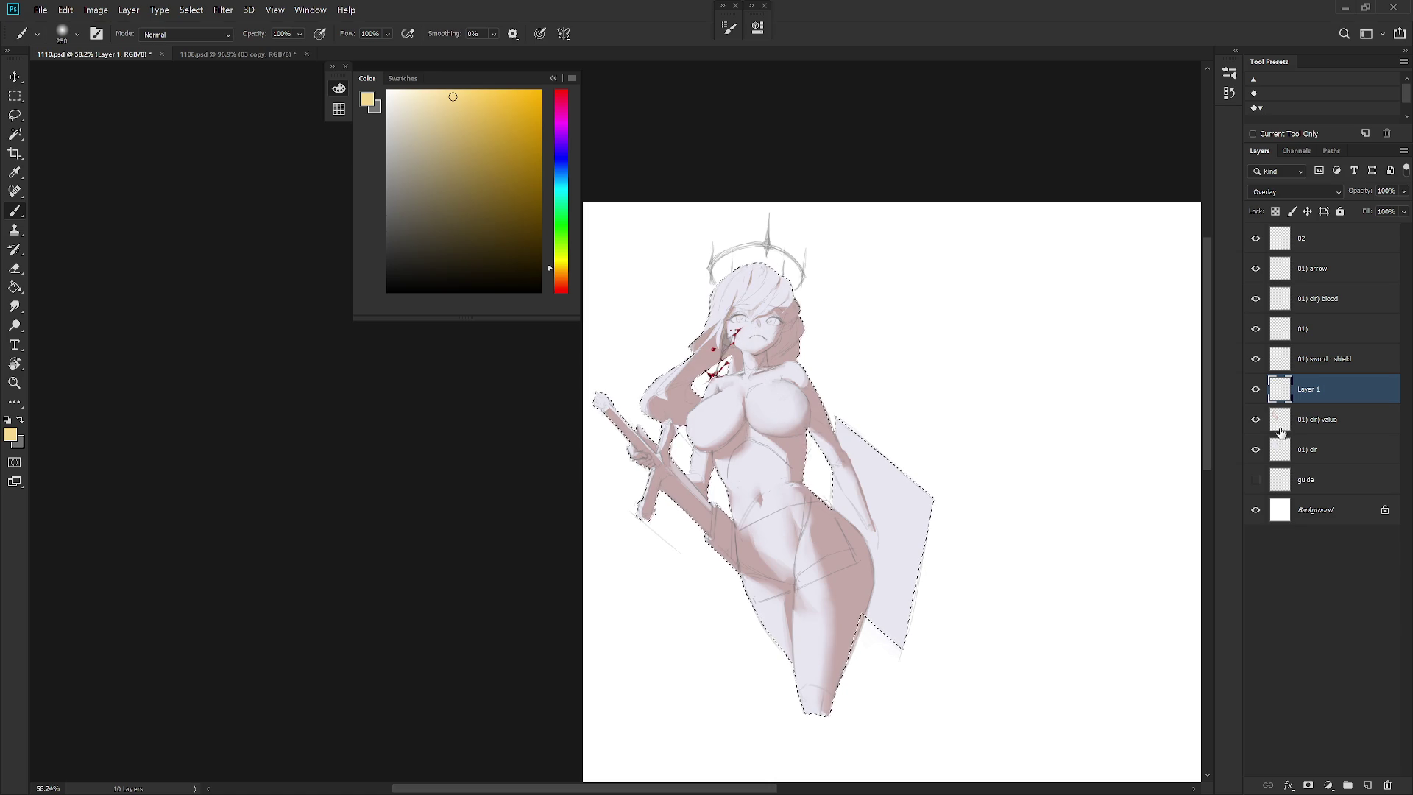
# Clear the shaded-area selection and bring the brush size down from 500 to 100 px
pyautogui.keyDown('ctrl'); pyautogui.click(1284, 425); pyautogui.keyUp('ctrl')
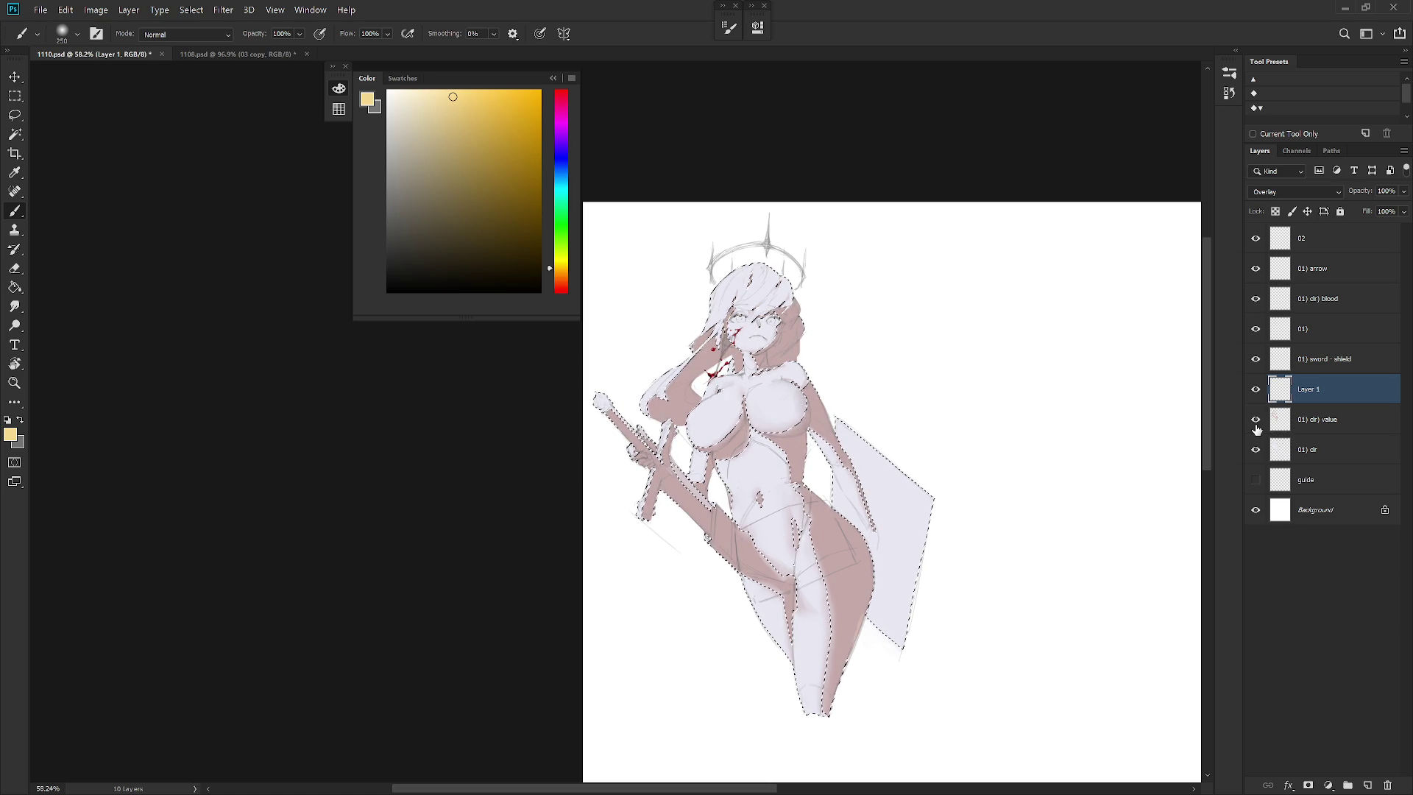
pyautogui.hotkey('ctrl', 'd')
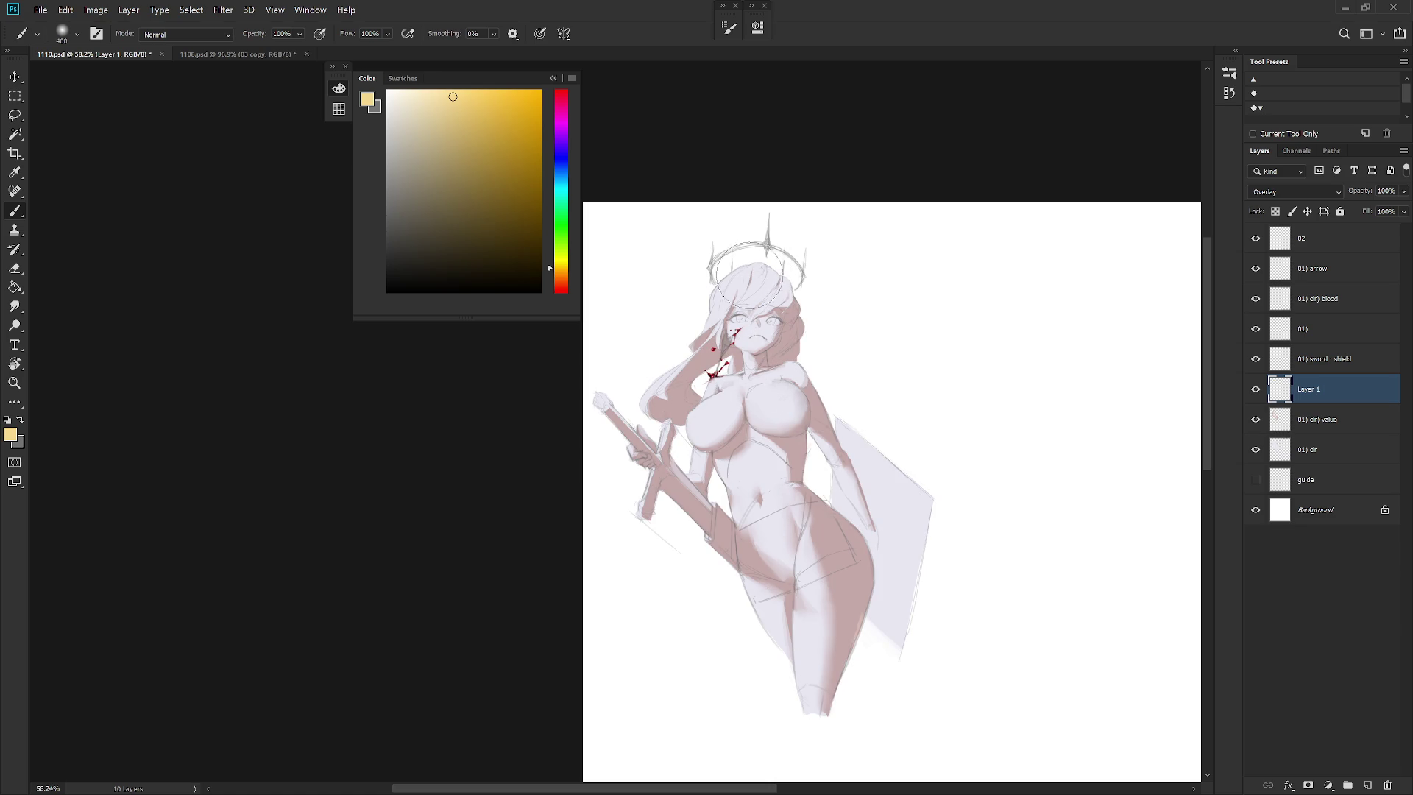
pyautogui.press(']')
pyautogui.press(']')
pyautogui.press(']')
pyautogui.press('[')
pyautogui.press('[')
pyautogui.press('[')
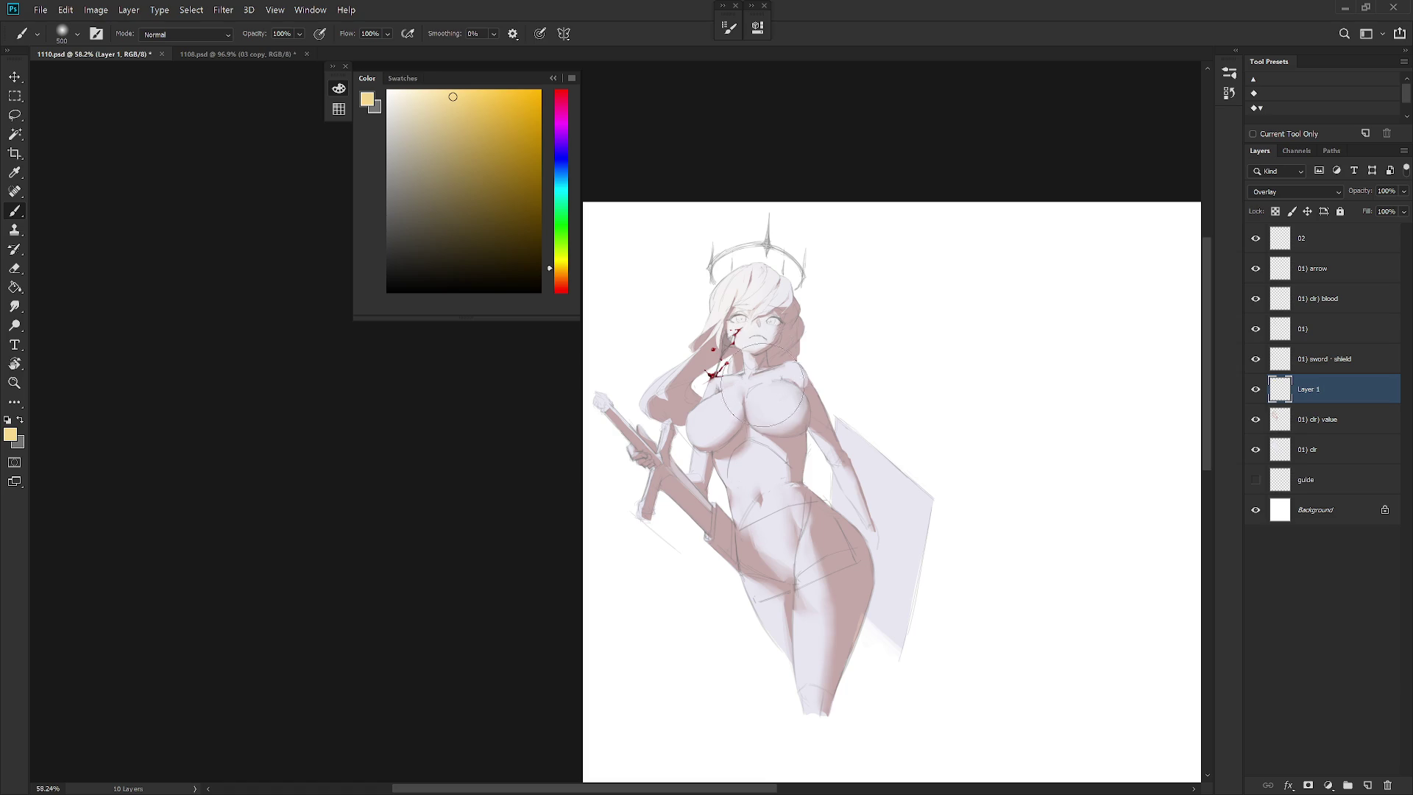
pyautogui.press('[')
pyautogui.press('[')
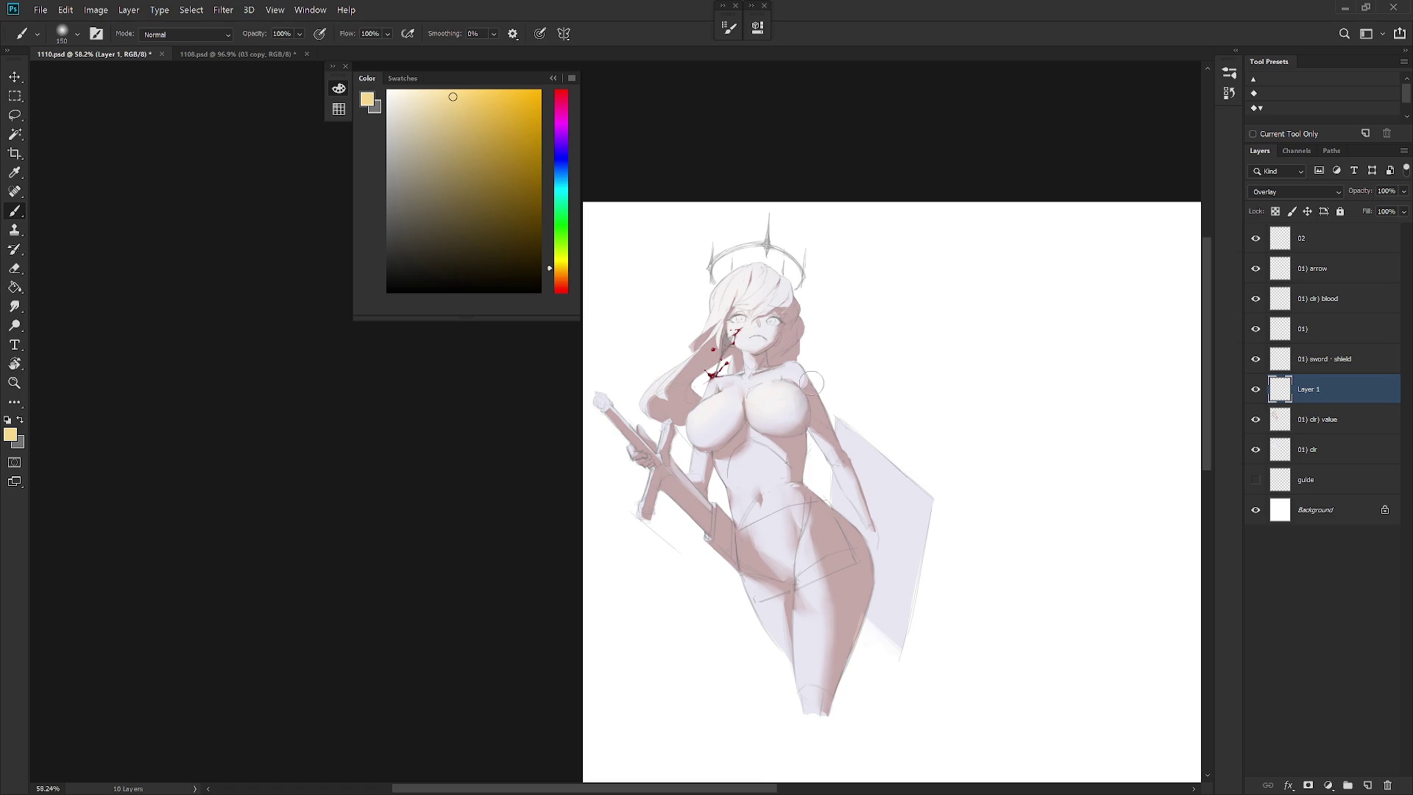
pyautogui.press('[')
pyautogui.press(']')
pyautogui.press(']')
pyautogui.press(']')
pyautogui.press(']')
pyautogui.press(']')
pyautogui.press(']')
pyautogui.press(']')
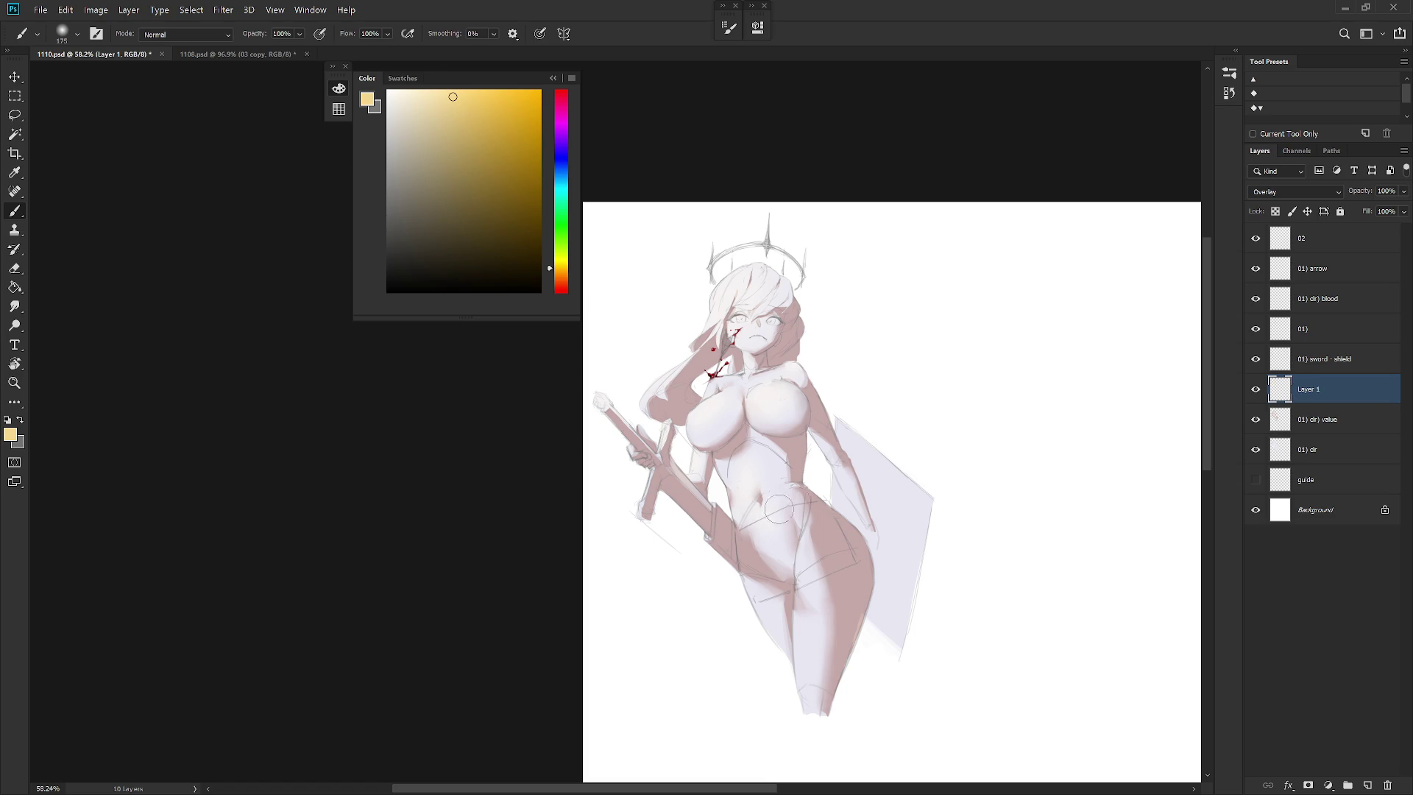
pyautogui.press('[')
pyautogui.press('[')
pyautogui.press('[')
pyautogui.rightClick(816, 418)
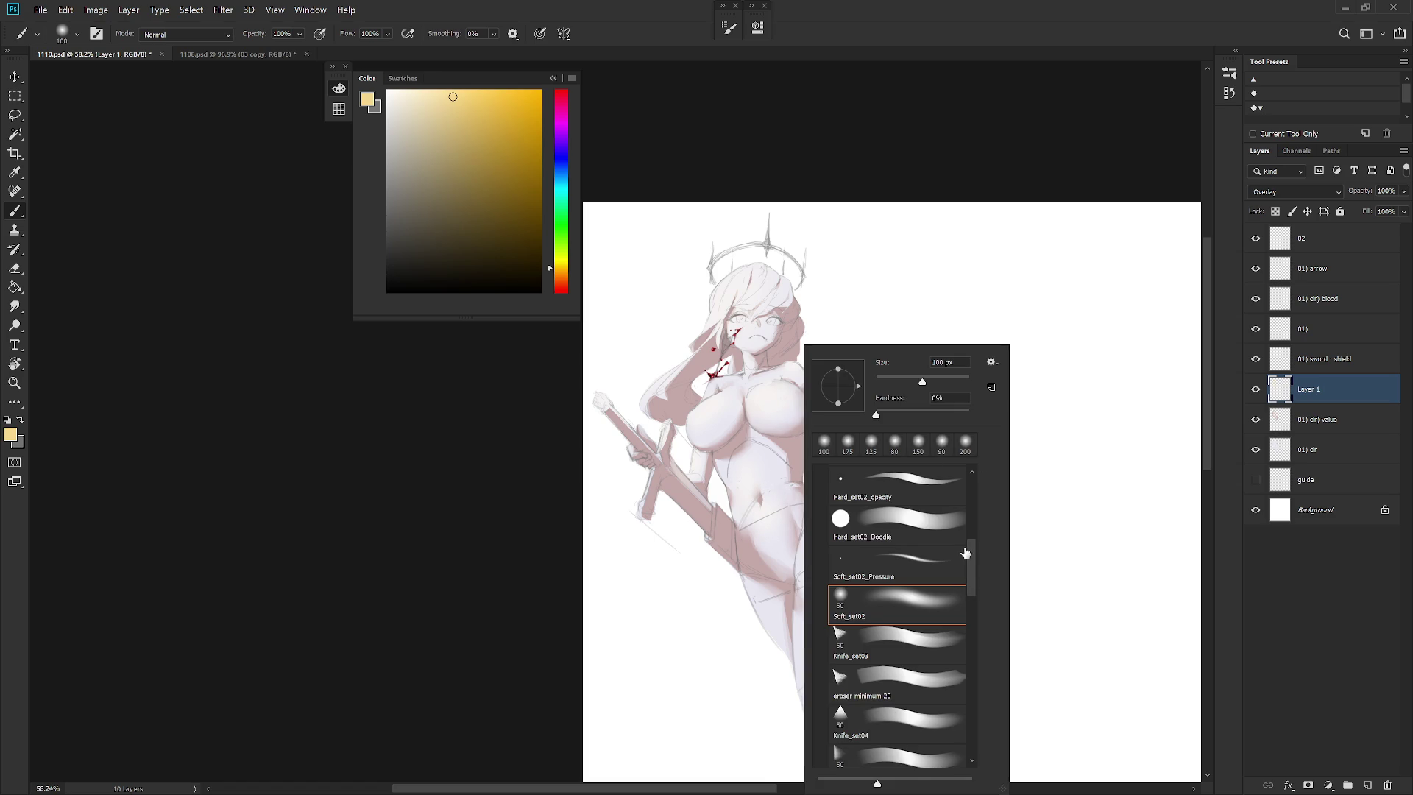
# Switch to the Sampled Brush 1 1 brush preset
pyautogui.scroll(-10, 970, 611)
pyautogui.scroll(-3, 979, 666)
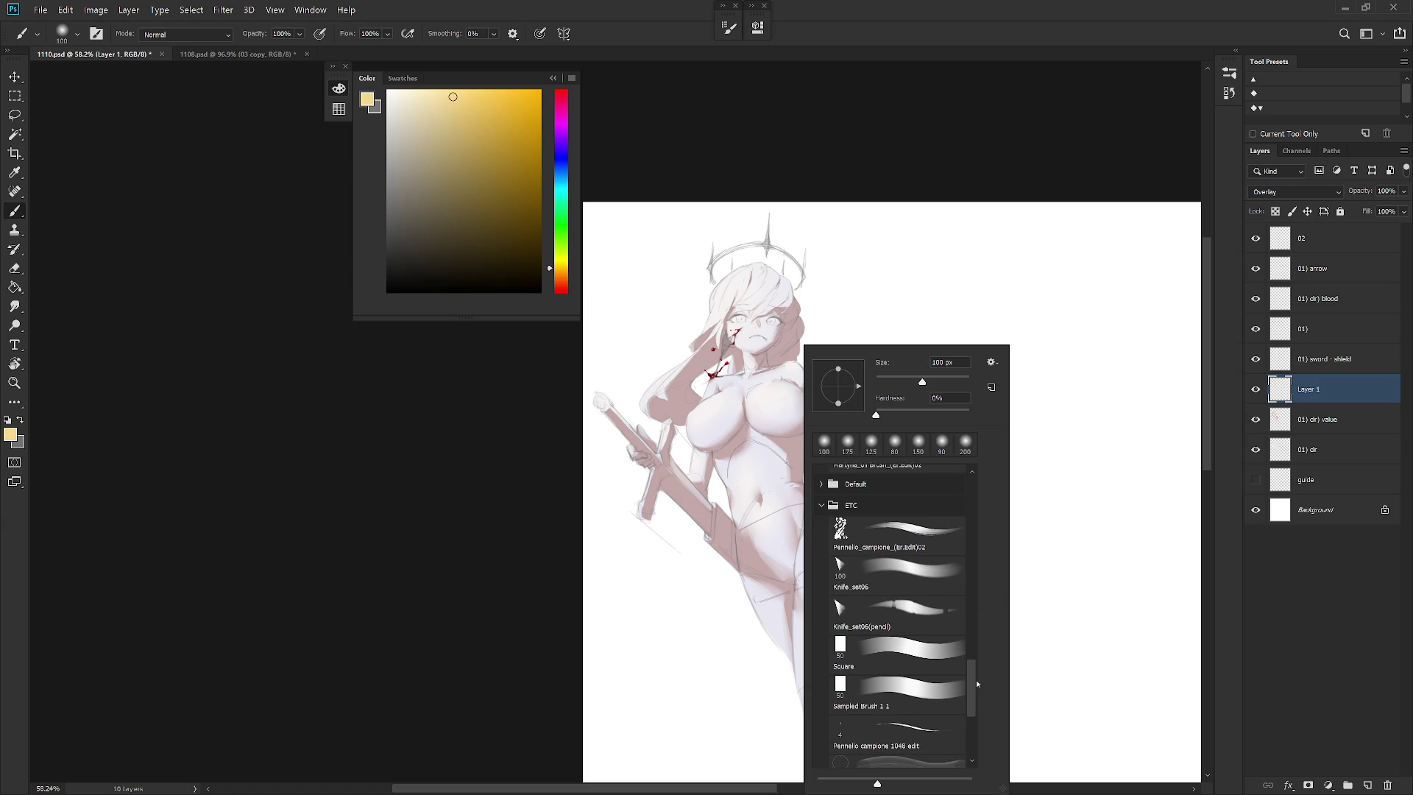
pyautogui.doubleClick(923, 667)
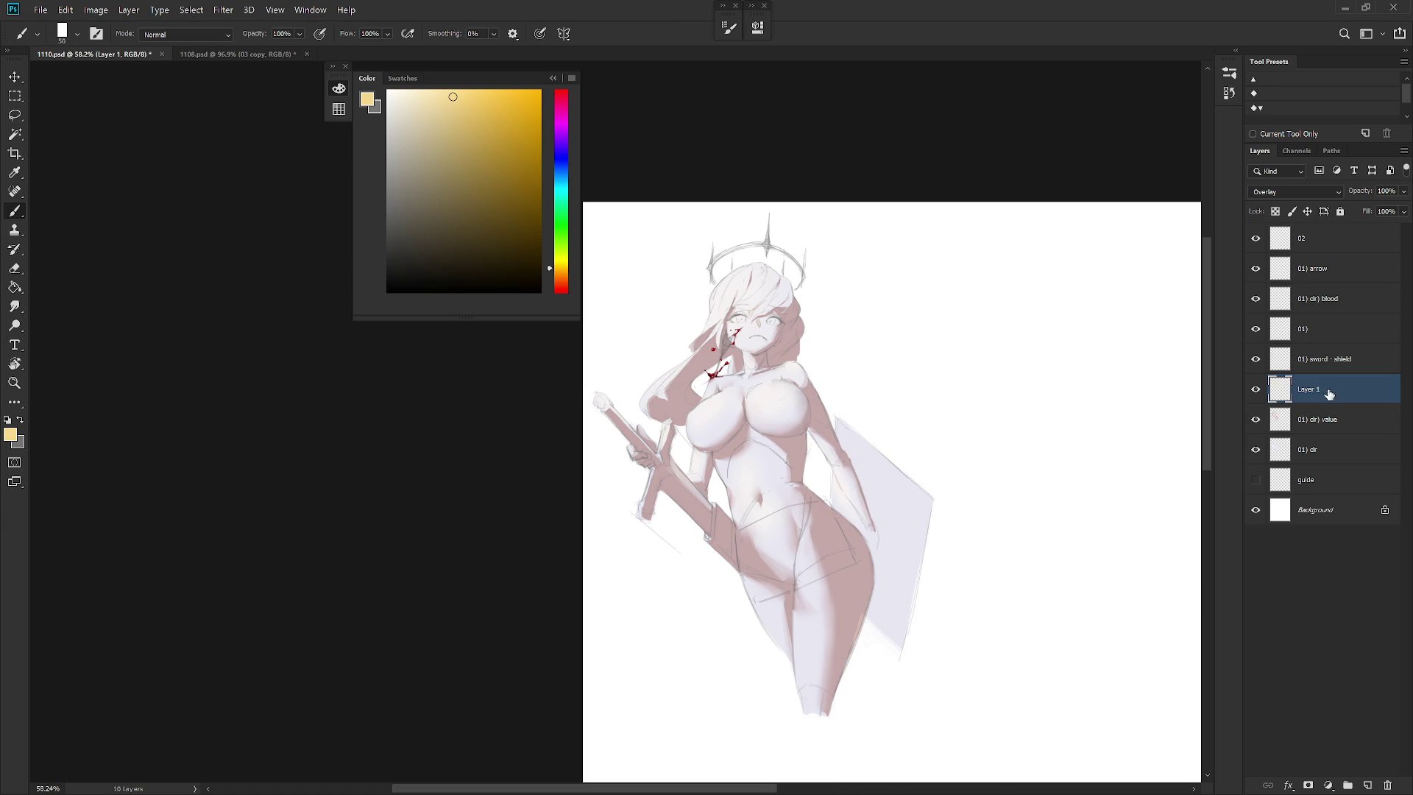
pyautogui.click(729, 27)
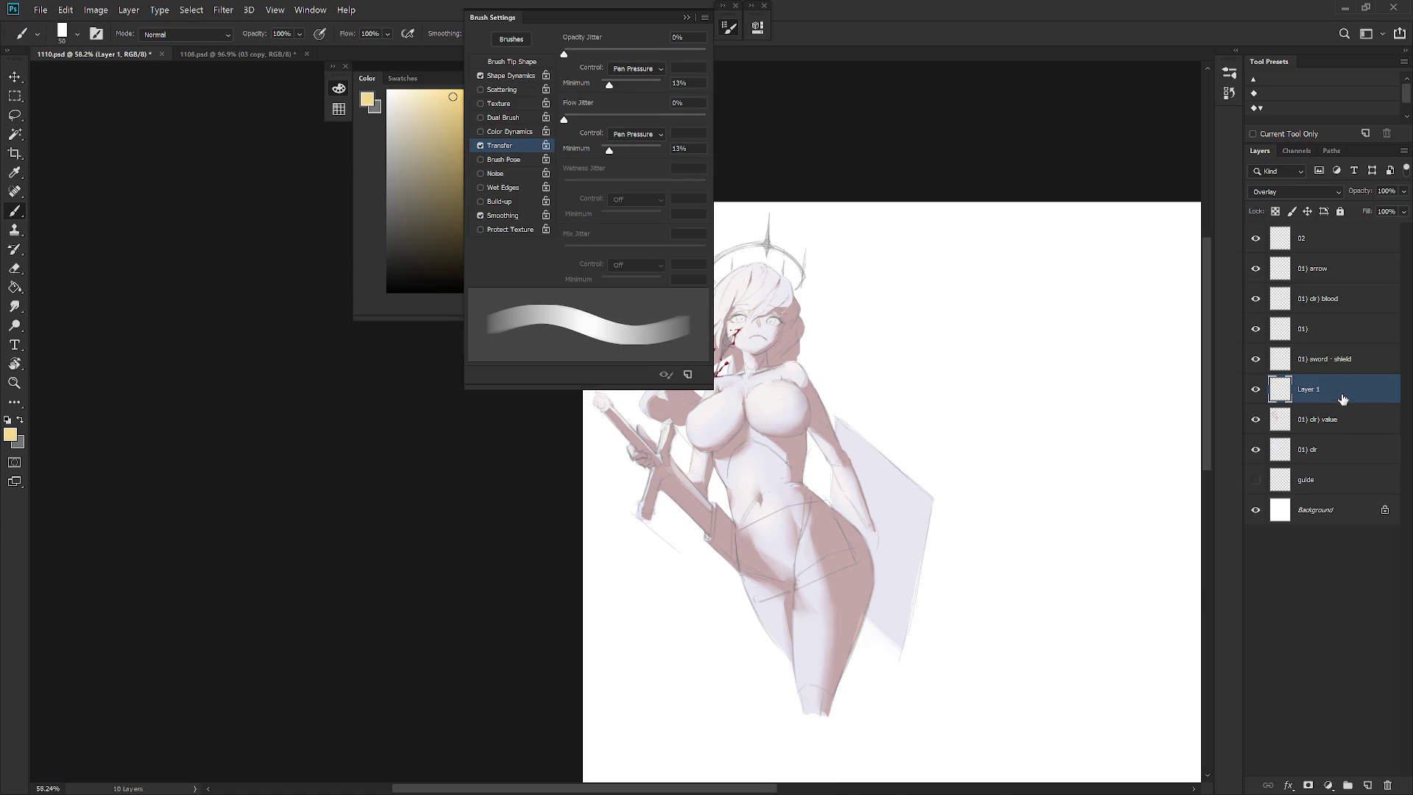
pyautogui.click(961, 393)
# Set the brush to 80 and paint a light highlight down the left thigh
pyautogui.press('[')
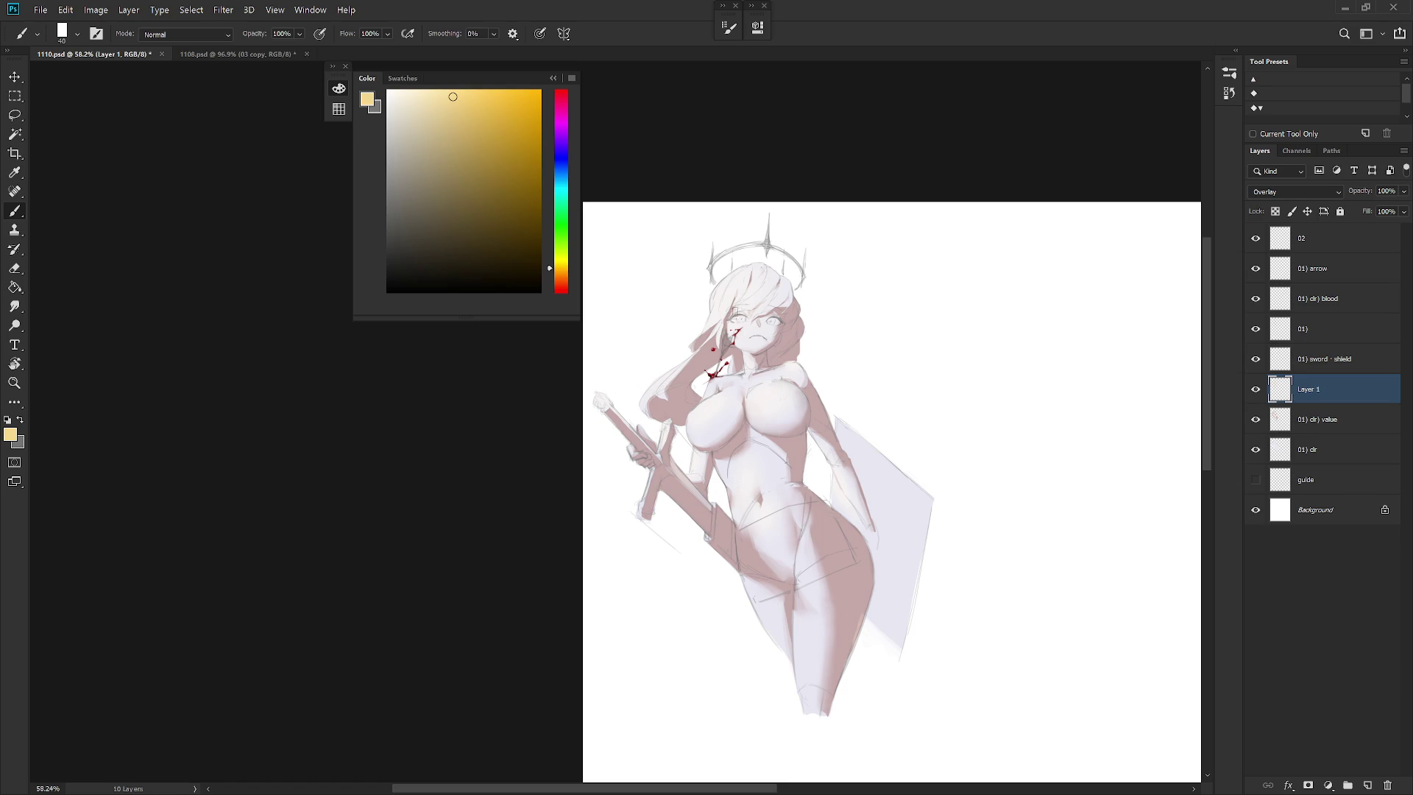
pyautogui.press(']')
pyautogui.press('[')
pyautogui.press(']')
pyautogui.press(']')
pyautogui.moveTo(809, 530); pyautogui.dragTo(817, 593)
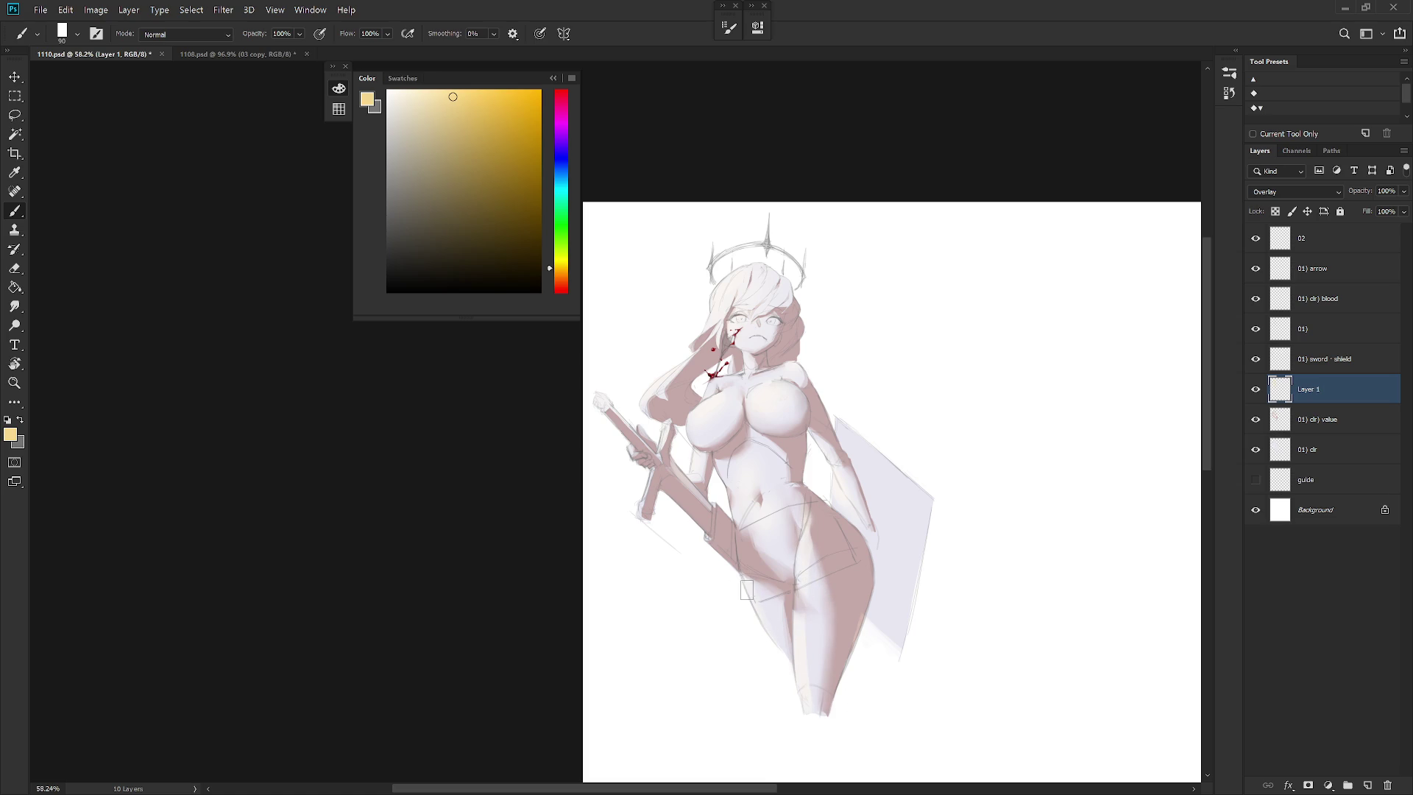
pyautogui.press(']')
pyautogui.press(']')
pyautogui.press('[')
pyautogui.press('[')
pyautogui.press('[')
pyautogui.press('[')
pyautogui.press('[')
pyautogui.press('[')
pyautogui.press('F6')
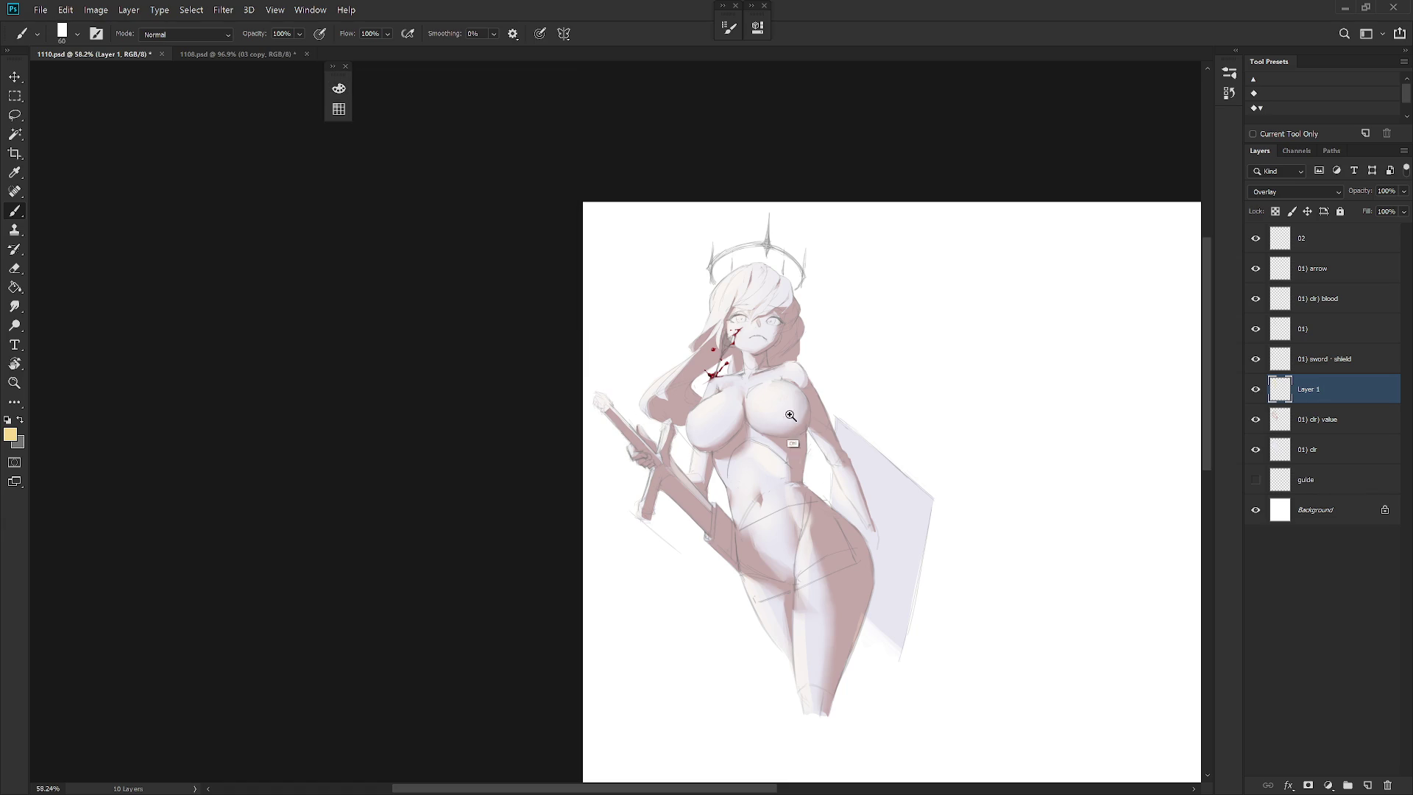
# Keep Layer 1 on Overlay and pick a pale pink in the colour panel
pyautogui.scroll(3, 797, 424)
pyautogui.scroll(-2, 846, 451)
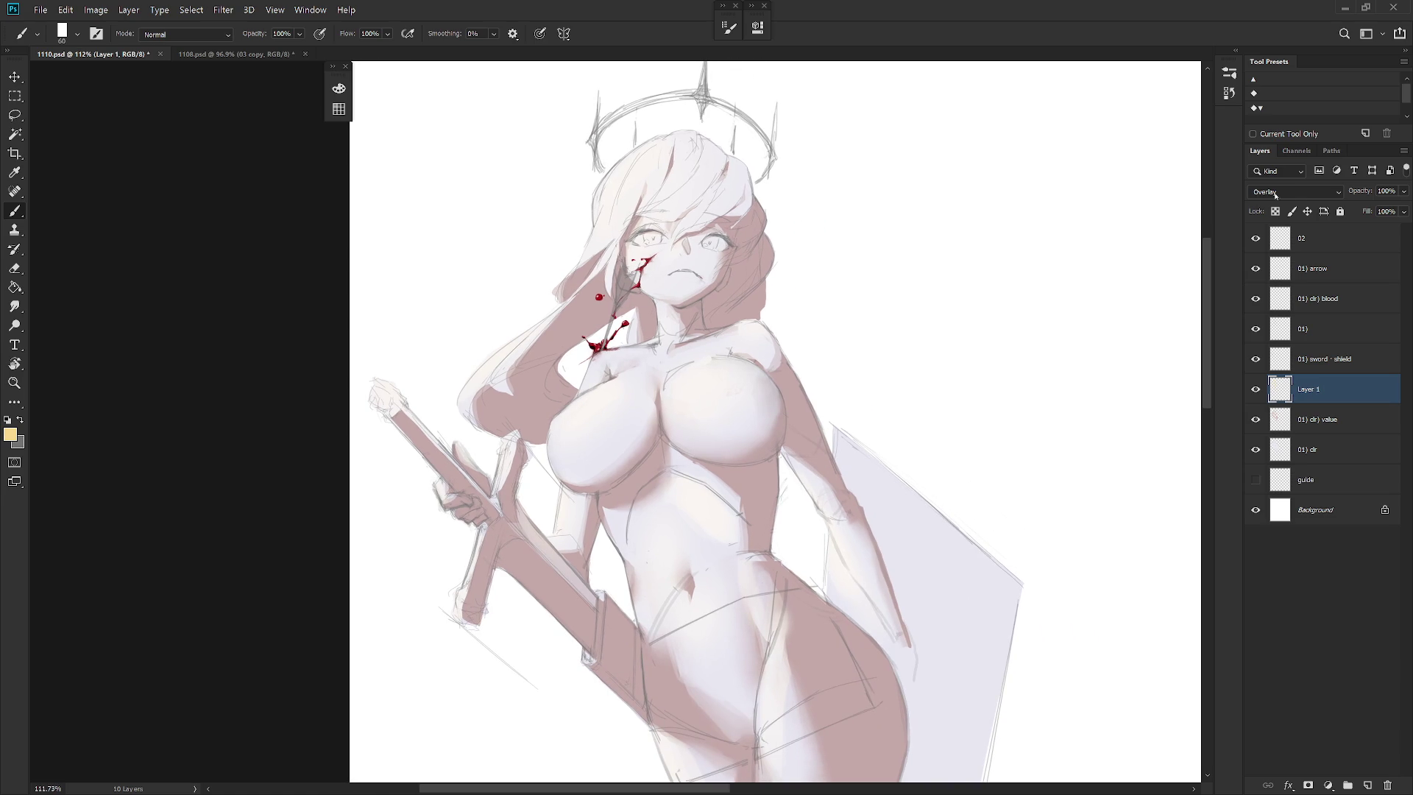
pyautogui.click(1295, 191)
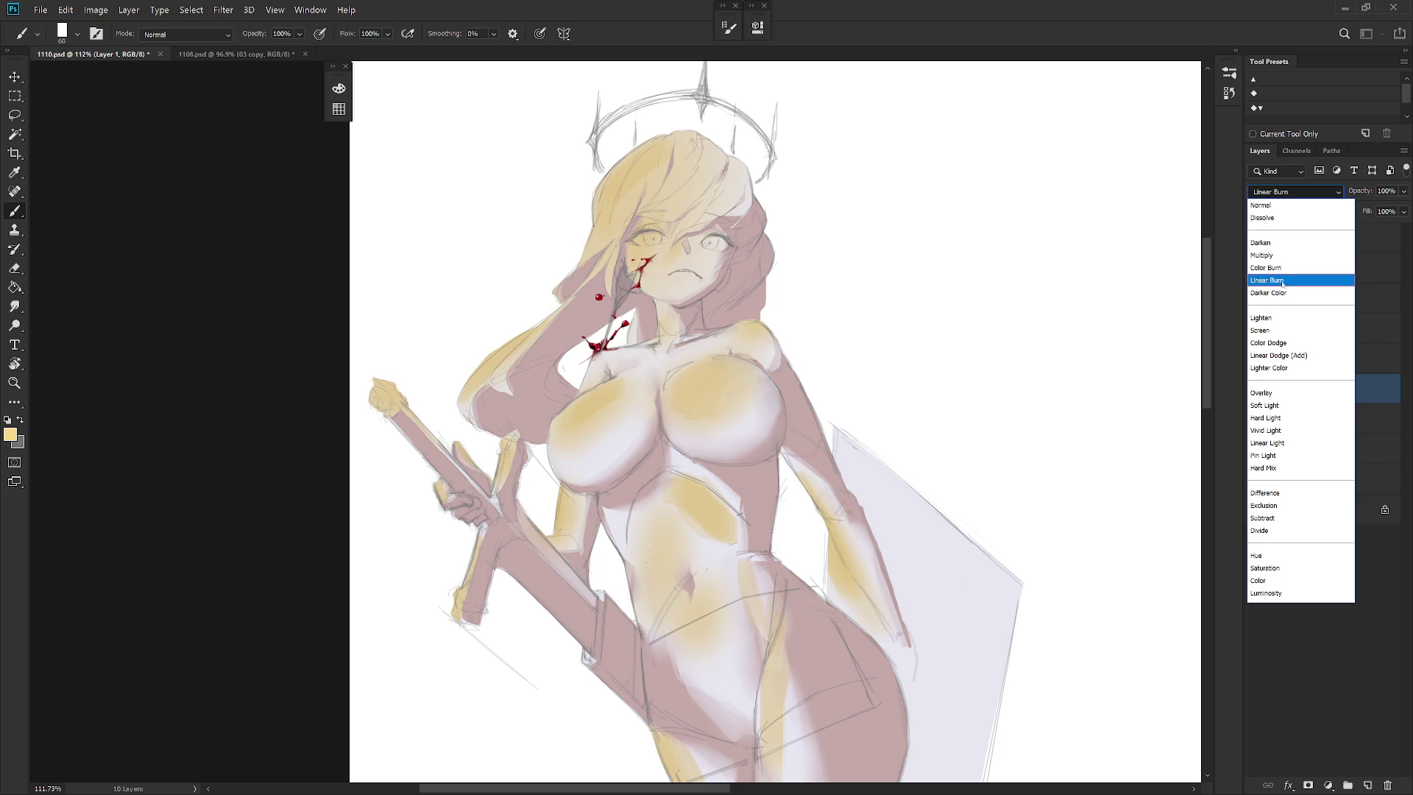
pyautogui.press('Escape')
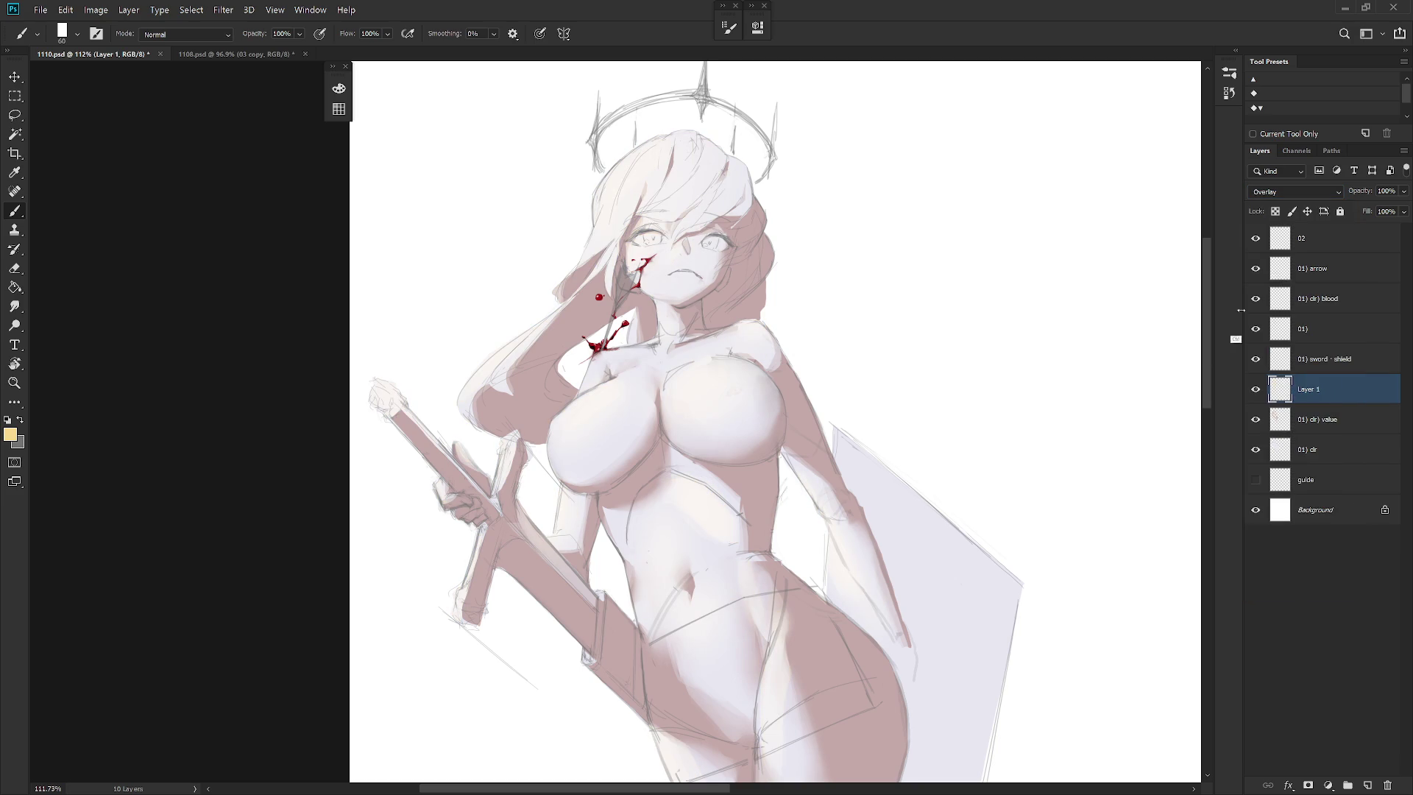
pyautogui.scroll(-3, 931, 495)
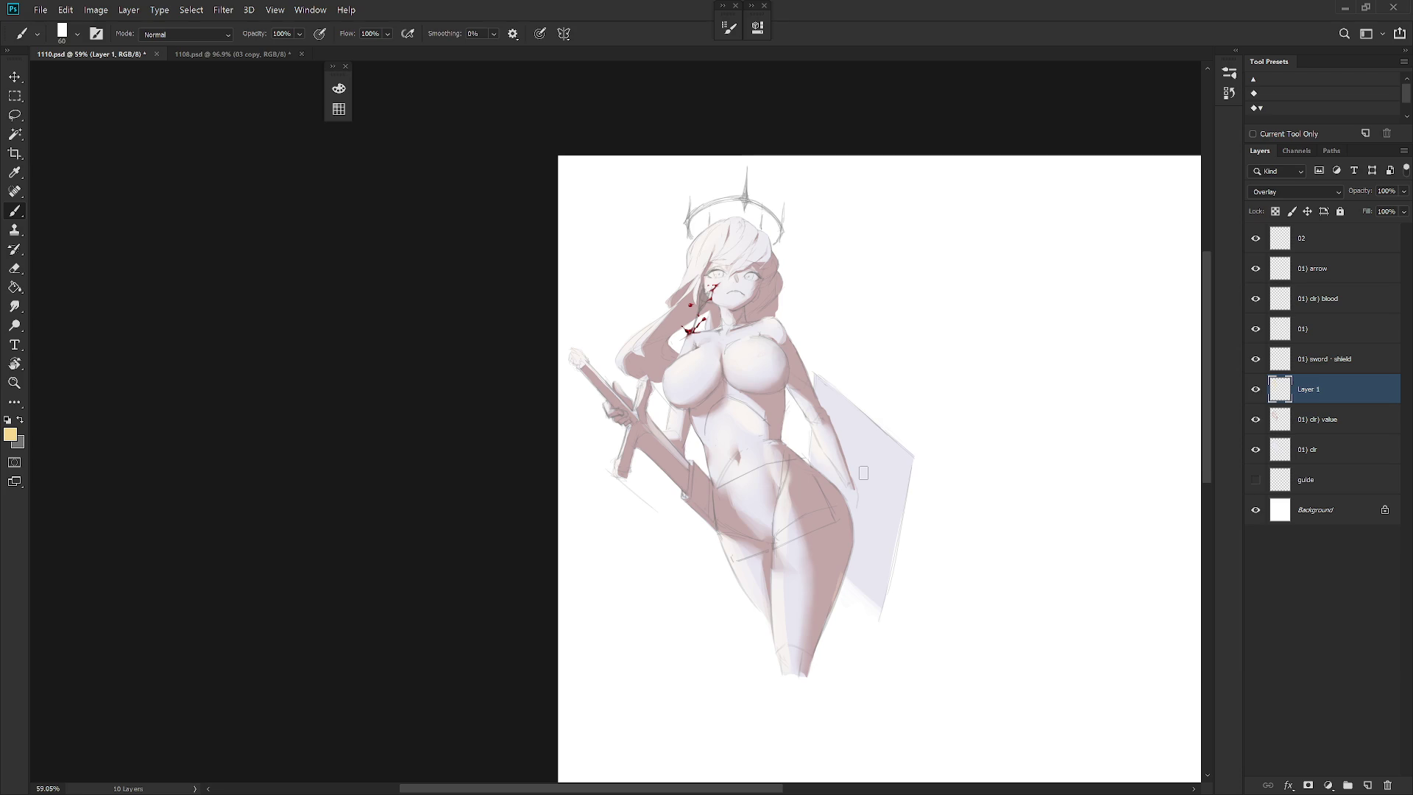
pyautogui.scroll(5, 718, 338)
pyautogui.press('F6')
pyautogui.click(564, 285)
pyautogui.click(414, 94)
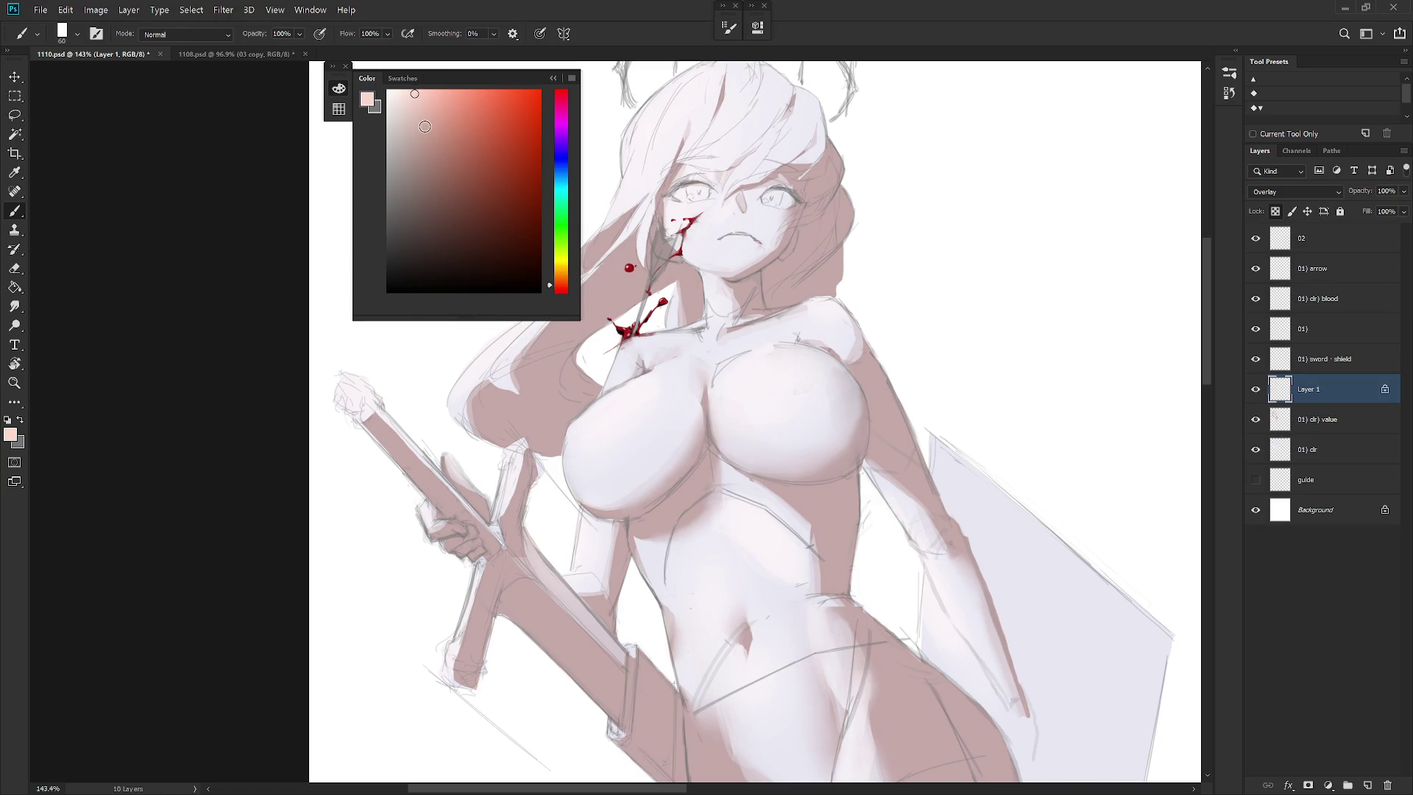
# Set Layer 1 to Screen blending and choose a pale cream sampled from the artwork
pyautogui.scroll(-2, 786, 379)
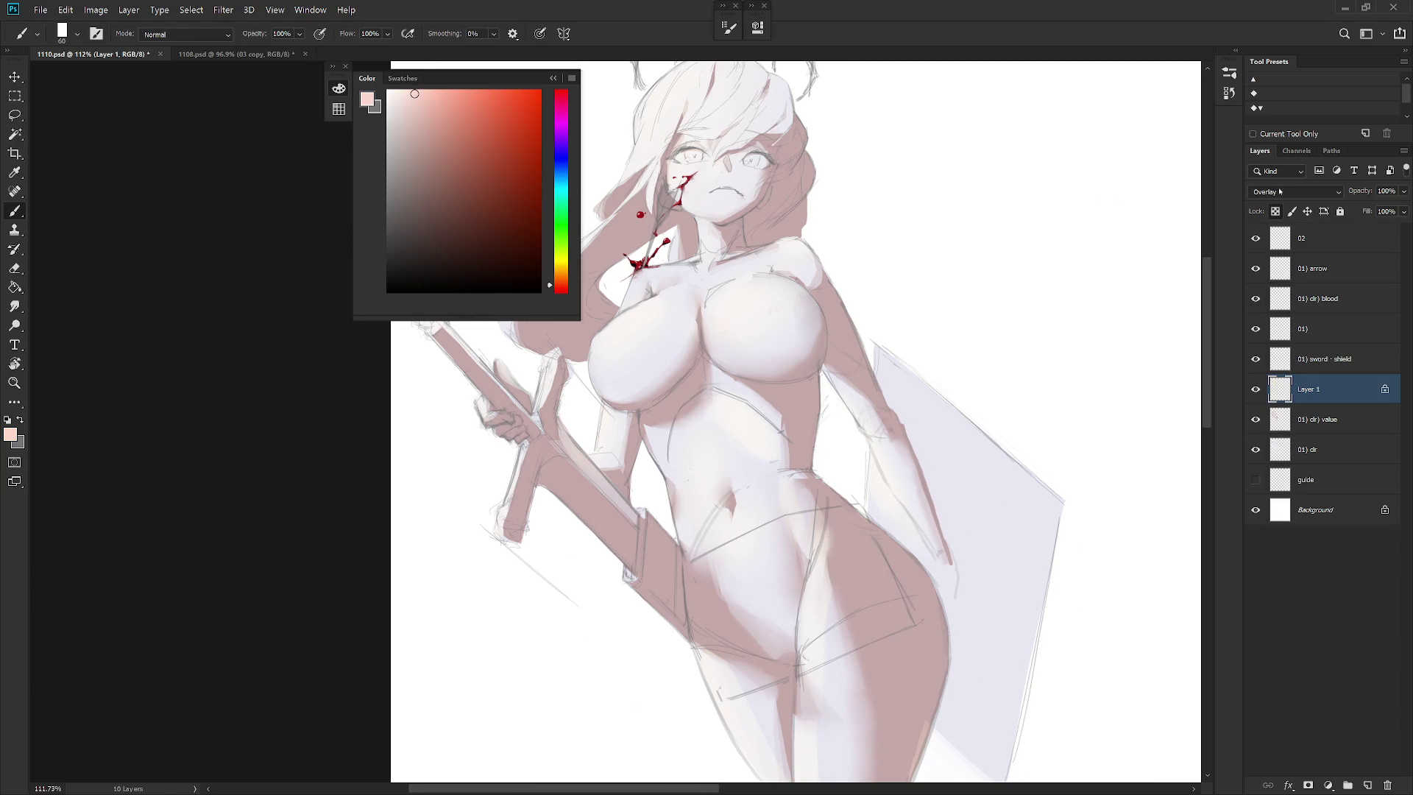
pyautogui.click(1279, 191)
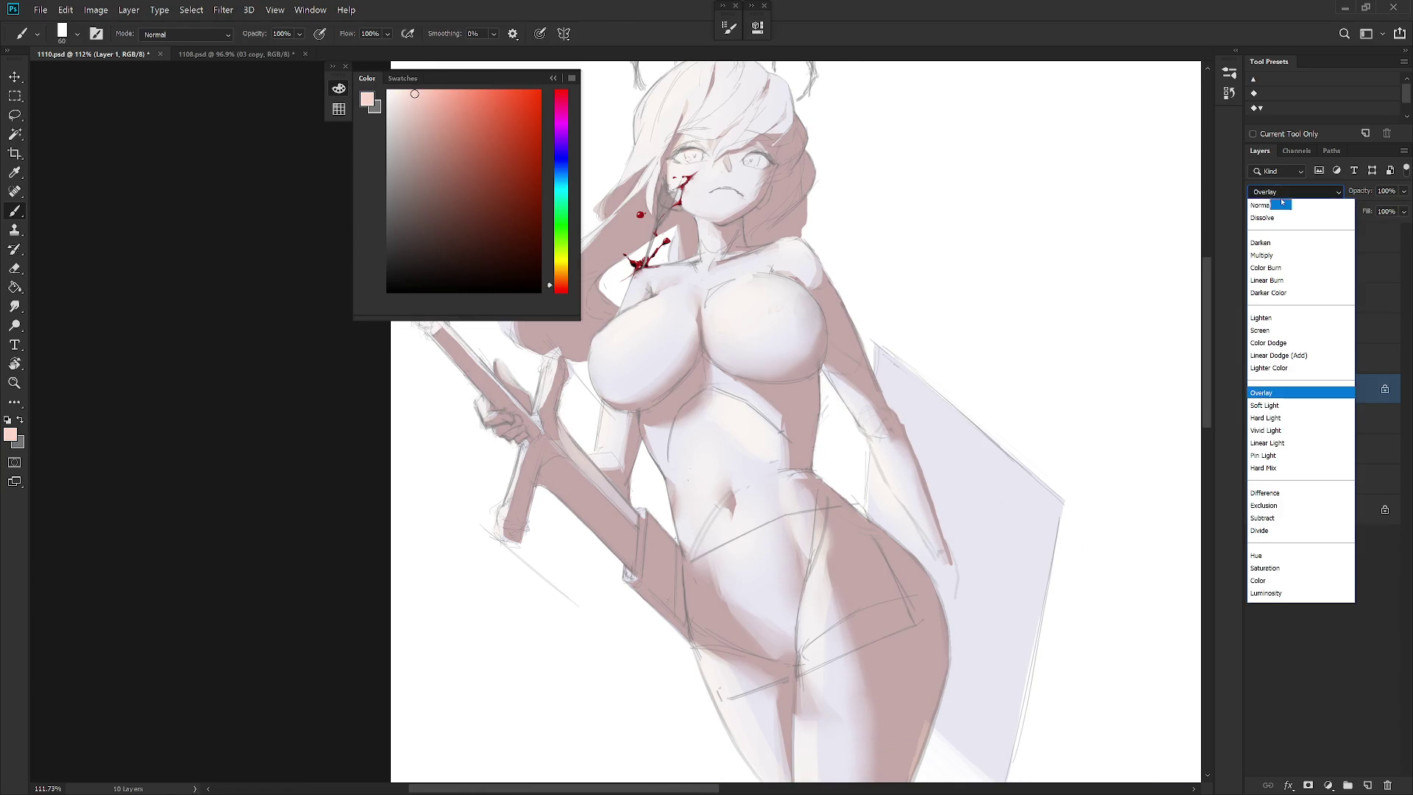
pyautogui.click(1277, 331)
pyautogui.click(483, 91)
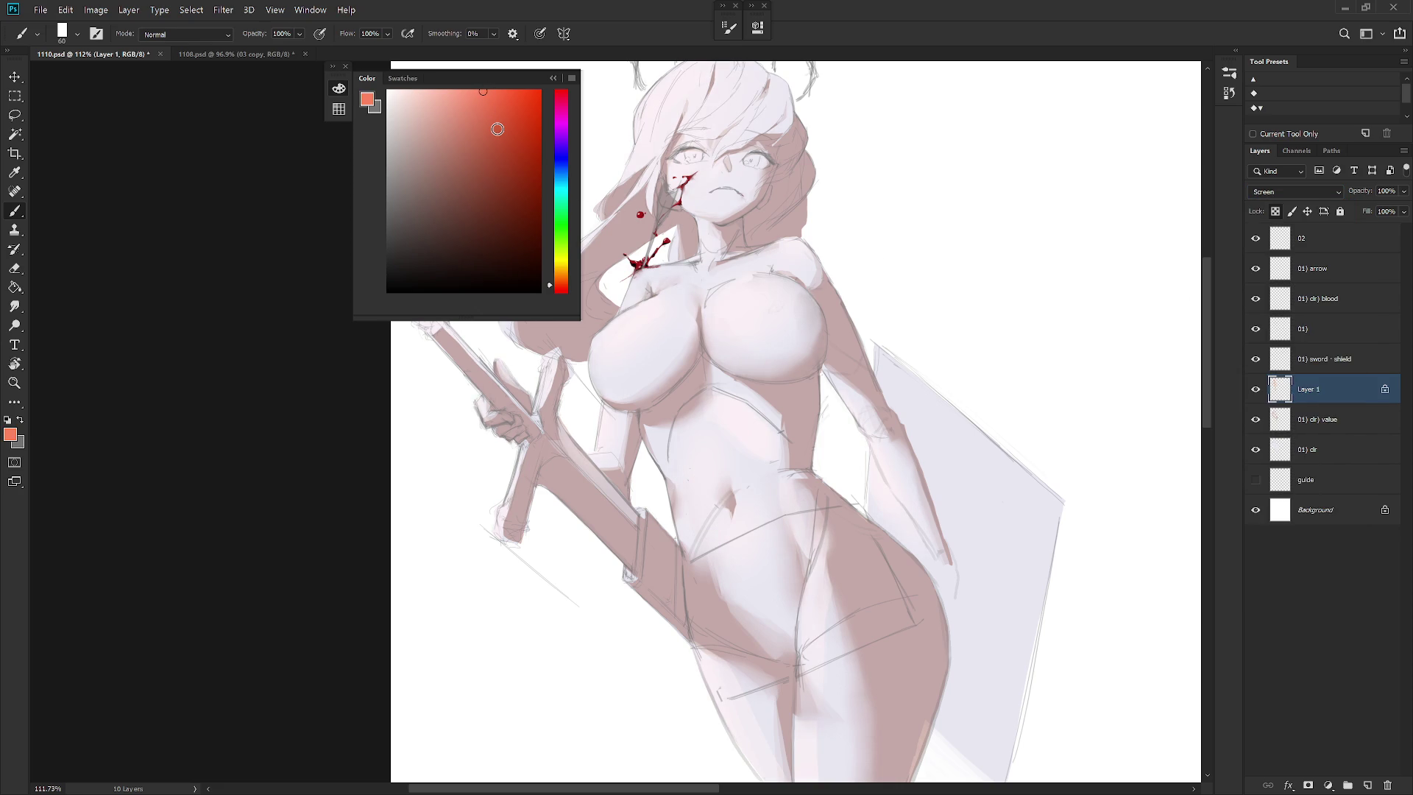
pyautogui.scroll(-3, 839, 531)
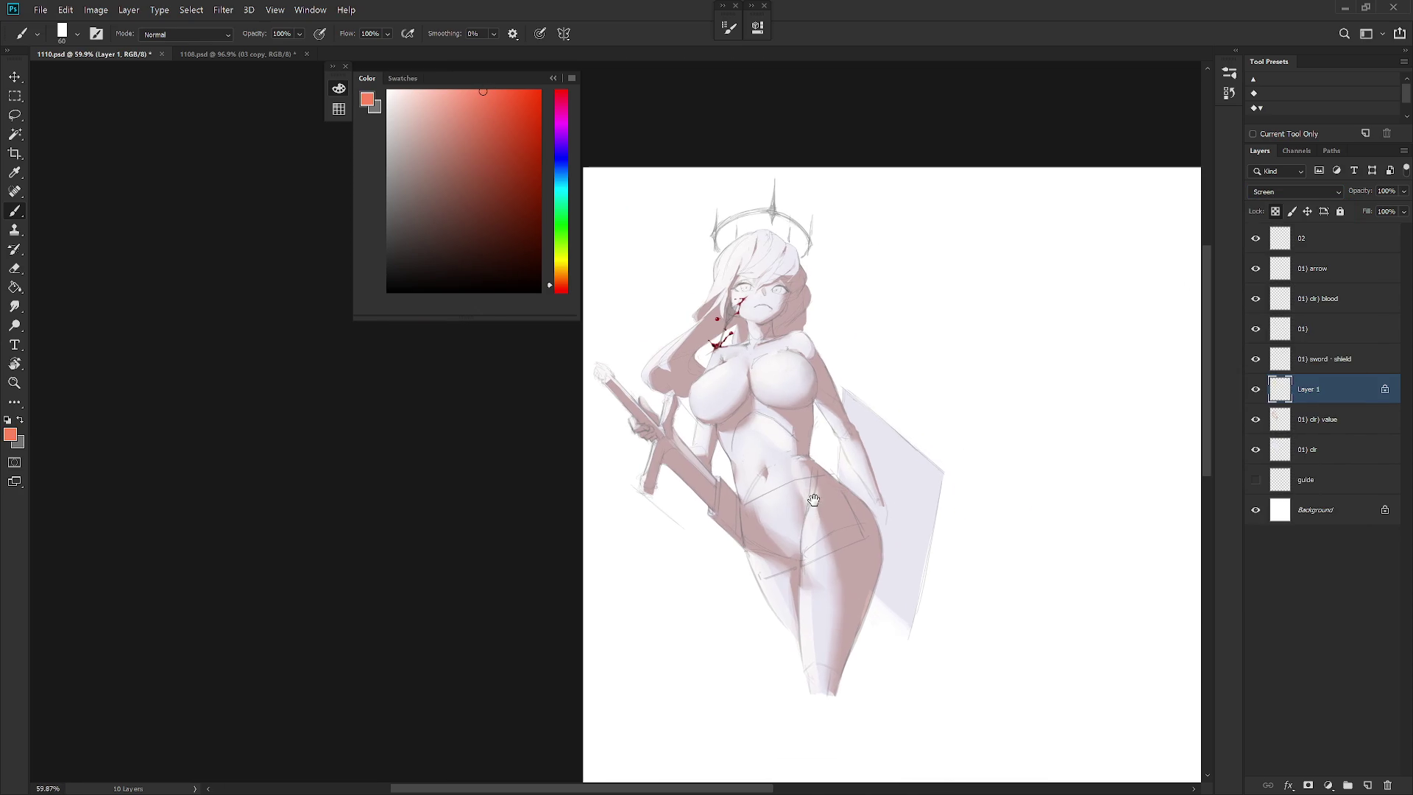
pyautogui.keyDown('alt'); pyautogui.click(770, 360); pyautogui.keyUp('alt')
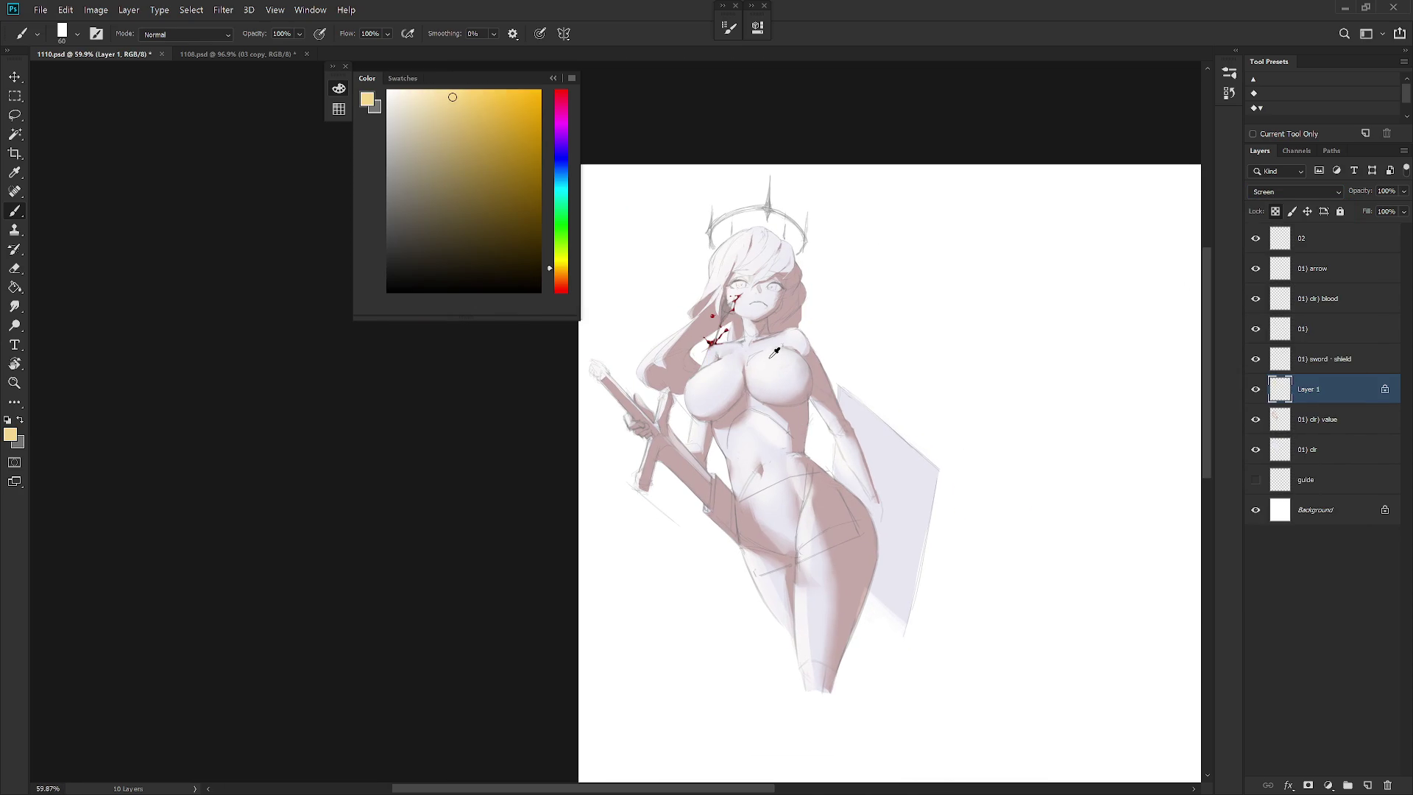
pyautogui.moveTo(415, 92); pyautogui.dragTo(419, 80)
# Select the 01) clr) value layer and start a new layer above it
pyautogui.click(1295, 193)
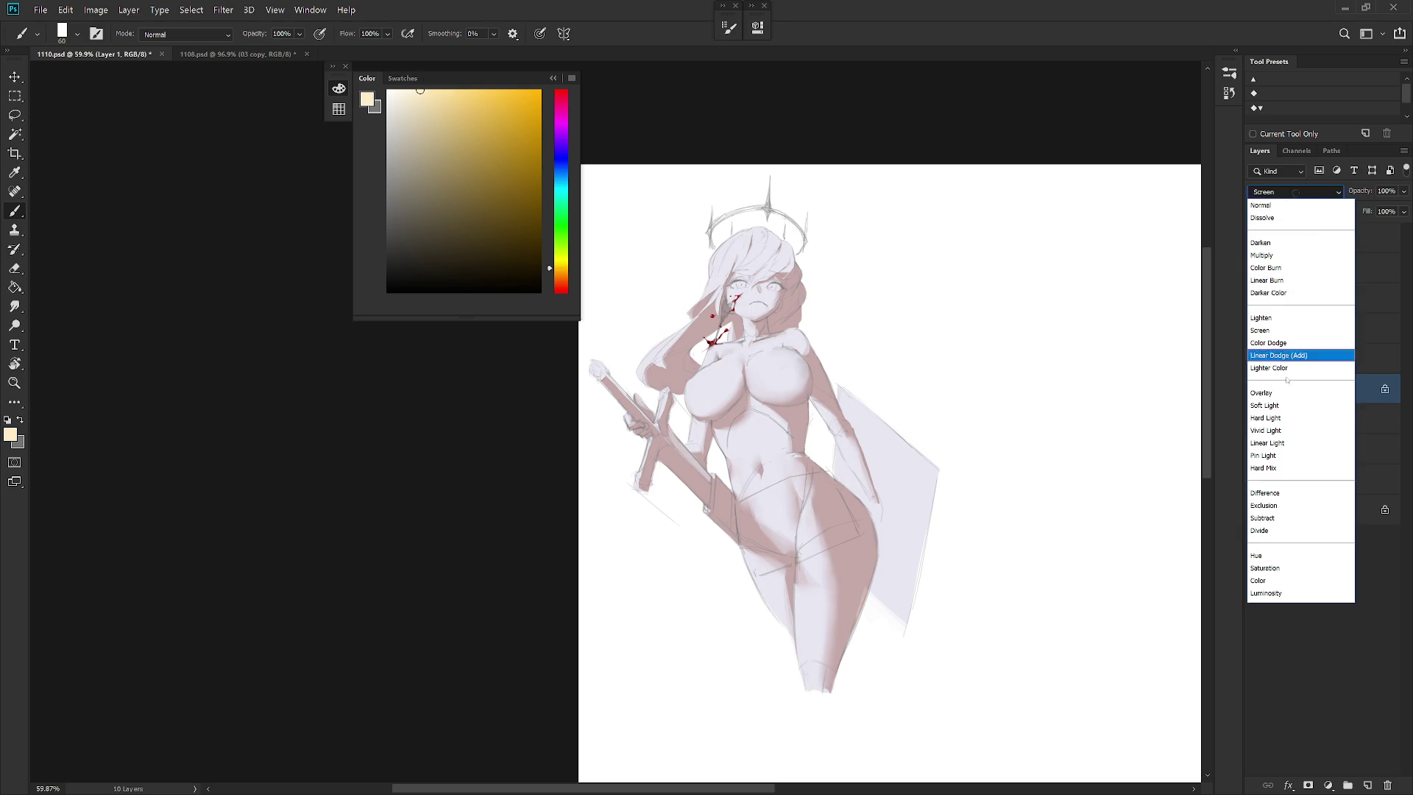
pyautogui.click(1286, 434)
pyautogui.click(1325, 424)
pyautogui.hotkey('ctrl', 'shift', 'n')
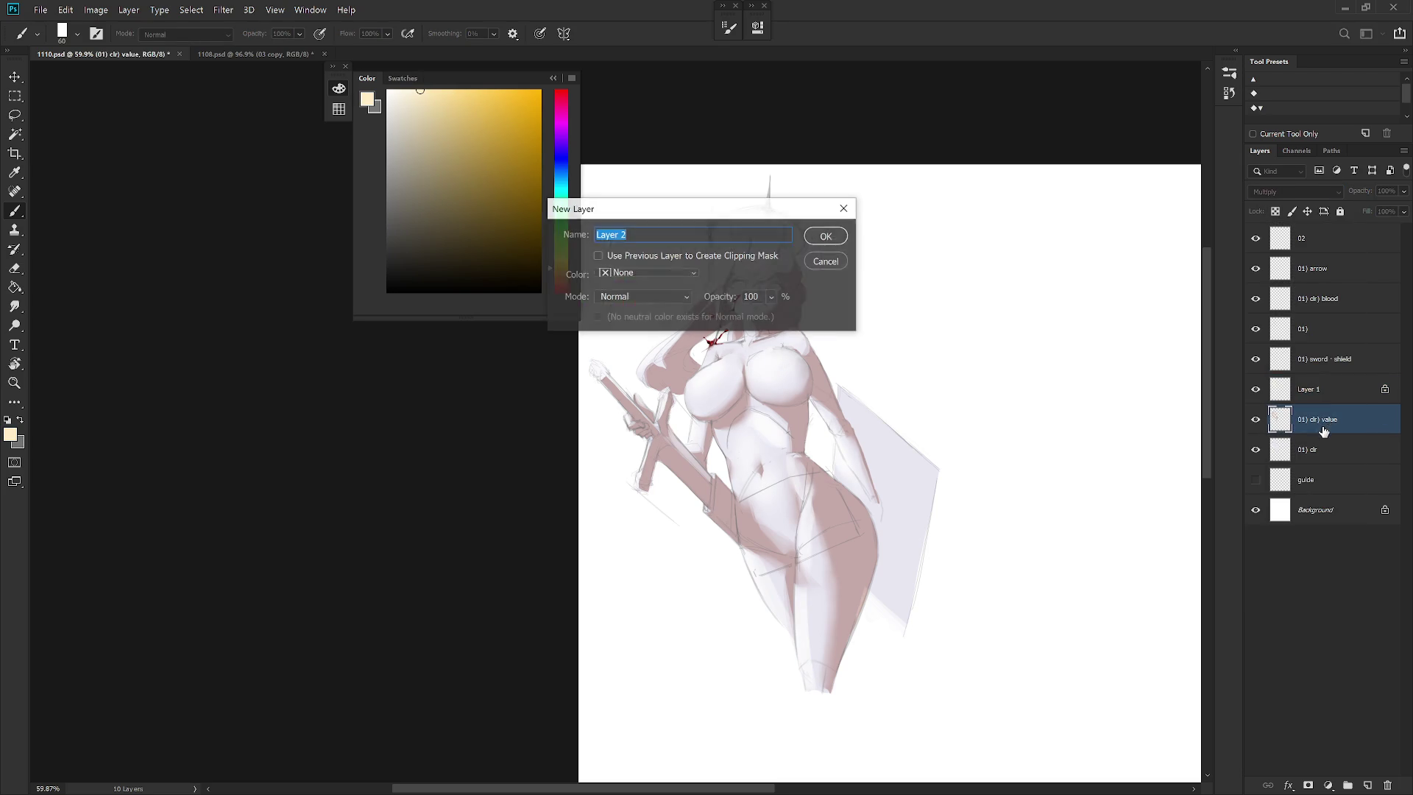
# Create Multiply Layer 2 and fill the figure silhouette with a sampled lavender, then a pale orange tint
pyautogui.click(659, 300)
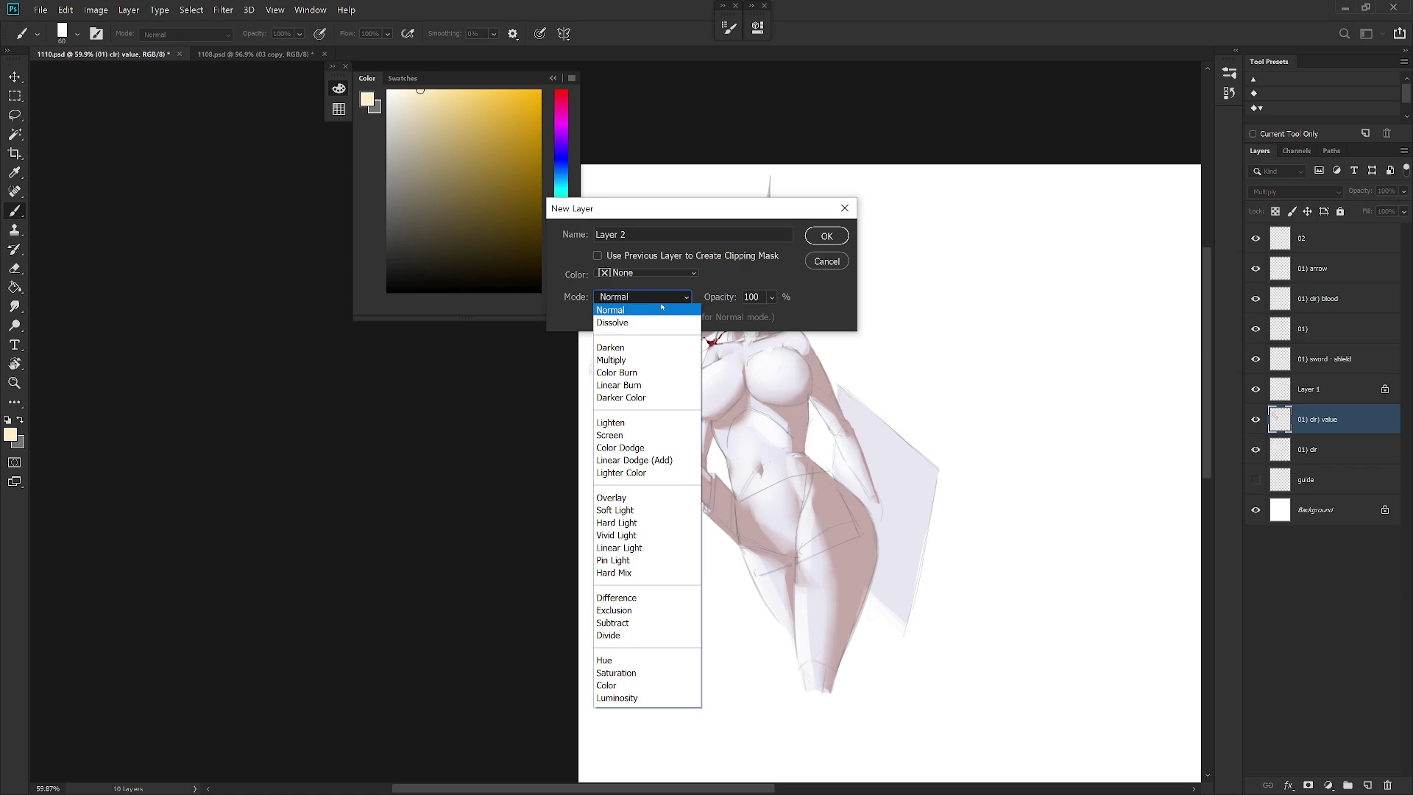
pyautogui.click(660, 360)
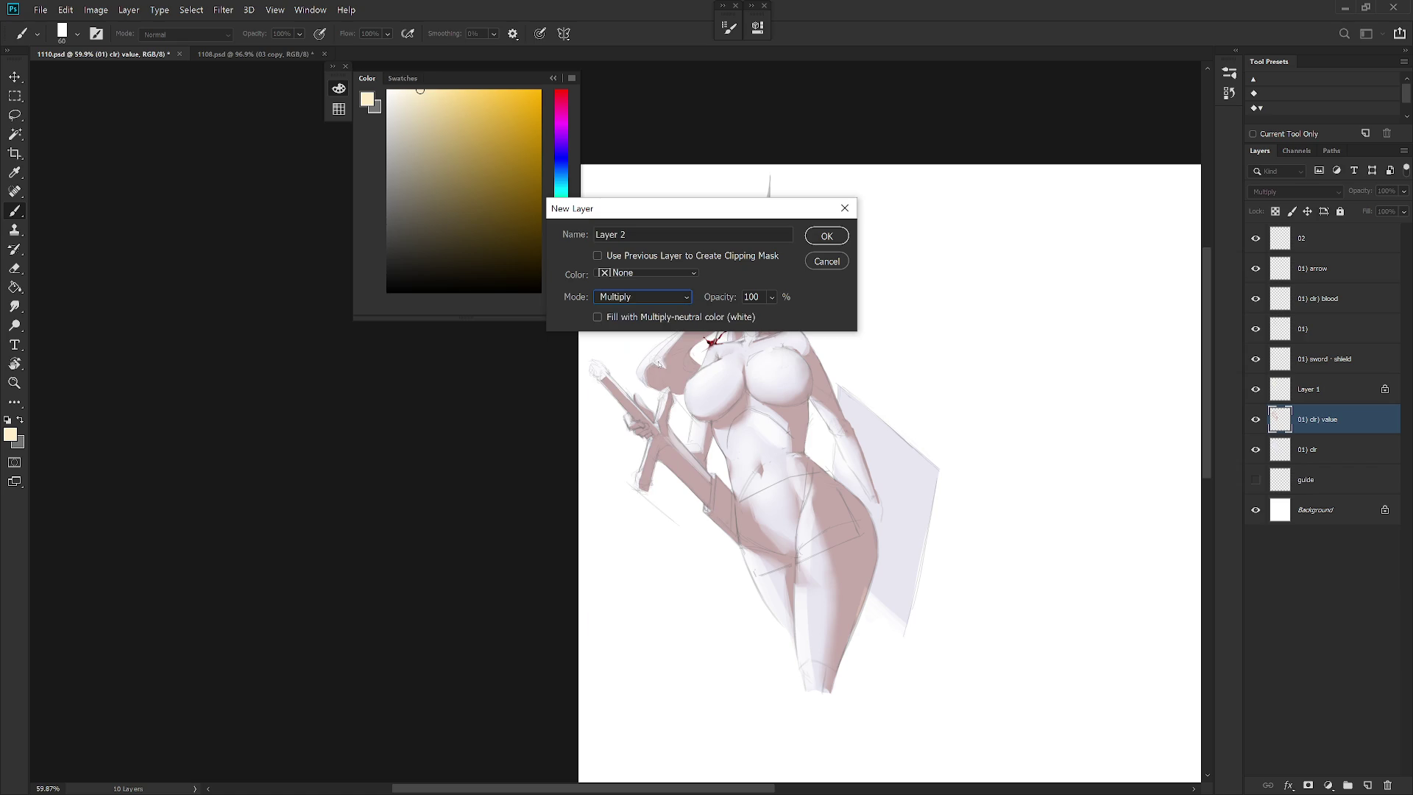
pyautogui.press('Return')
pyautogui.keyDown('ctrl'); pyautogui.click(1287, 486); pyautogui.keyUp('ctrl')
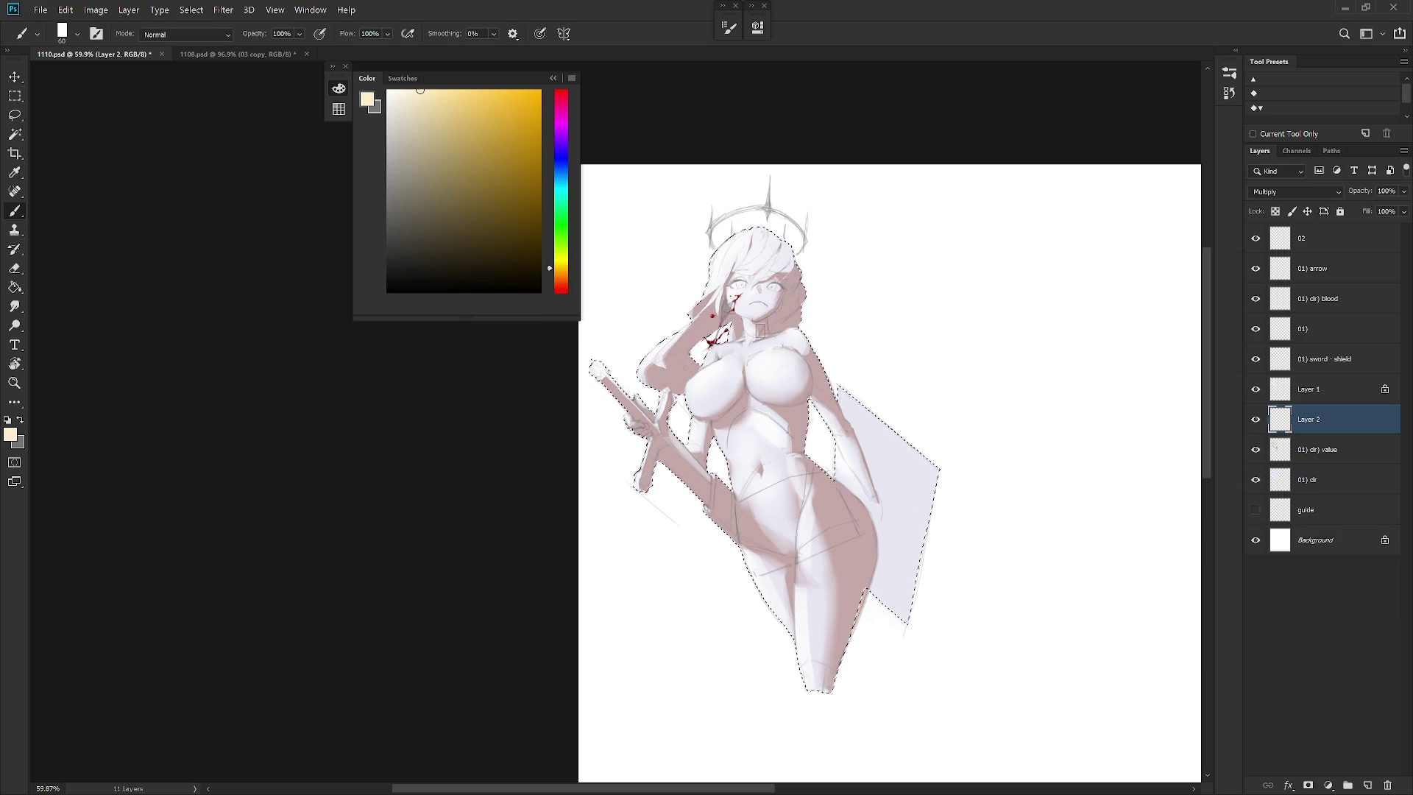
pyautogui.hotkey('alt', '[')
pyautogui.hotkey('alt', '[')
pyautogui.keyDown('alt'); pyautogui.click(761, 409); pyautogui.keyUp('alt')
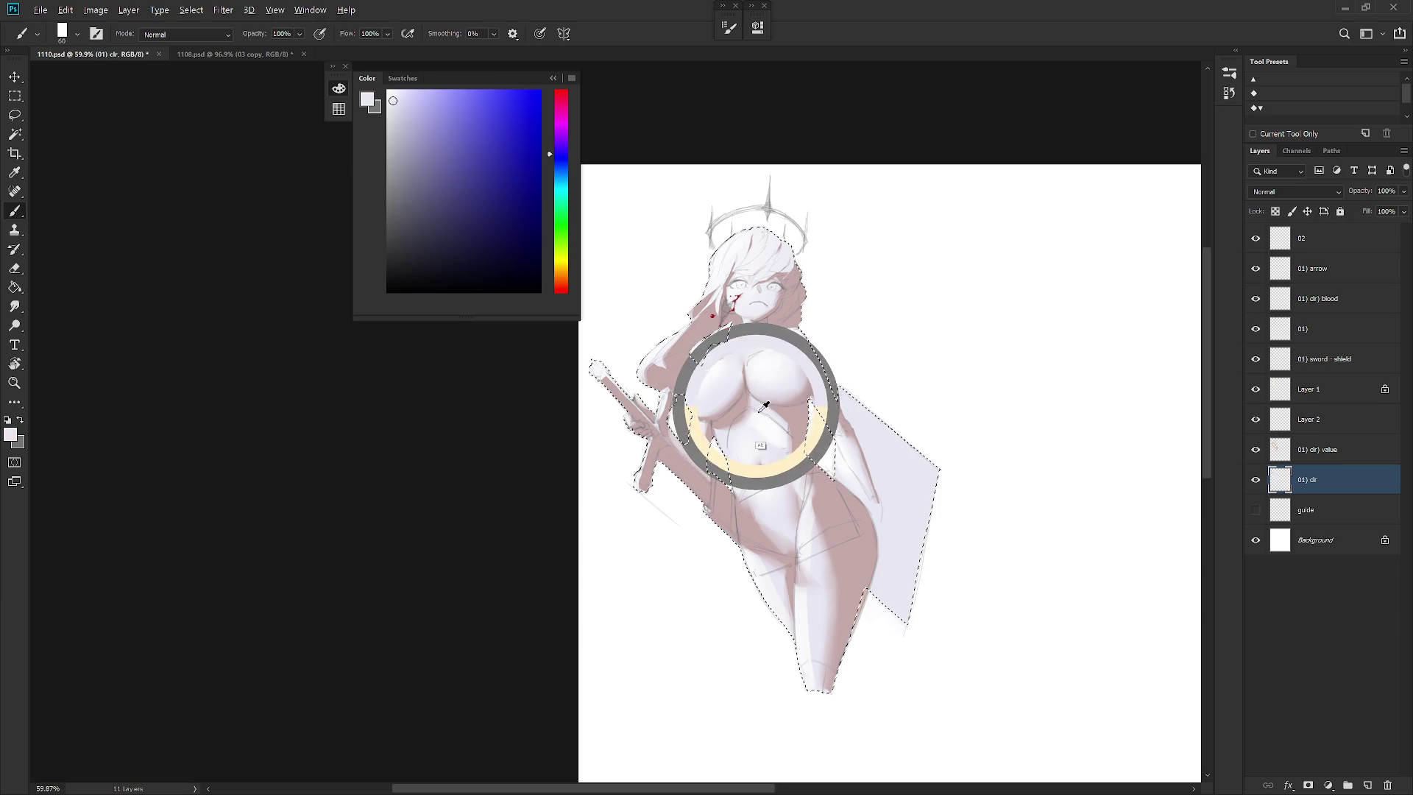
pyautogui.click(1358, 431)
pyautogui.hotkey('alt', 'BackSpace')
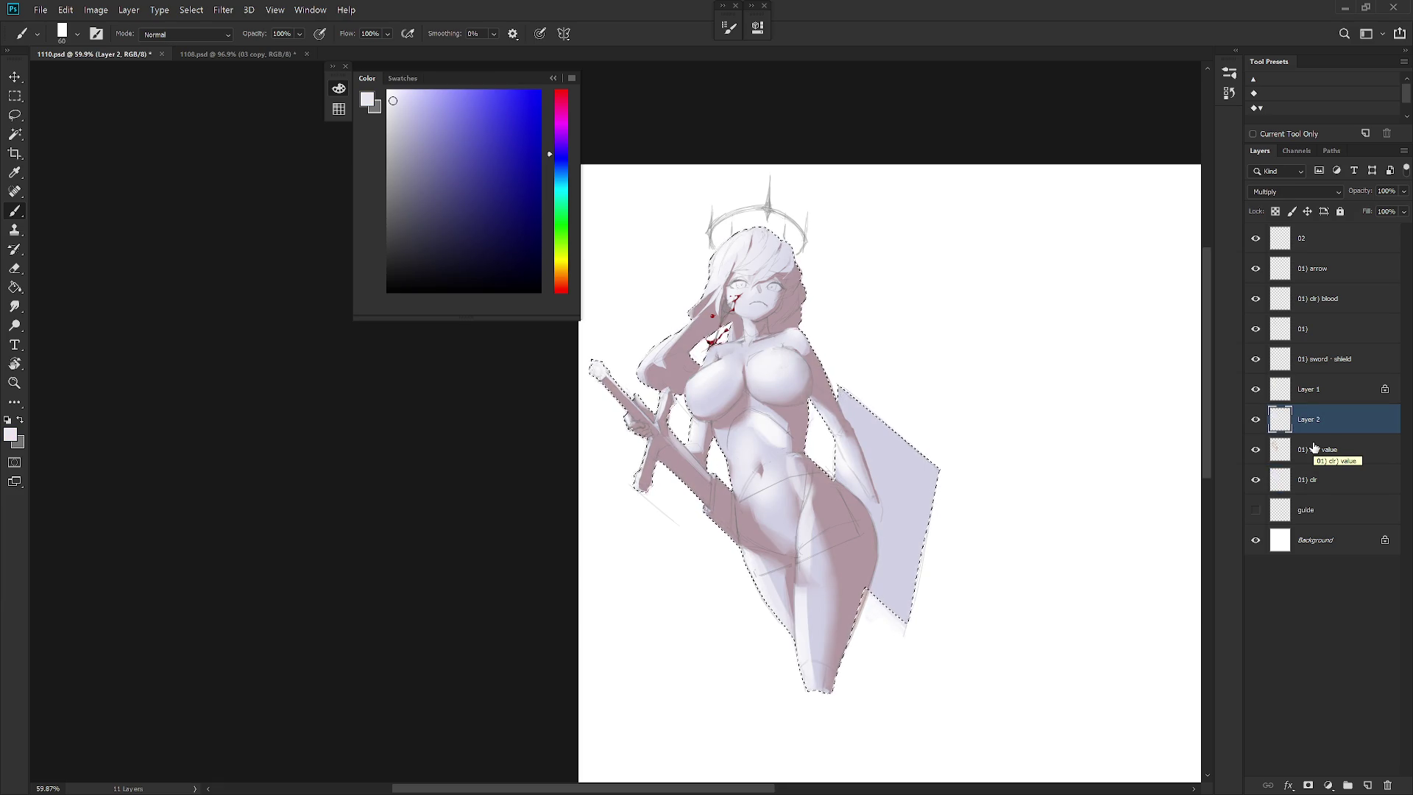
pyautogui.click(561, 273)
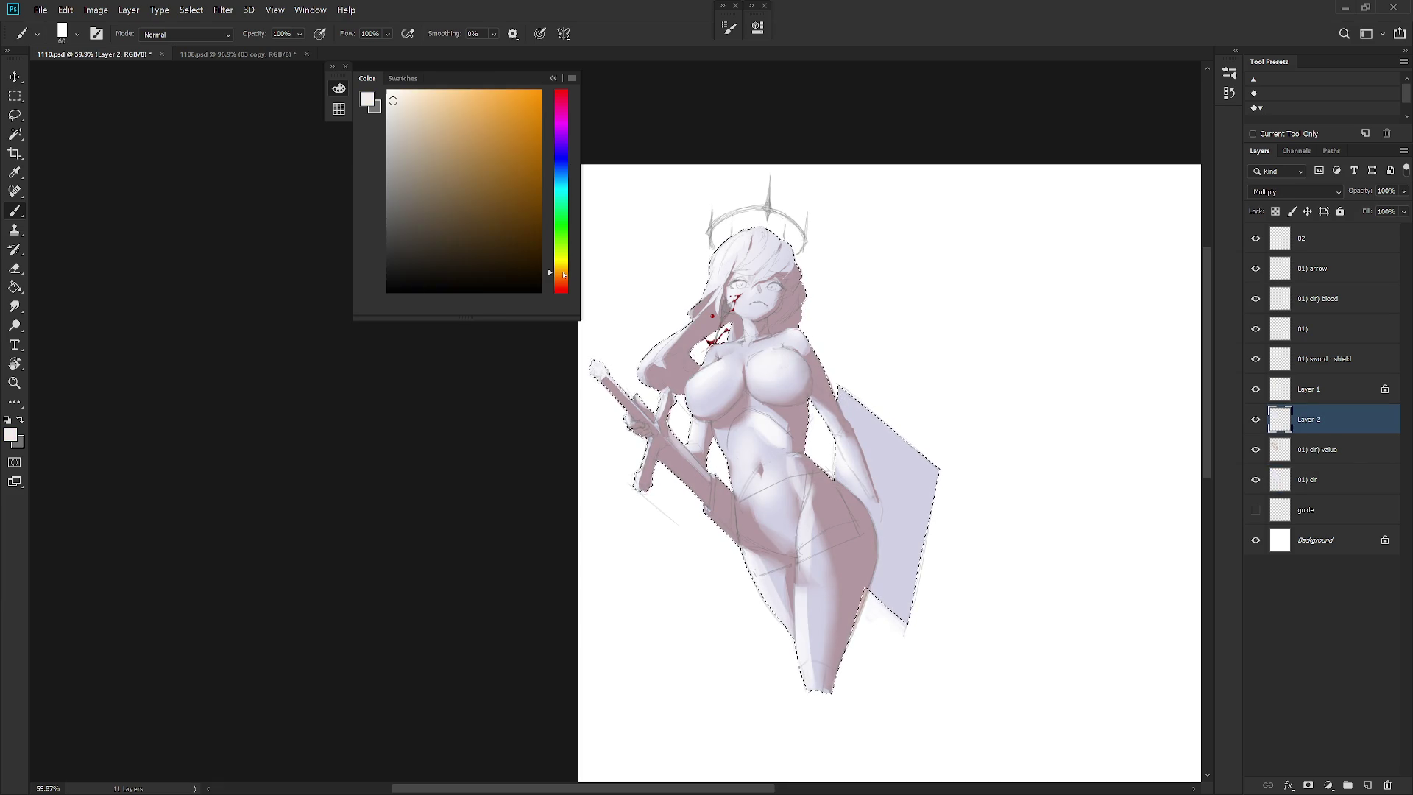
pyautogui.hotkey('alt', 'BackSpace')
pyautogui.hotkey('ctrl', 'd')
# Set Layer 1 back to Overlay and toggle Layer 2 to compare the shading
pyautogui.scroll(2, 787, 464)
pyautogui.click(1310, 388)
pyautogui.click(1317, 194)
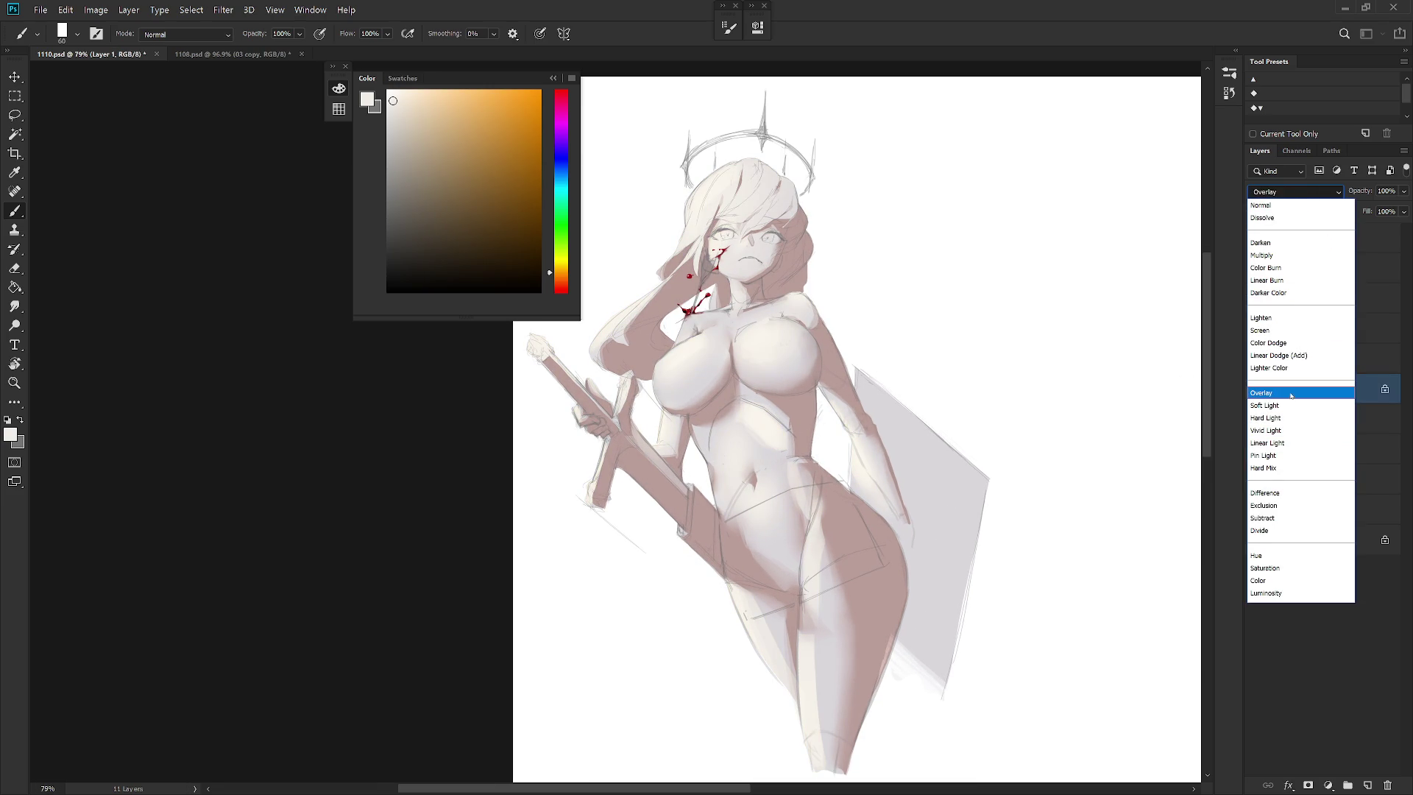
pyautogui.click(1291, 396)
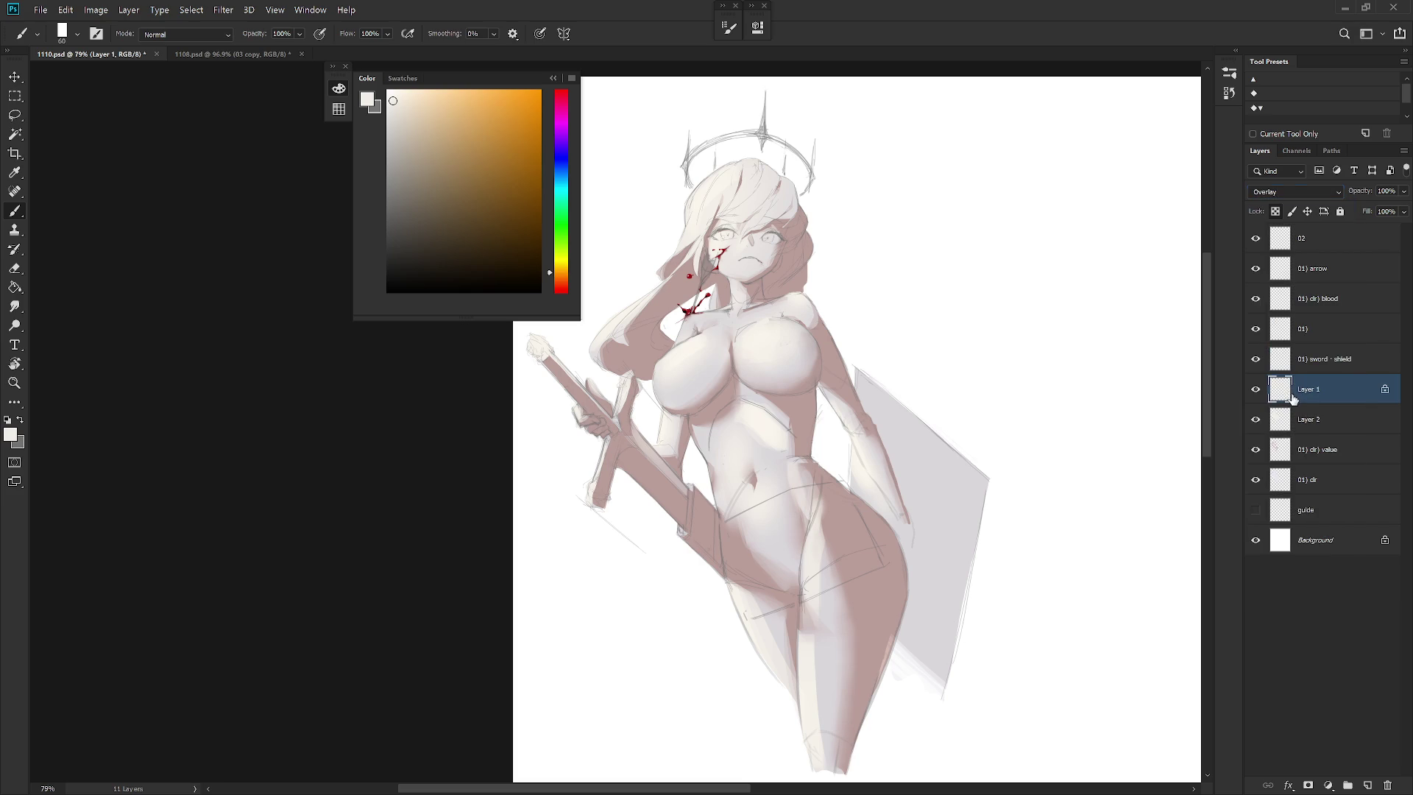
pyautogui.click(1317, 419)
pyautogui.click(1256, 422)
pyautogui.click(1256, 424)
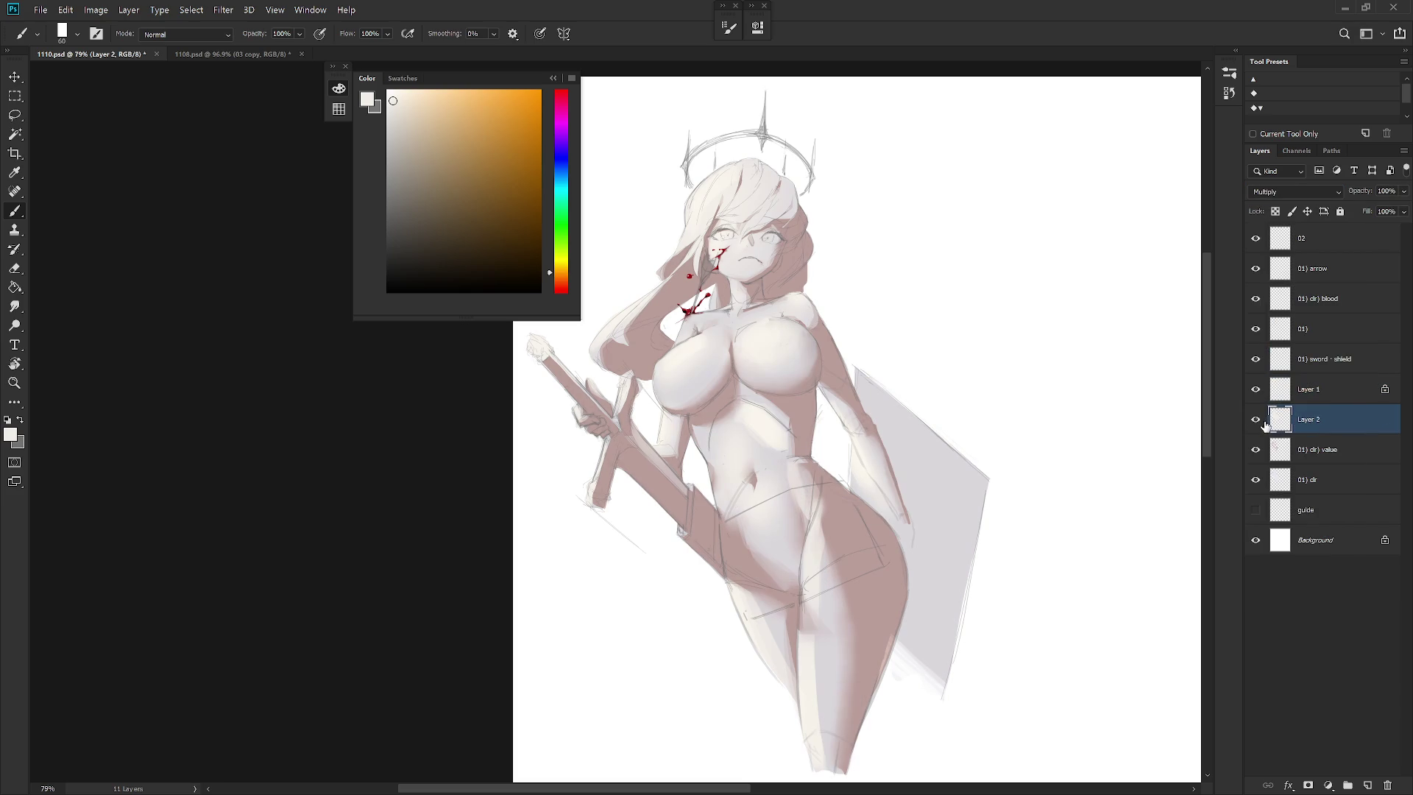
pyautogui.scroll(-3, 718, 563)
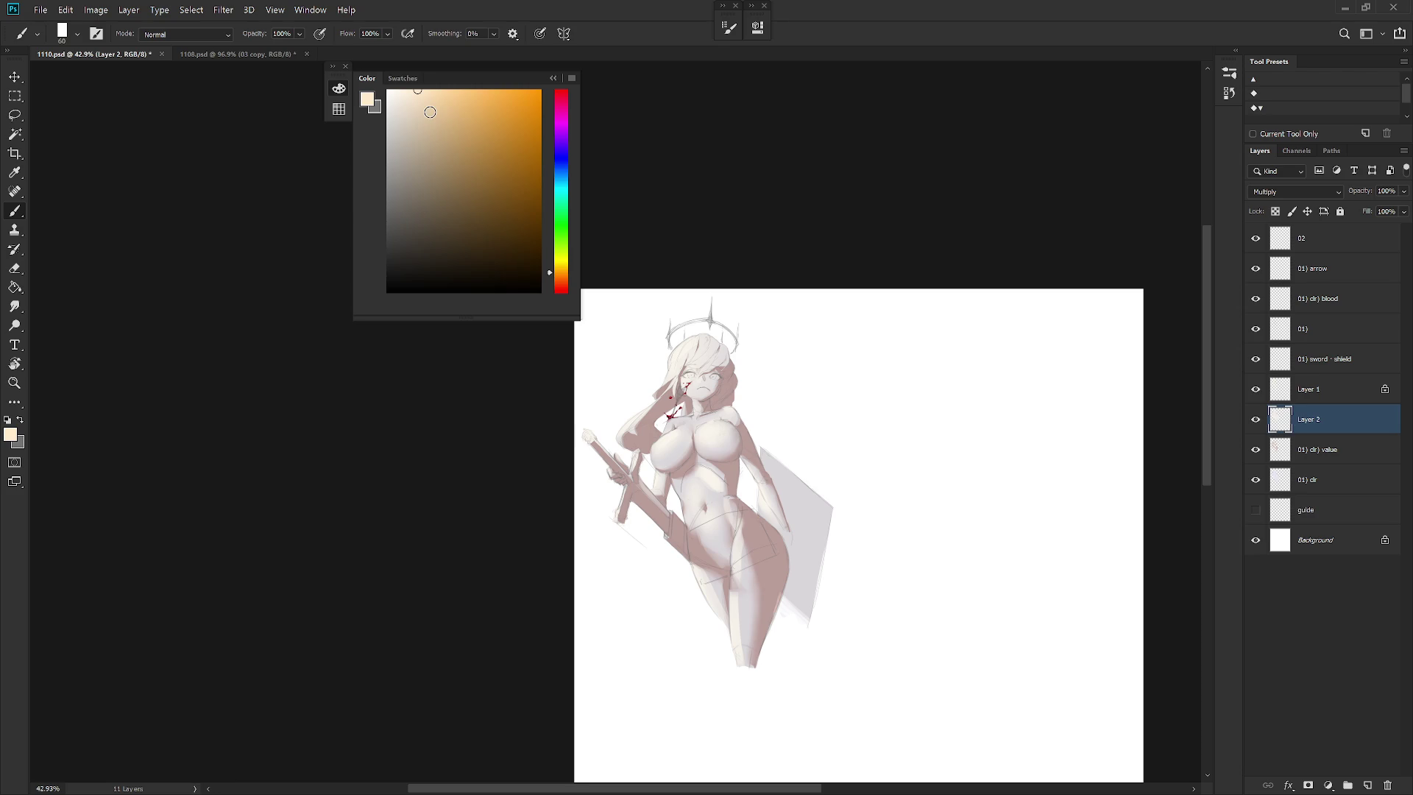
# Refill Layer 2 with warm beige, compare against Layer 1, then delete the beige layer
pyautogui.hotkey('shift', 'alt', 'BackSpace')
pyautogui.scroll(1, 739, 510)
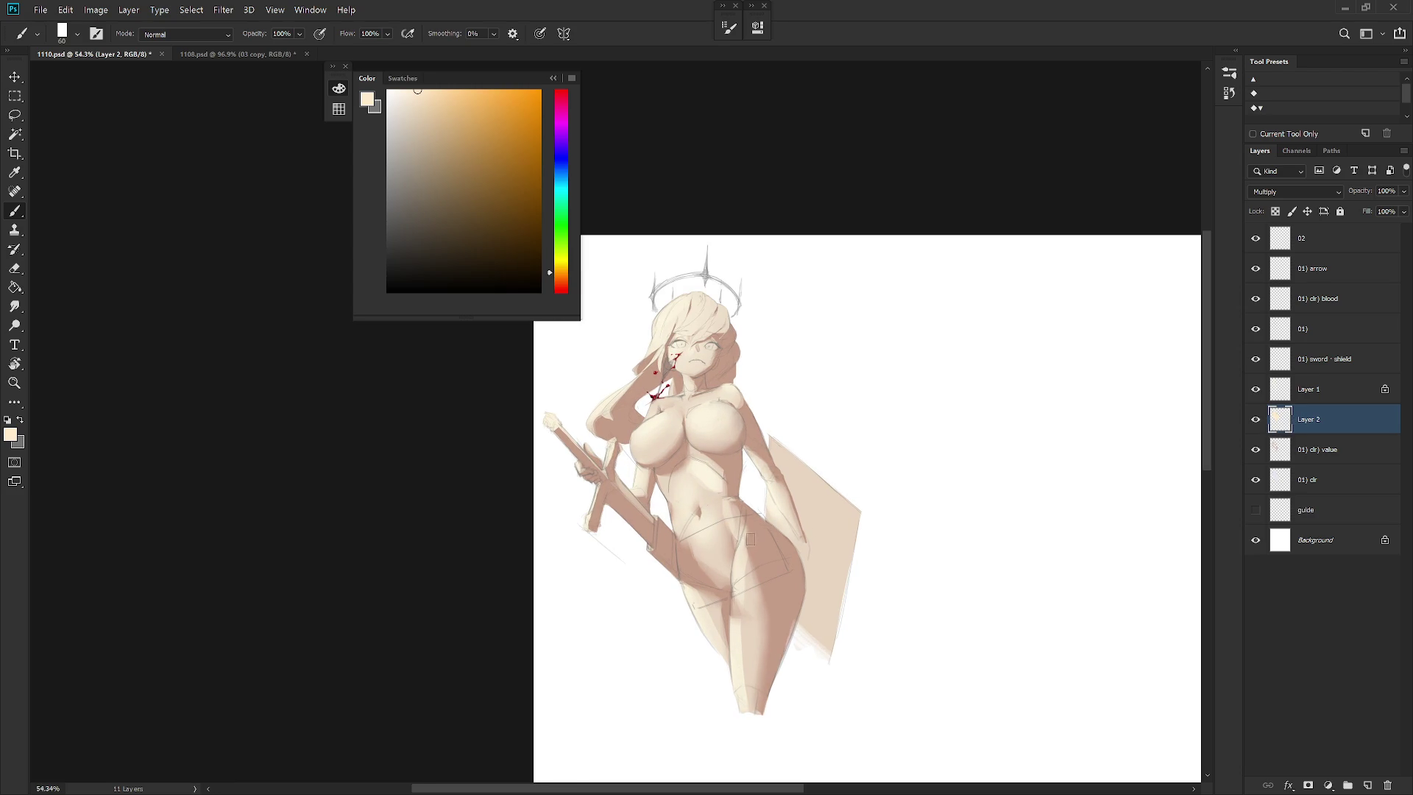
pyautogui.click(1255, 420)
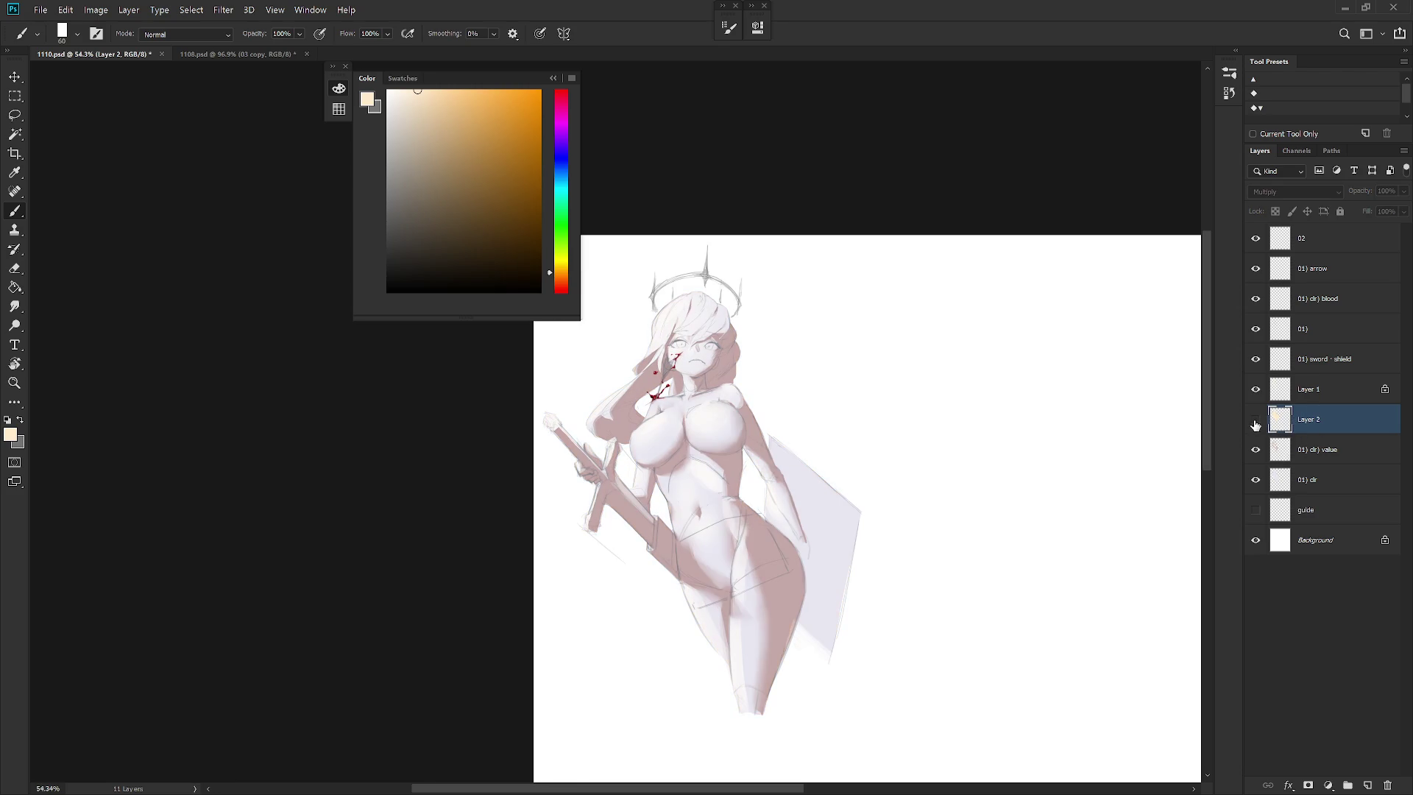
pyautogui.click(1256, 420)
pyautogui.click(1255, 390)
pyautogui.click(1256, 390)
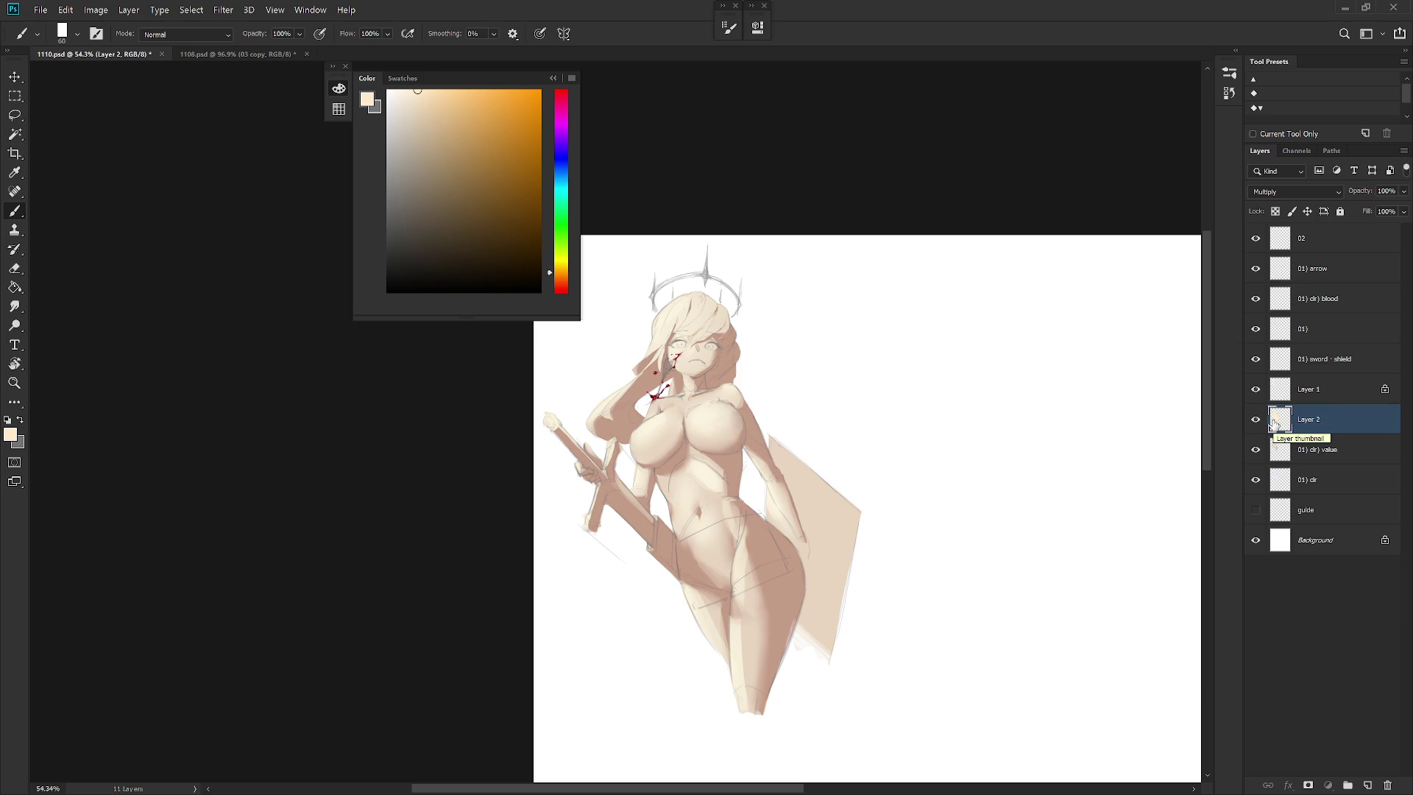
pyautogui.scroll(-3, 868, 473)
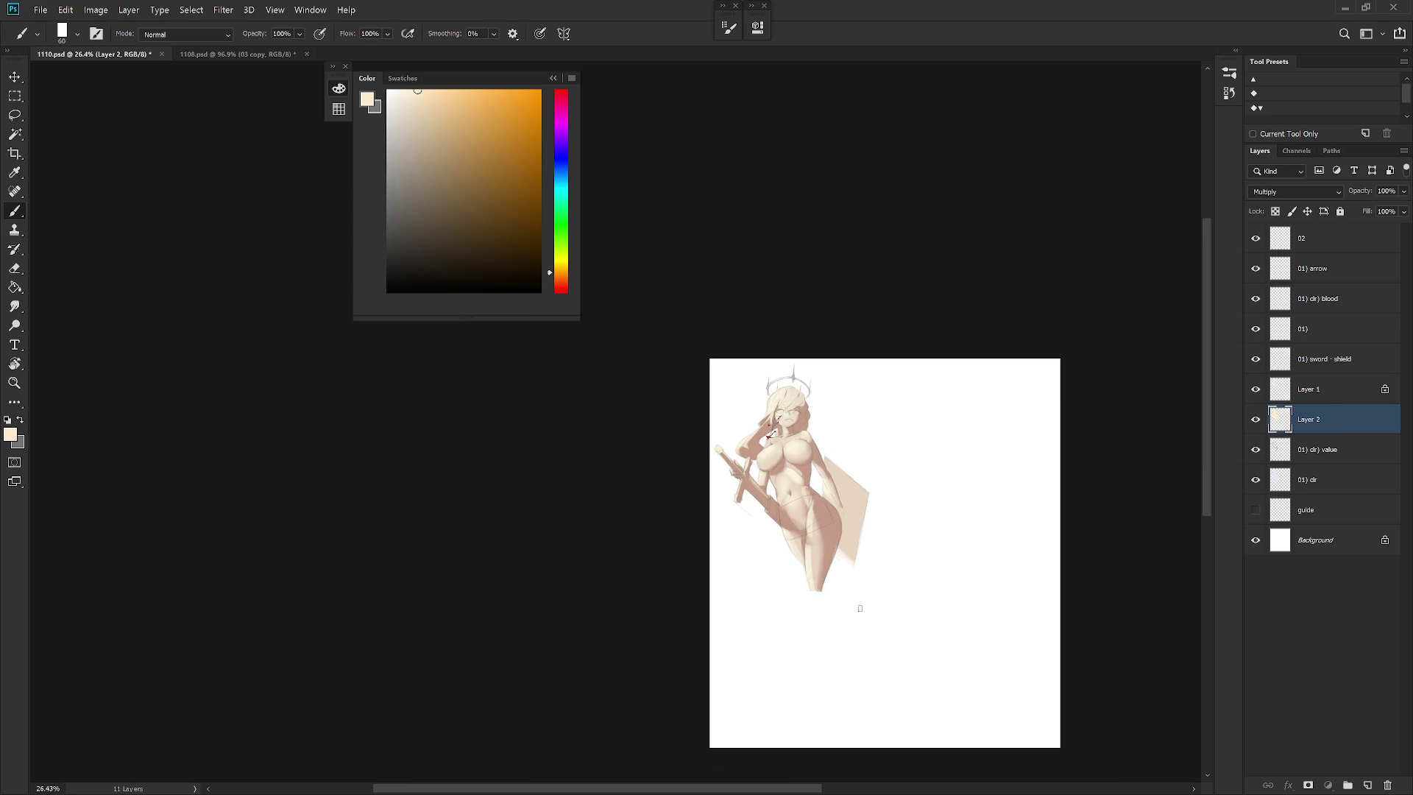
pyautogui.press('Delete')
pyautogui.scroll(3, 844, 569)
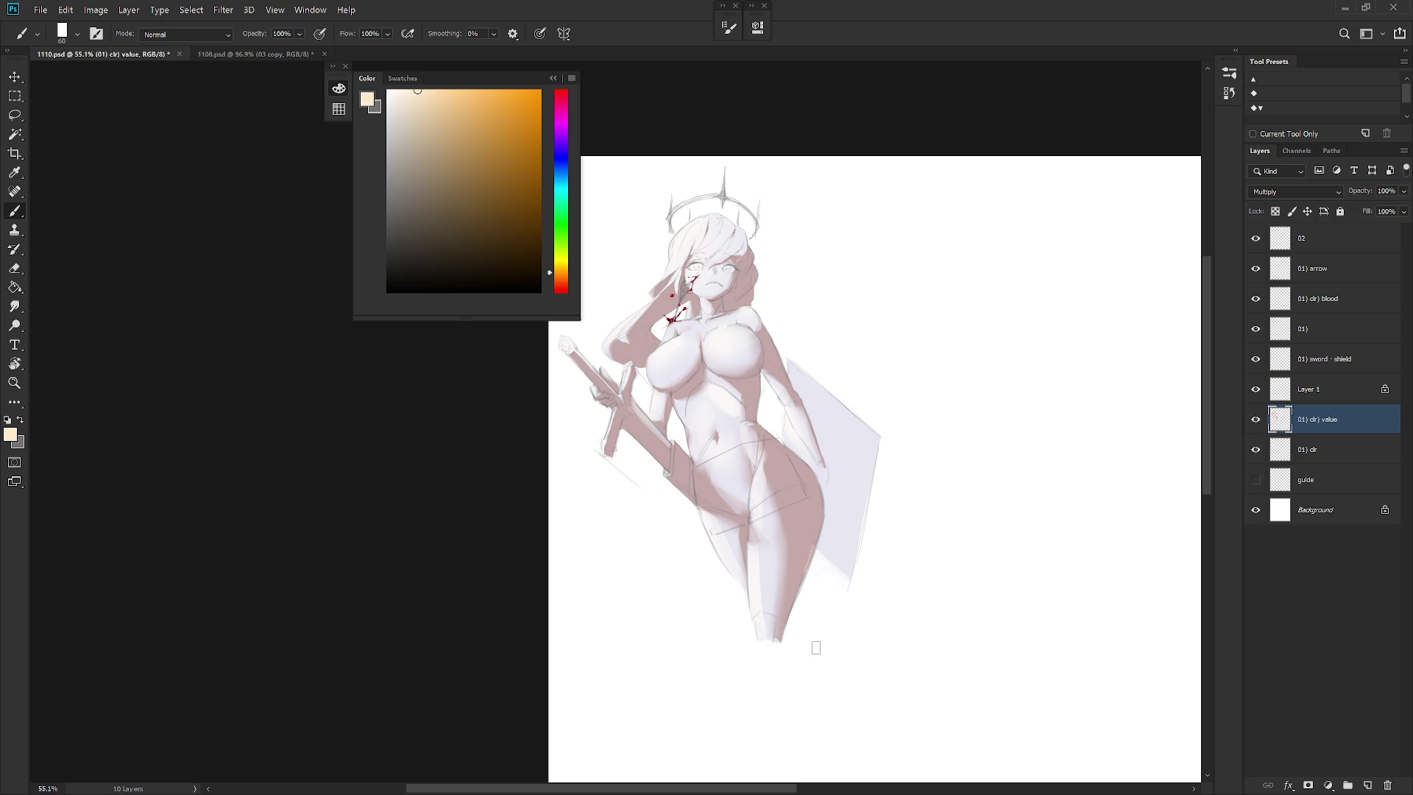
# Delete the leftover Layer 1 and hide the two colour layers
pyautogui.click(1369, 392)
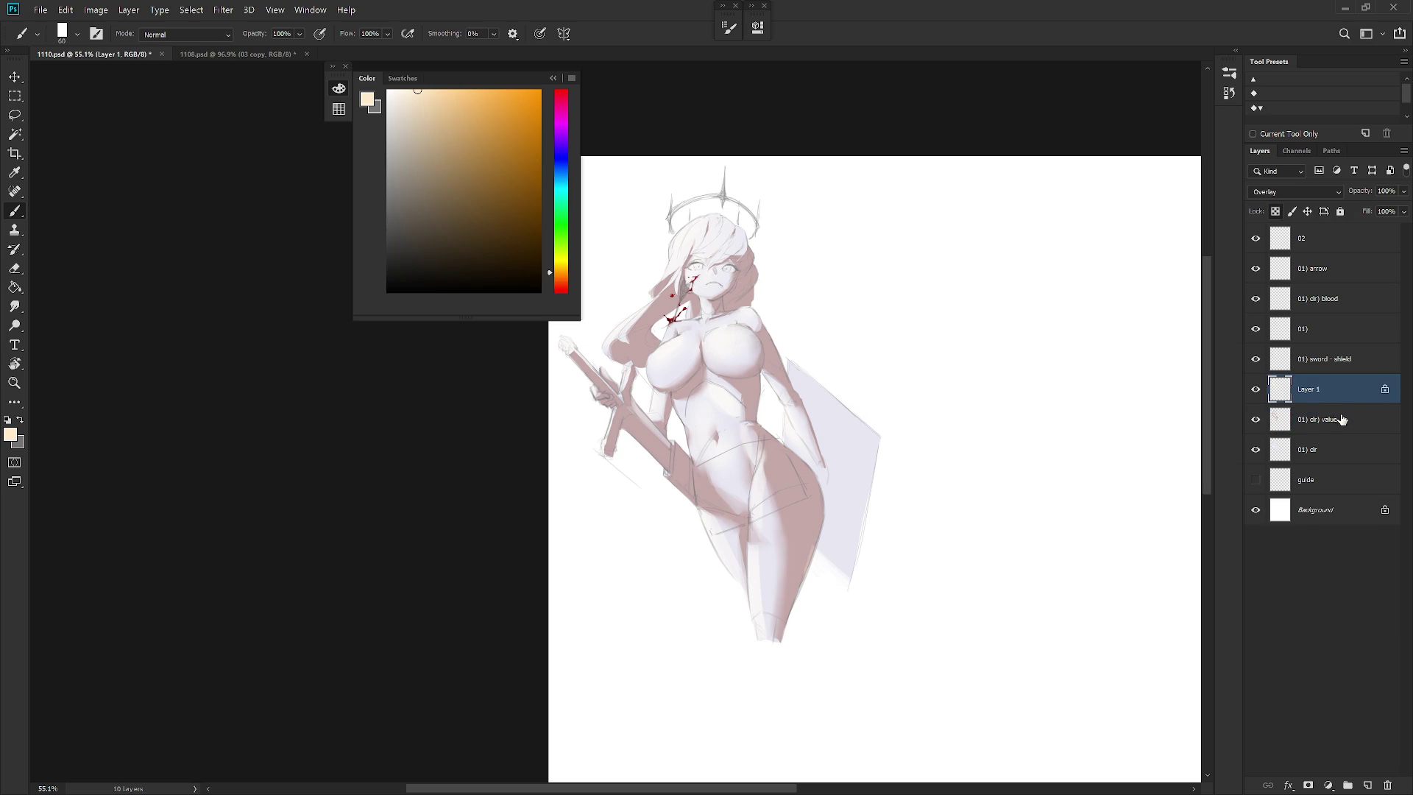
pyautogui.moveTo(1330, 421); pyautogui.dragTo(1331, 429)
pyautogui.press('Delete')
pyautogui.keyDown('shift'); pyautogui.click(1330, 430); pyautogui.keyUp('shift')
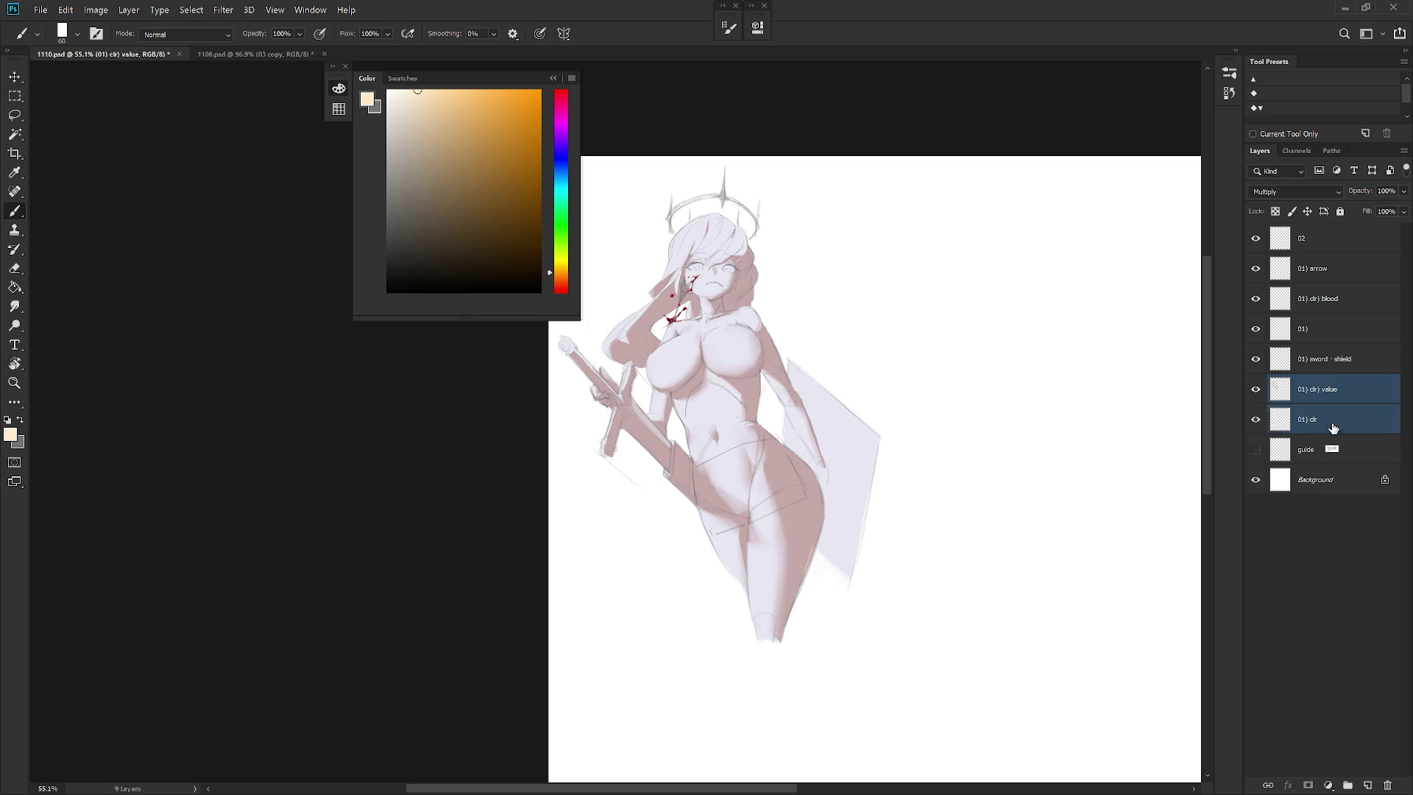
pyautogui.click(1331, 431)
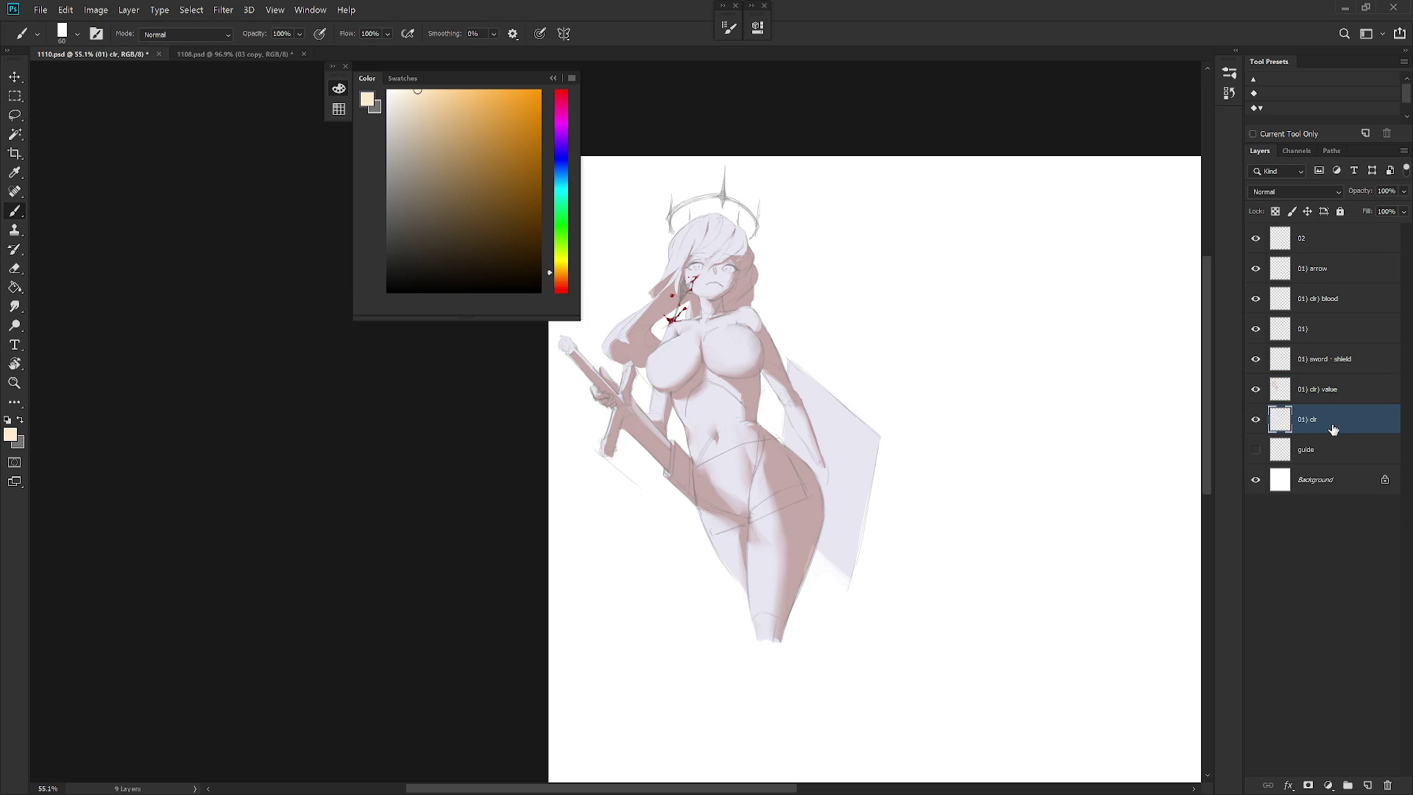
pyautogui.moveTo(1255, 391); pyautogui.dragTo(1256, 420)
# Redraw the lower right leg's line in grey with the Pencil on the 01) line-art layer
pyautogui.hotkey('shift', 'b')
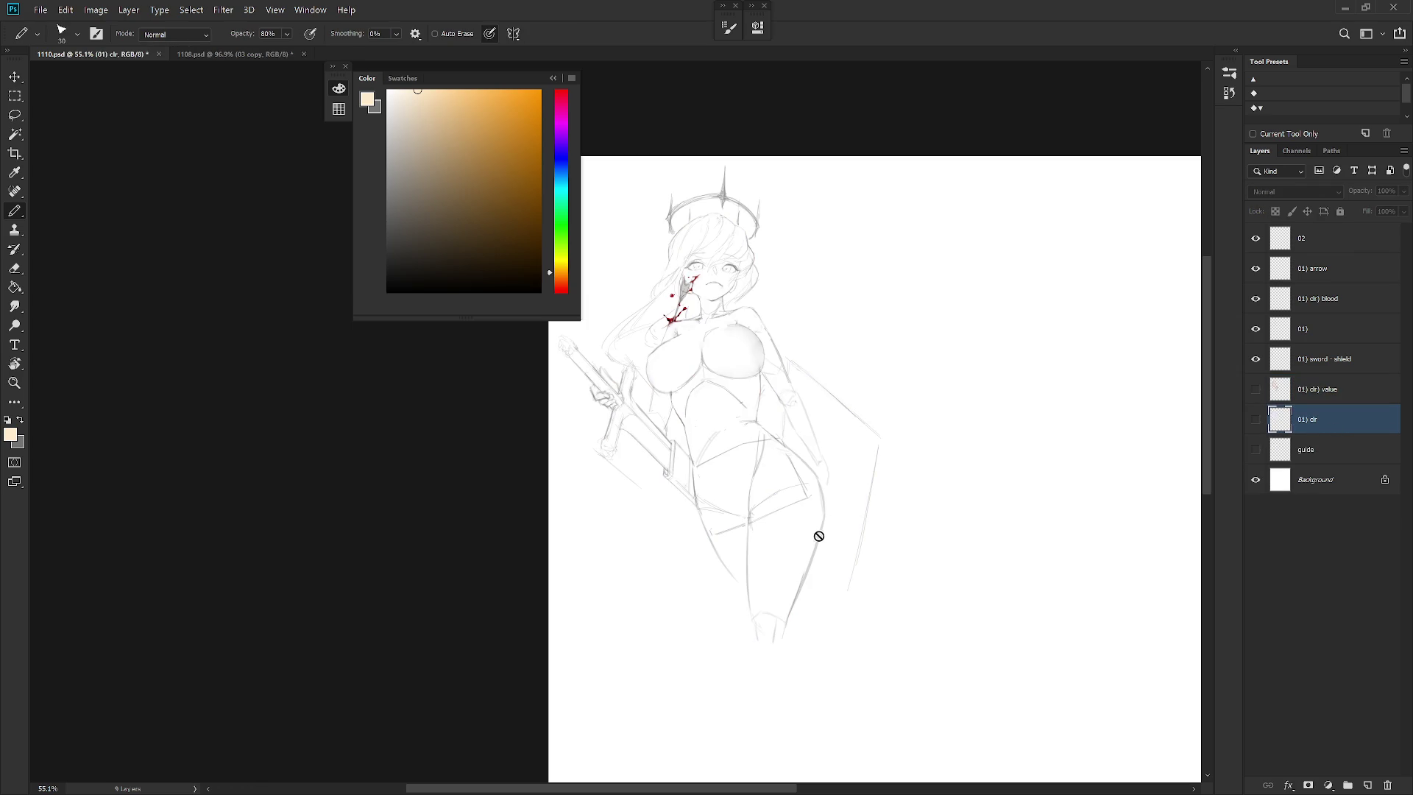
pyautogui.click(1351, 340)
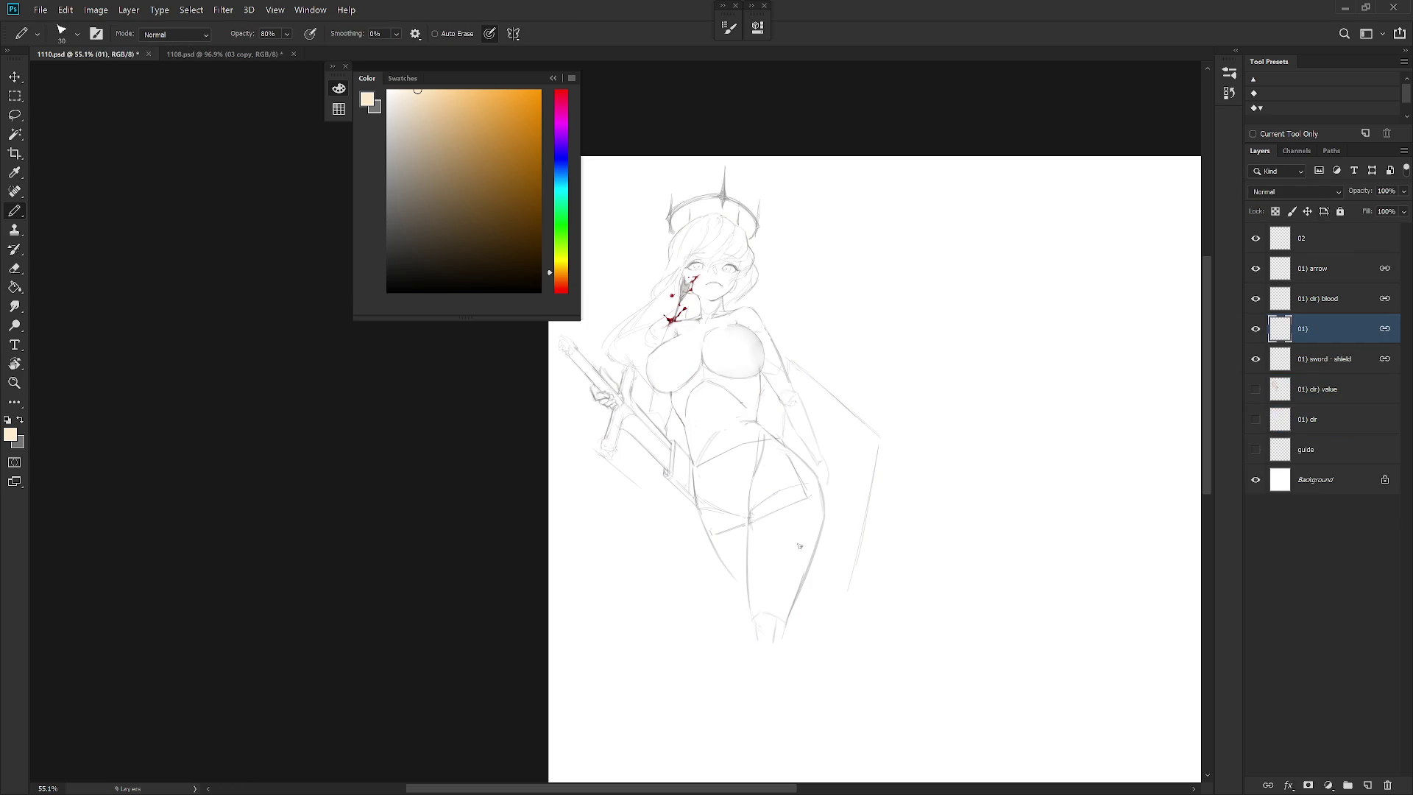
pyautogui.press('x')
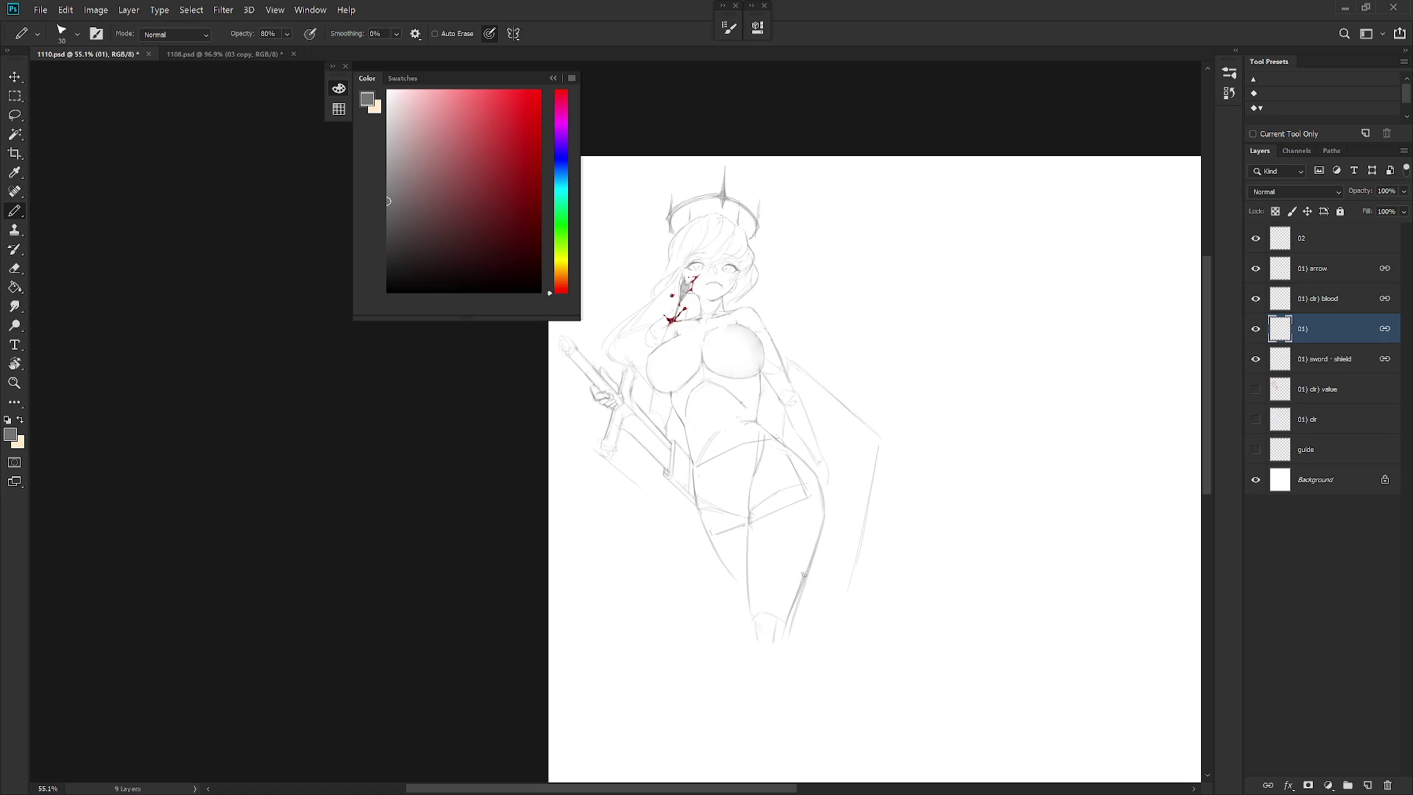
pyautogui.moveTo(814, 593); pyautogui.dragTo(786, 642)
# Lasso a strip along the thigh edge and fill it with sampled pinkish brown on the colour value layer
pyautogui.press('l')
pyautogui.moveTo(812, 560)
pyautogui.mouseDown()
pyautogui.moveTo(790, 631)
pyautogui.moveTo(811, 561)
pyautogui.mouseUp()
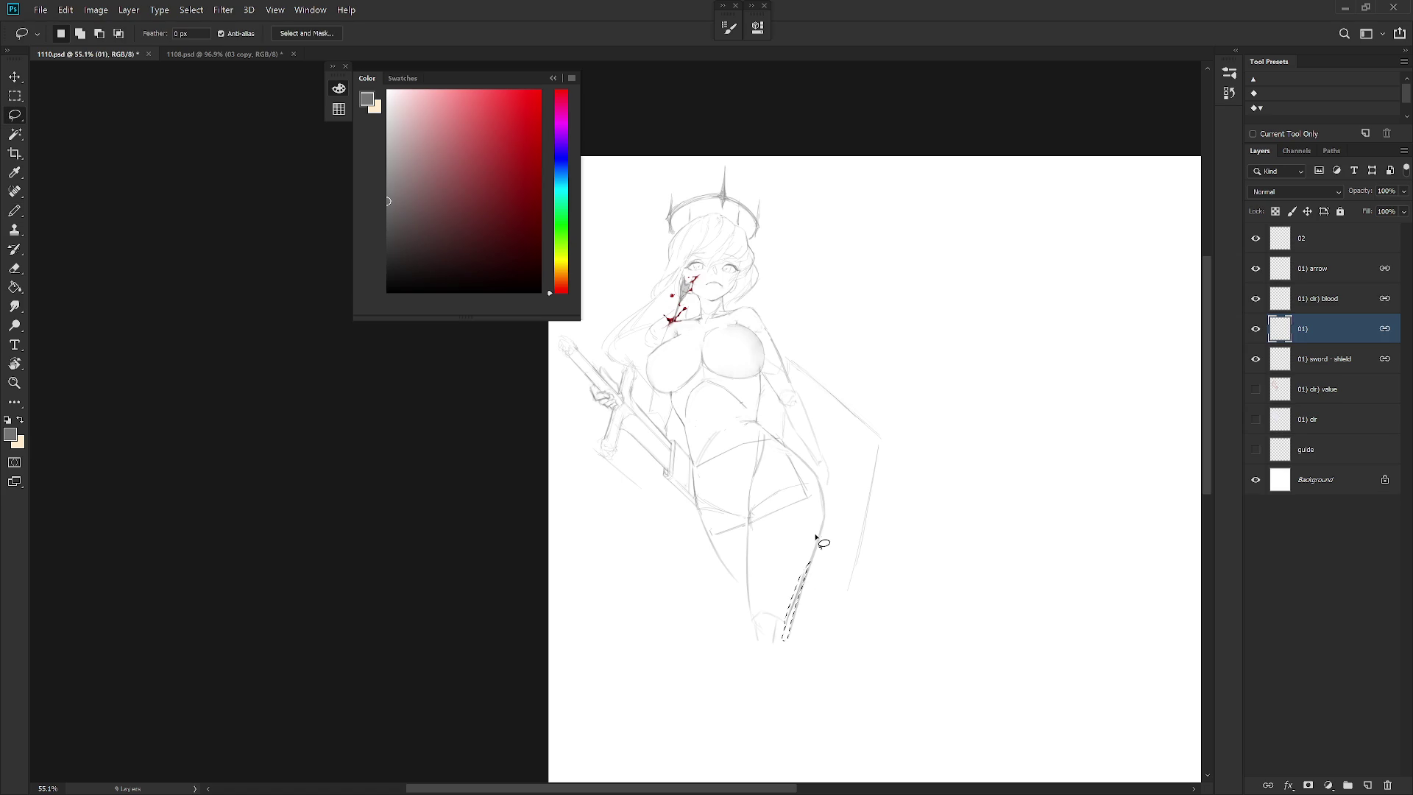
pyautogui.click(1257, 396)
pyautogui.click(1256, 419)
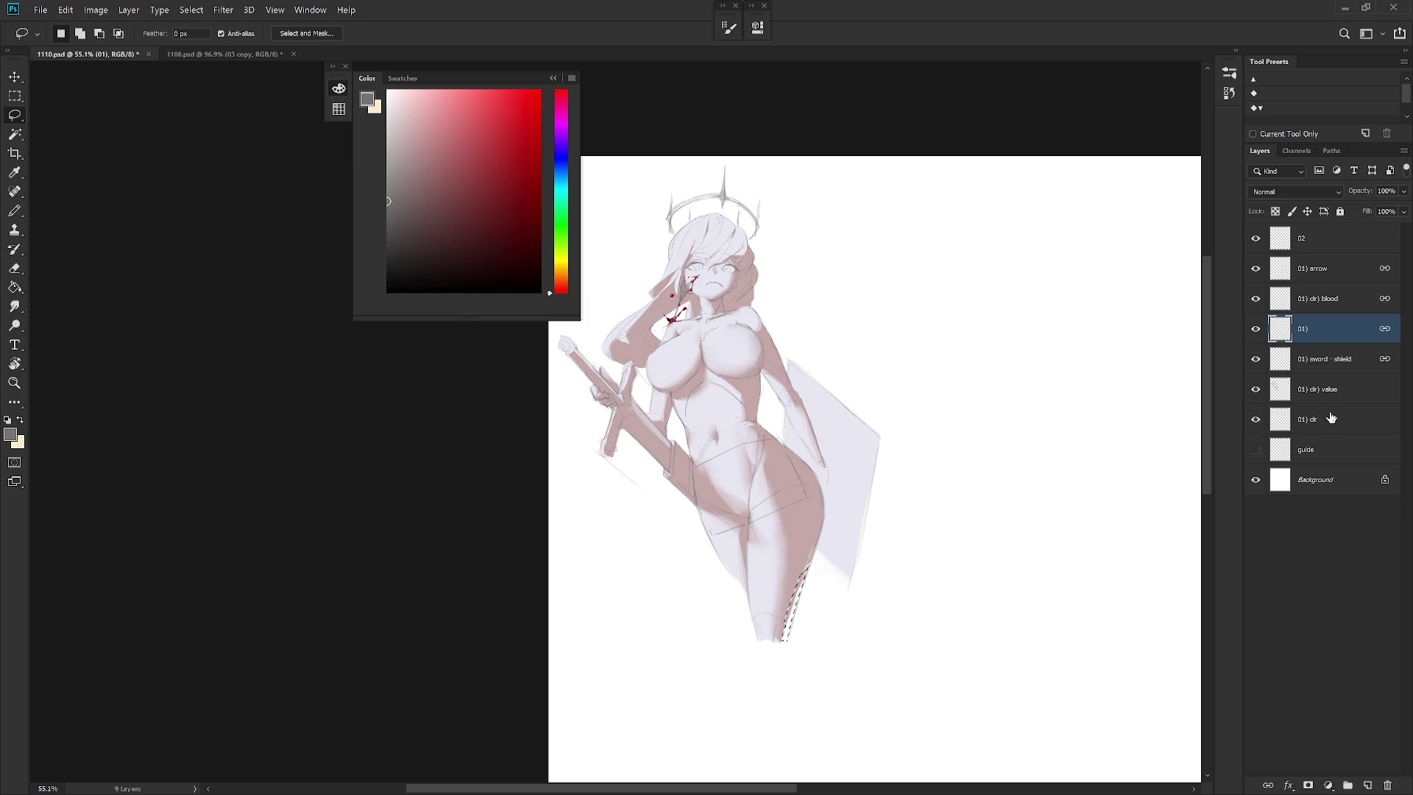
pyautogui.click(1325, 390)
pyautogui.press('b')
pyautogui.press('x')
pyautogui.keyDown('alt'); pyautogui.click(815, 528); pyautogui.keyUp('alt')
pyautogui.hotkey('alt', 'BackSpace')
pyautogui.hotkey('ctrl', 'd')
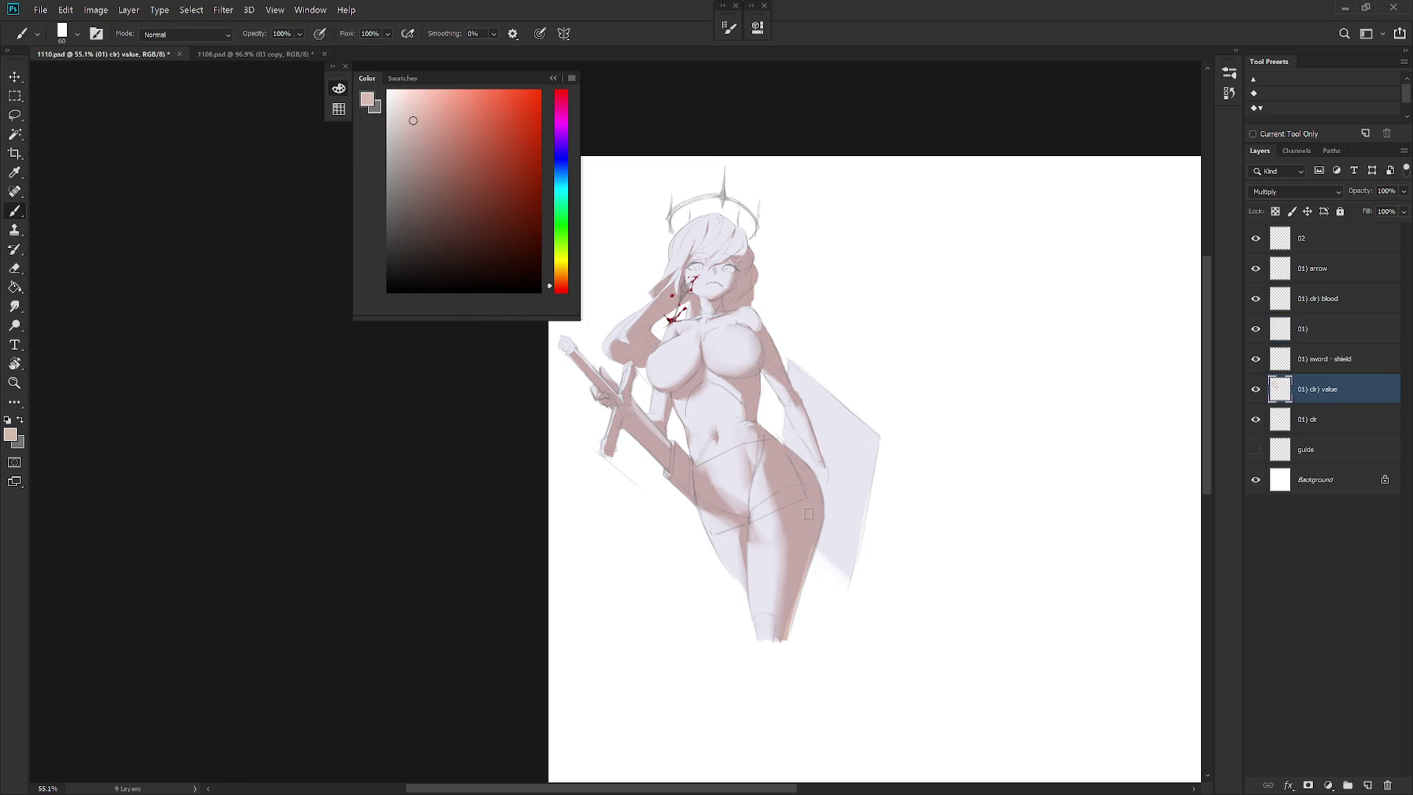
# Brush light pinkish-brown shading down the lower right leg on the colour value layer
pyautogui.click(1317, 420)
pyautogui.hotkey('ctrl', 'shift', 'd')
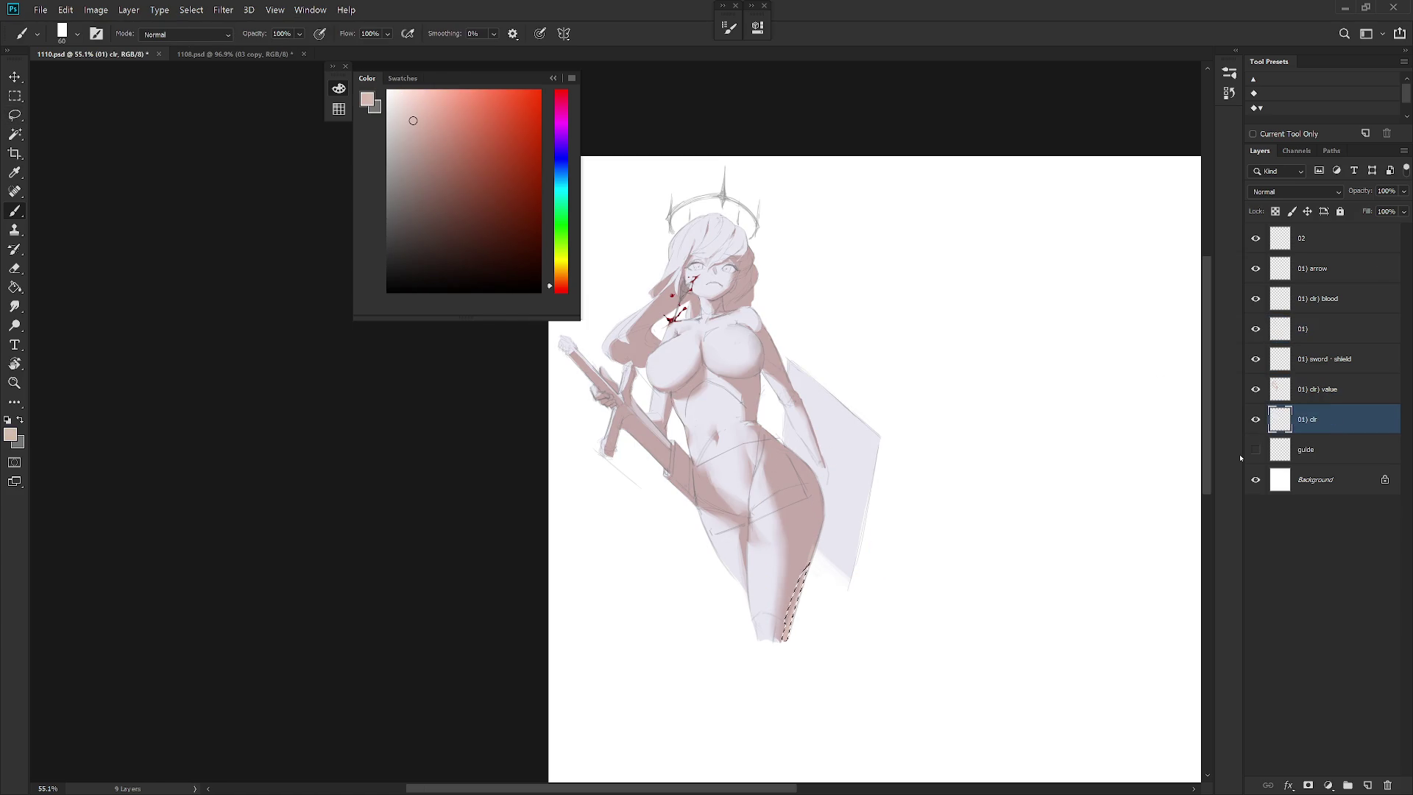
pyautogui.keyDown('alt'); pyautogui.click(763, 578); pyautogui.keyUp('alt')
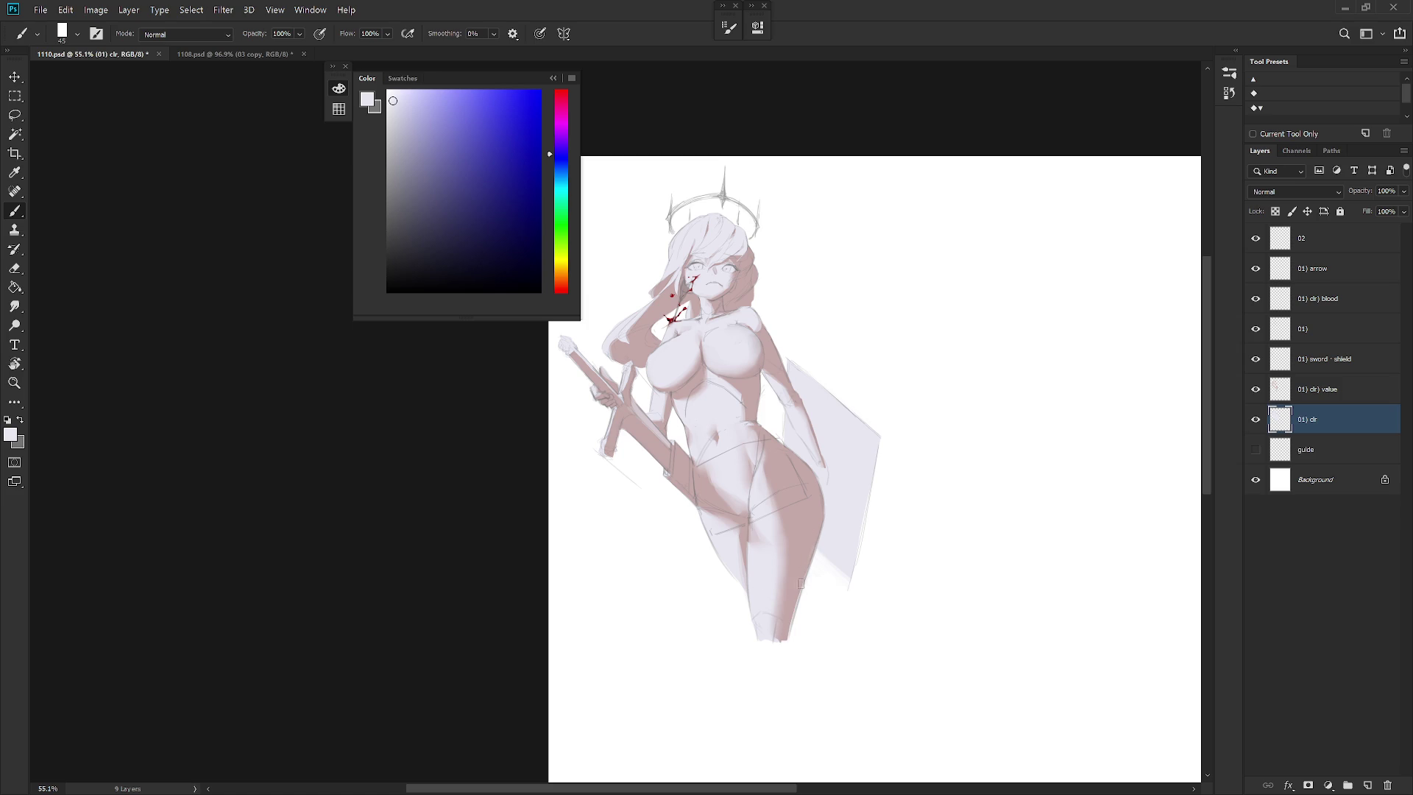
pyautogui.hotkey('alt', ']')
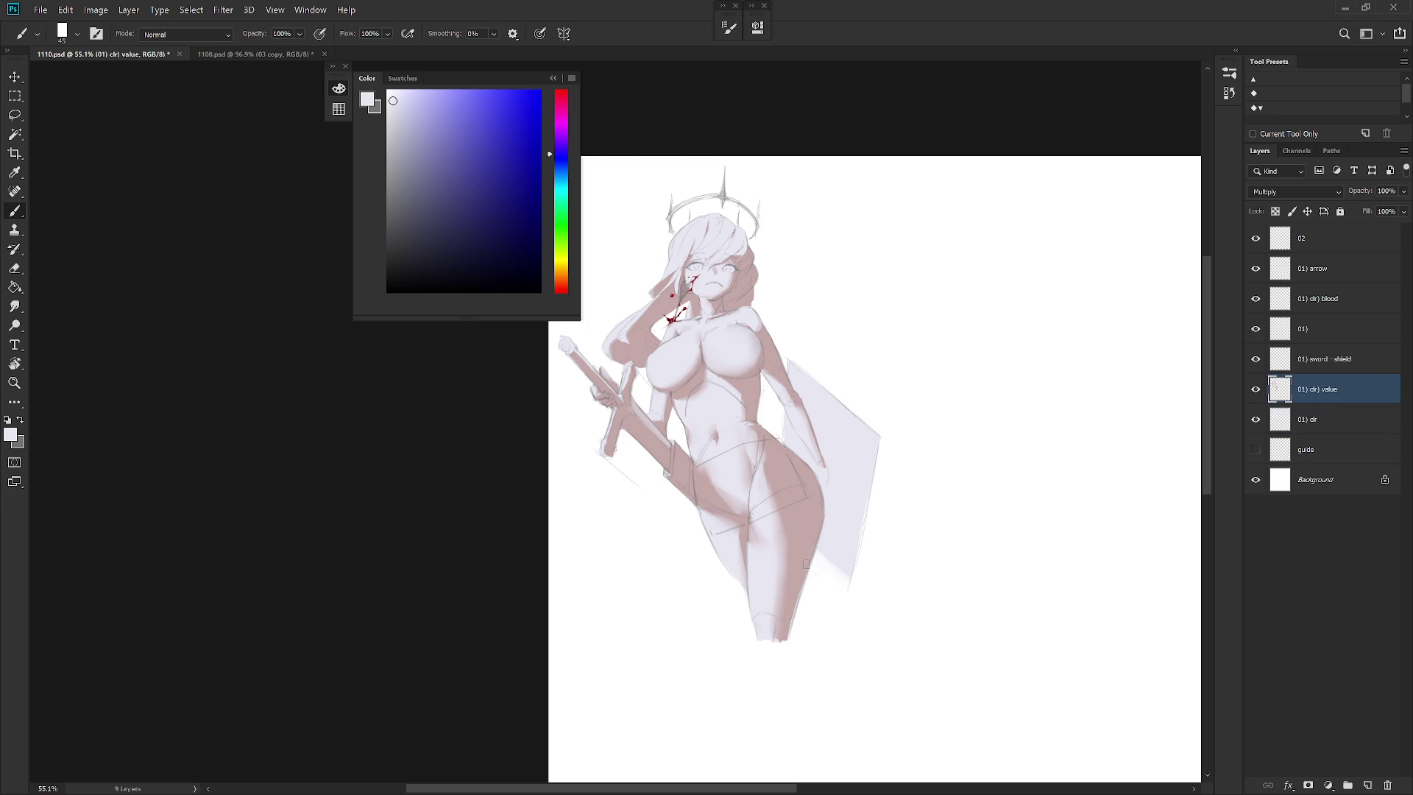
pyautogui.keyDown('alt'); pyautogui.click(811, 550); pyautogui.keyUp('alt')
pyautogui.moveTo(798, 589); pyautogui.dragTo(783, 639)
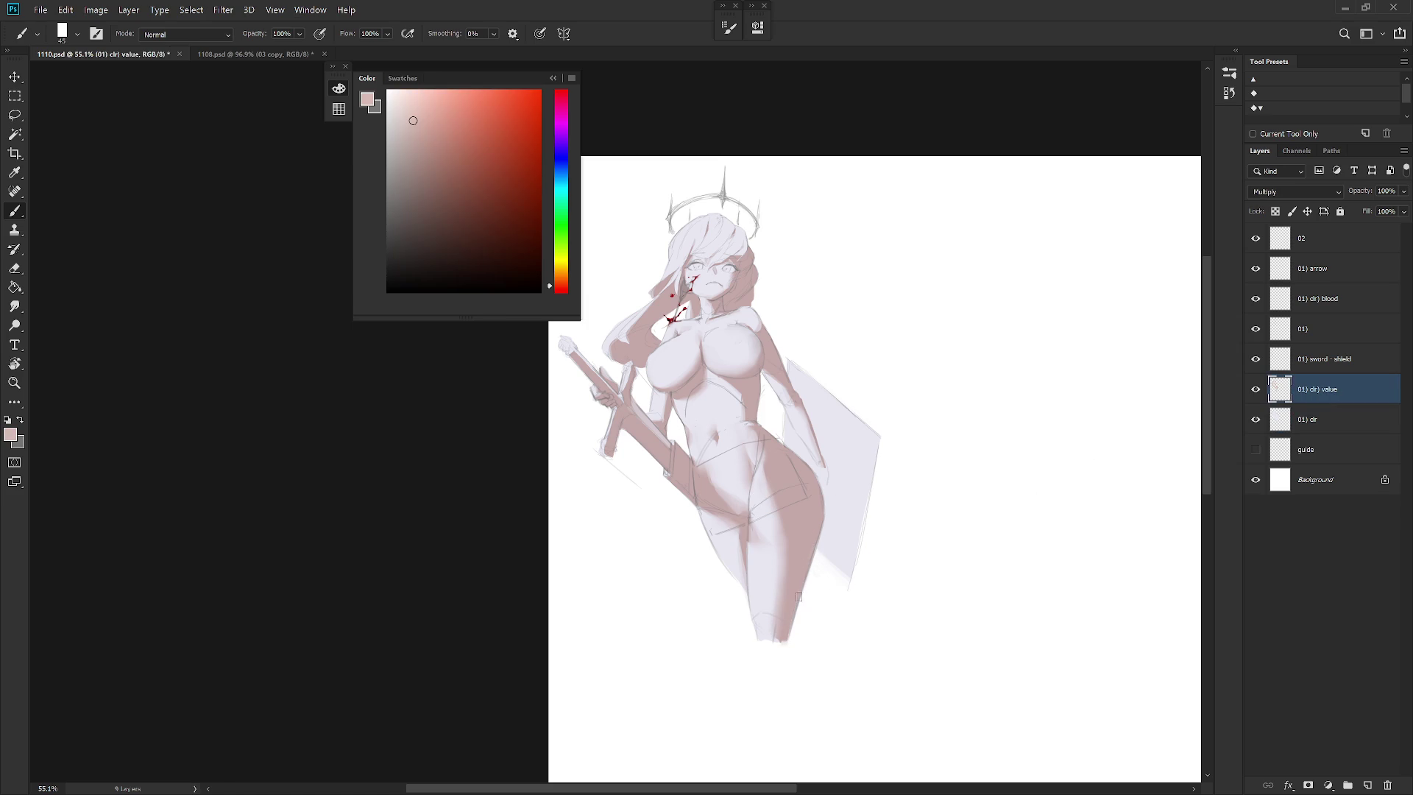
pyautogui.scroll(-3, 888, 573)
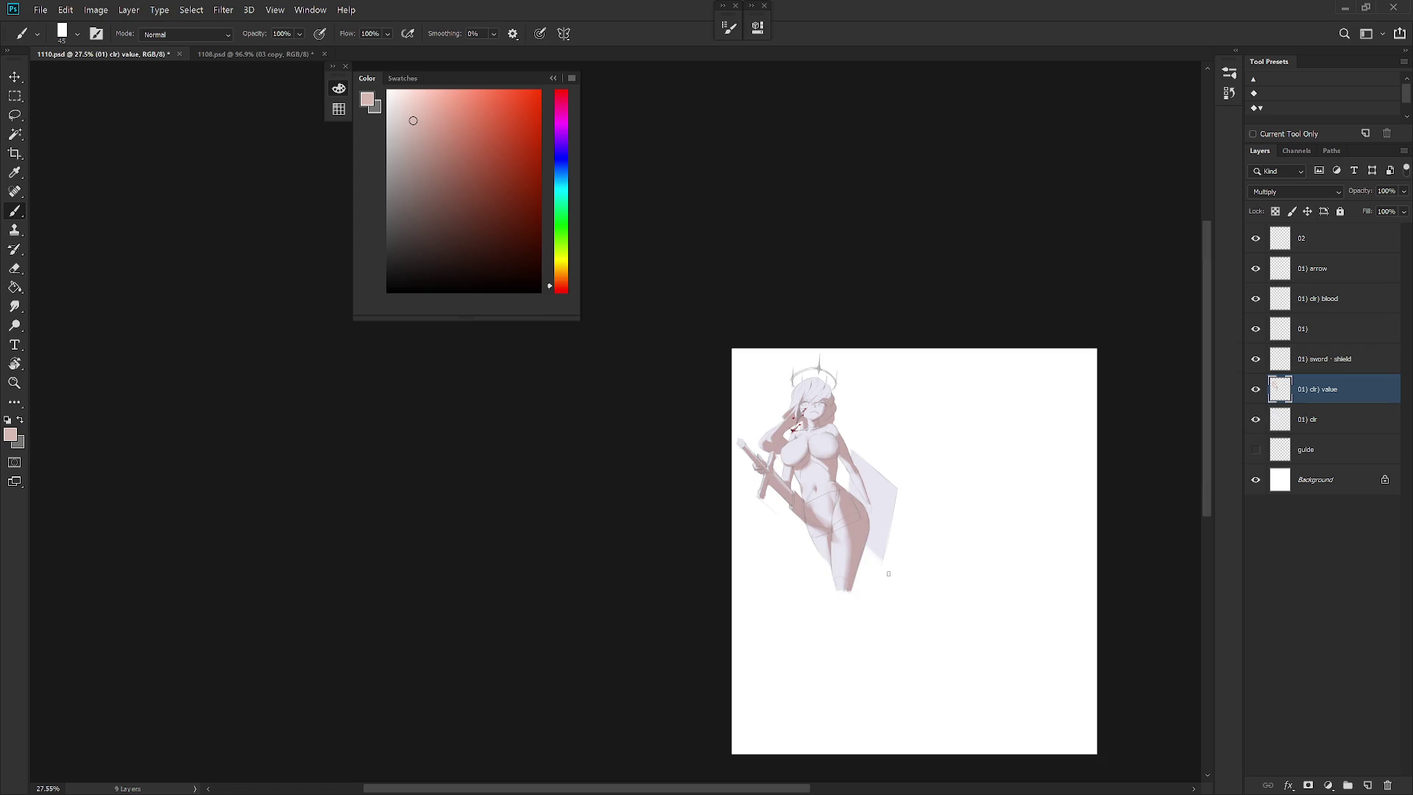
pyautogui.scroll(3, 839, 533)
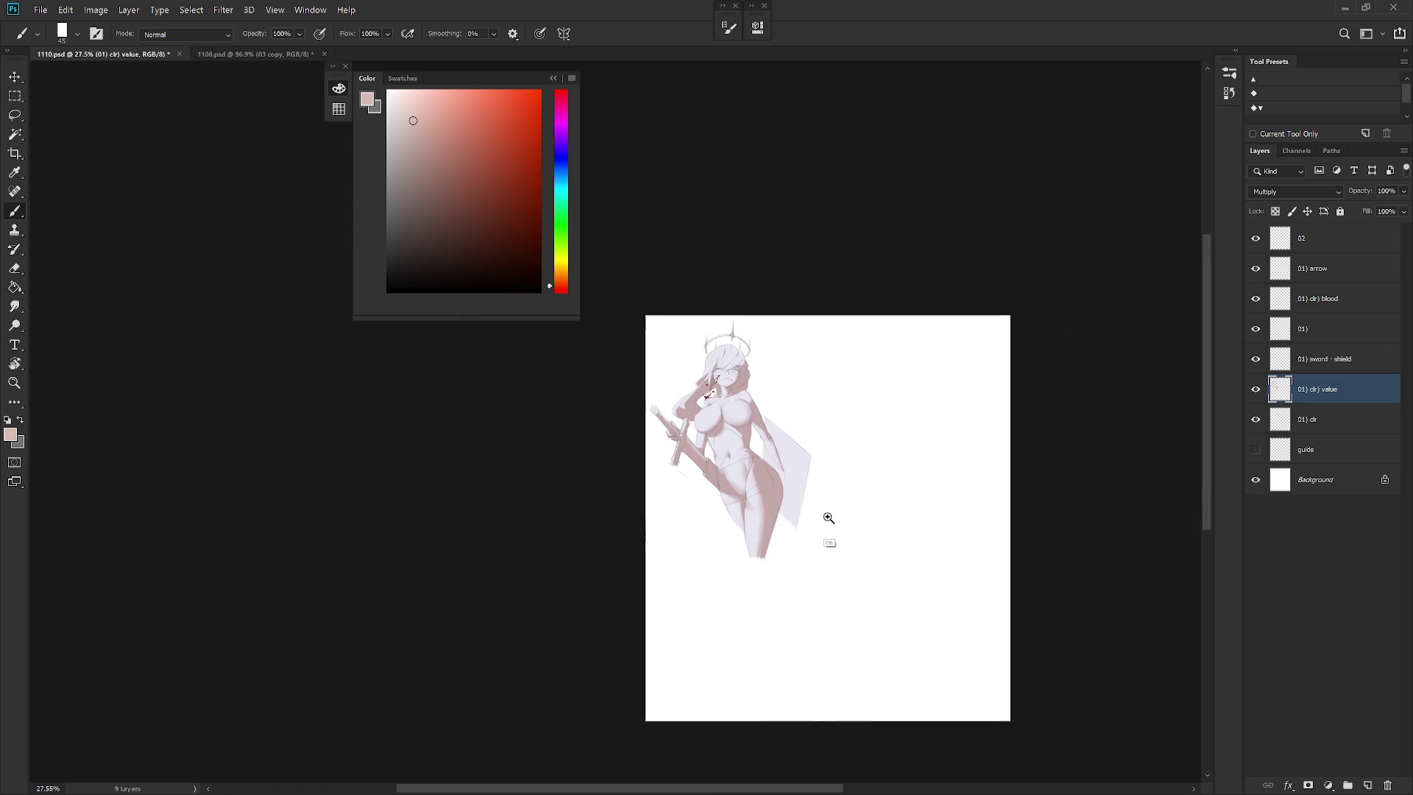
pyautogui.click(553, 78)
pyautogui.scroll(2, 569, 92)
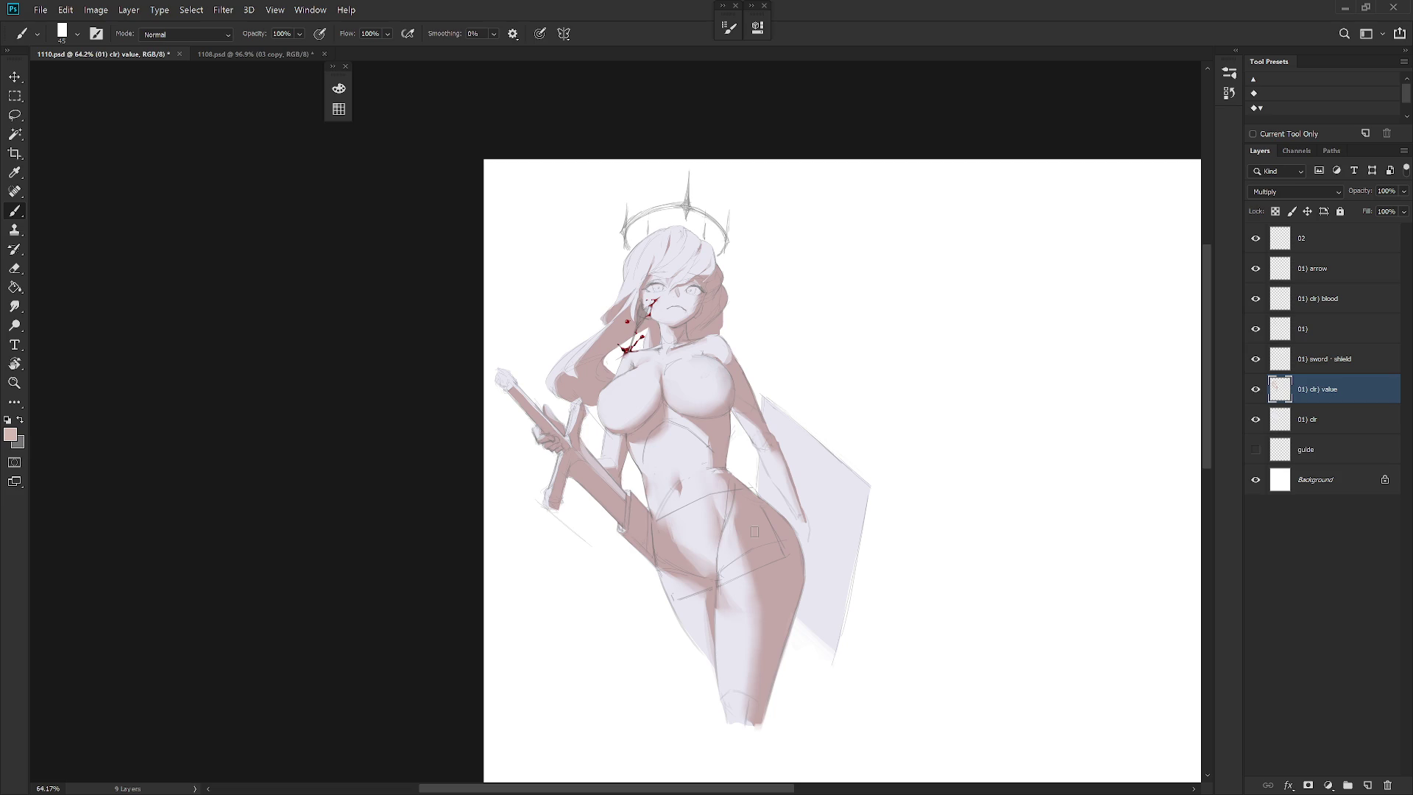
# Link the six figure layers from 01) arrow down to 01) clr
pyautogui.click(1332, 225)
pyautogui.moveTo(969, 444); pyautogui.dragTo(719, 489)
pyautogui.click(1257, 420)
pyautogui.click(1257, 424)
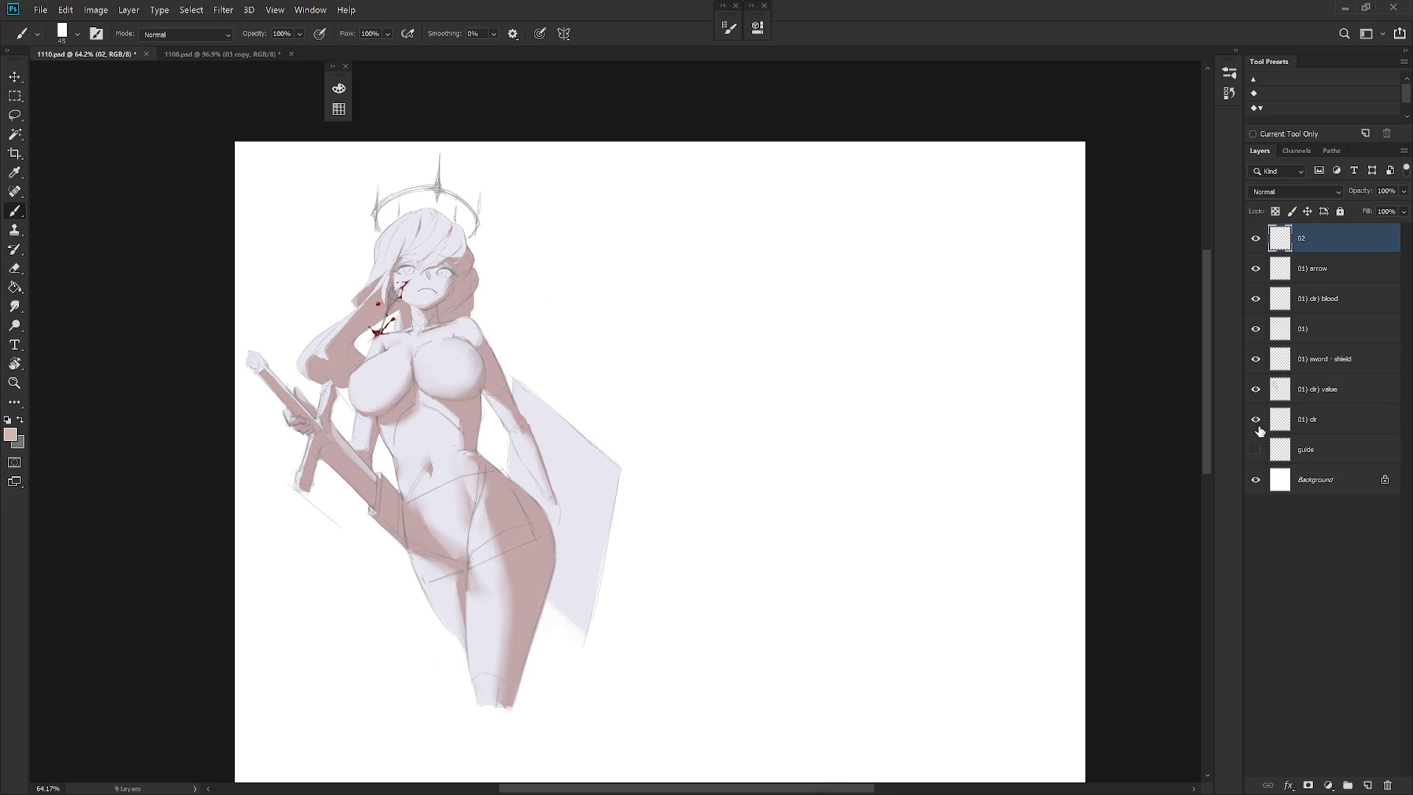
pyautogui.click(1328, 402)
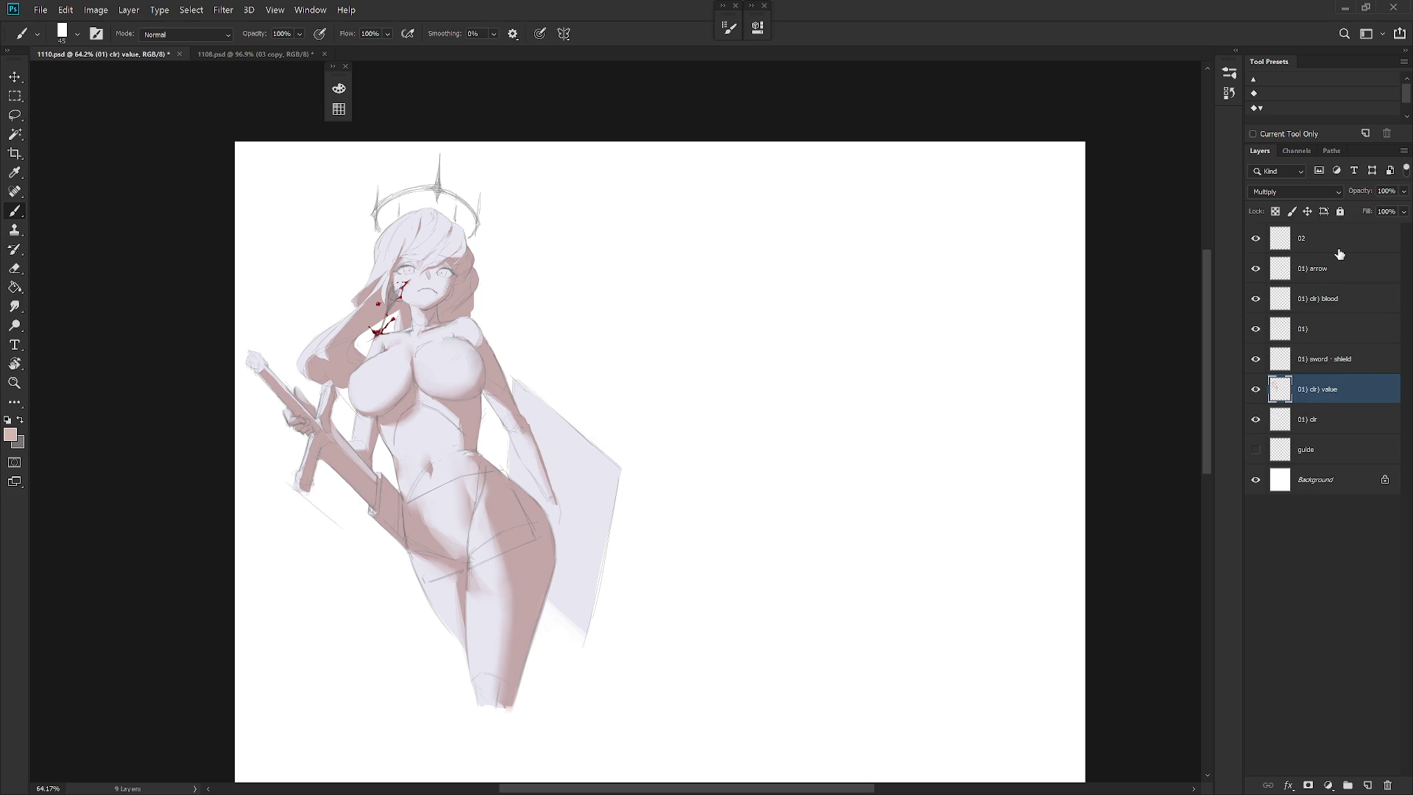
pyautogui.keyDown('shift'); pyautogui.click(1329, 428); pyautogui.keyUp('shift')
pyautogui.keyDown('shift'); pyautogui.click(1332, 286); pyautogui.keyUp('shift')
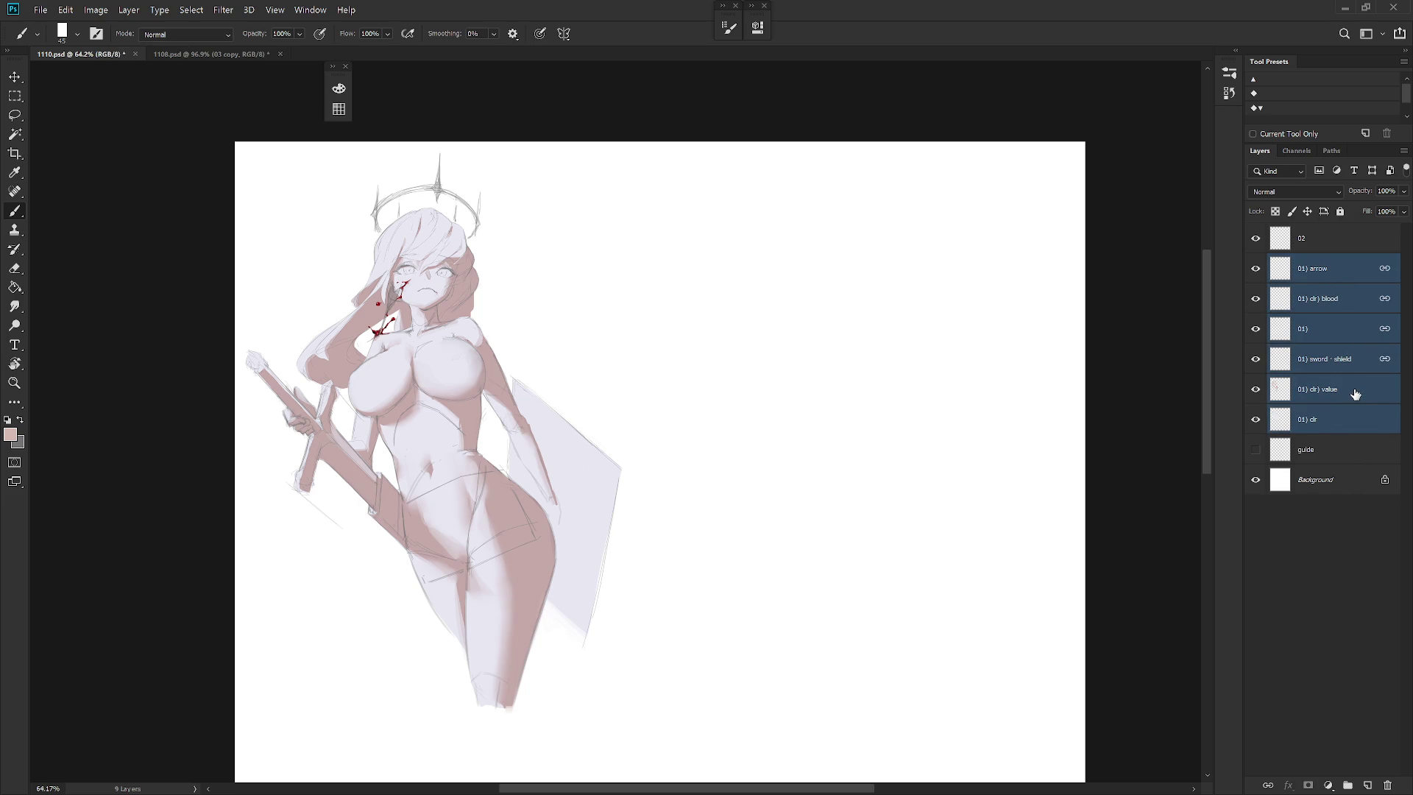
pyautogui.click(1267, 786)
# Select layer 02, choose the Hard Round M40 brush and switch to full screen view
pyautogui.click(1351, 243)
pyautogui.moveTo(828, 508); pyautogui.dragTo(875, 462)
pyautogui.press('x')
pyautogui.rightClick(892, 460)
pyautogui.scroll(-5, 1045, 613)
pyautogui.click(993, 749)
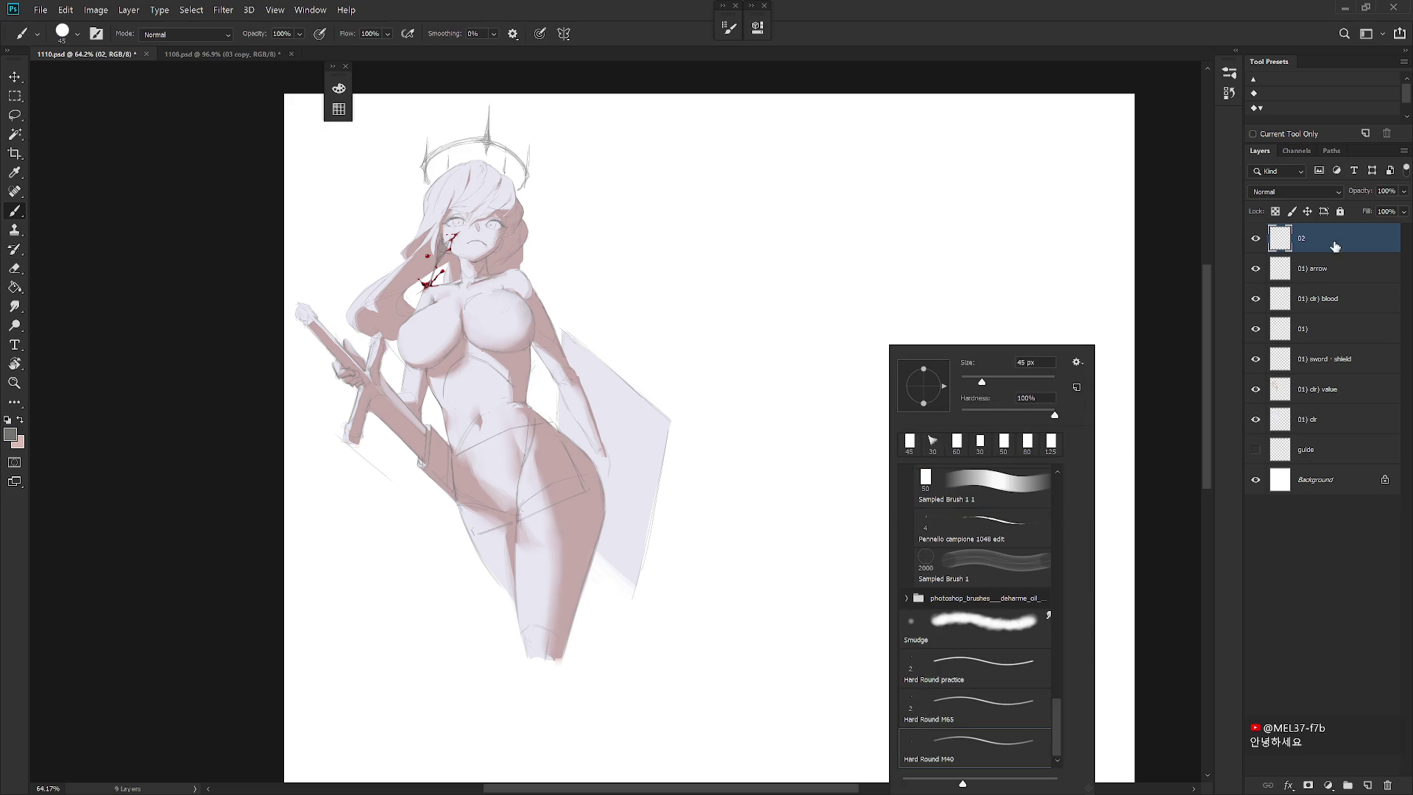
pyautogui.press('Return')
pyautogui.press('f')
pyautogui.press('f')
pyautogui.scroll(2, 842, 505)
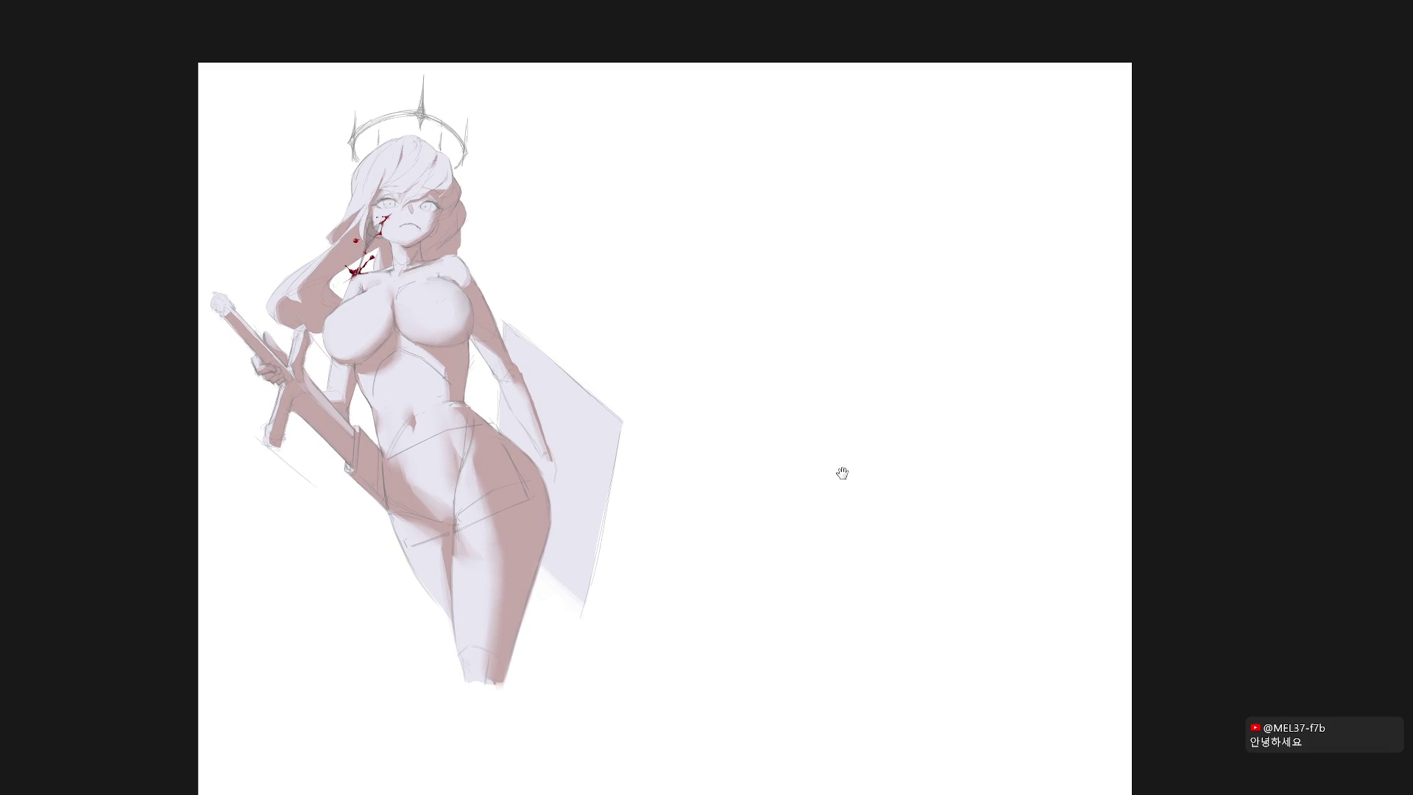
# Set the brush size to 30 px
pyautogui.rightClick(847, 473)
pyautogui.click(900, 439)
pyautogui.press('Return')
# Lasso the letters W, A, T, E, R beside the figure and fill them with grey
pyautogui.moveTo(654, 272)
pyautogui.mouseDown()
pyautogui.moveTo(701, 342)
pyautogui.moveTo(673, 272)
pyautogui.moveTo(651, 256)
pyautogui.mouseUp()
pyautogui.moveTo(708, 337)
pyautogui.mouseDown()
pyautogui.moveTo(712, 254)
pyautogui.moveTo(738, 331)
pyautogui.moveTo(708, 336)
pyautogui.mouseUp()
pyautogui.moveTo(712, 278)
pyautogui.mouseDown()
pyautogui.moveTo(709, 299)
pyautogui.moveTo(782, 331)
pyautogui.moveTo(733, 262)
pyautogui.moveTo(810, 223)
pyautogui.moveTo(815, 309)
pyautogui.mouseUp()
pyautogui.moveTo(821, 221)
pyautogui.mouseDown()
pyautogui.moveTo(866, 209)
pyautogui.moveTo(843, 266)
pyautogui.moveTo(852, 303)
pyautogui.mouseUp()
pyautogui.moveTo(856, 244)
pyautogui.mouseDown()
pyautogui.moveTo(884, 280)
pyautogui.moveTo(858, 246)
pyautogui.mouseUp()
pyautogui.hotkey('alt', 'BackSpace')
pyautogui.hotkey('ctrl', 'd')
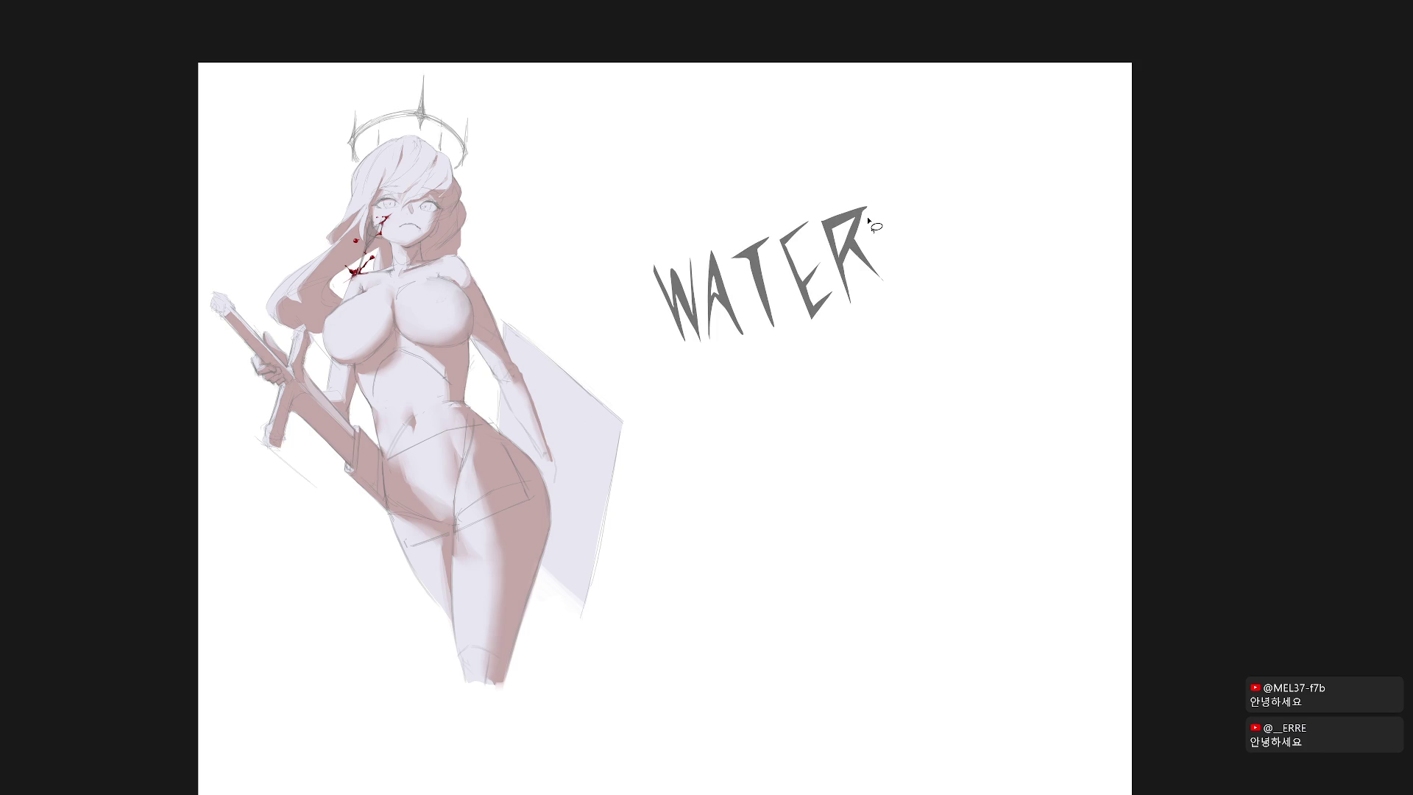
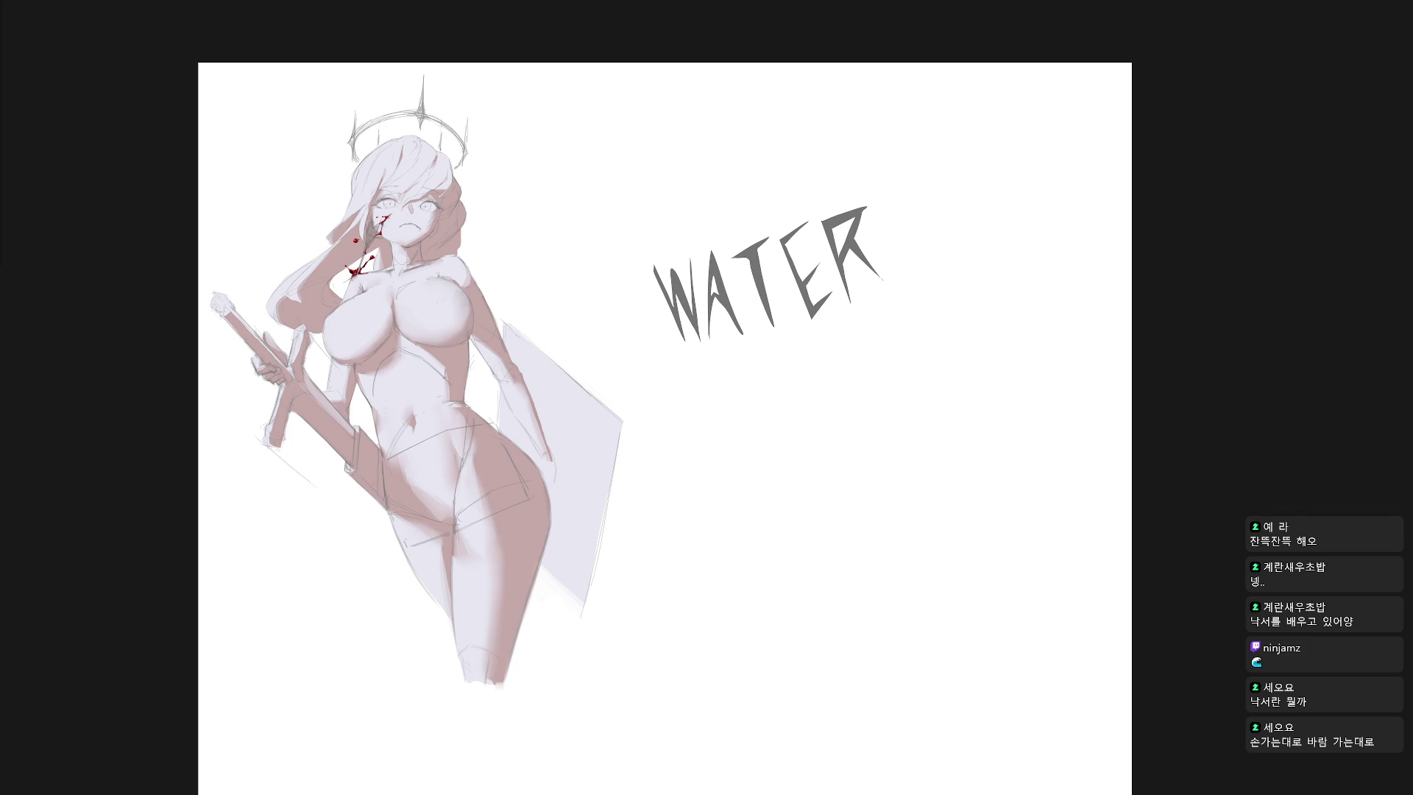
# Erase the WATER lettering from the swordswoman painting, then return to standard screen mode on 1108.psd
pyautogui.moveTo(798, 362)
pyautogui.mouseDown()
pyautogui.moveTo(955, 260)
pyautogui.moveTo(824, 401)
pyautogui.mouseUp()
pyautogui.press('Delete')
pyautogui.hotkey('ctrl', 'd')
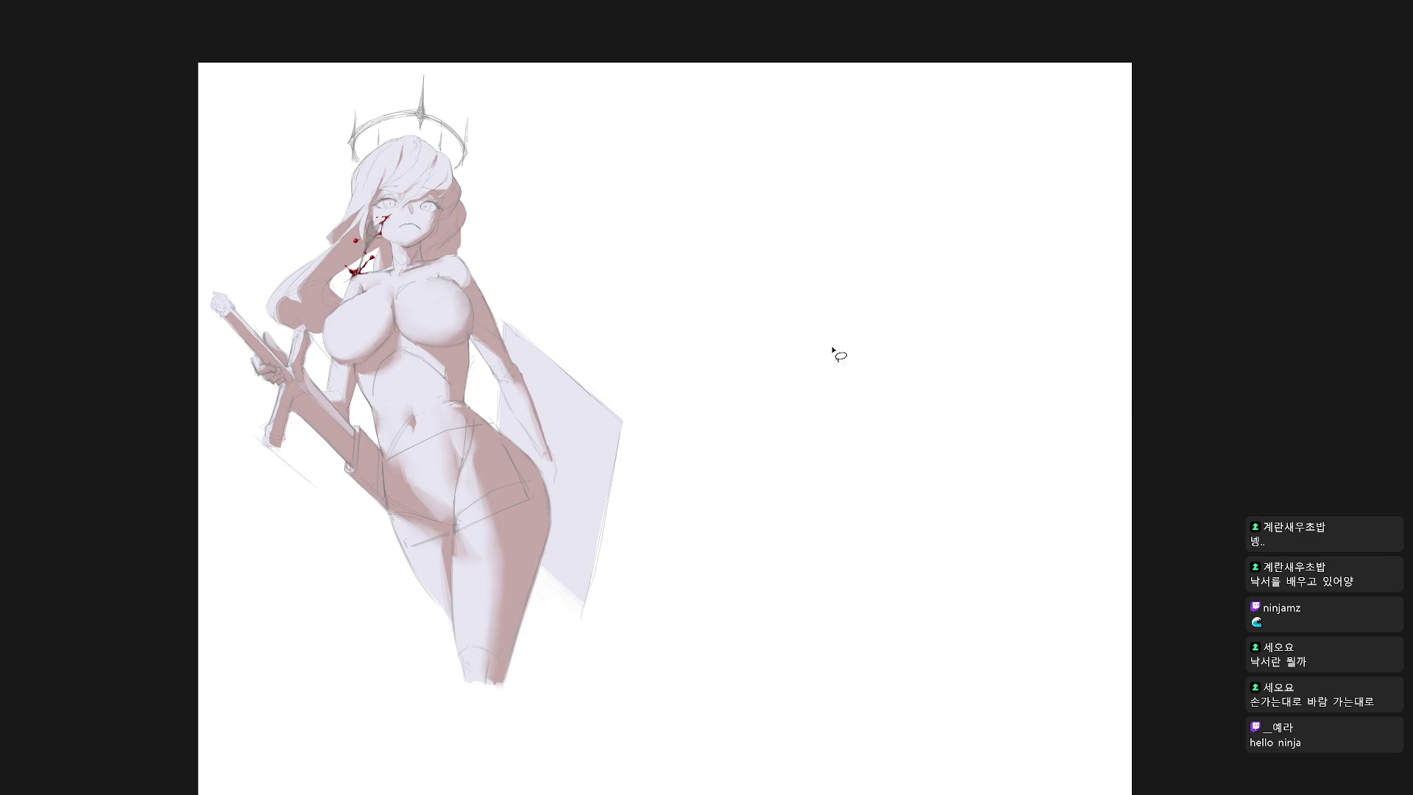
pyautogui.press('f')
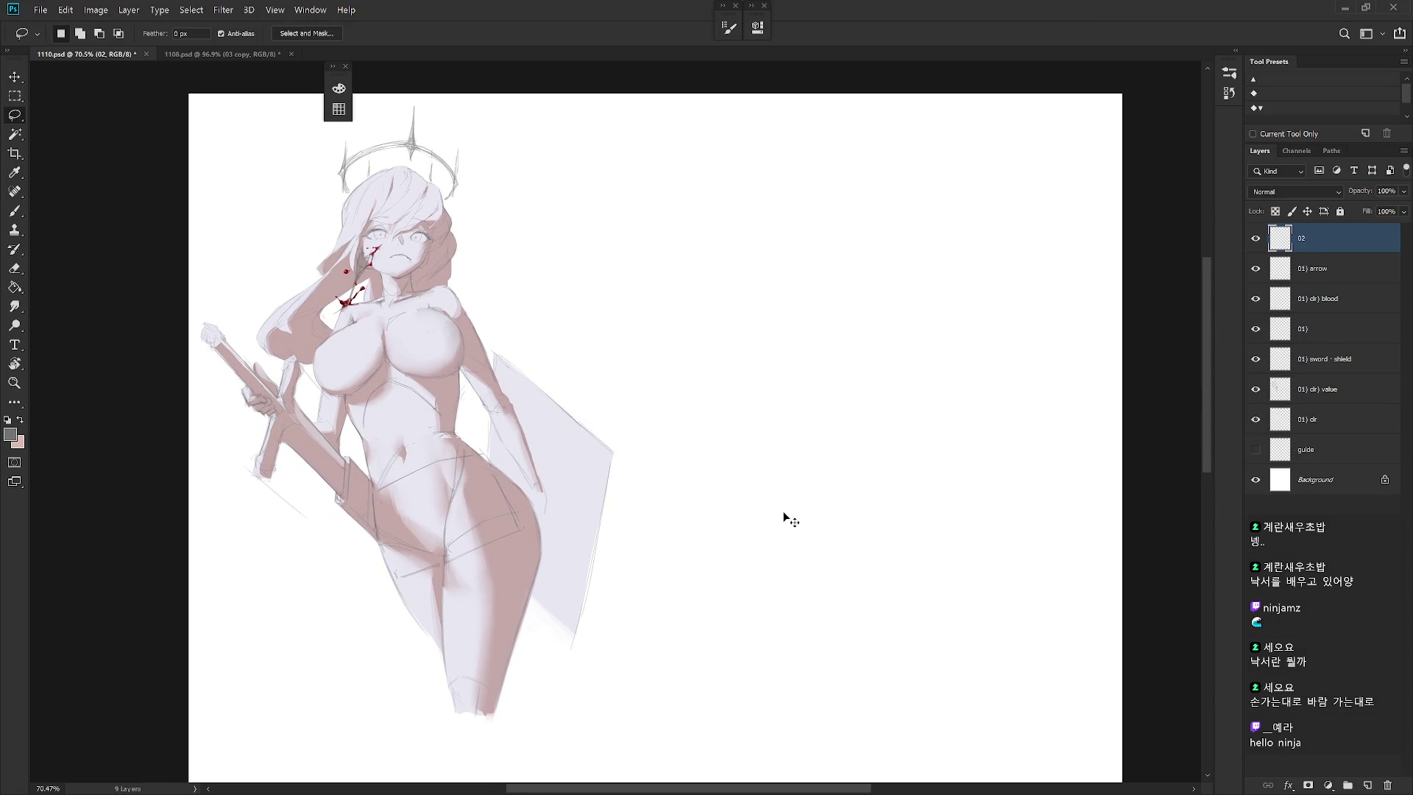
pyautogui.hotkey('ctrl', 'Tab')
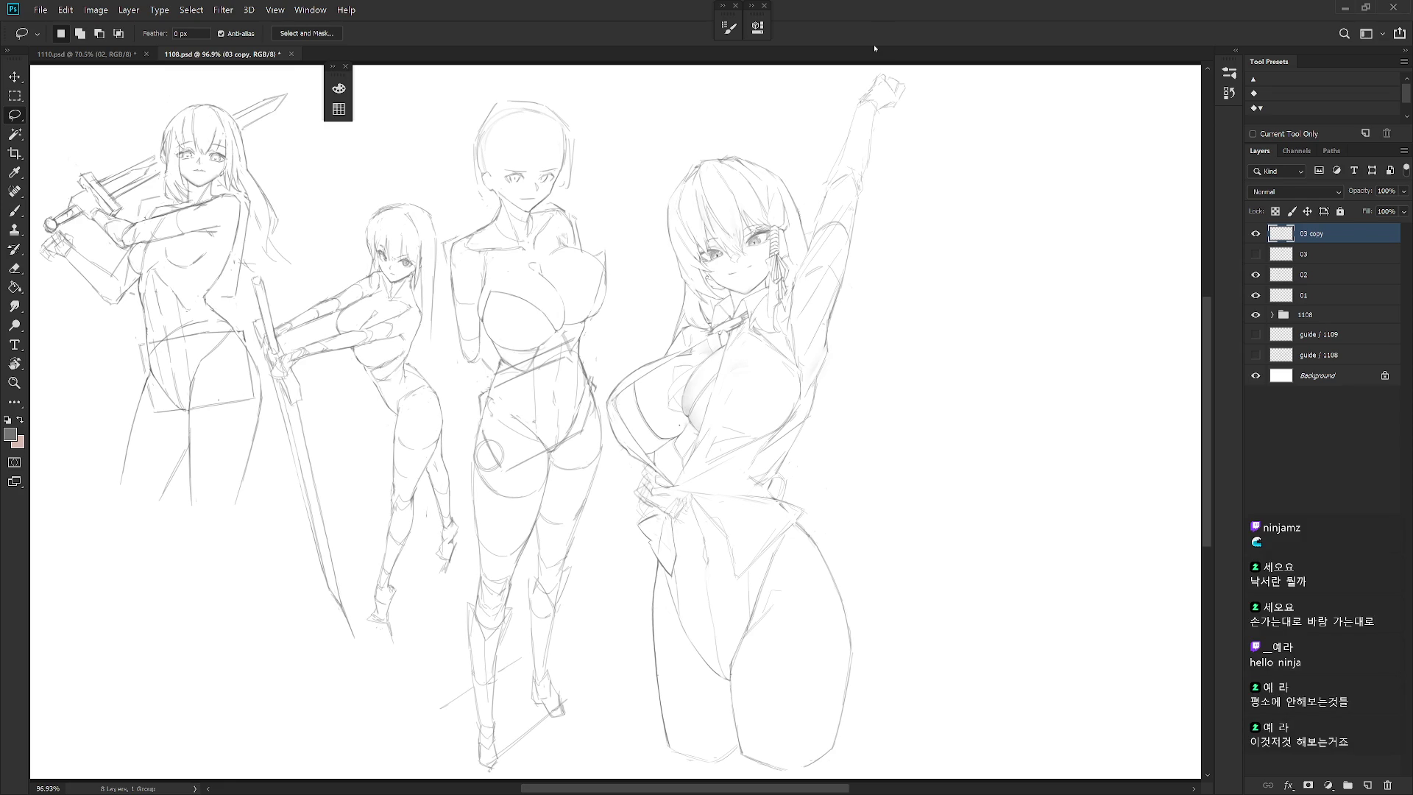
# Open 0707 bikini.psd from the Practice > 202507 folder
pyautogui.hotkey('ctrl', 'o')
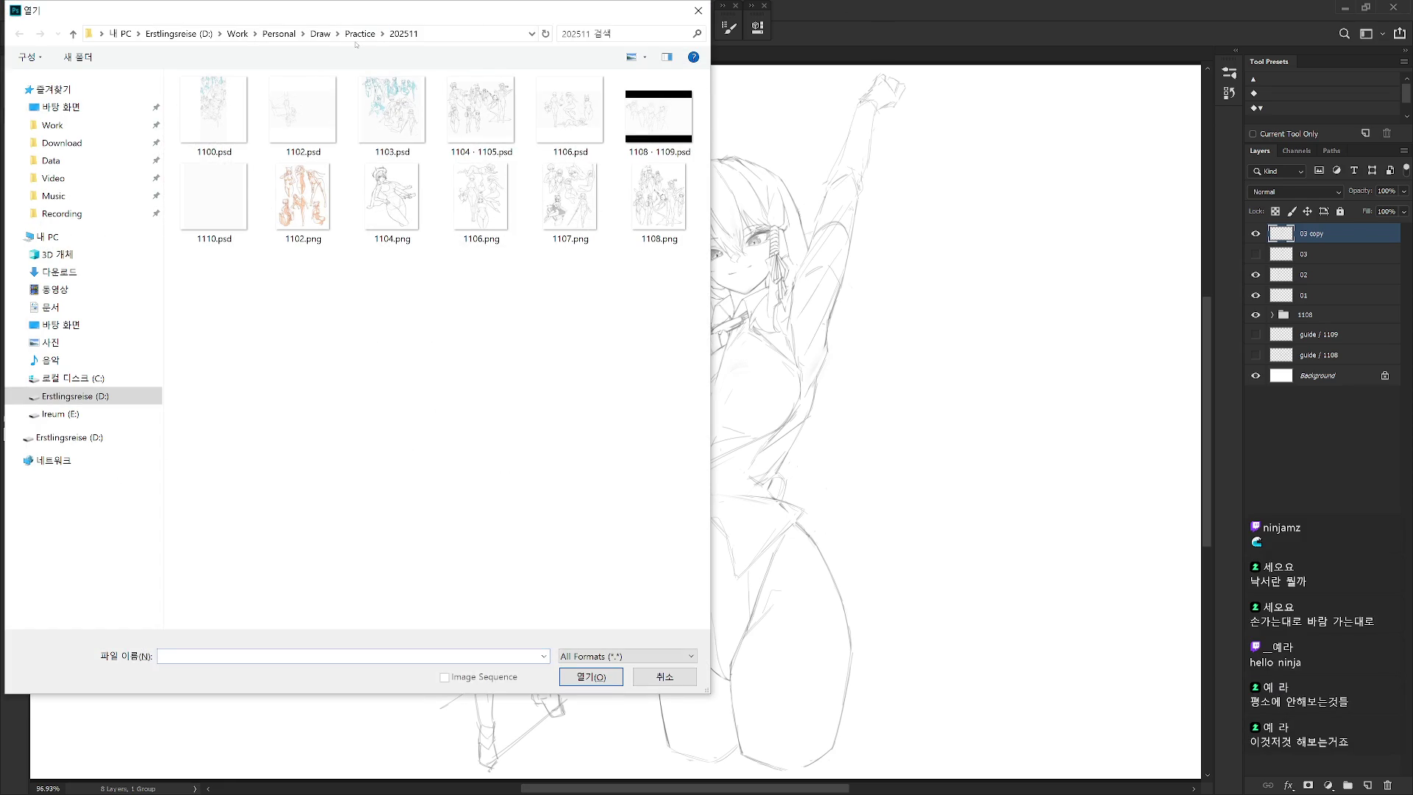
pyautogui.click(360, 35)
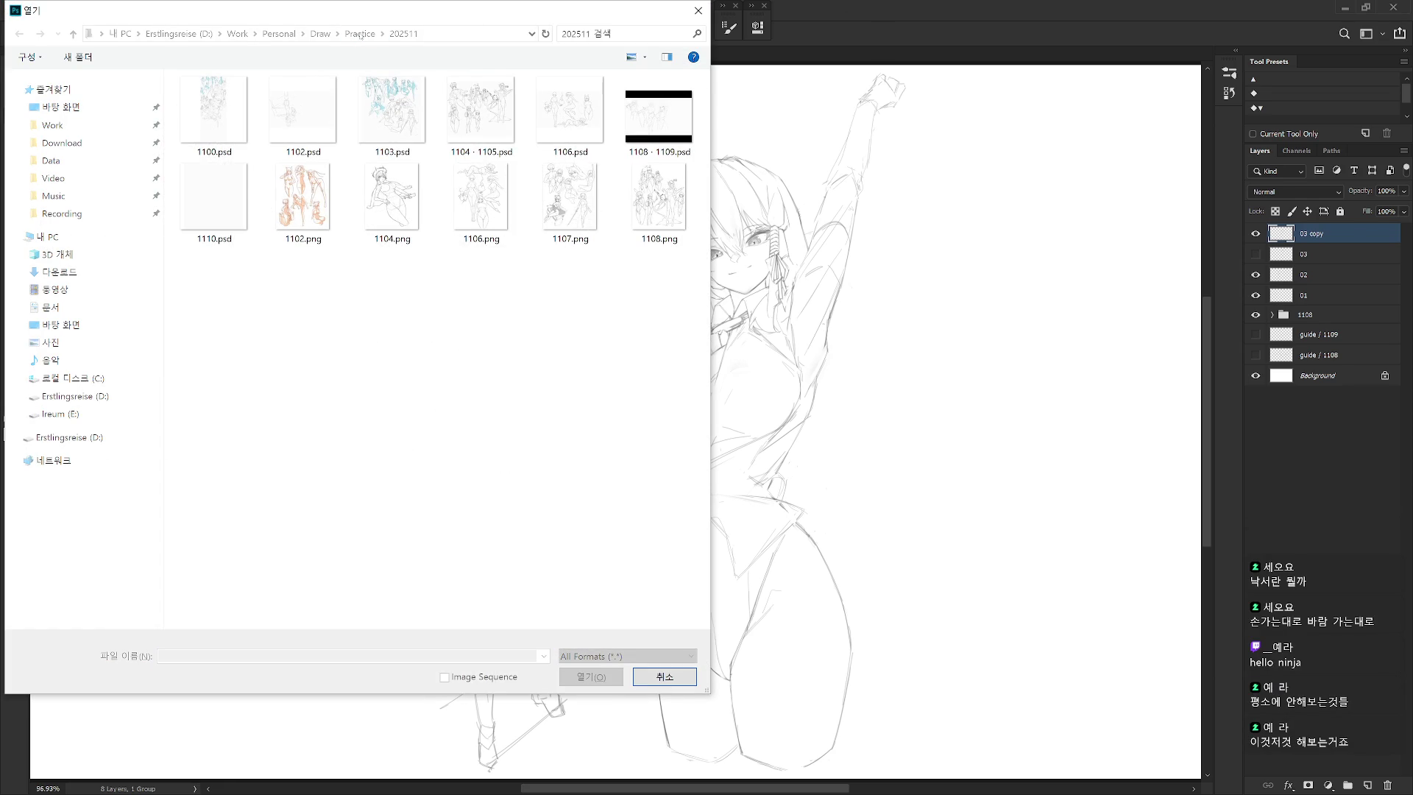
pyautogui.doubleClick(676, 97)
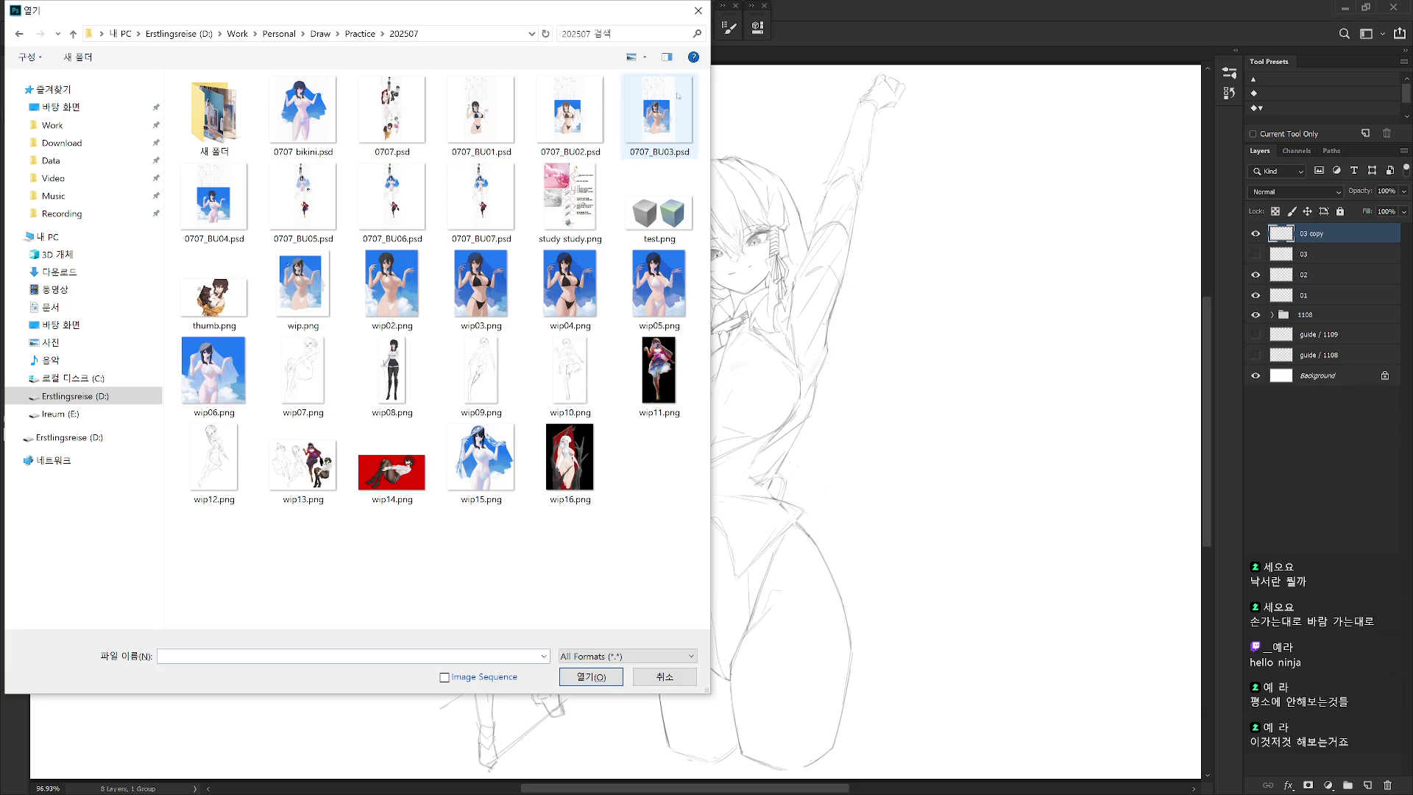
pyautogui.click(304, 114)
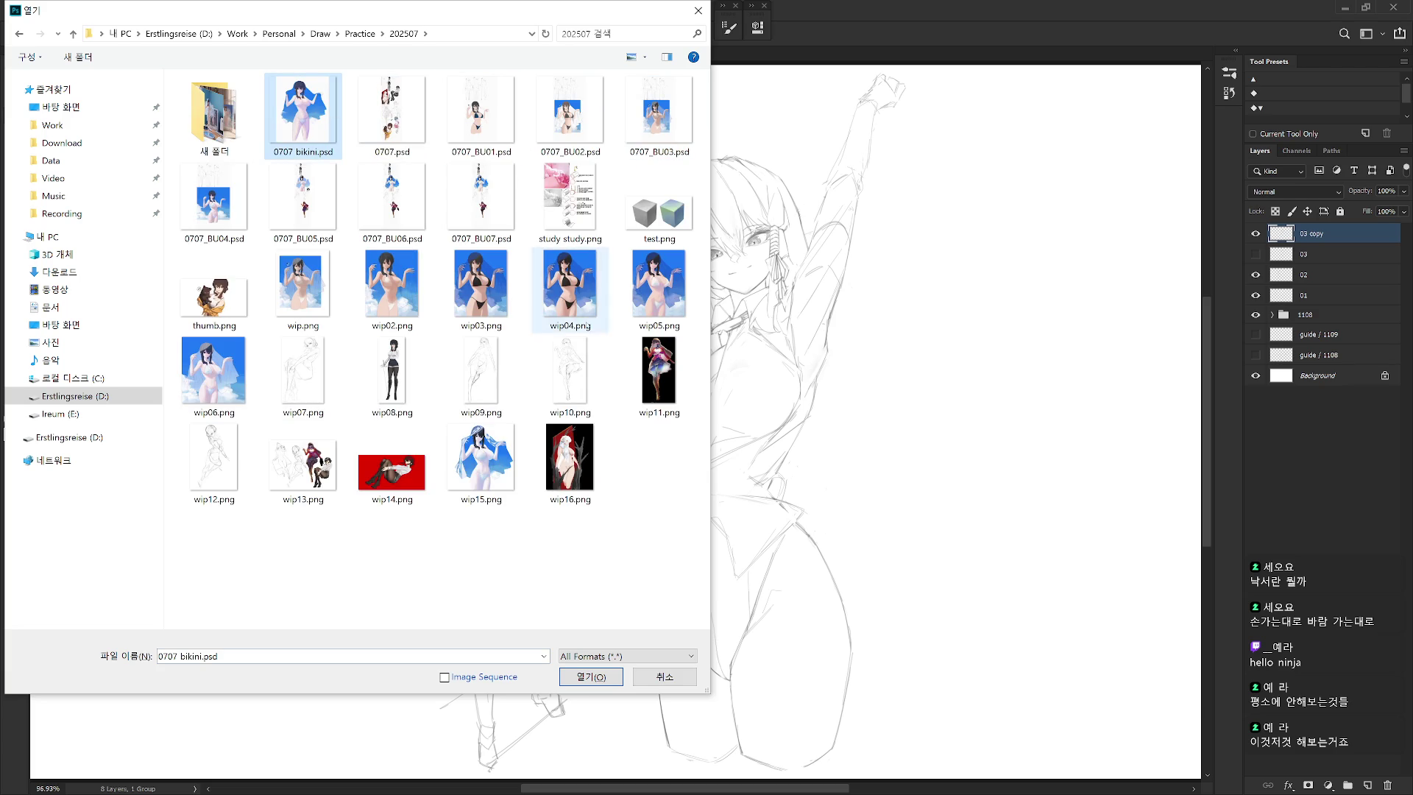
pyautogui.click(591, 676)
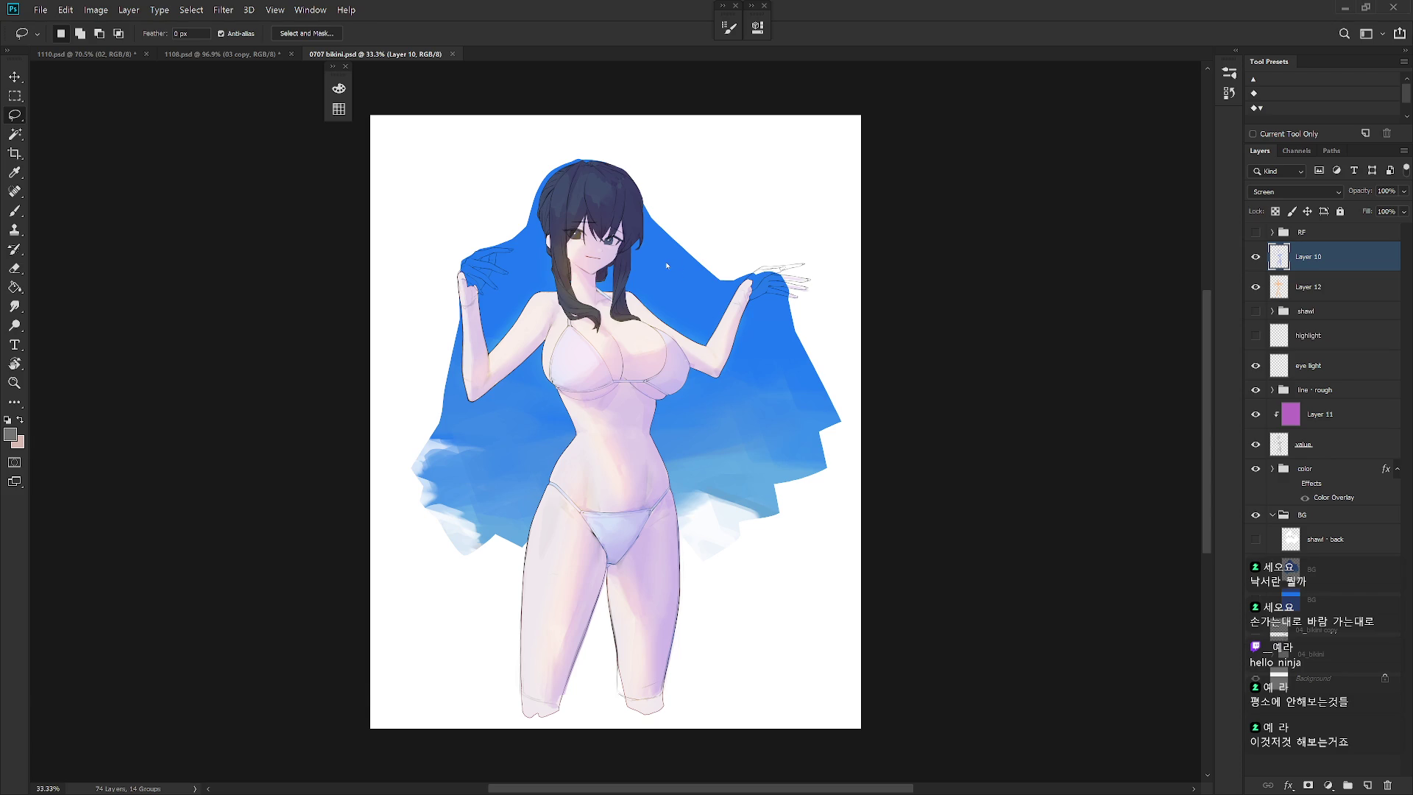
# View the Details properties of 0707 bikini.psd from the Open dialog
pyautogui.hotkey('ctrl', 'o')
pyautogui.click(310, 113)
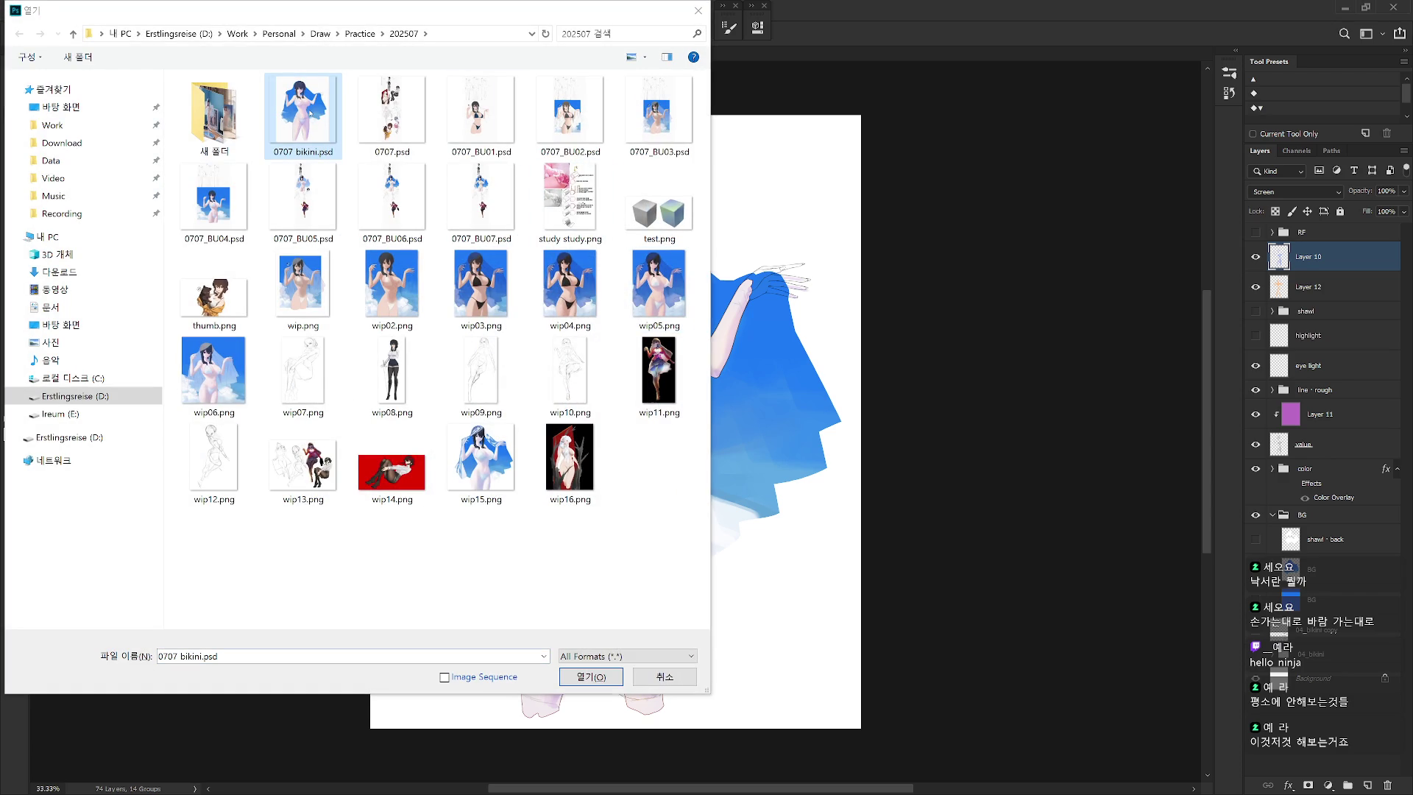
pyautogui.hotkey('alt', 'Return')
pyautogui.click(717, 257)
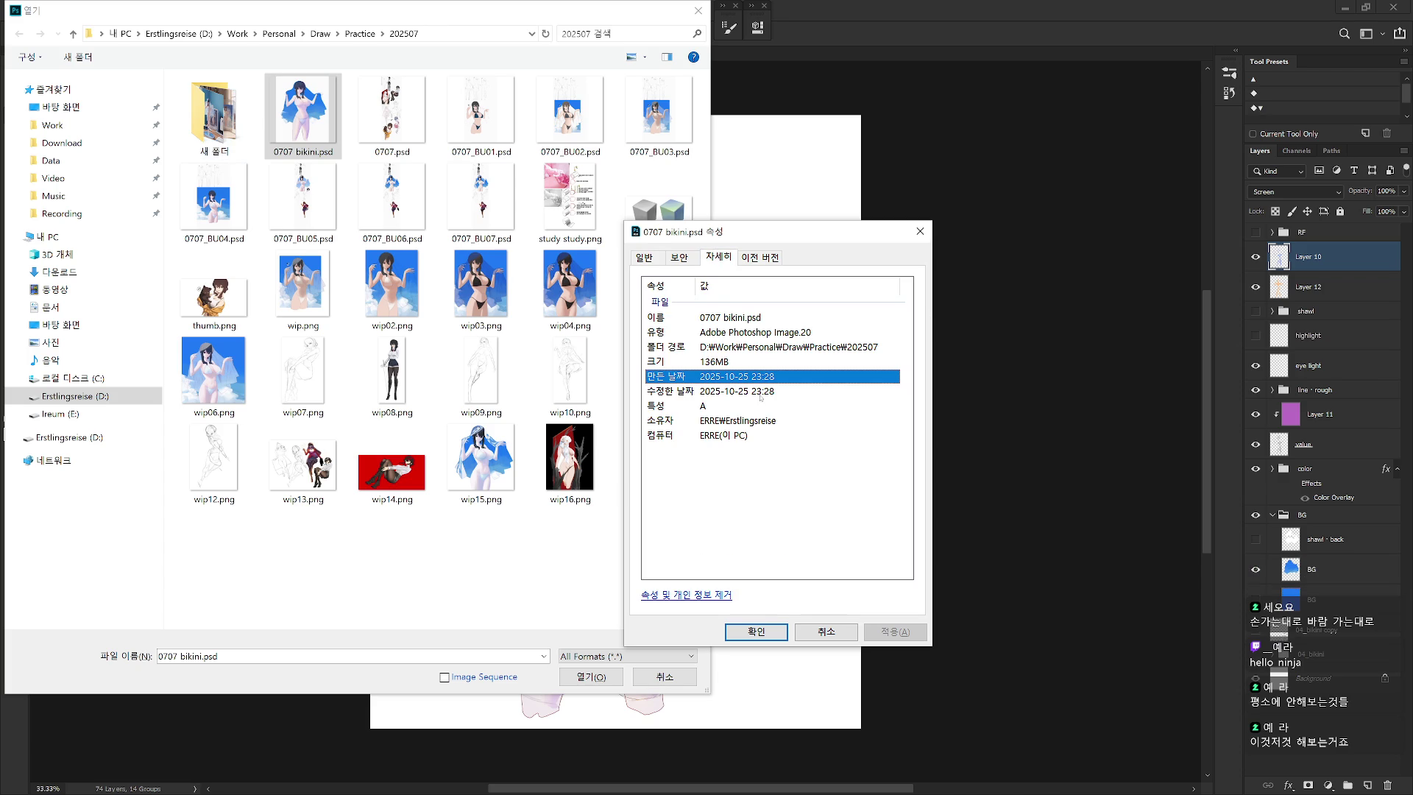
pyautogui.click(920, 232)
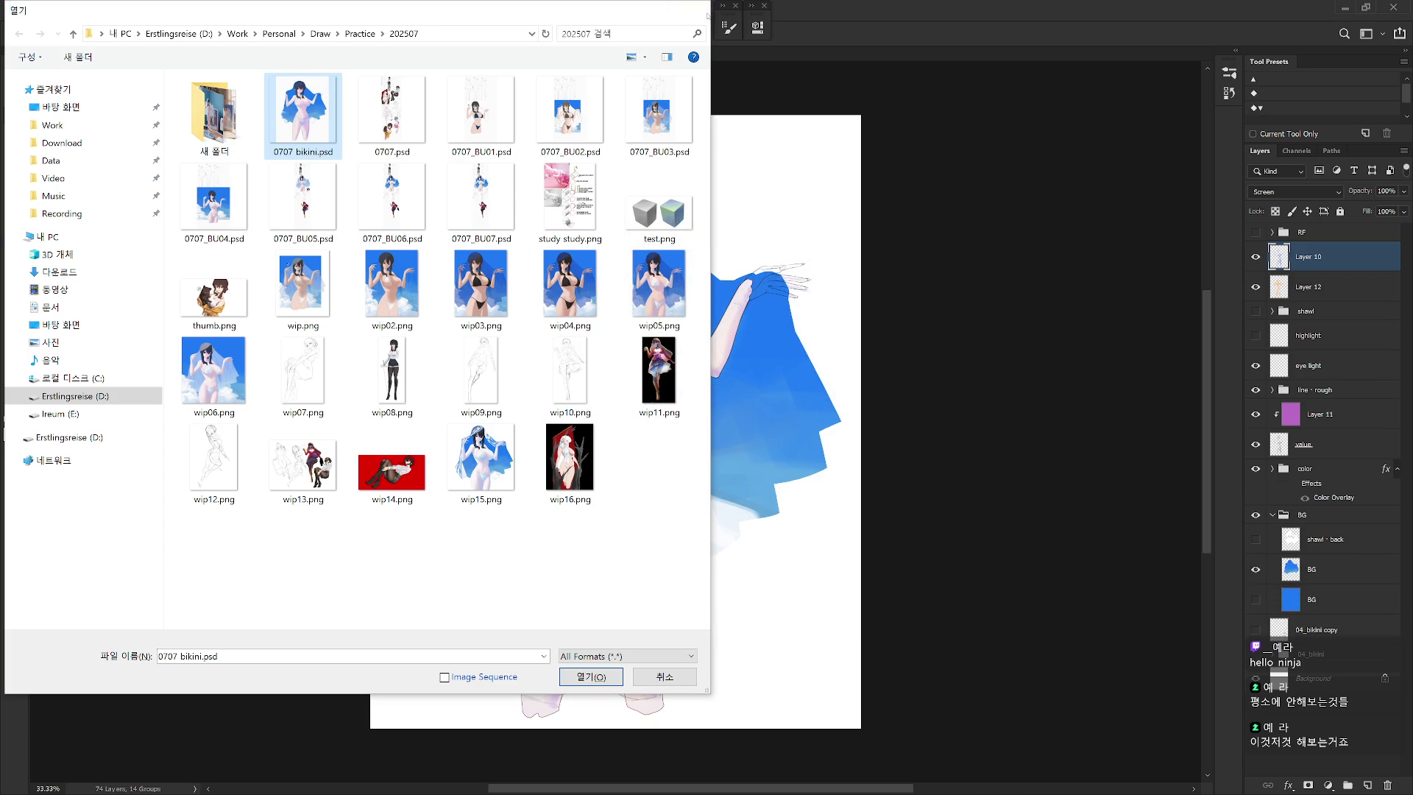
# Close the 0707 bikini.psd document and bring the Open dialog back up
pyautogui.press('Escape')
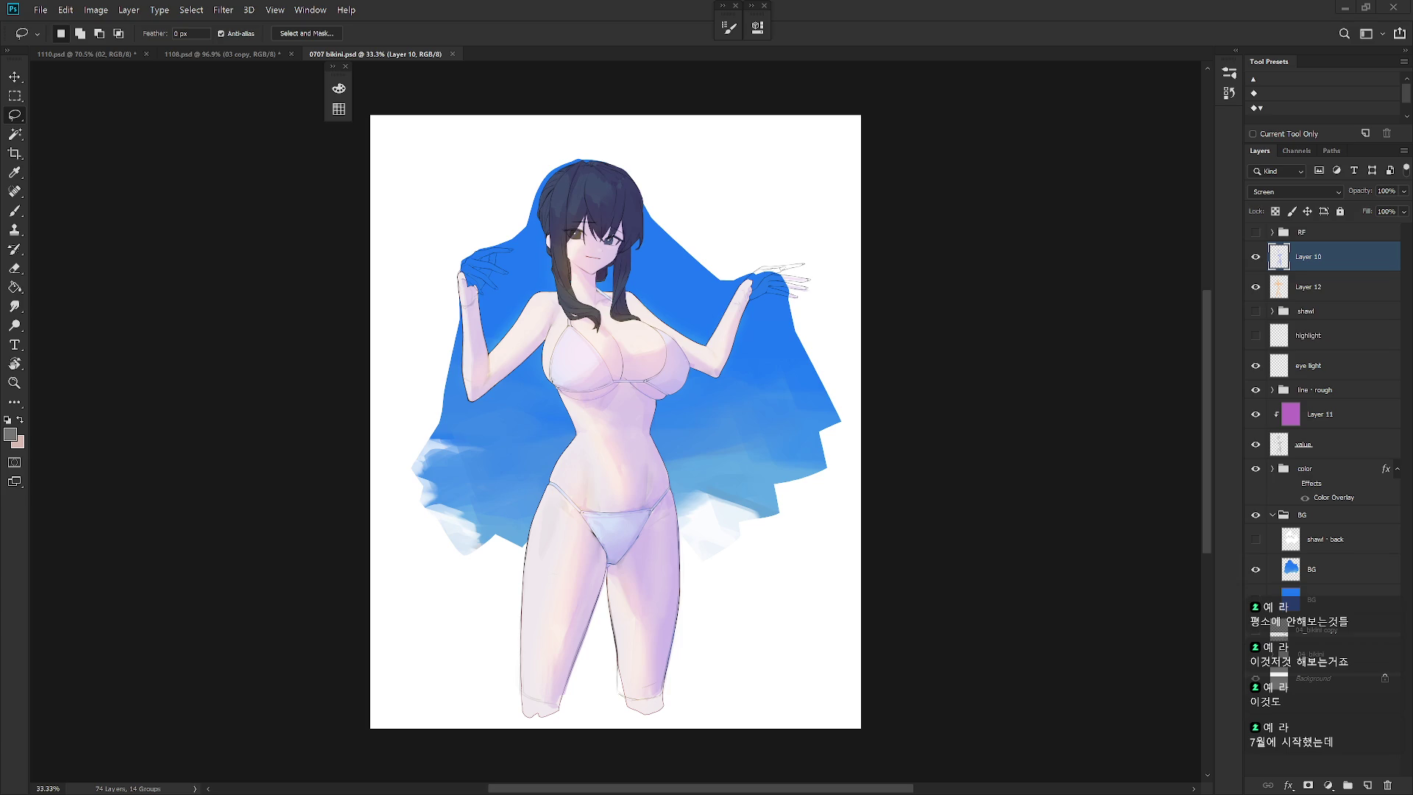
pyautogui.click(454, 54)
pyautogui.hotkey('ctrl', 'o')
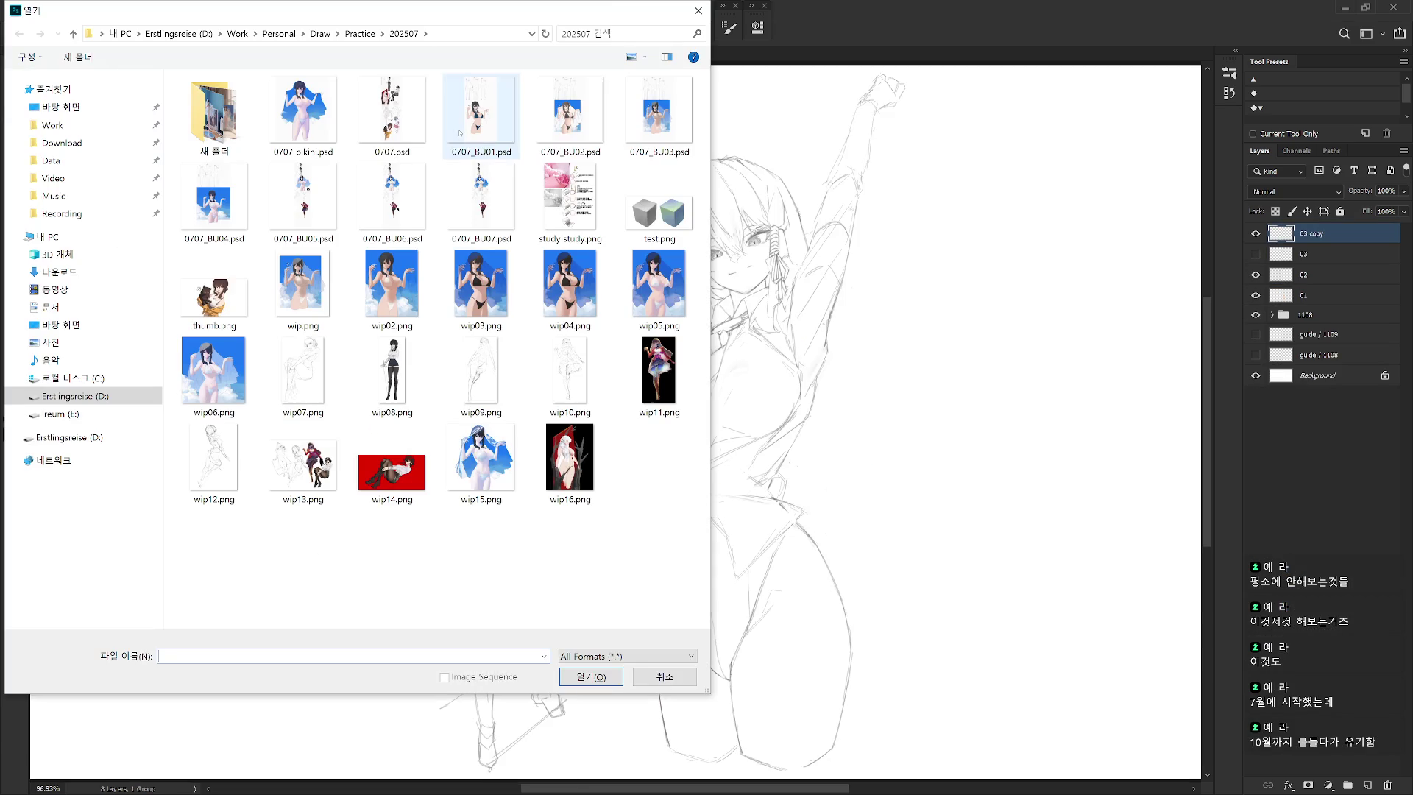
# Open 0707.psd, zoom and pan over the girl-holding-cat study, then close it
pyautogui.doubleClick(410, 125)
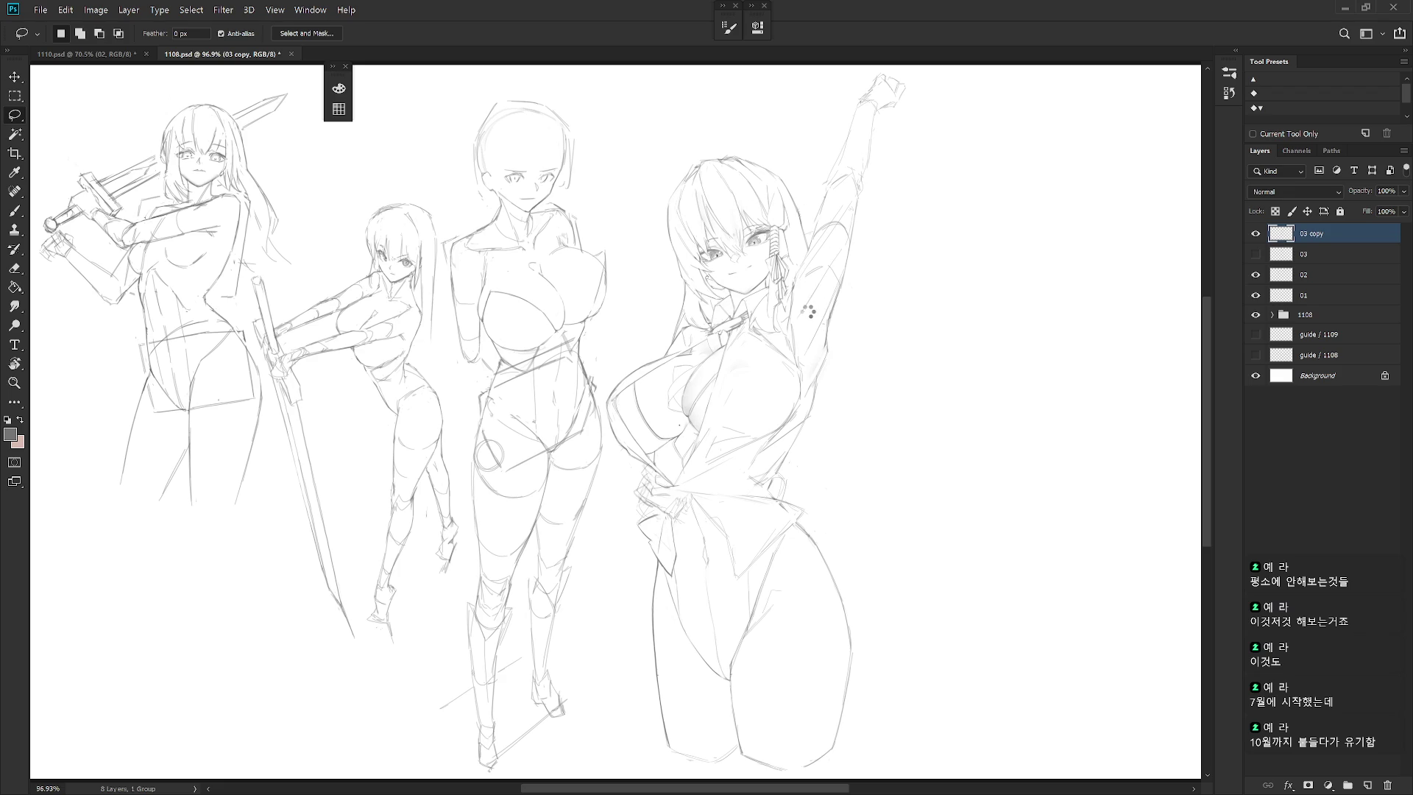
pyautogui.scroll(2, 676, 493)
pyautogui.scroll(5, 676, 493)
pyautogui.press('b')
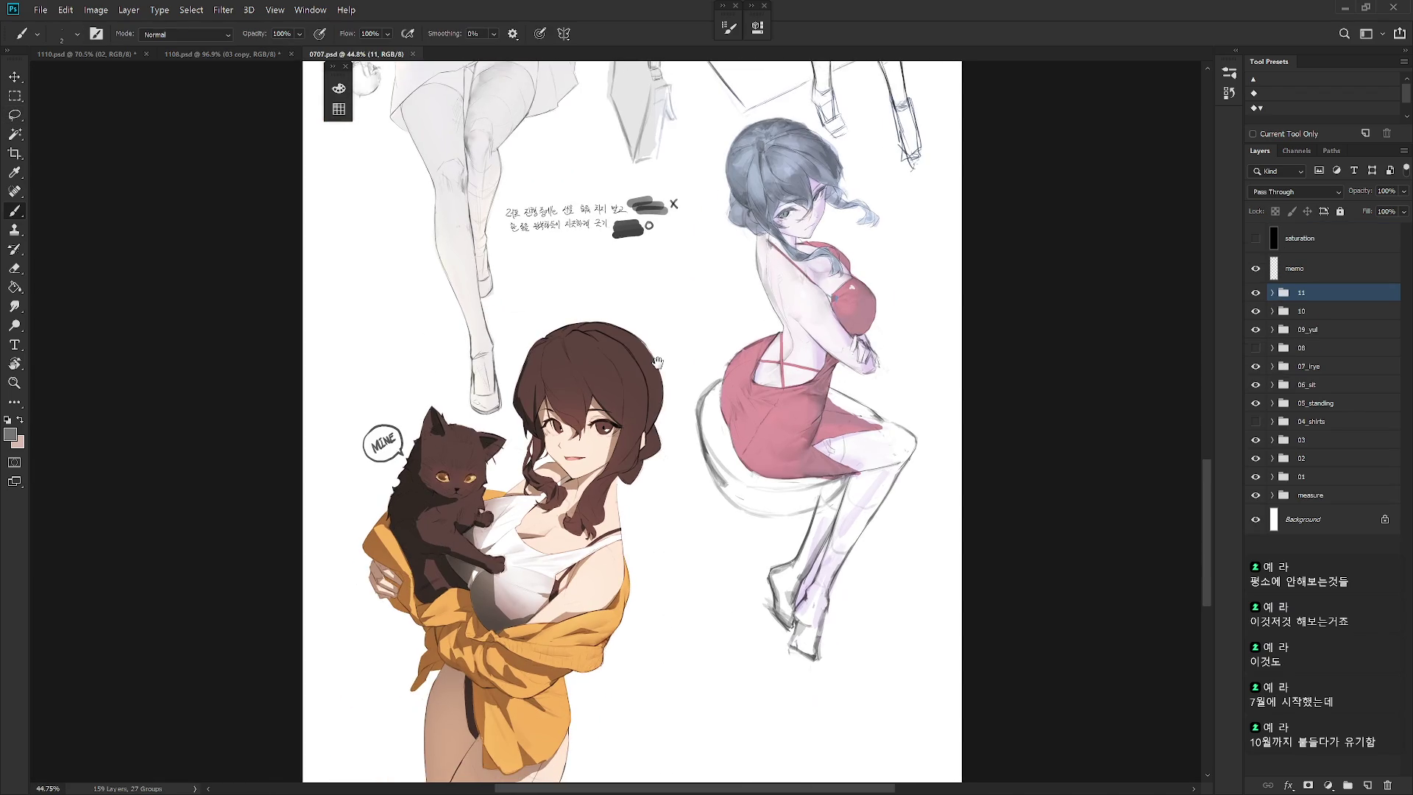
pyautogui.moveTo(676, 342)
pyautogui.mouseDown()
pyautogui.moveTo(733, 279)
pyautogui.moveTo(731, 310)
pyautogui.mouseUp()
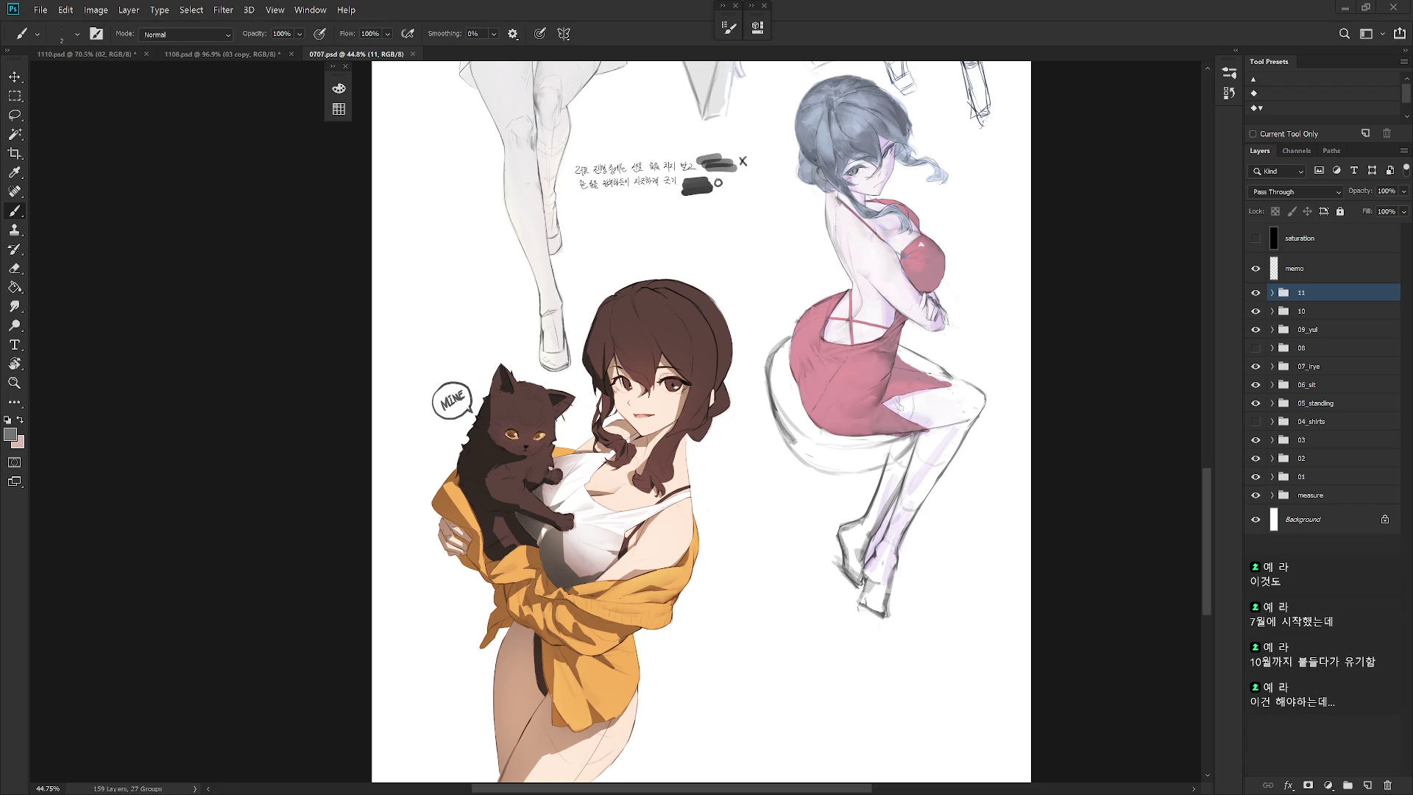
pyautogui.moveTo(741, 514)
pyautogui.mouseDown()
pyautogui.moveTo(792, 473)
pyautogui.moveTo(796, 438)
pyautogui.mouseUp()
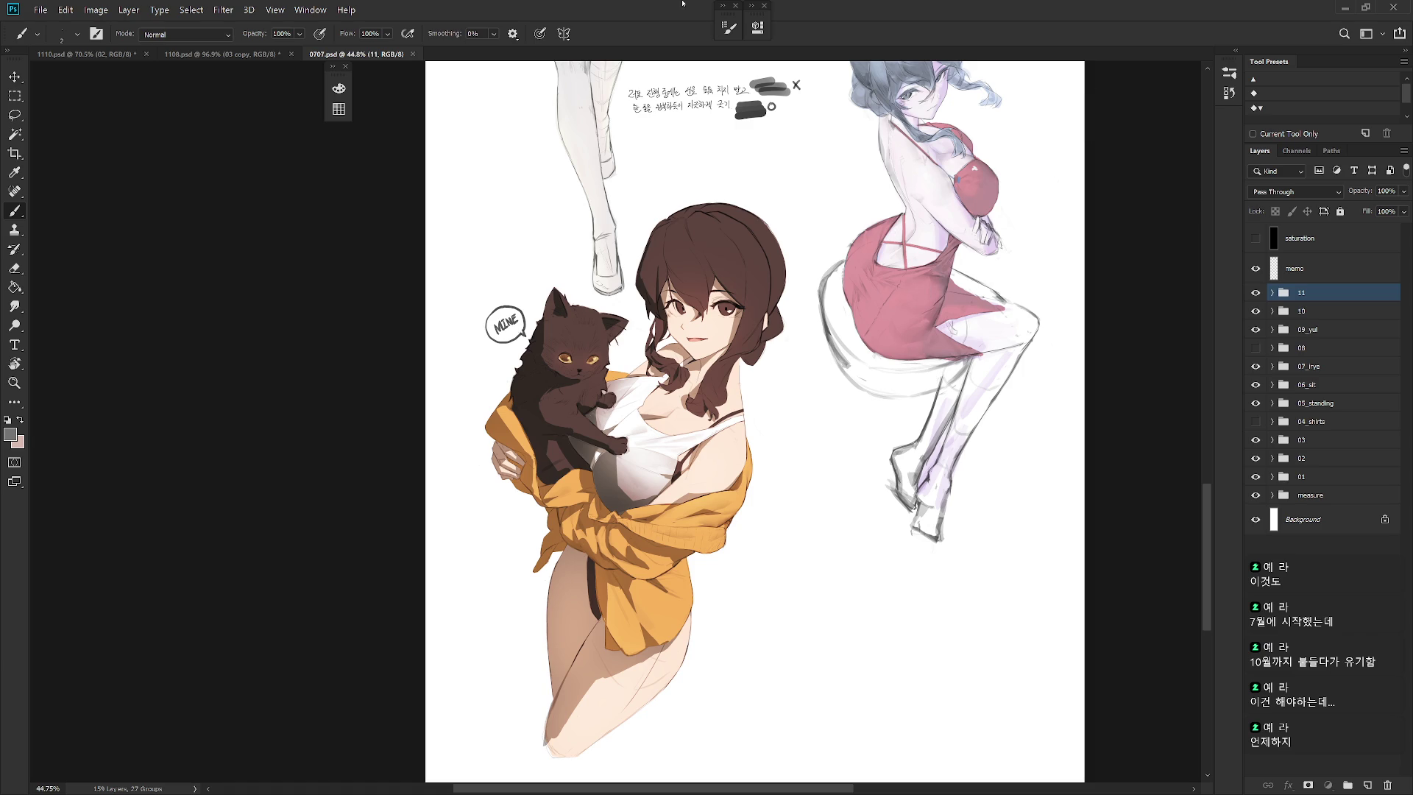
pyautogui.click(413, 54)
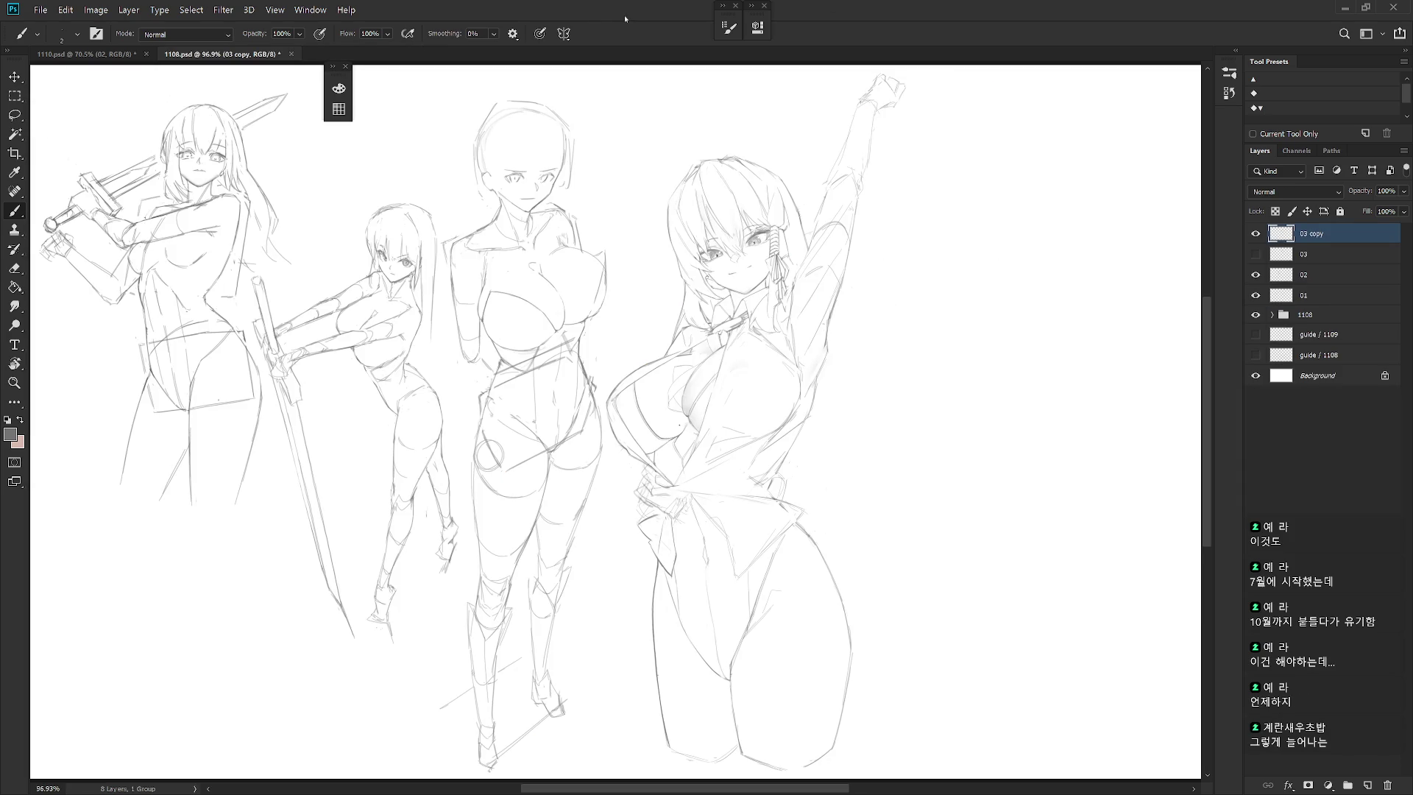
# Browse the 202506, 202505, 202504 and 202503 practice folders
pyautogui.hotkey('ctrl', 'o')
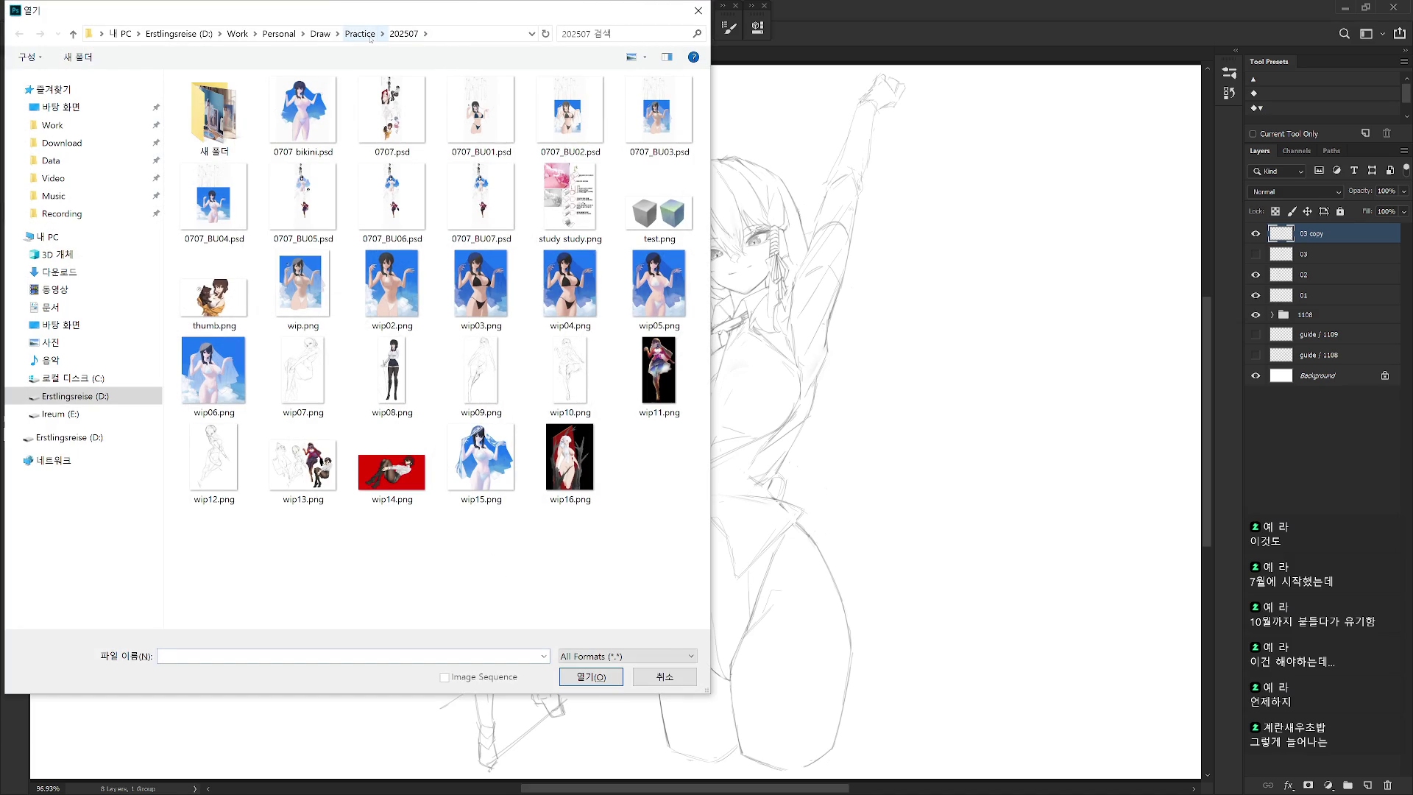
pyautogui.click(370, 38)
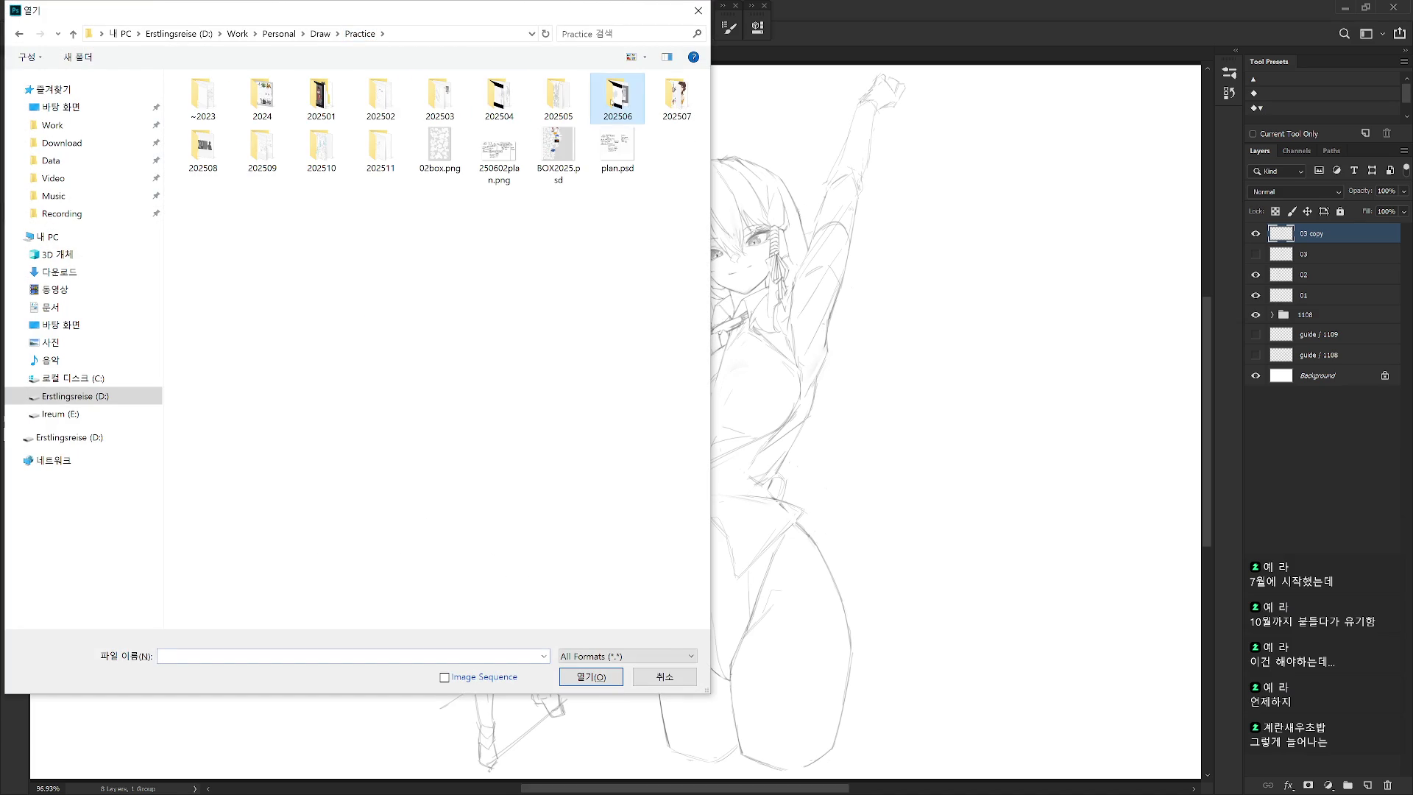
pyautogui.doubleClick(611, 103)
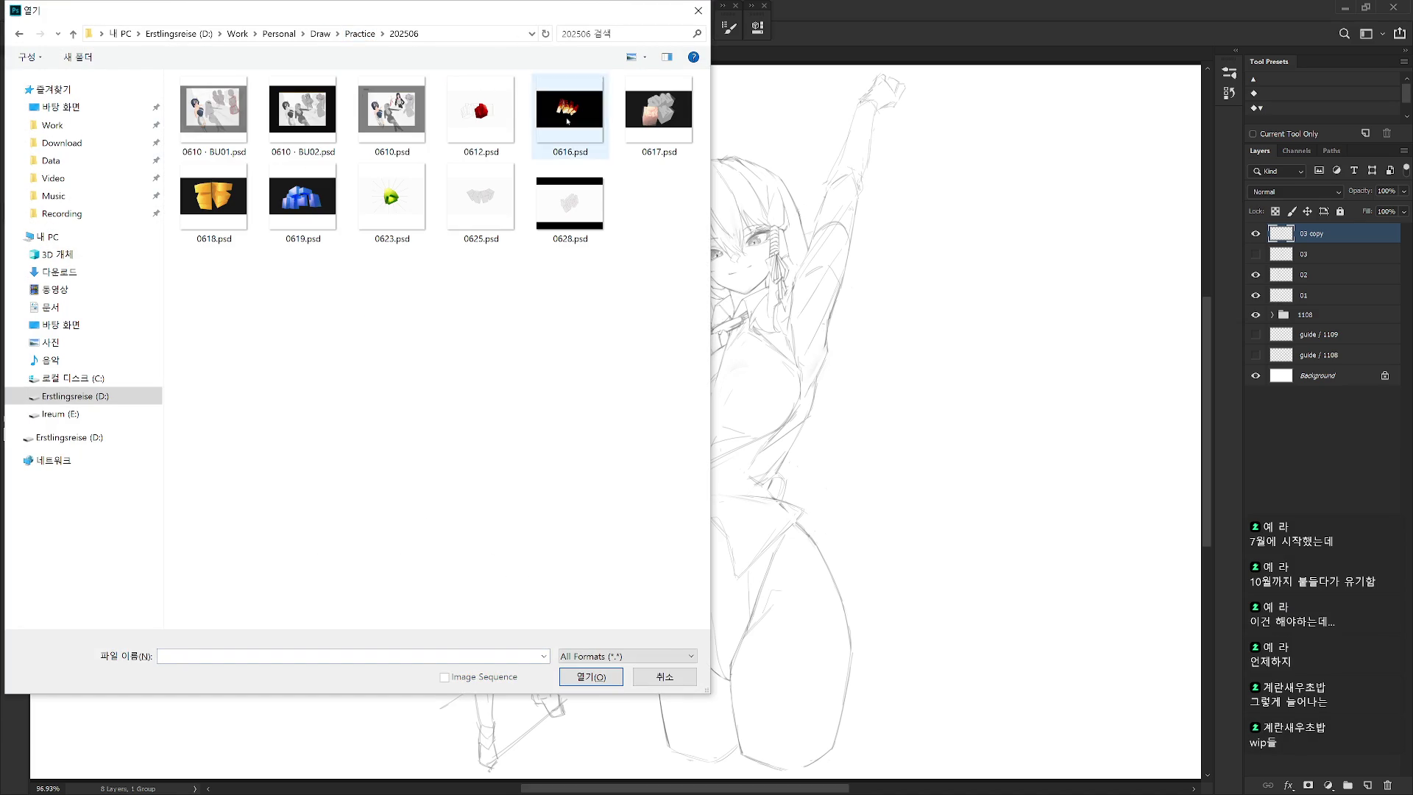
pyautogui.click(360, 33)
pyautogui.doubleClick(544, 101)
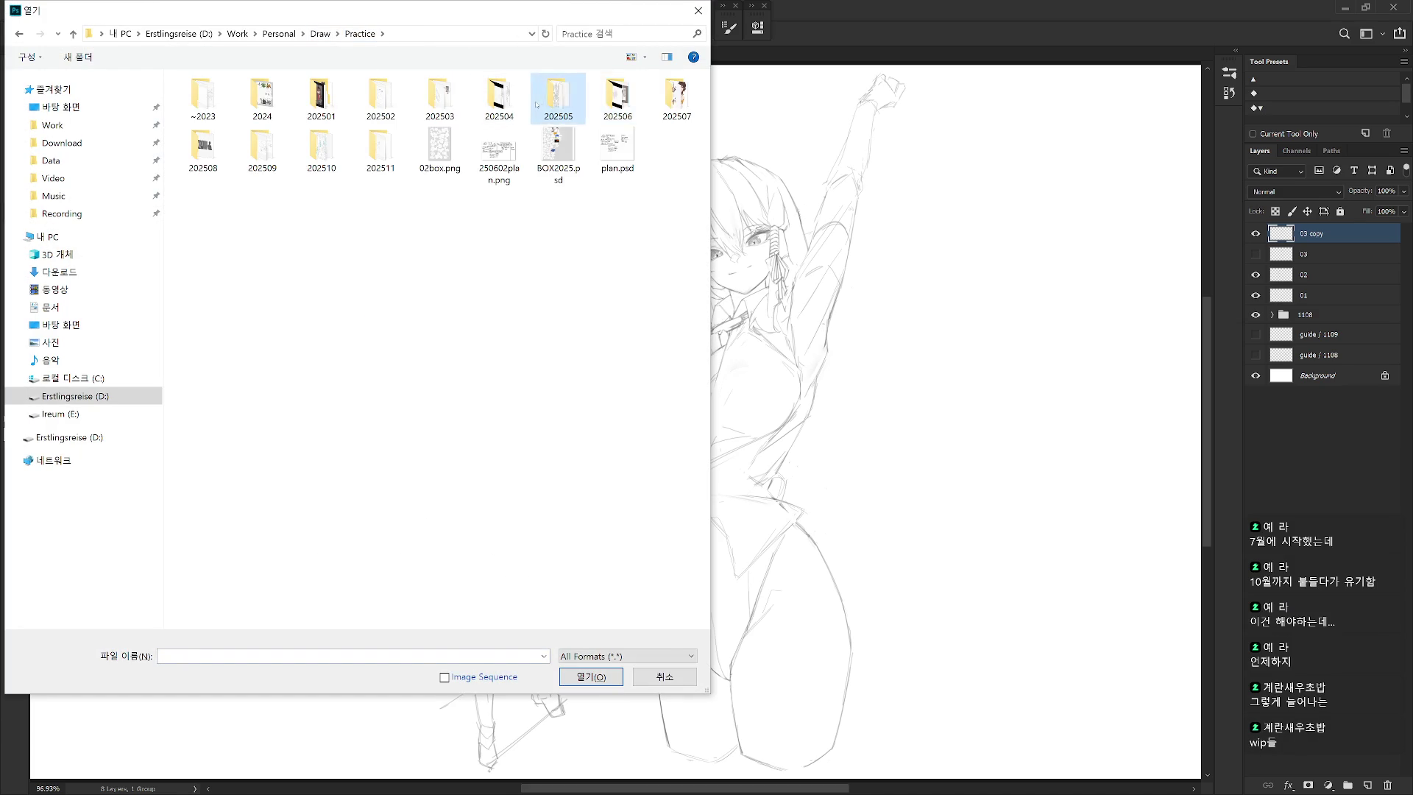
pyautogui.click(360, 33)
pyautogui.doubleClick(518, 98)
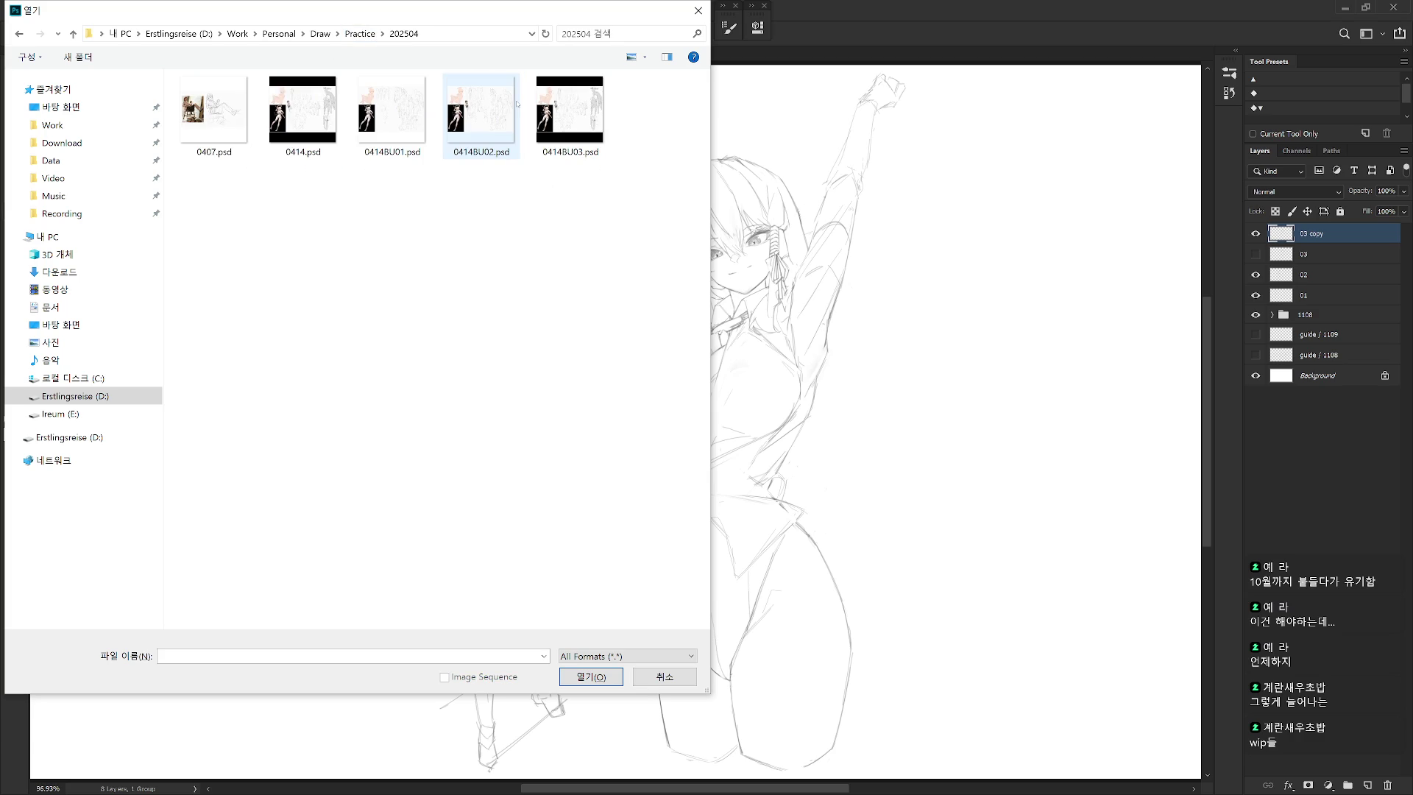
pyautogui.click(360, 34)
pyautogui.doubleClick(441, 100)
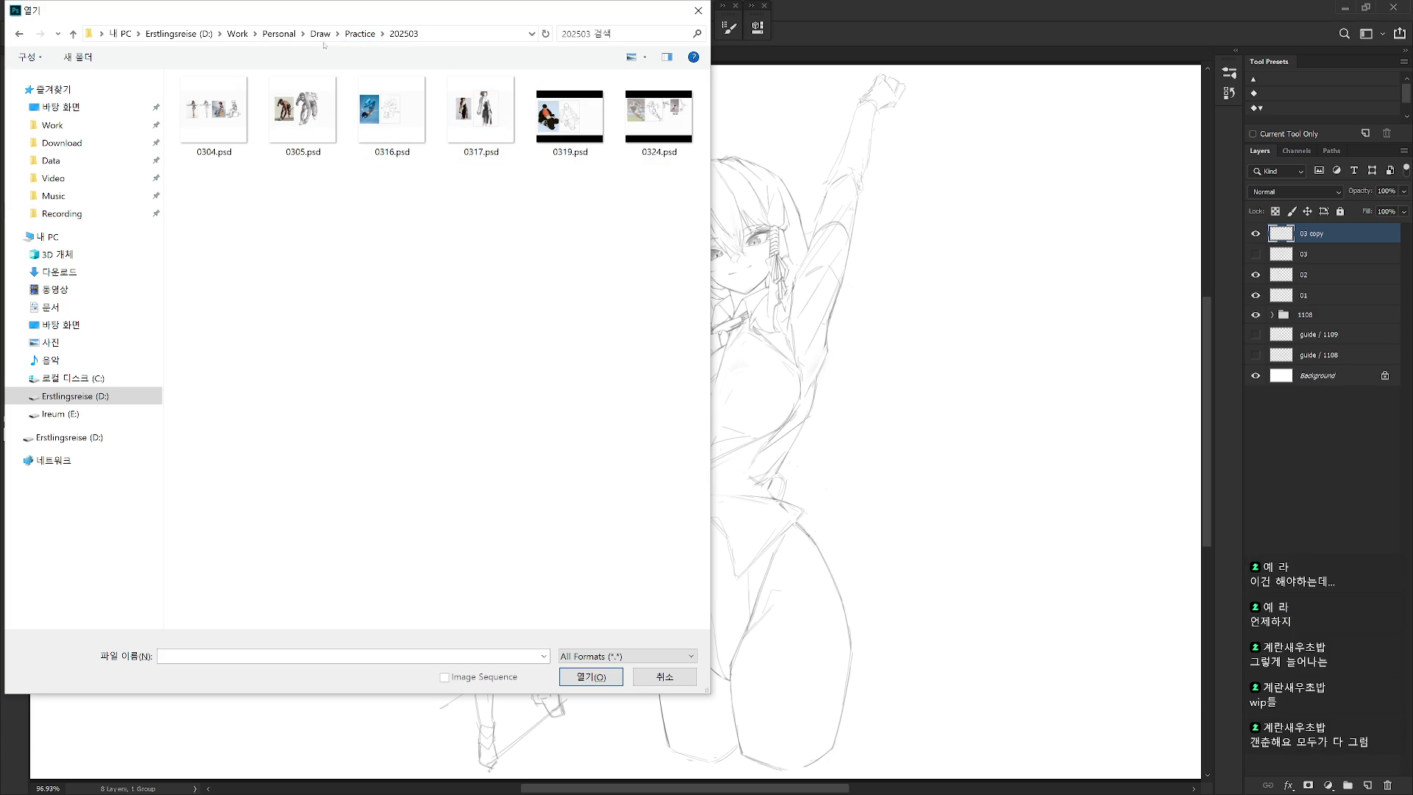
# Check the 202502 and 202501 folders and open 01 rags.psd
pyautogui.click(358, 35)
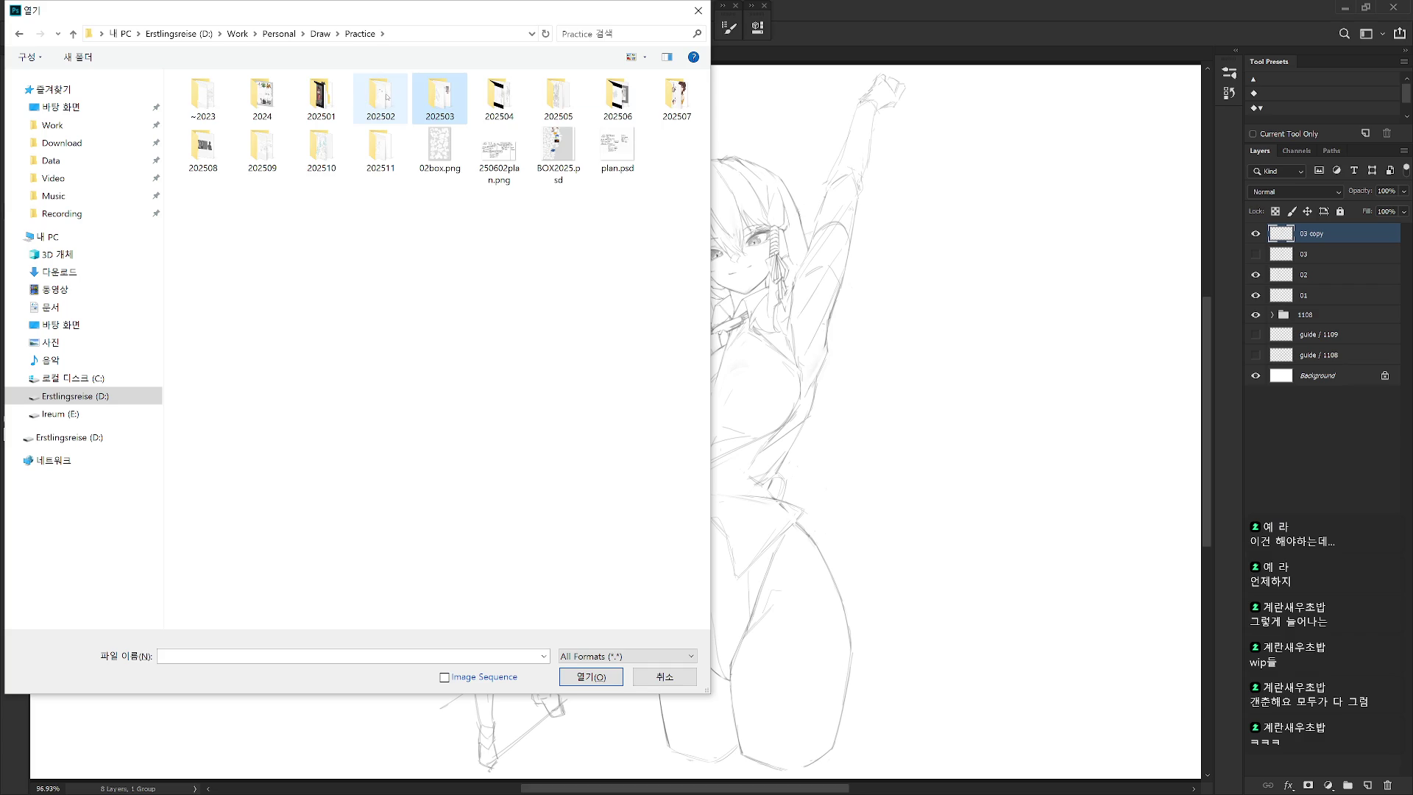
pyautogui.doubleClick(381, 99)
pyautogui.click(360, 34)
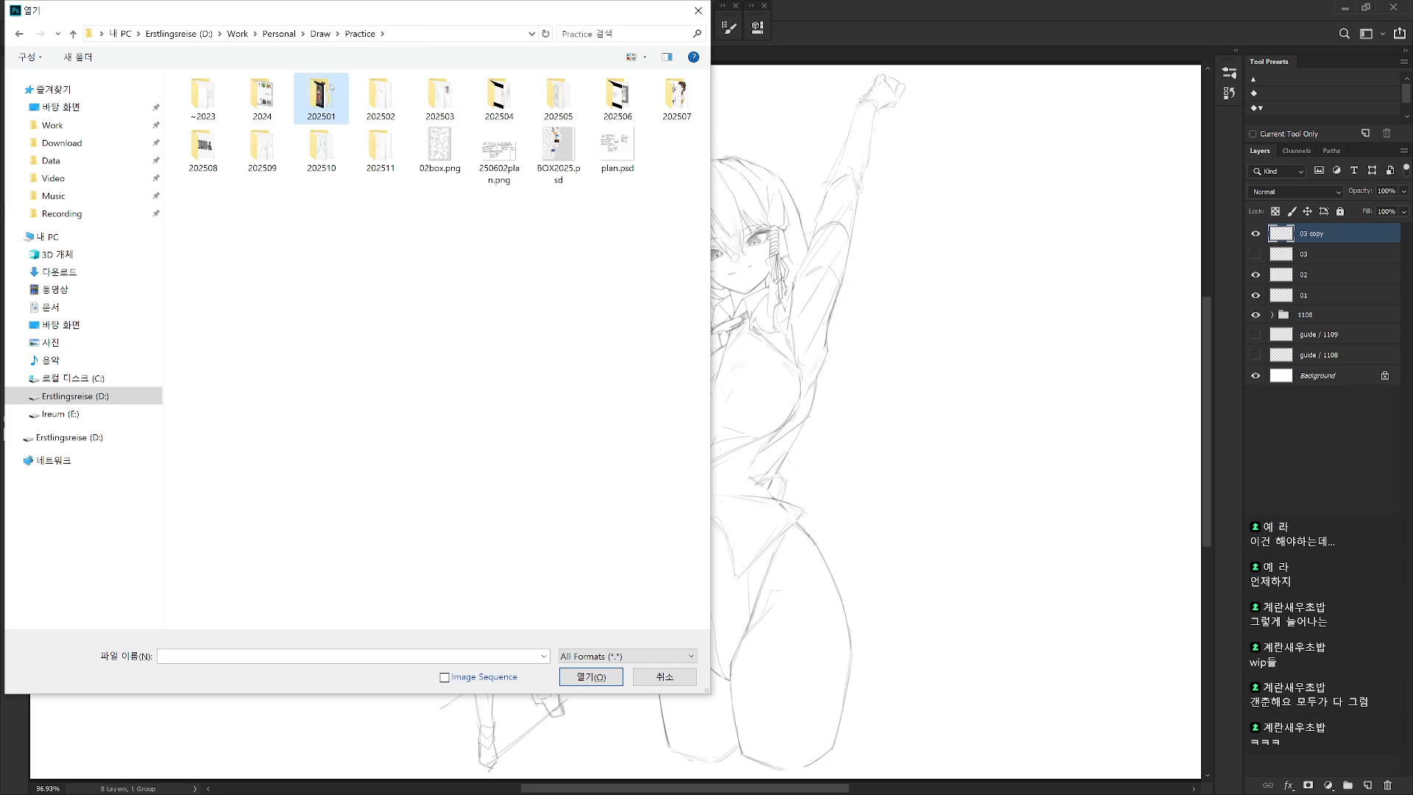
pyautogui.doubleClick(321, 100)
pyautogui.click(358, 34)
pyautogui.doubleClick(321, 100)
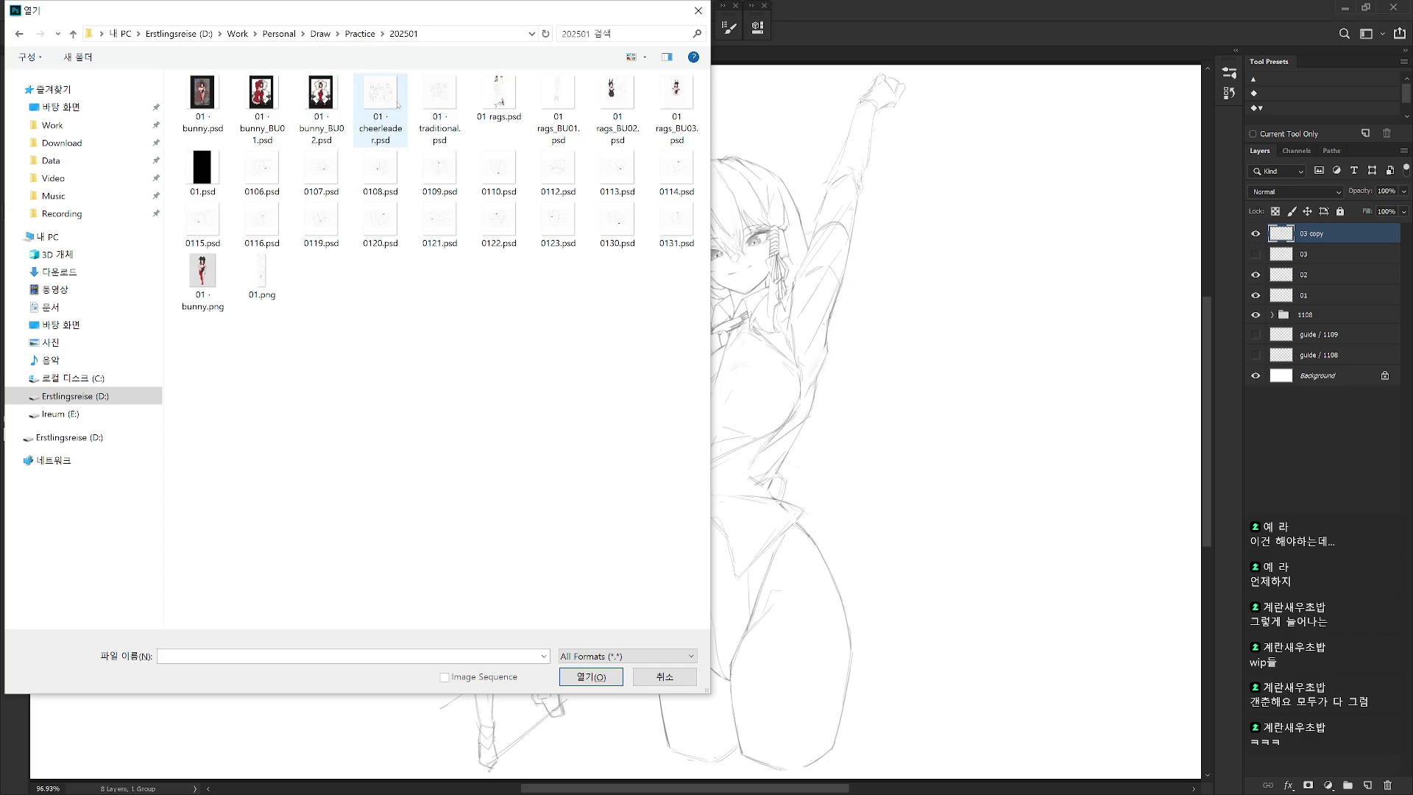
pyautogui.doubleClick(506, 96)
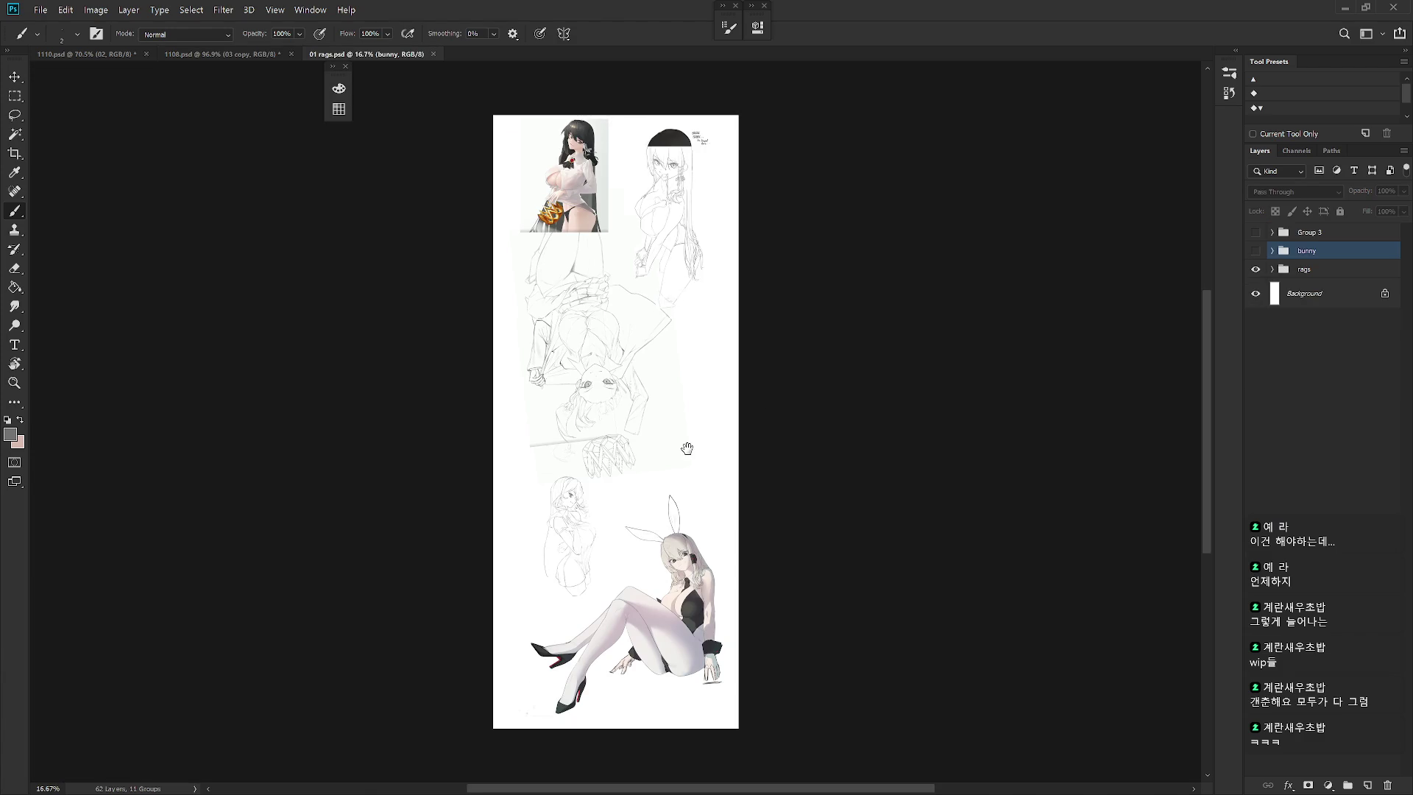
# Zoom and pan over the lower rags studies and the upside-down sketch
pyautogui.moveTo(678, 294)
pyautogui.mouseDown()
pyautogui.moveTo(675, 272)
pyautogui.moveTo(686, 316)
pyautogui.mouseUp()
pyautogui.scroll(3, 687, 316)
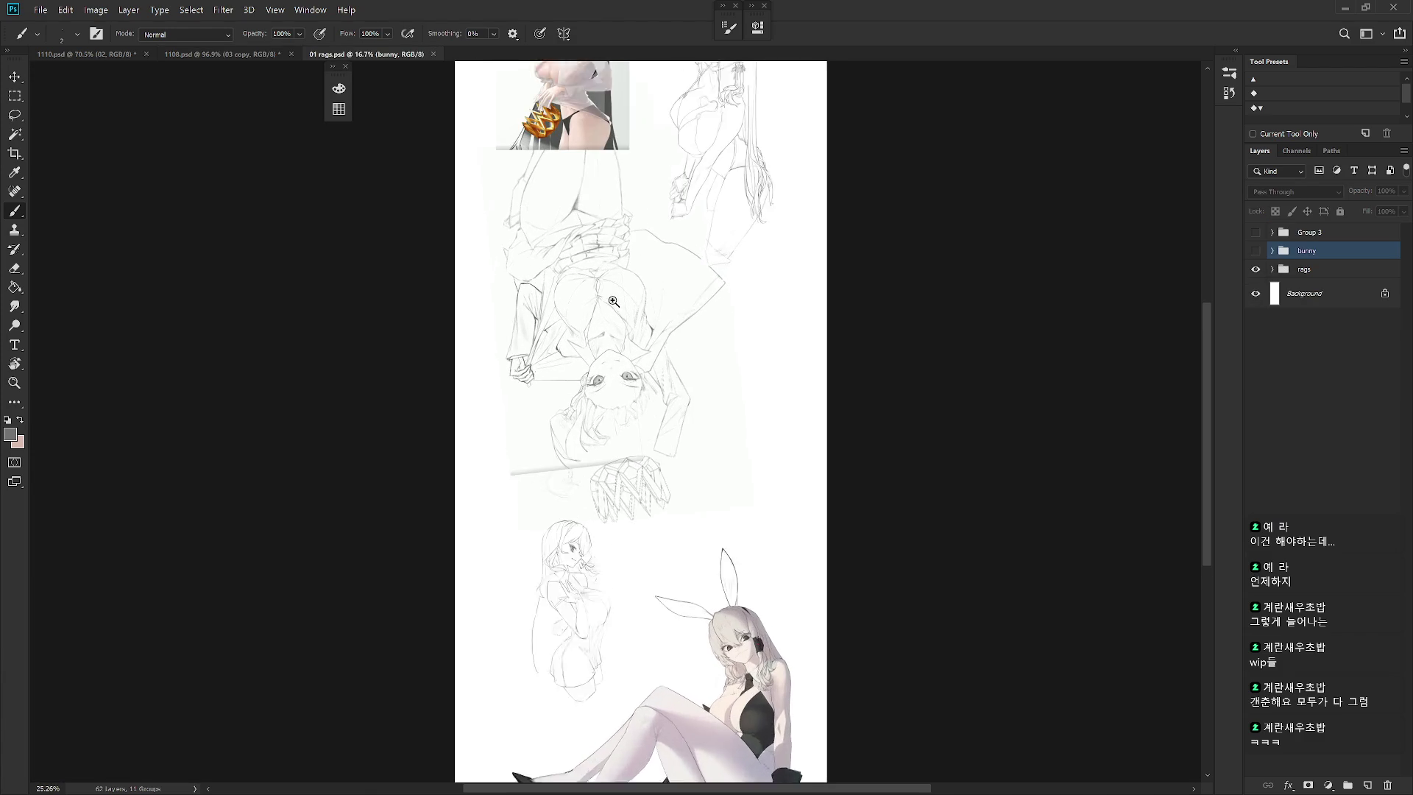
pyautogui.moveTo(761, 230); pyautogui.dragTo(763, 287)
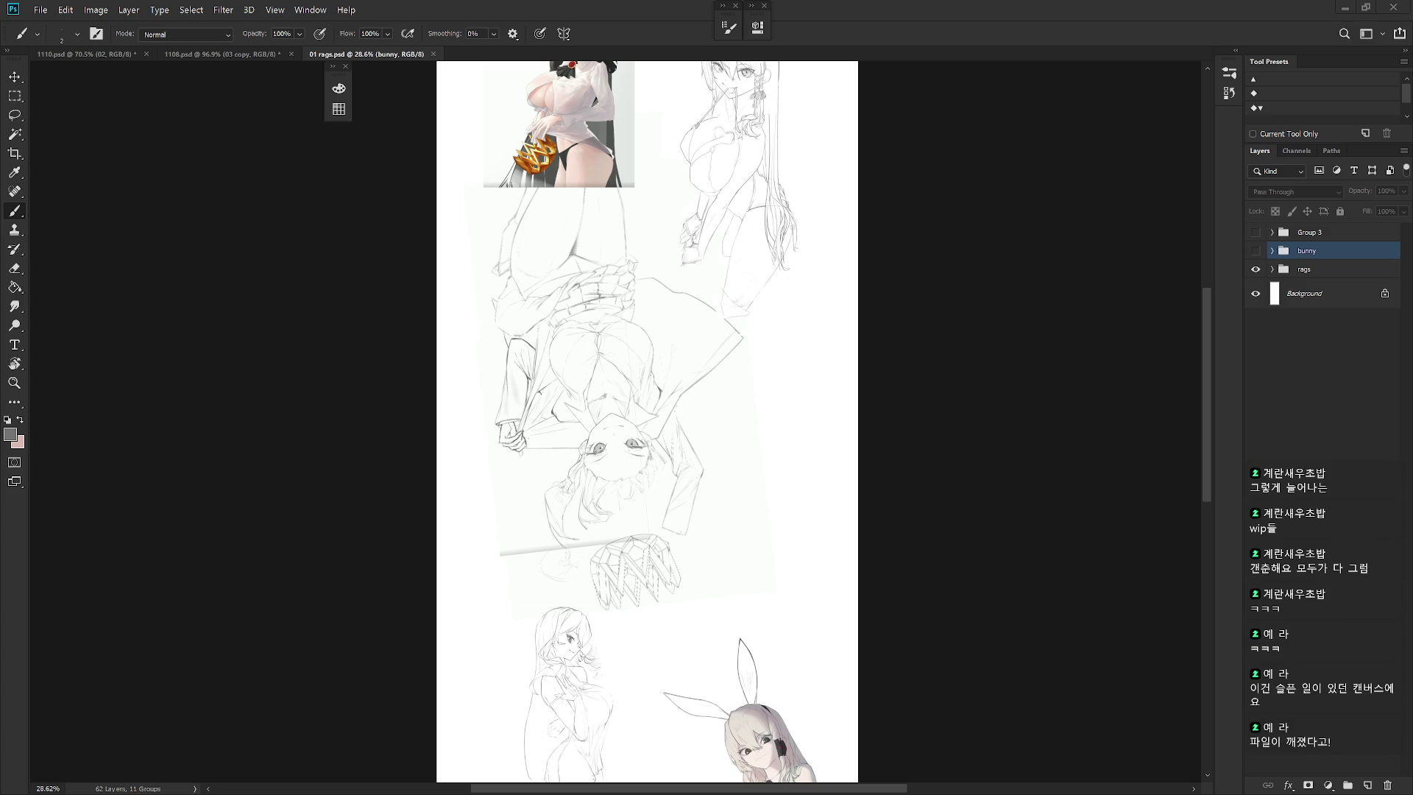
pyautogui.scroll(5, 761, 403)
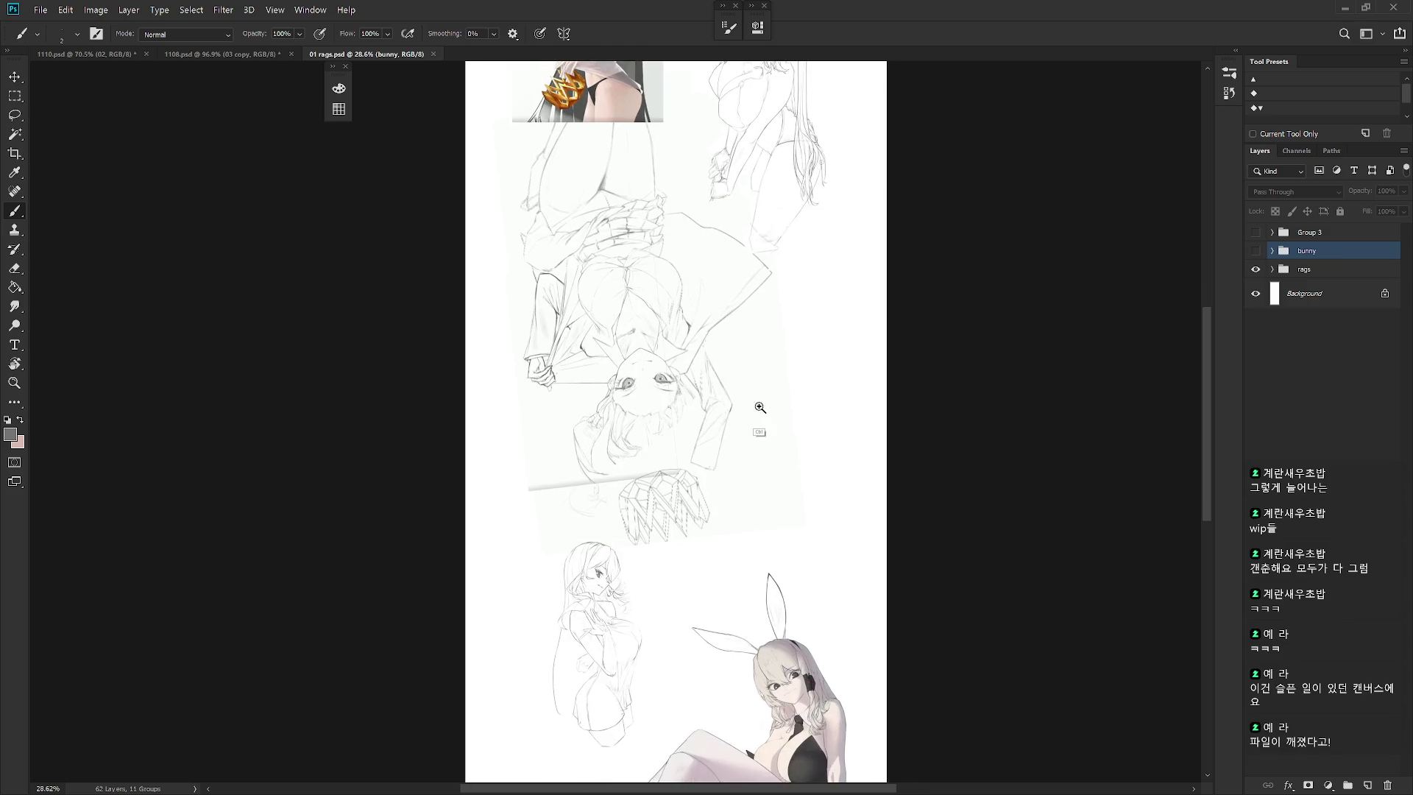
pyautogui.moveTo(769, 454); pyautogui.dragTo(786, 498)
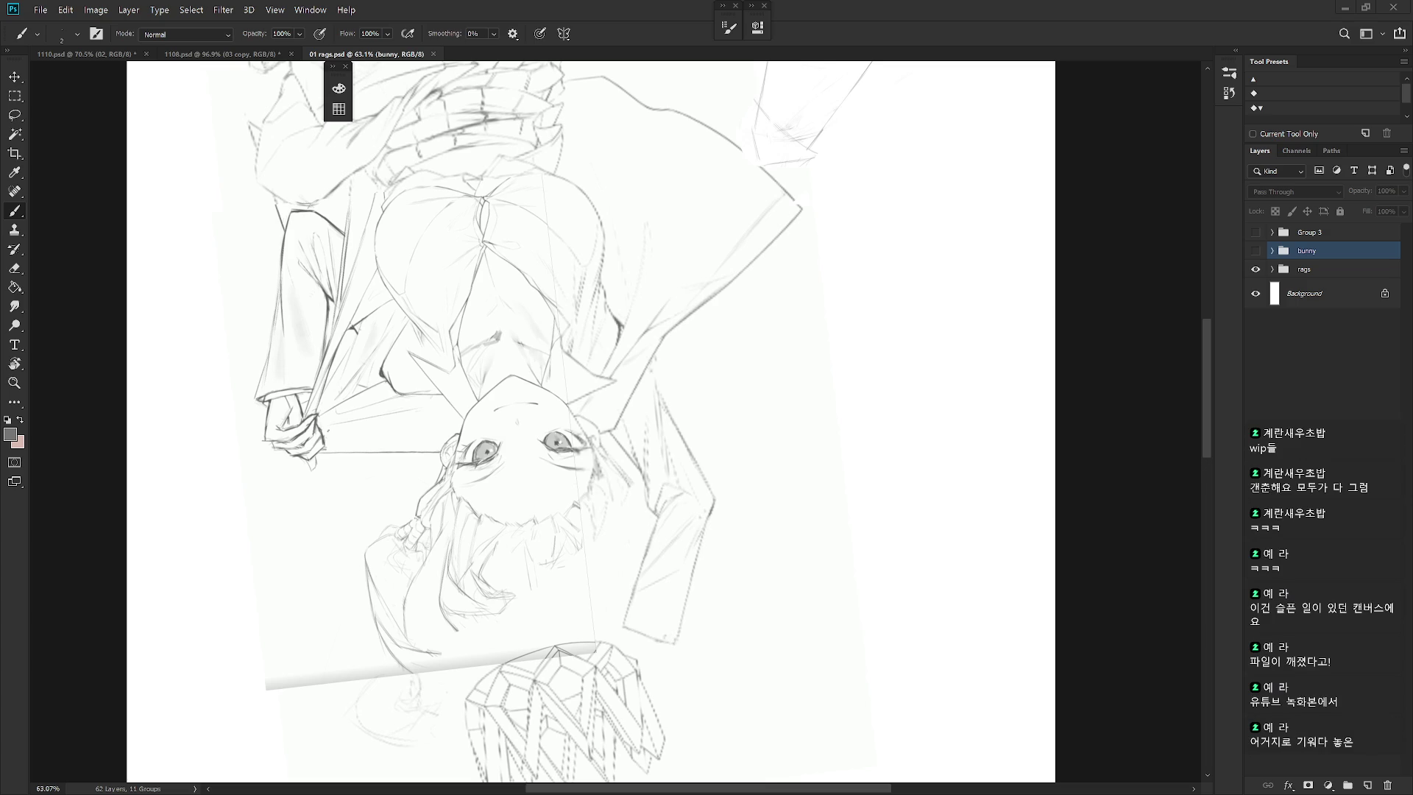
# Deselect the bunny group, review the reference image and head sketch, then close 01 rags.psd
pyautogui.click(1317, 346)
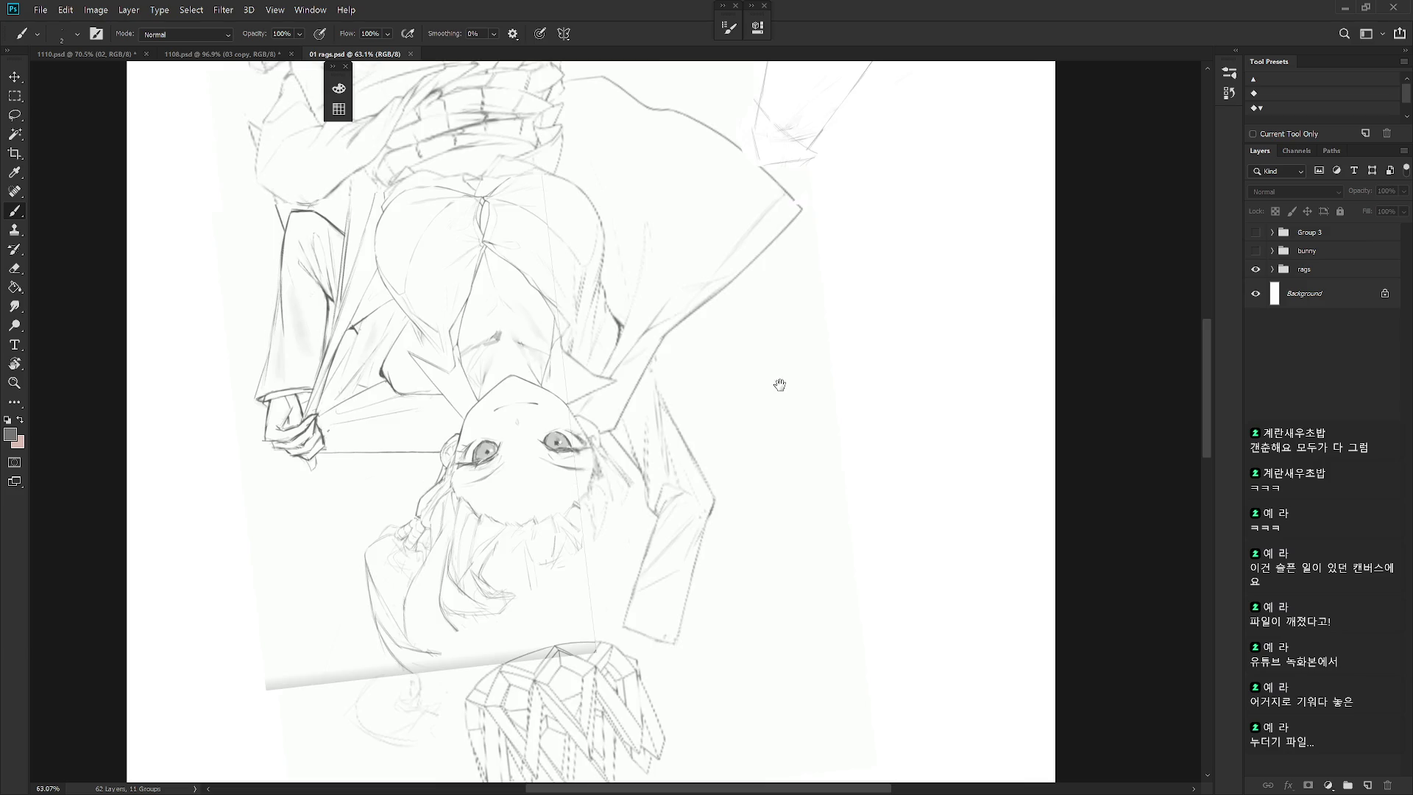
pyautogui.moveTo(802, 363); pyautogui.dragTo(777, 631)
pyautogui.moveTo(811, 410)
pyautogui.mouseDown()
pyautogui.moveTo(814, 587)
pyautogui.moveTo(840, 670)
pyautogui.mouseUp()
pyautogui.moveTo(830, 479); pyautogui.dragTo(785, 614)
pyautogui.moveTo(830, 454); pyautogui.dragTo(863, 371)
pyautogui.scroll(-2, 861, 497)
pyautogui.scroll(-10, 861, 498)
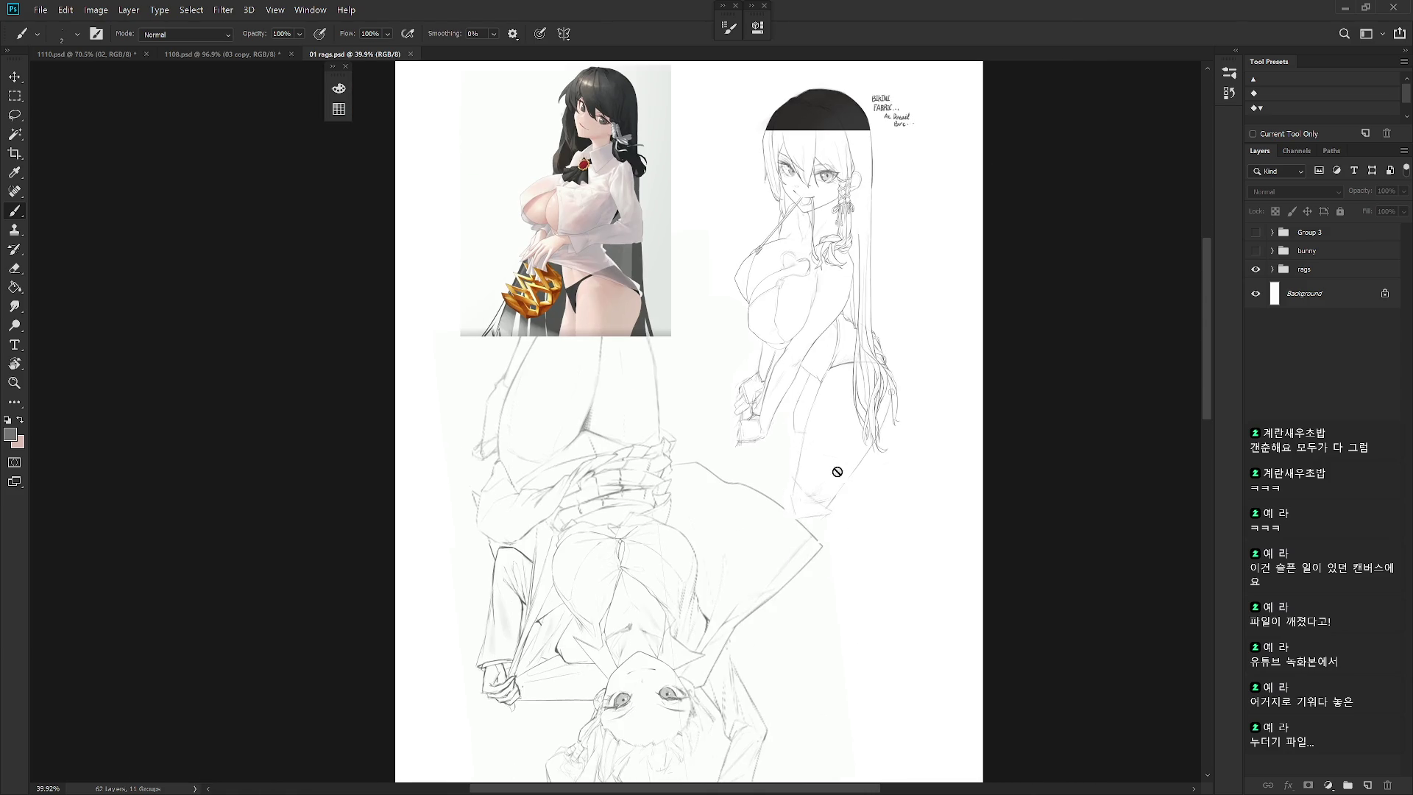
pyautogui.scroll(-5, 832, 463)
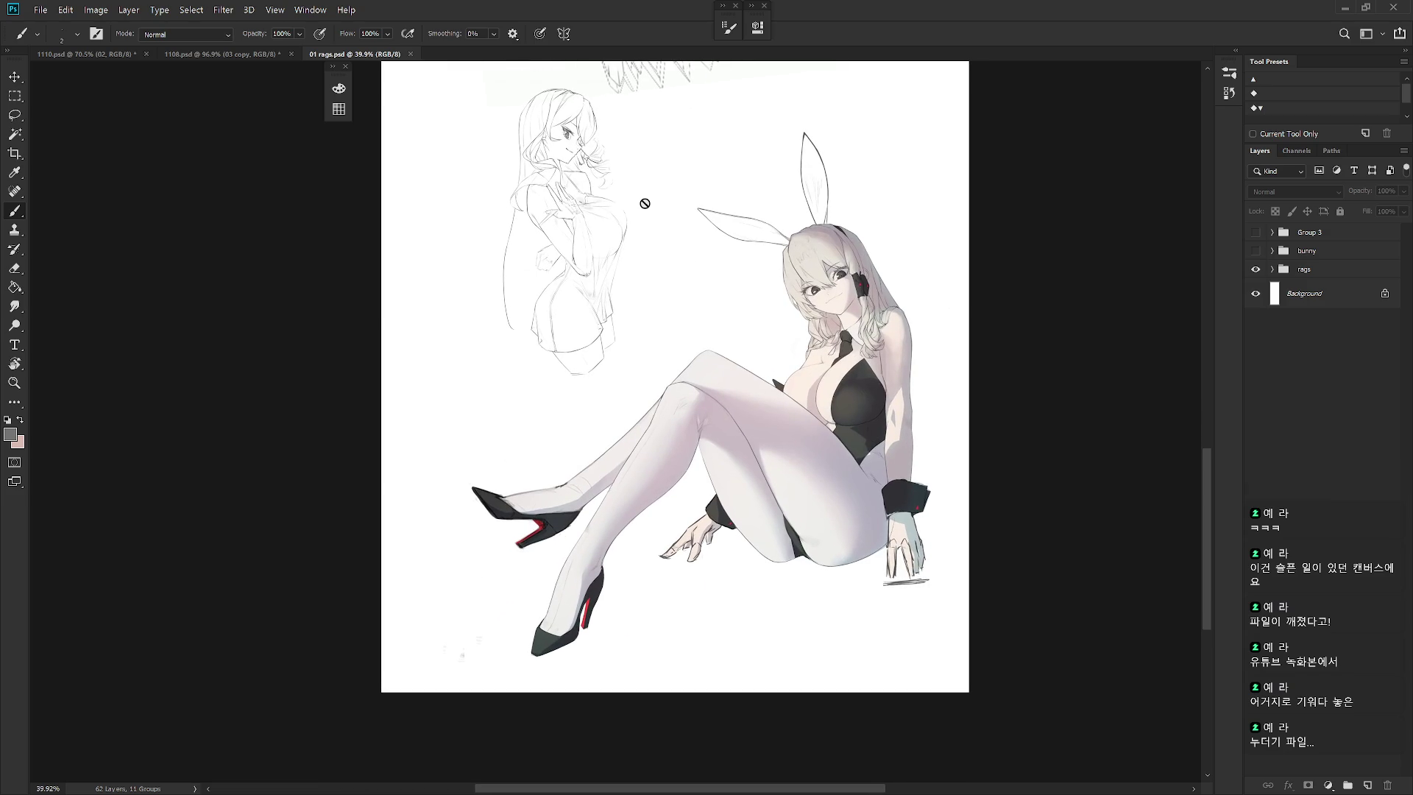
pyautogui.hotkey('ctrl', 'w')
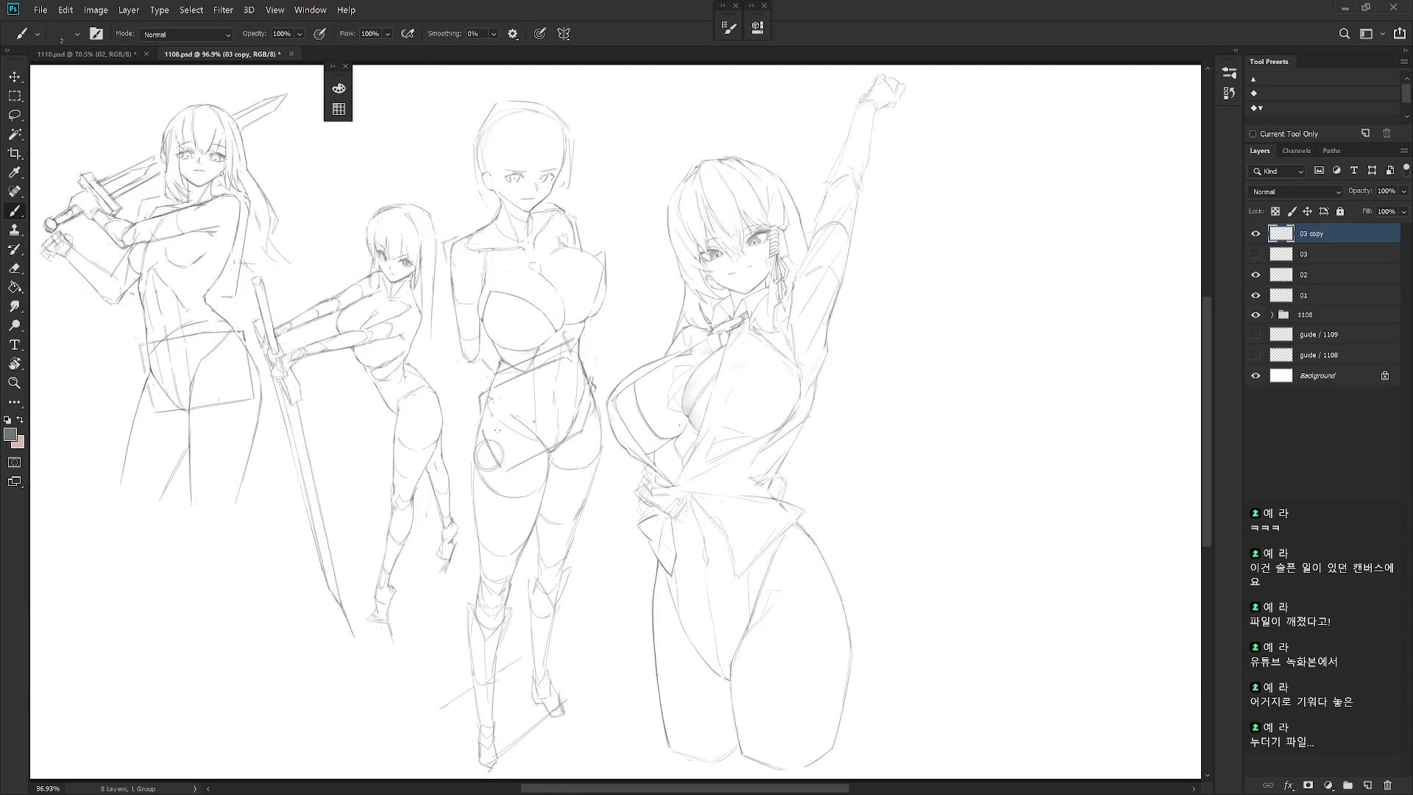
# Zoom and pan across the four 1108.psd figure sketches, then switch to 1110.psd
pyautogui.scroll(-1, 778, 595)
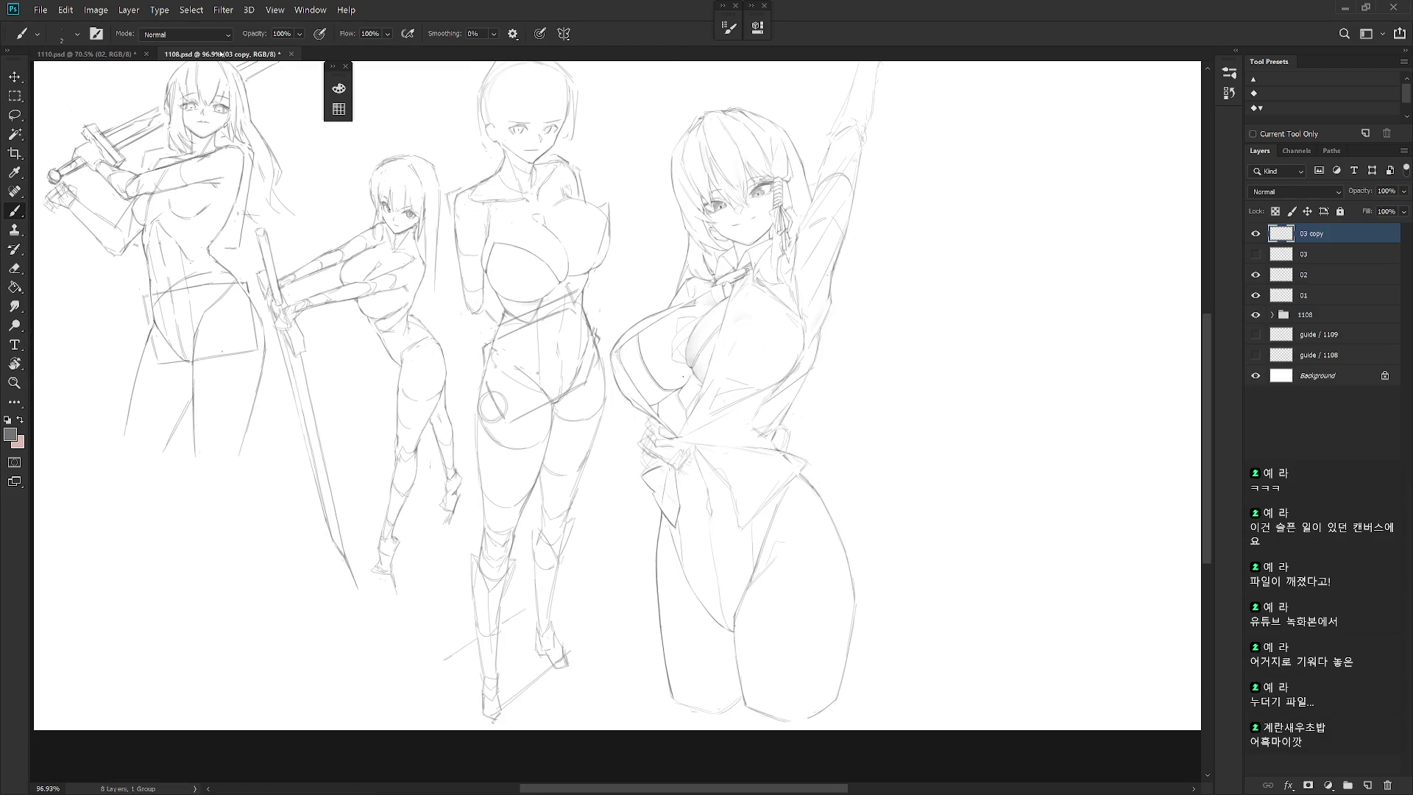
pyautogui.scroll(1, 981, 332)
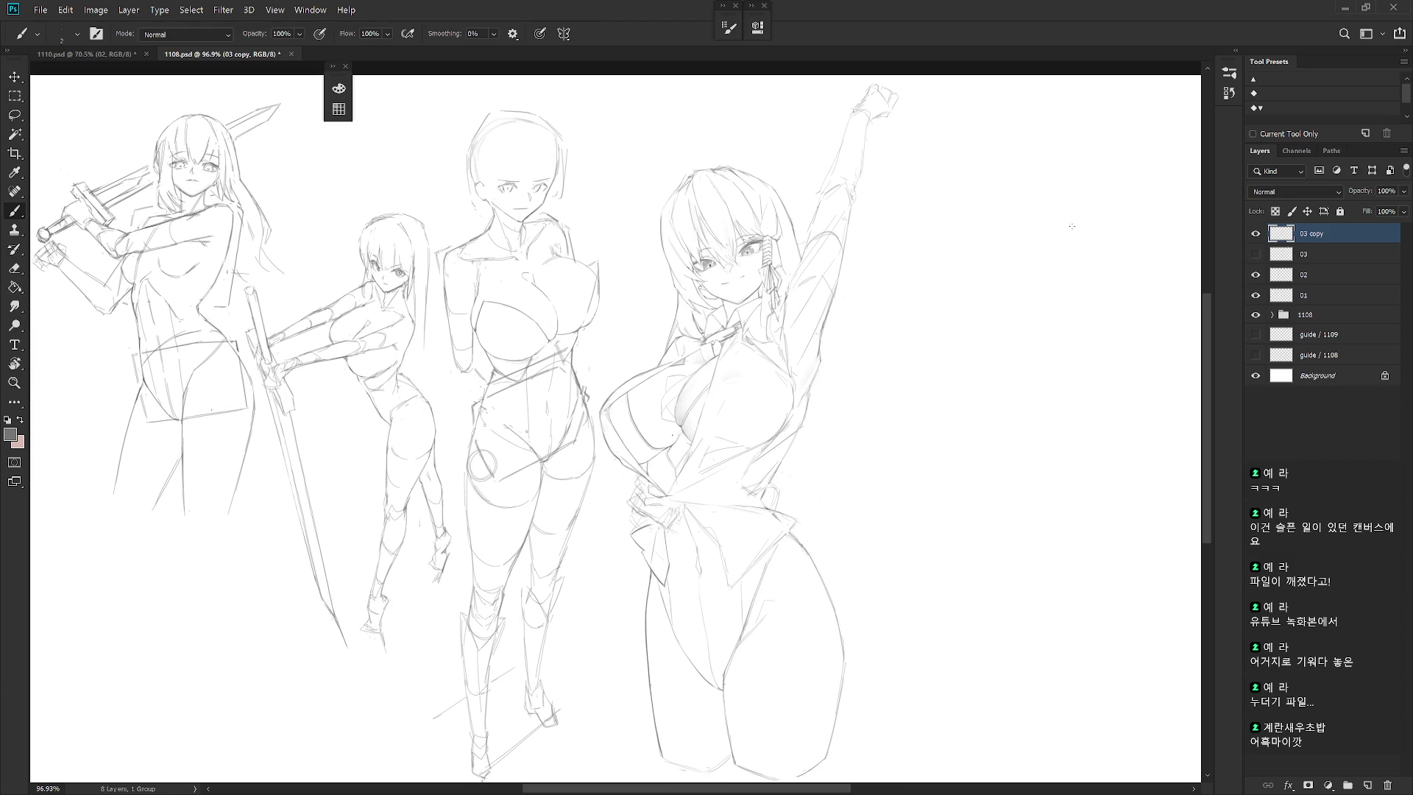
pyautogui.scroll(5, 758, 324)
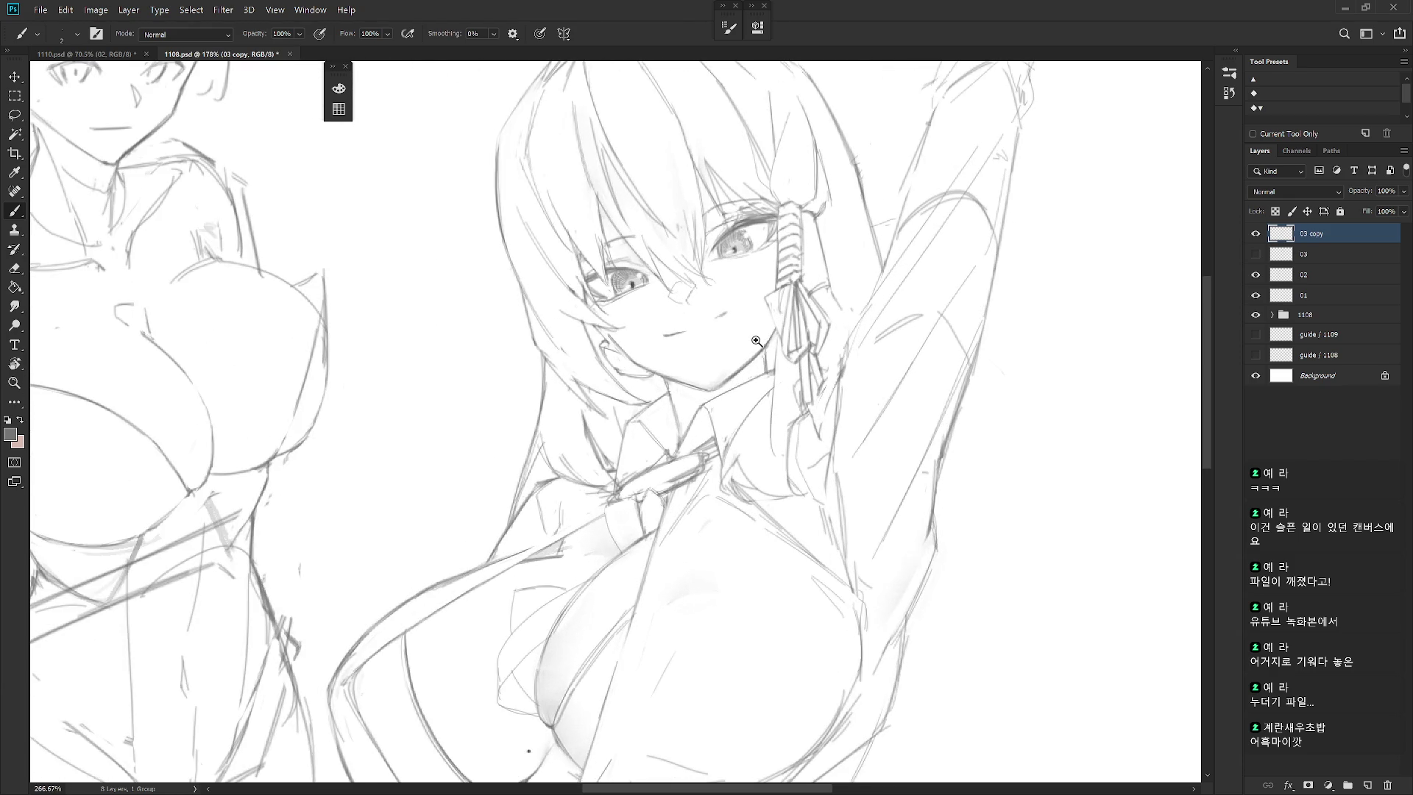
pyautogui.scroll(-4, 839, 335)
pyautogui.scroll(2, 837, 374)
pyautogui.moveTo(839, 465)
pyautogui.mouseDown()
pyautogui.moveTo(781, 392)
pyautogui.moveTo(842, 549)
pyautogui.moveTo(796, 524)
pyautogui.mouseUp()
pyautogui.moveTo(777, 431); pyautogui.dragTo(772, 334)
pyautogui.scroll(-5, 801, 396)
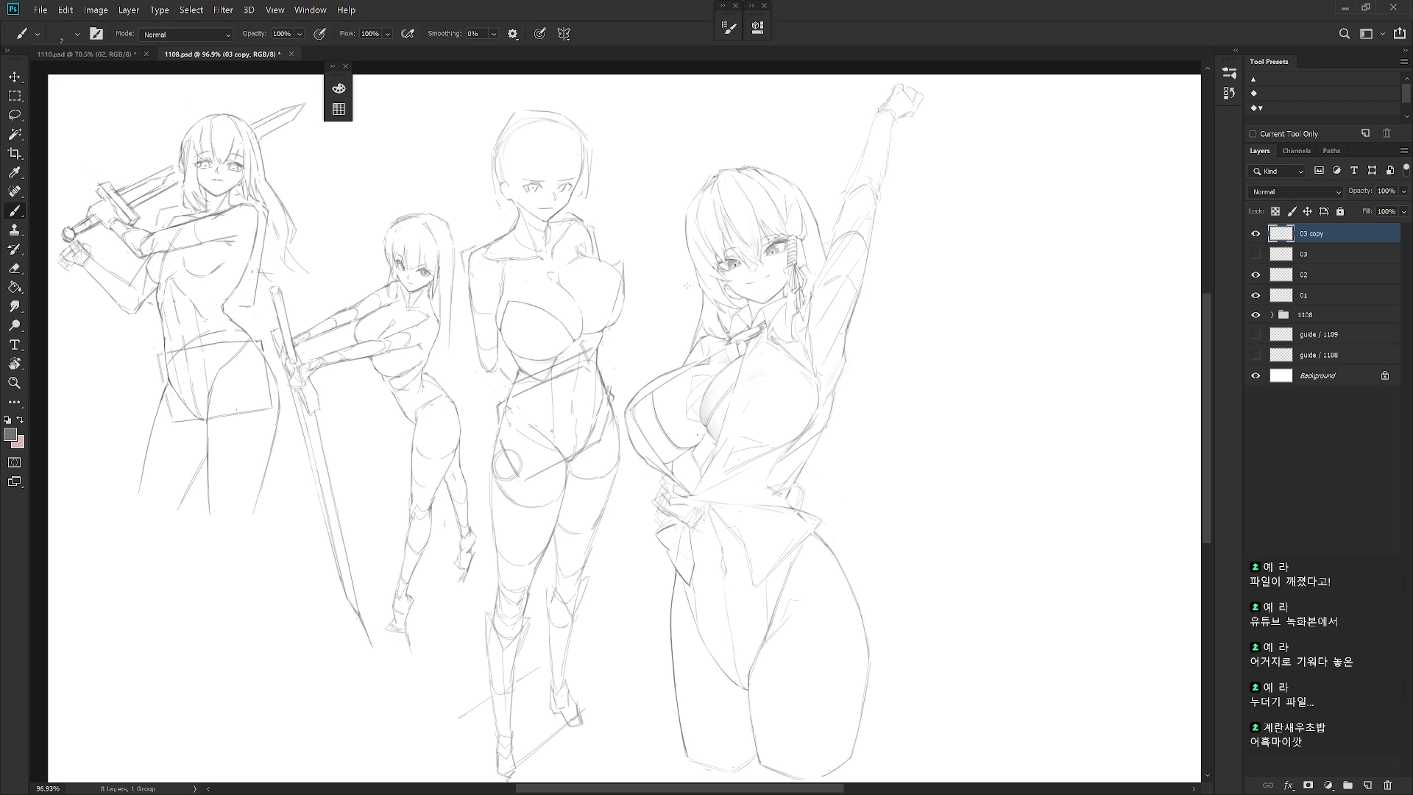
pyautogui.click(81, 56)
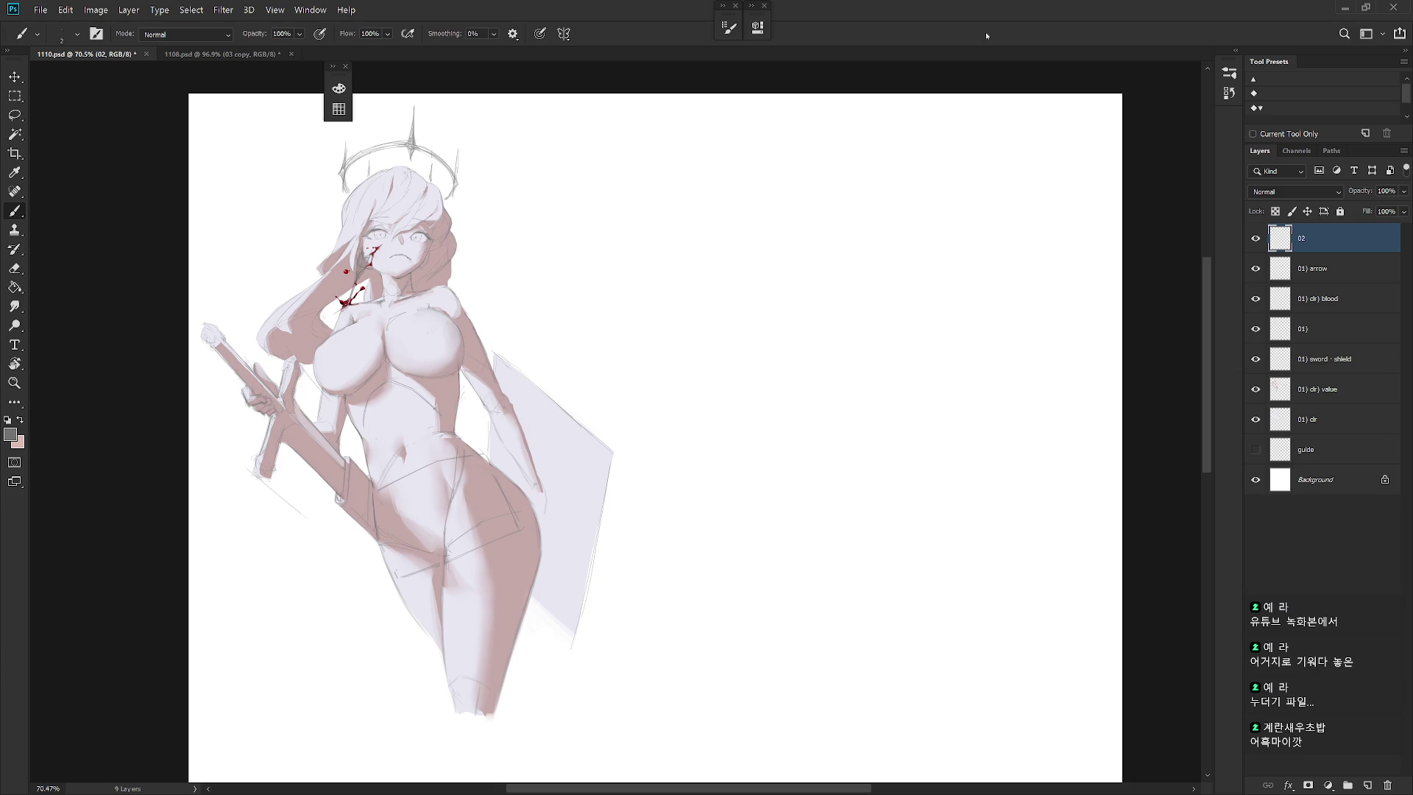
# Put 1110.psd in full-screen mode, zoom in, and restore the options bar and Layers panel
pyautogui.press('f')
pyautogui.press('f')
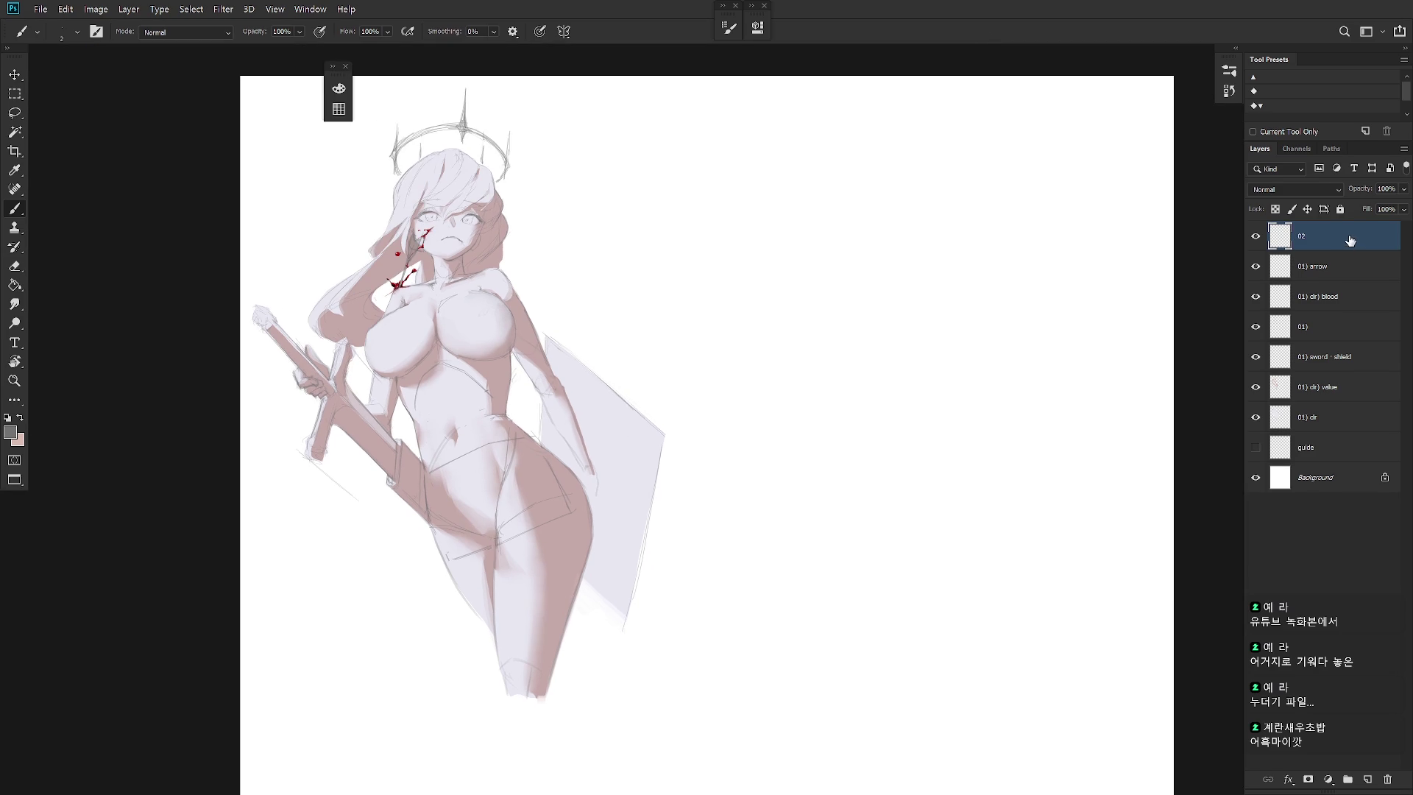
pyautogui.scroll(3, 924, 340)
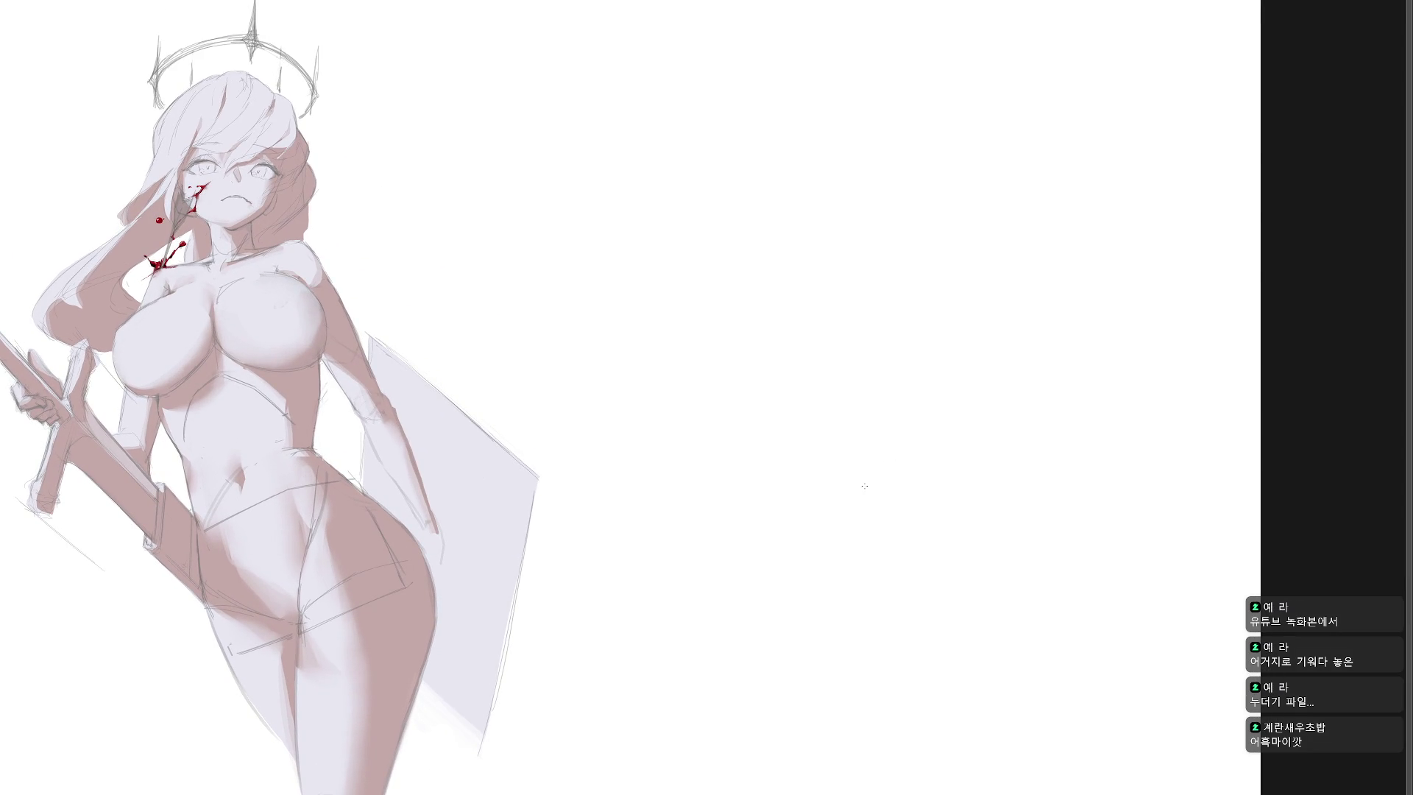
pyautogui.press('Tab')
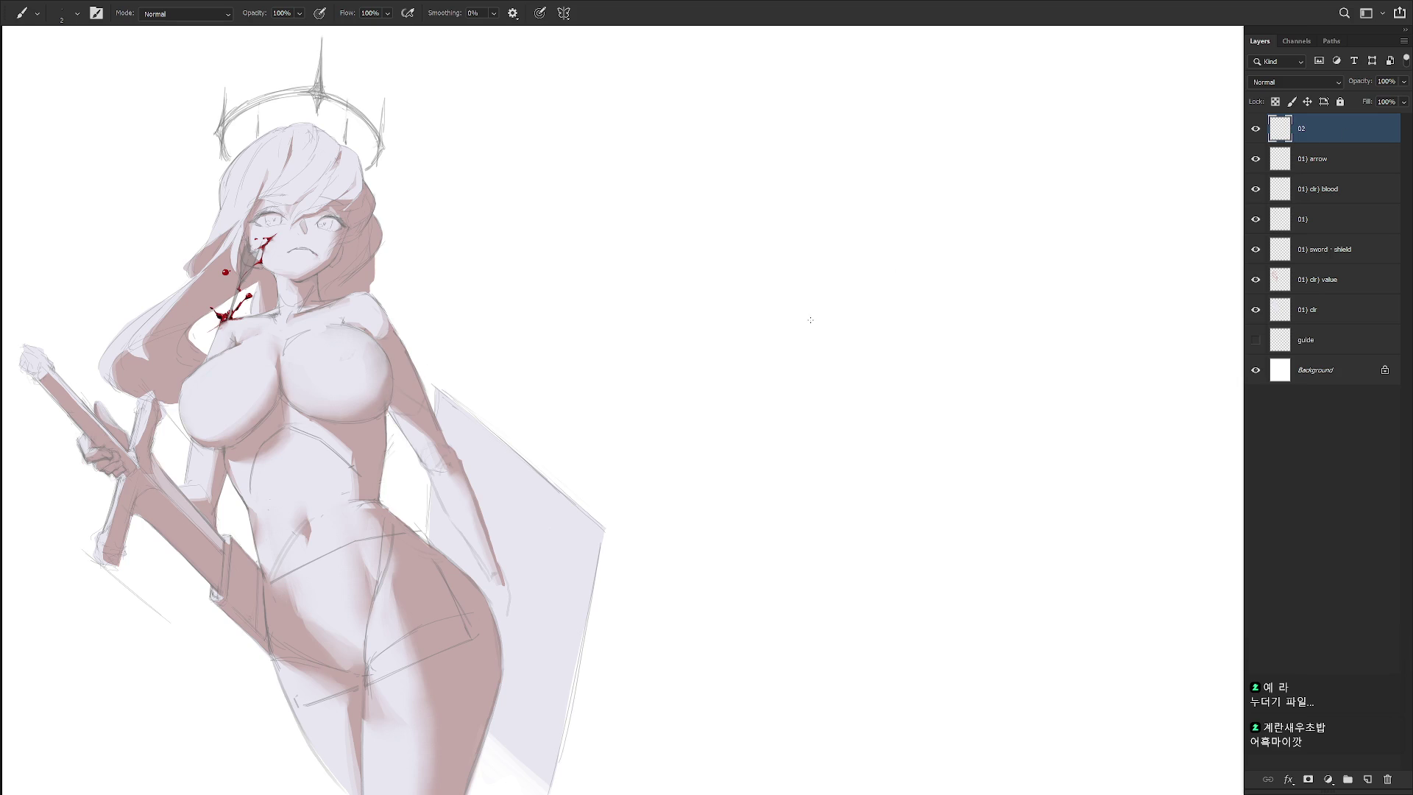
# Sketch the top and side strokes of a tilted torso box, undoing rejected tries
pyautogui.moveTo(804, 332)
pyautogui.mouseDown()
pyautogui.moveTo(890, 332)
pyautogui.moveTo(843, 333)
pyautogui.moveTo(887, 371)
pyautogui.moveTo(869, 460)
pyautogui.mouseUp()
pyautogui.hotkey('ctrl', 'z')
pyautogui.hotkey('ctrl', 'z')
pyautogui.hotkey('ctrl', 'z')
pyautogui.moveTo(890, 361); pyautogui.dragTo(871, 488)
pyautogui.hotkey('ctrl', 'z')
pyautogui.hotkey('ctrl', 'z')
pyautogui.moveTo(831, 334); pyautogui.dragTo(788, 482)
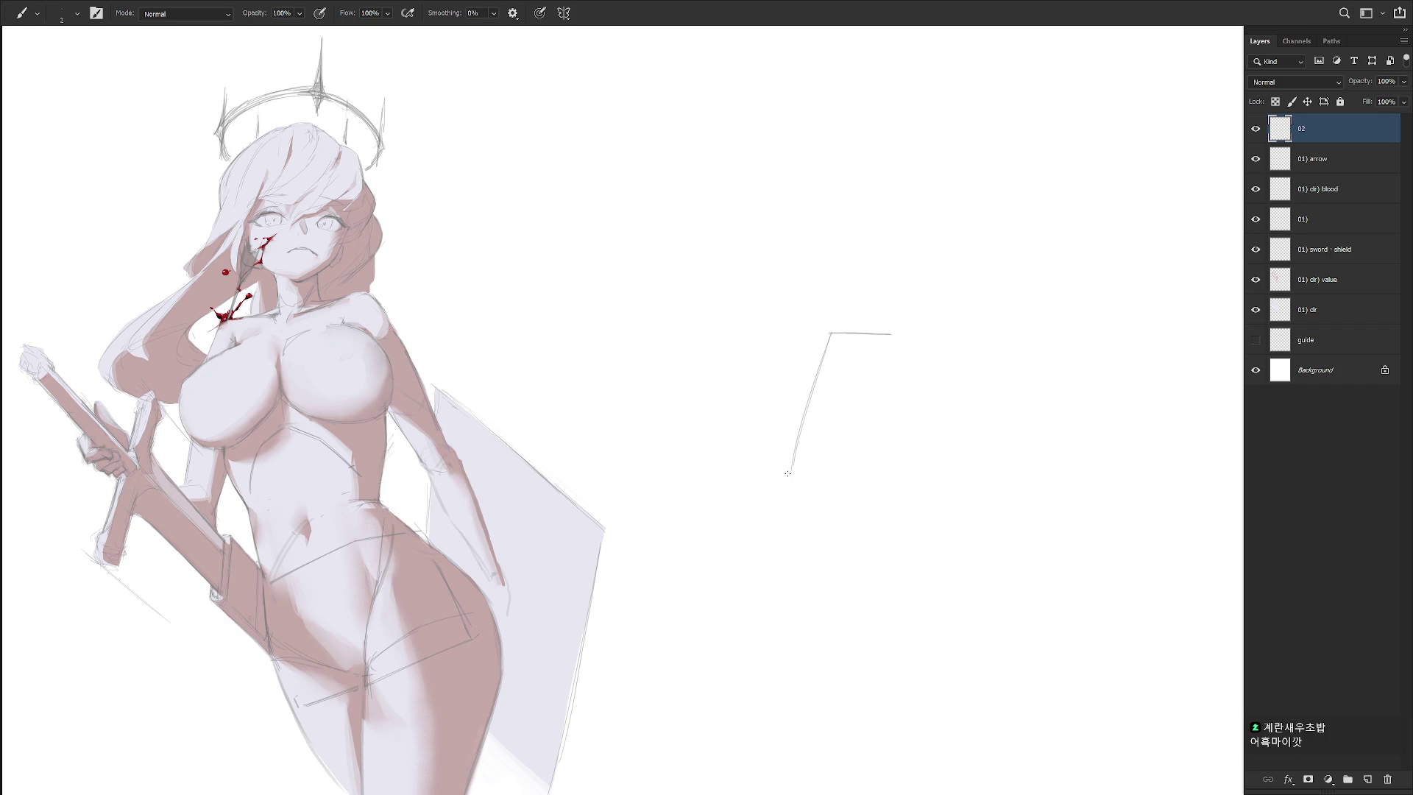
pyautogui.hotkey('ctrl', 'z')
pyautogui.moveTo(777, 351)
pyautogui.mouseDown()
pyautogui.moveTo(825, 350)
pyautogui.moveTo(828, 335)
pyautogui.moveTo(763, 468)
pyautogui.moveTo(764, 453)
pyautogui.mouseUp()
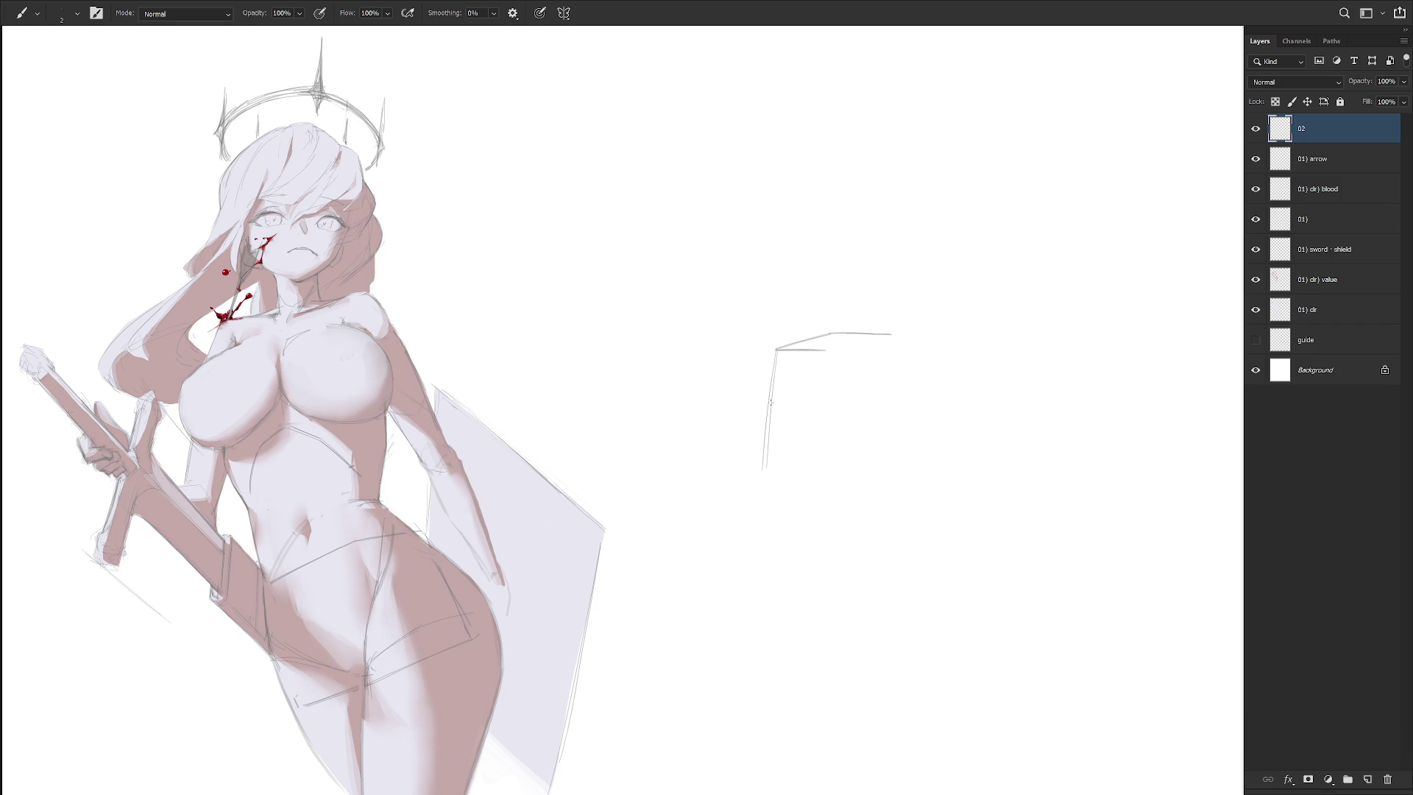
pyautogui.hotkey('ctrl', 'z')
pyautogui.hotkey('ctrl', 'z')
# Redraw the box's left and right sides and attempt its bottom edge, undoing failed strokes
pyautogui.moveTo(776, 350); pyautogui.dragTo(759, 496)
pyautogui.moveTo(894, 335); pyautogui.dragTo(877, 483)
pyautogui.moveTo(894, 337); pyautogui.dragTo(877, 482)
pyautogui.hotkey('ctrl', 'z')
pyautogui.hotkey('ctrl', 'z')
pyautogui.moveTo(894, 335); pyautogui.dragTo(878, 494)
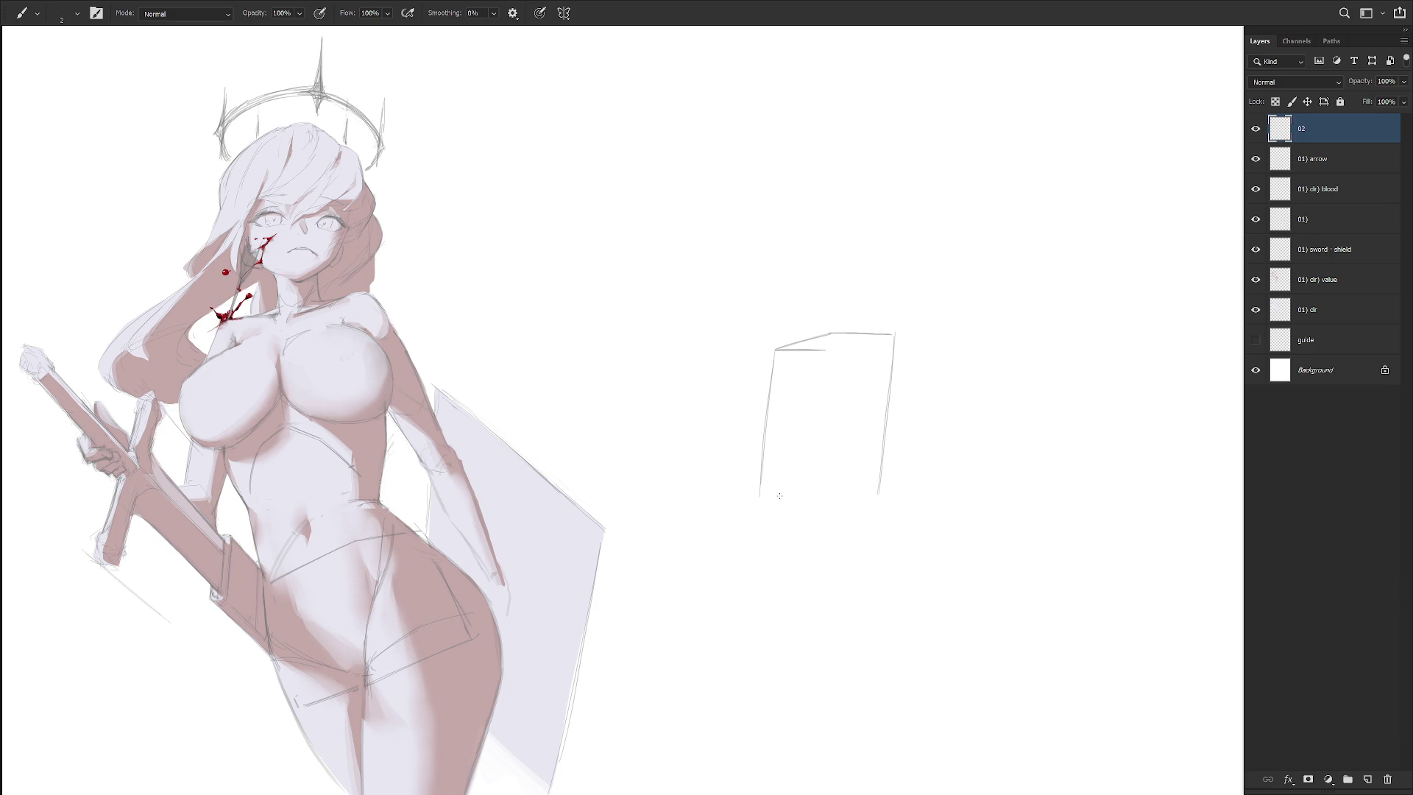
pyautogui.moveTo(761, 497)
pyautogui.mouseDown()
pyautogui.moveTo(877, 493)
pyautogui.moveTo(802, 504)
pyautogui.moveTo(820, 500)
pyautogui.mouseUp()
pyautogui.hotkey('ctrl', 'z')
pyautogui.hotkey('ctrl', 'z')
pyautogui.hotkey('ctrl', 'z')
pyautogui.hotkey('ctrl', 'z')
pyautogui.hotkey('ctrl', 'z')
pyautogui.hotkey('ctrl', 'z')
# Try two curved head strokes above the torso box
pyautogui.moveTo(798, 226); pyautogui.dragTo(860, 209)
pyautogui.hotkey('ctrl', 'z')
pyautogui.moveTo(779, 225); pyautogui.dragTo(860, 199)
pyautogui.hotkey('ctrl', 'z')
pyautogui.press('l')
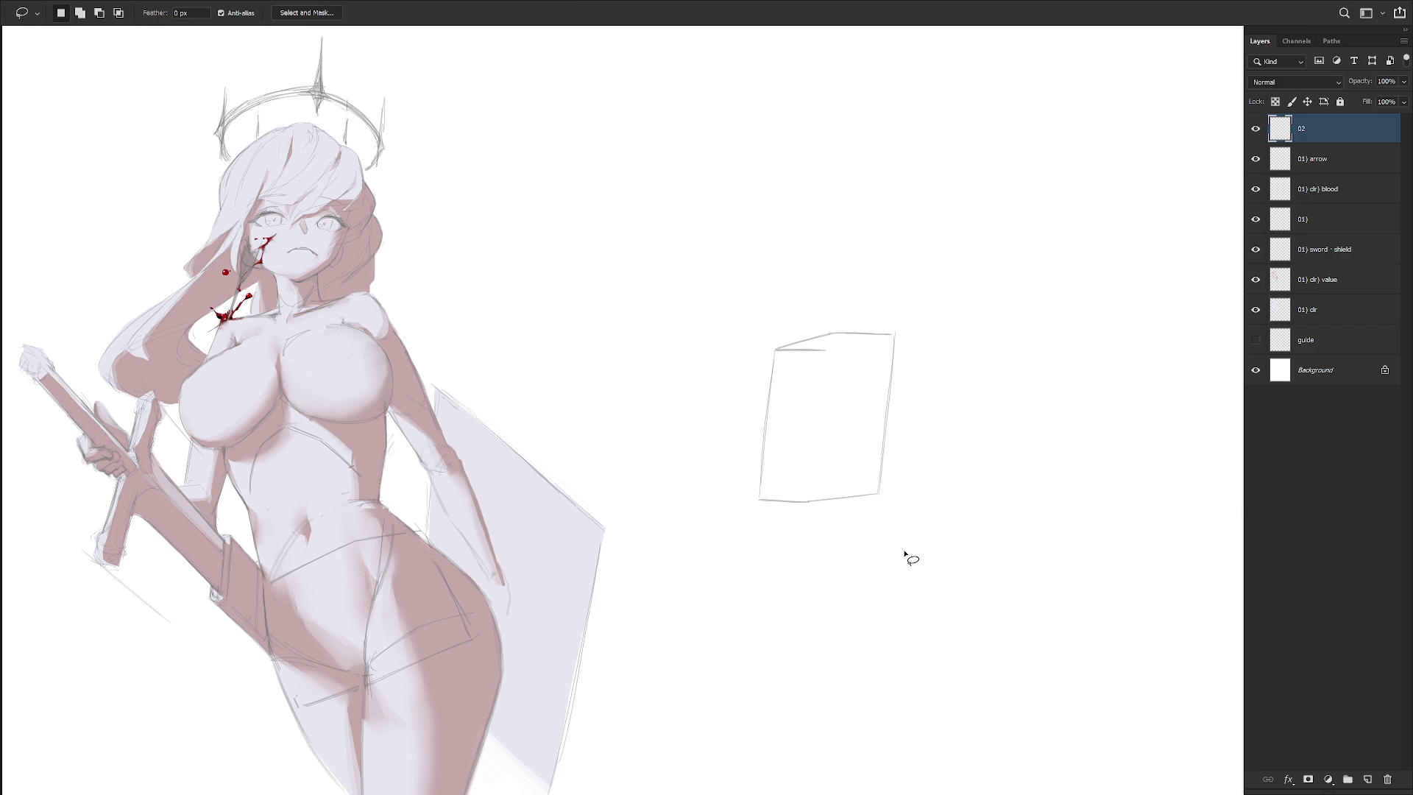
# Brush a back-of-head curve above the torso box, undoing the too-long first attempt
pyautogui.press('b')
pyautogui.scroll(-1, 833, 445)
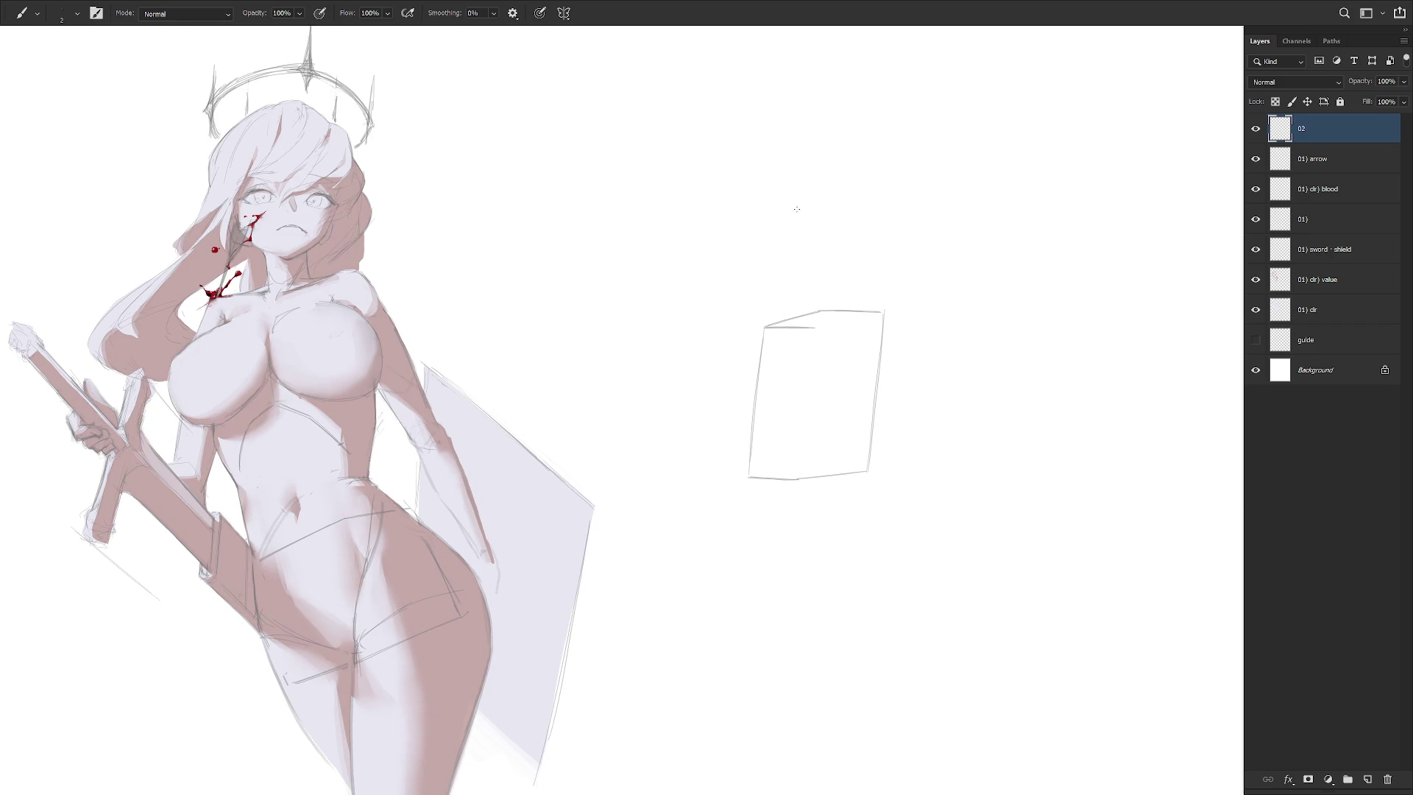
pyautogui.moveTo(780, 199); pyautogui.dragTo(778, 234)
pyautogui.hotkey('ctrl', 'z')
pyautogui.hotkey('ctrl', 'z')
pyautogui.hotkey('ctrl', 'z')
pyautogui.hotkey('ctrl', 'z')
# Lasso the curve's lower chin hook and nudge it 9 px right and 19 px down
pyautogui.press('l')
pyautogui.moveTo(783, 234)
pyautogui.mouseDown()
pyautogui.moveTo(792, 300)
pyautogui.moveTo(773, 237)
pyautogui.moveTo(799, 285)
pyautogui.mouseUp()
pyautogui.hotkey('ctrl', 't')
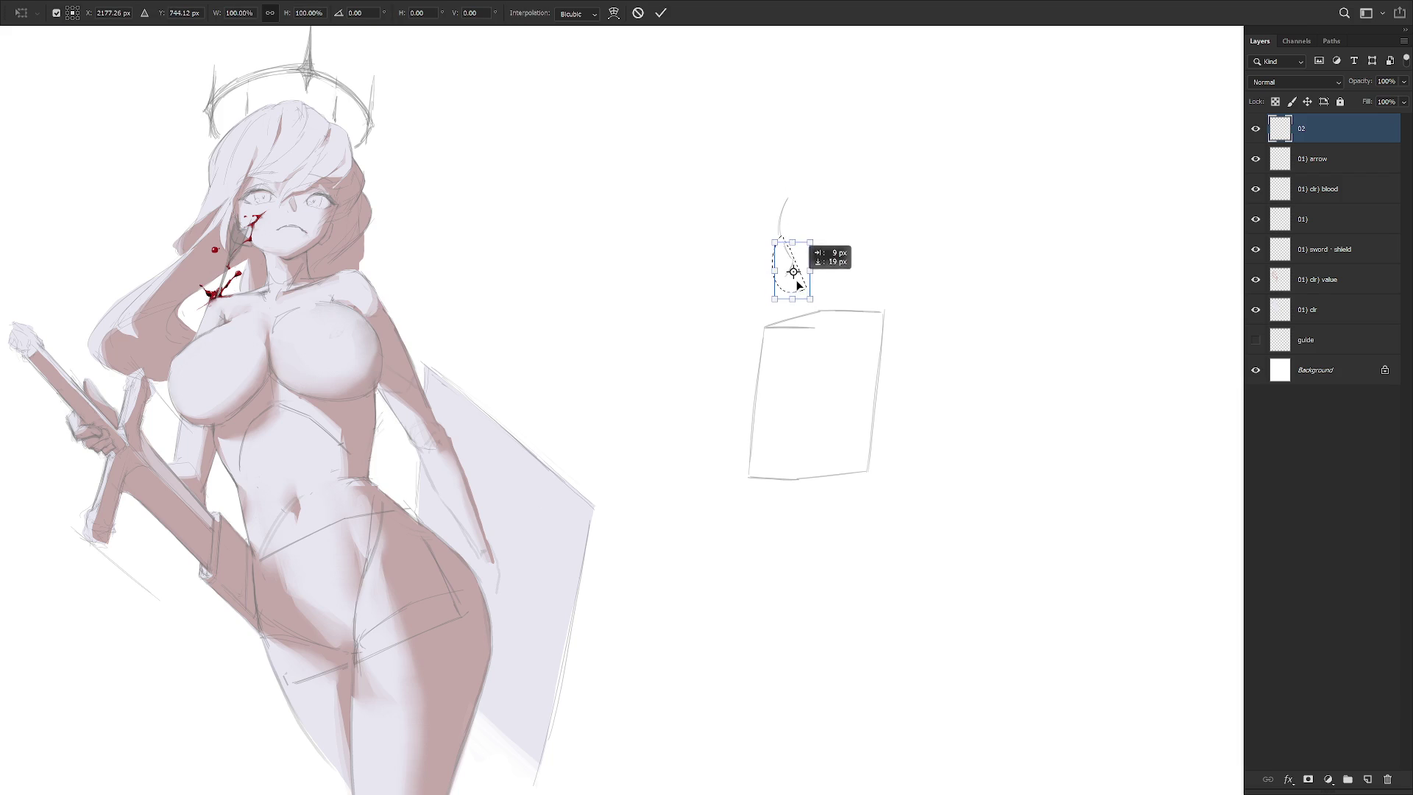
pyautogui.press('Return')
pyautogui.hotkey('ctrl', 'd')
pyautogui.press('b')
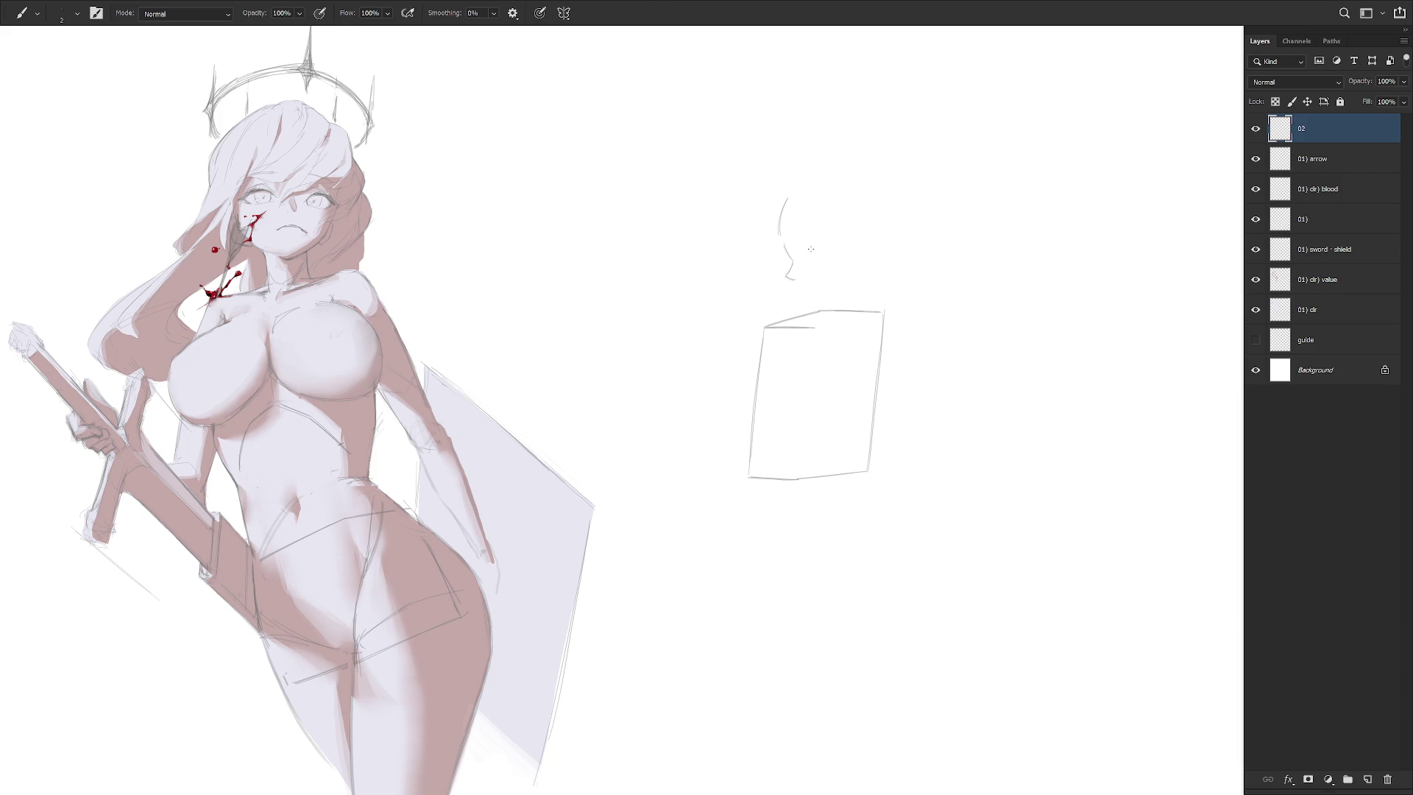
# Rework the chin line with short added strokes, dropping the stray one beside the face
pyautogui.press('e')
pyautogui.press('b')
pyautogui.moveTo(798, 285); pyautogui.dragTo(823, 286)
pyautogui.hotkey('ctrl', 'z')
pyautogui.hotkey('ctrl', 'shift', 'z')
pyautogui.moveTo(834, 286); pyautogui.dragTo(839, 282)
pyautogui.hotkey('ctrl', 'z')
# Redraw the jaw line down to the chin, alternating Brush and Eraser
pyautogui.press('e')
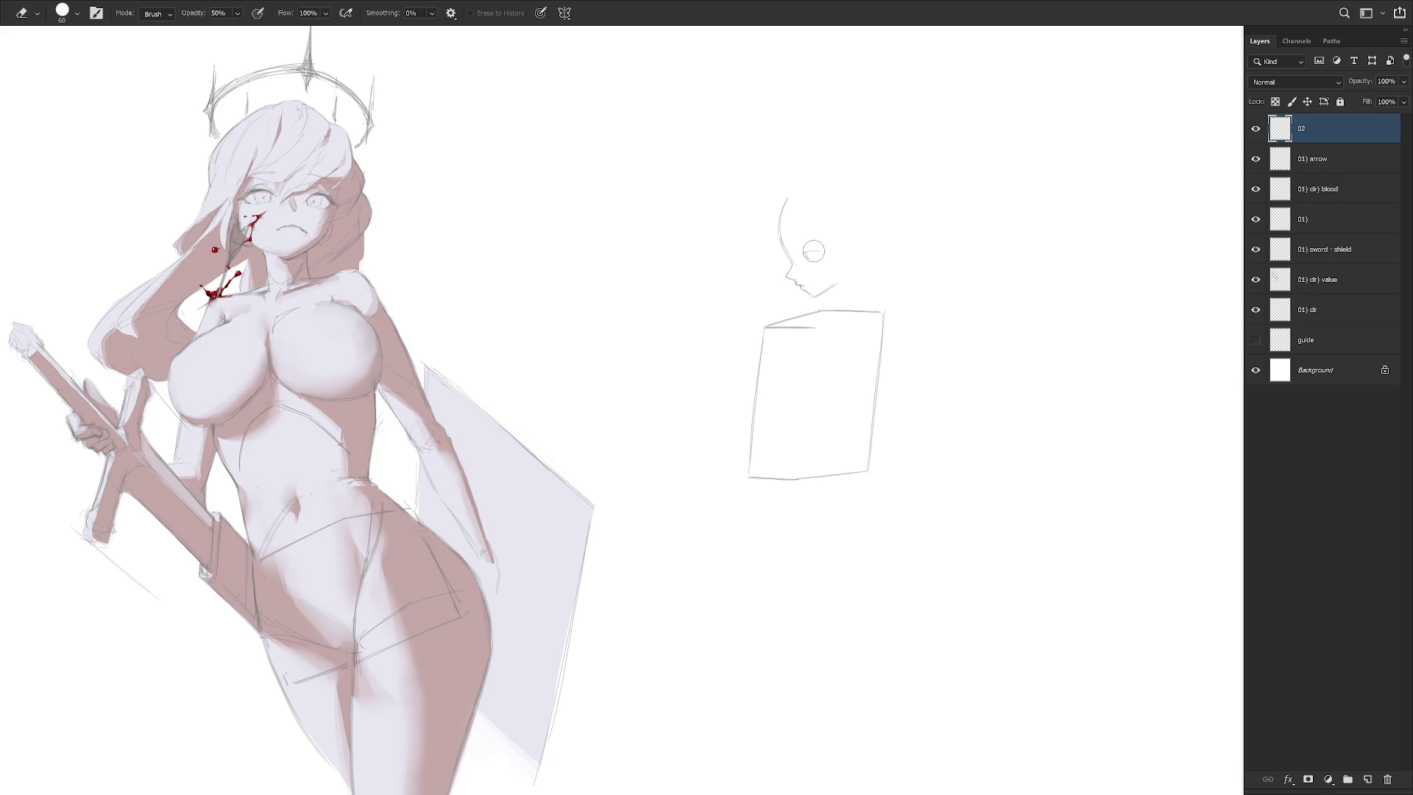
pyautogui.press('b')
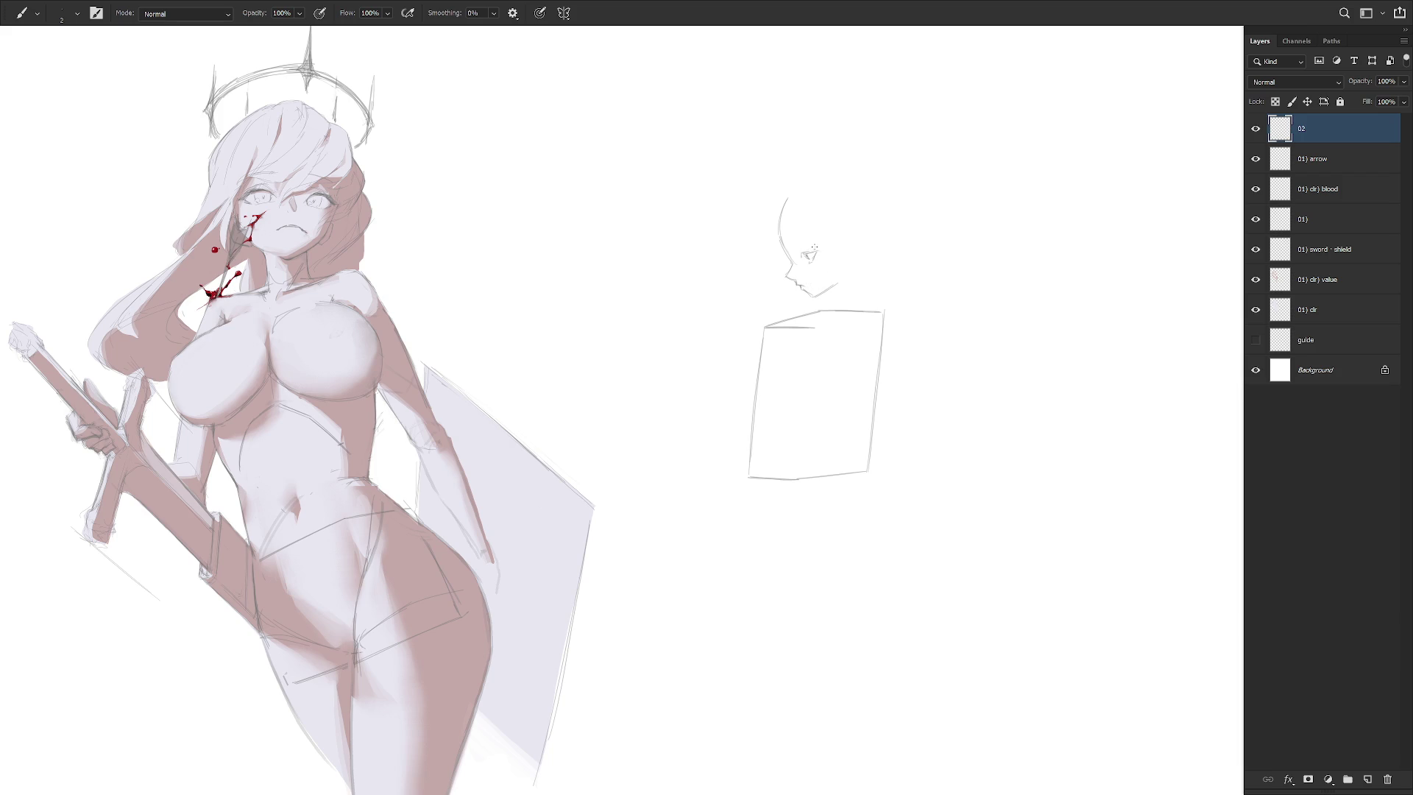
pyautogui.press('e')
pyautogui.press('b')
pyautogui.moveTo(843, 263)
pyautogui.mouseDown()
pyautogui.moveTo(837, 292)
pyautogui.moveTo(810, 294)
pyautogui.mouseUp()
pyautogui.hotkey('ctrl', 'z')
pyautogui.press('e')
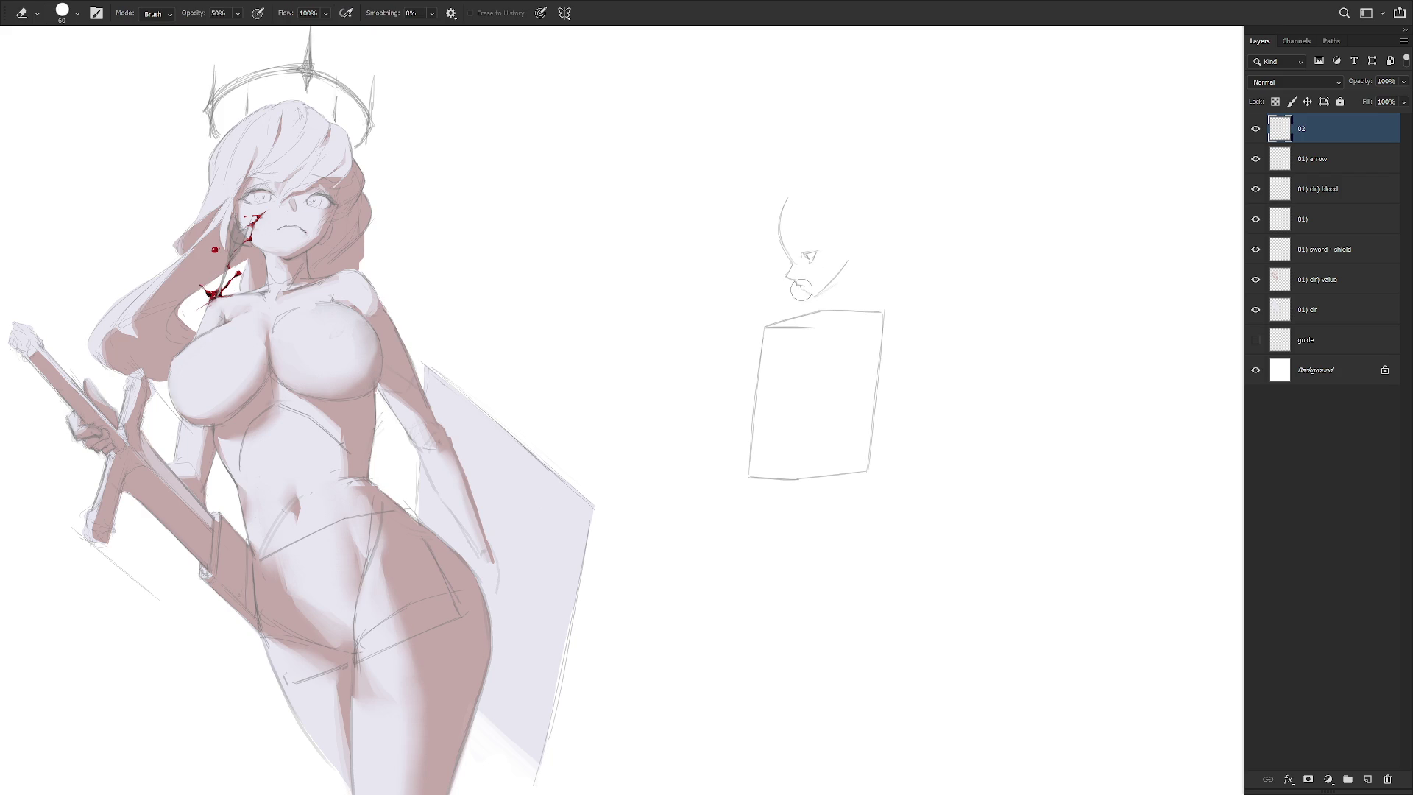
pyautogui.press('b')
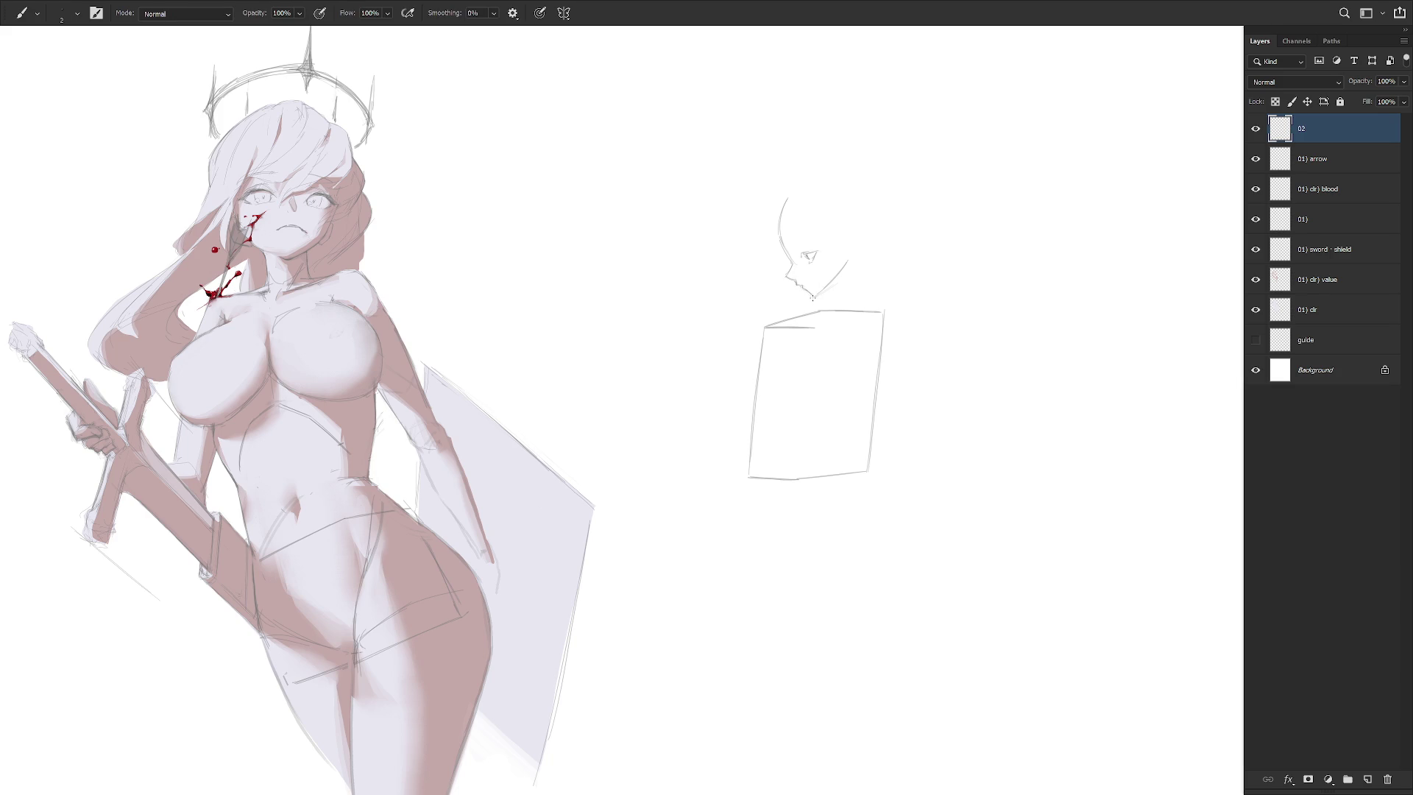
# Redraw the profile's nose and lips and soften them with Smudge
pyautogui.press('e')
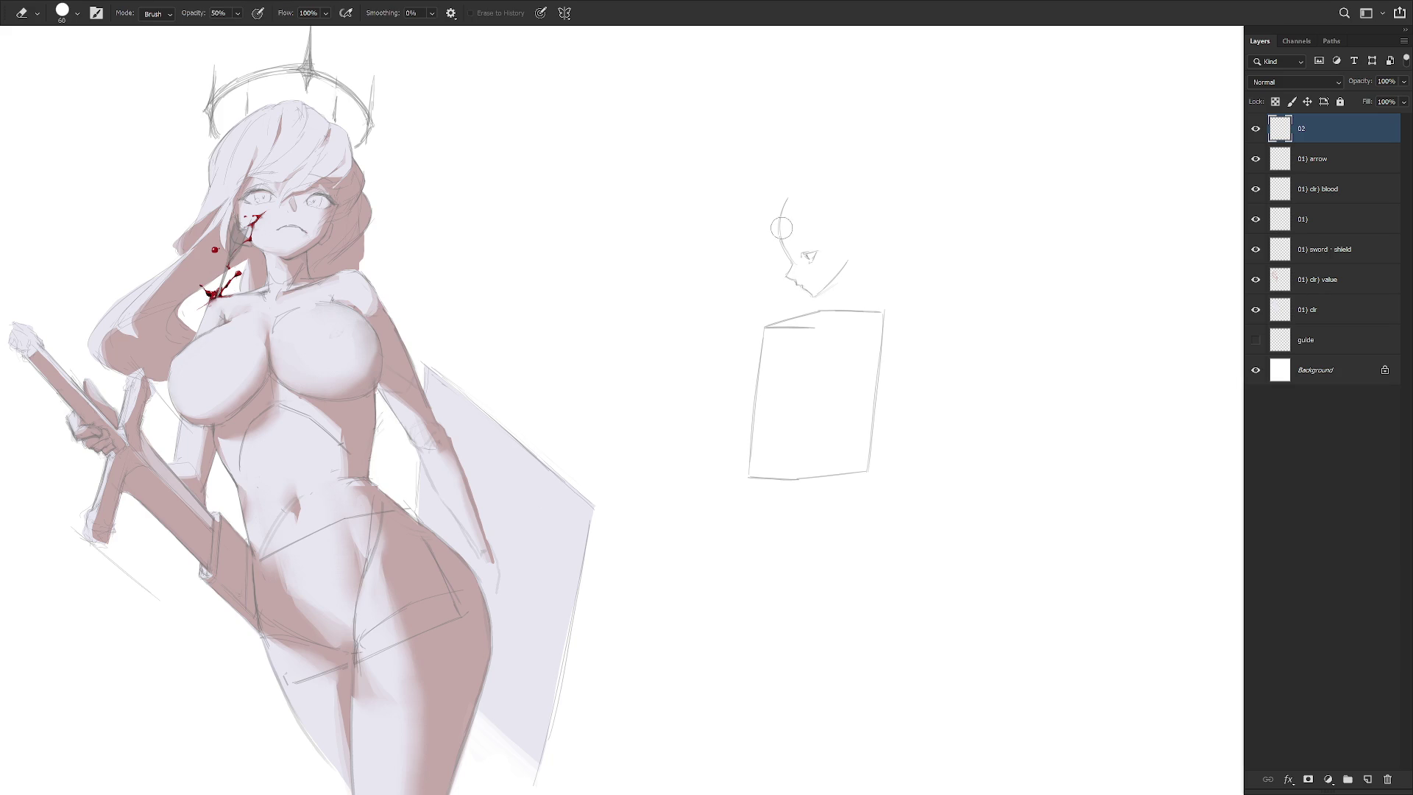
pyautogui.press('b')
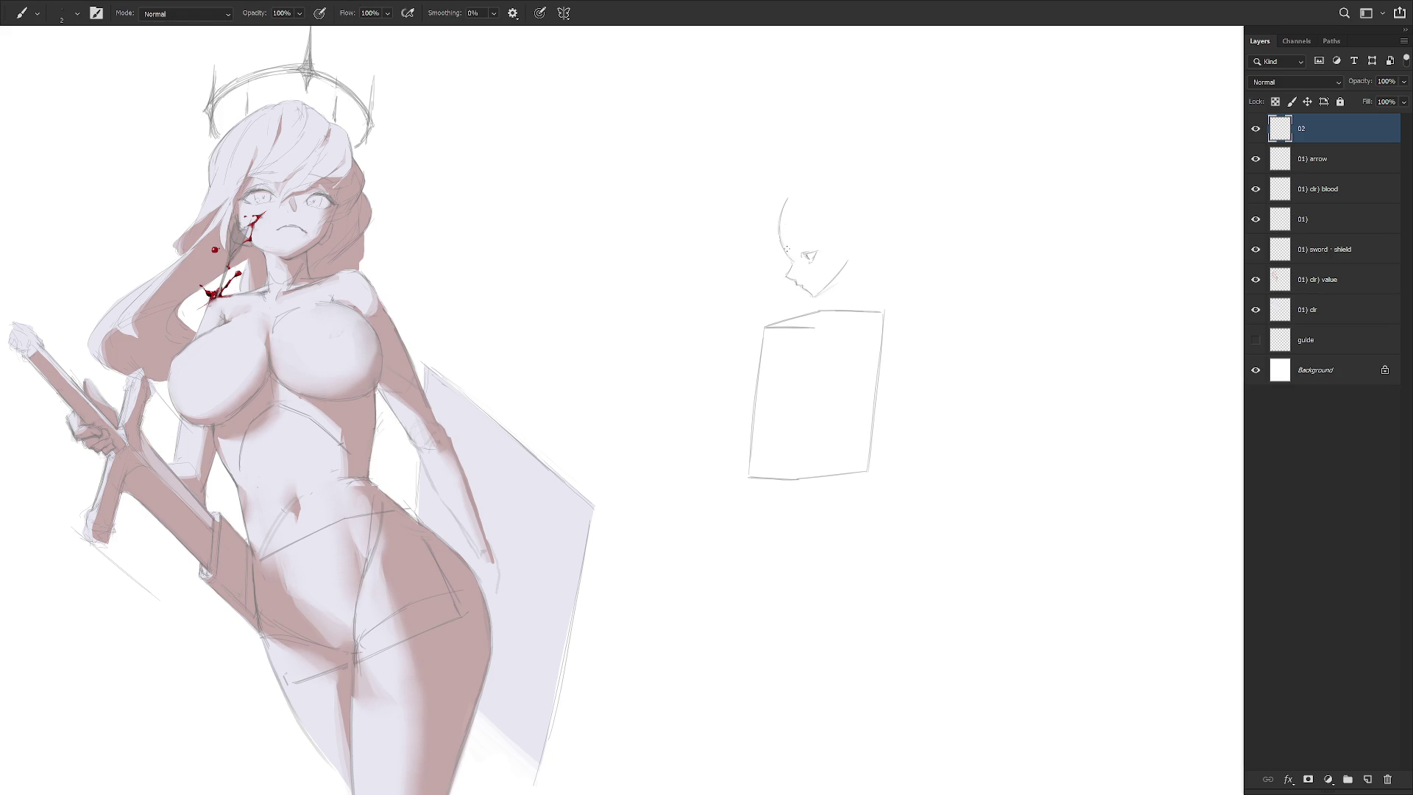
pyautogui.moveTo(794, 266)
pyautogui.mouseDown()
pyautogui.moveTo(789, 284)
pyautogui.moveTo(791, 196)
pyautogui.mouseUp()
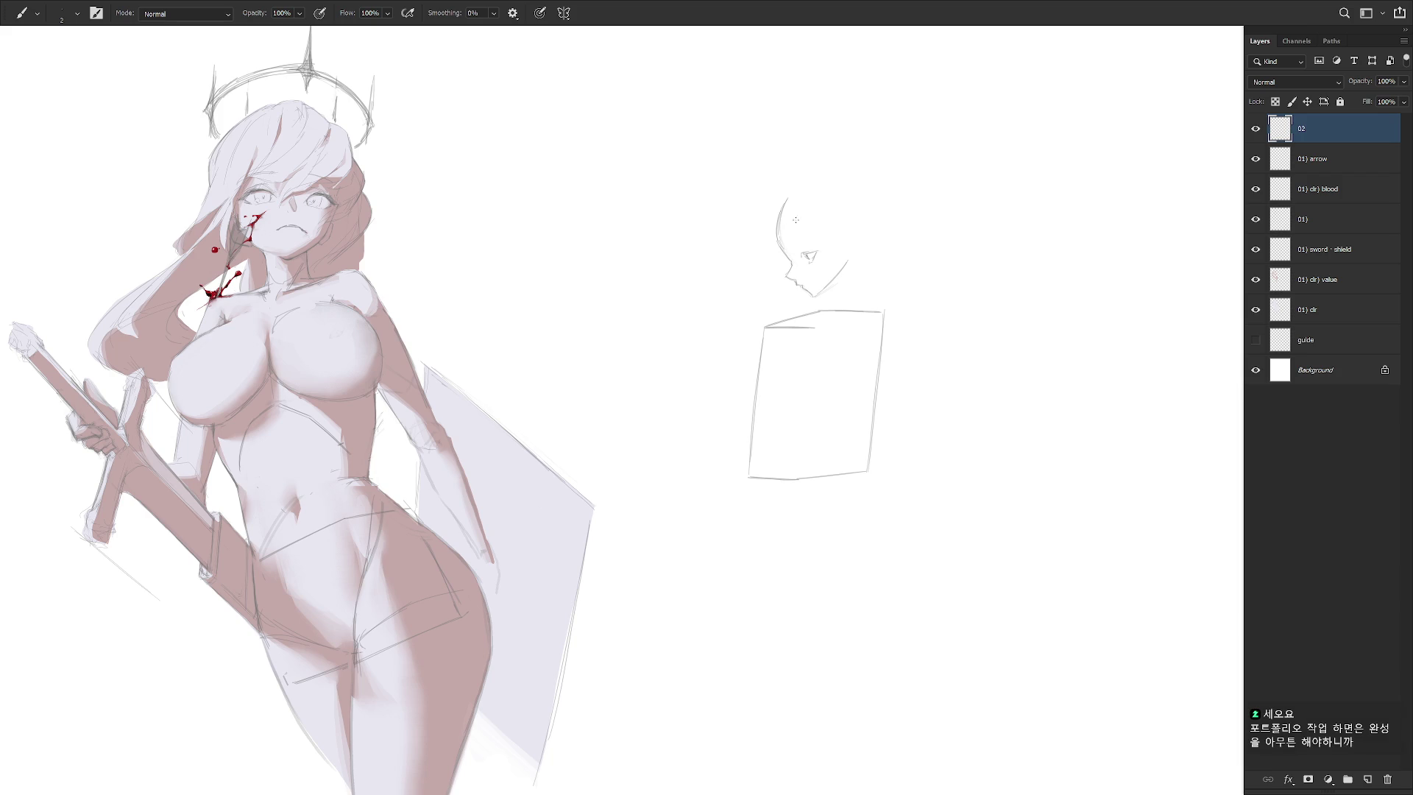
pyautogui.press('r')
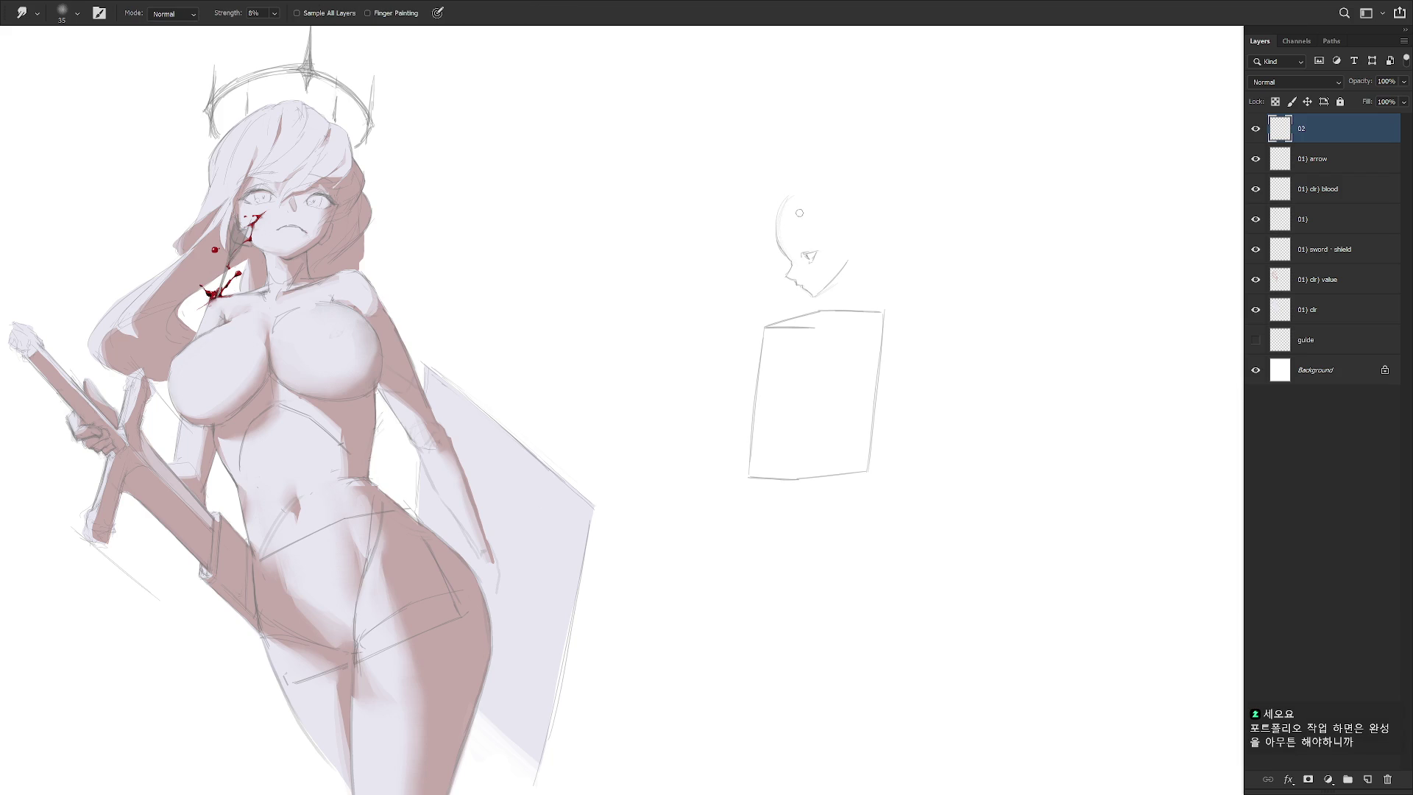
pyautogui.press('e')
# Reshape the profile sketch's ear into a point with the size-2 brush
pyautogui.press('b')
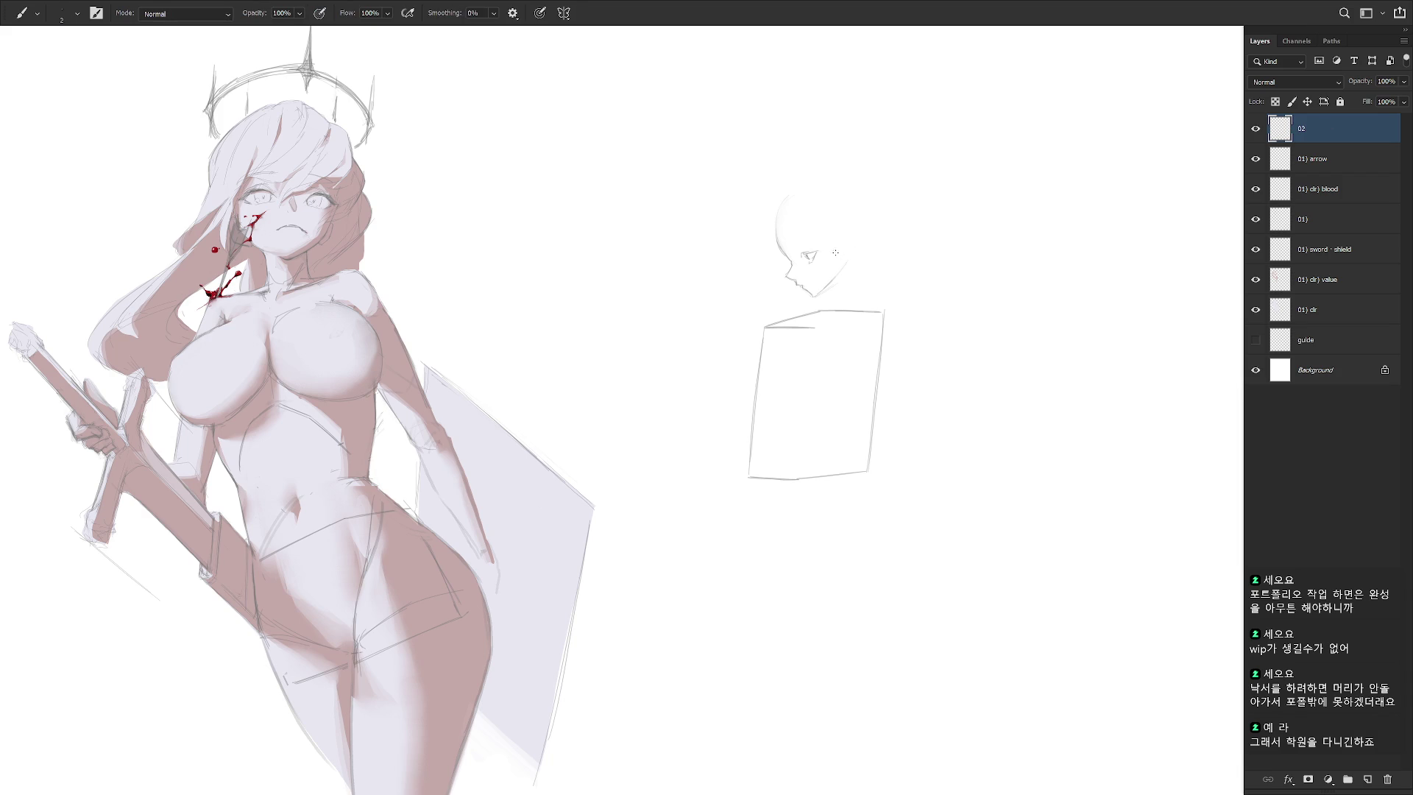
pyautogui.moveTo(837, 258); pyautogui.dragTo(844, 271)
pyautogui.press('e')
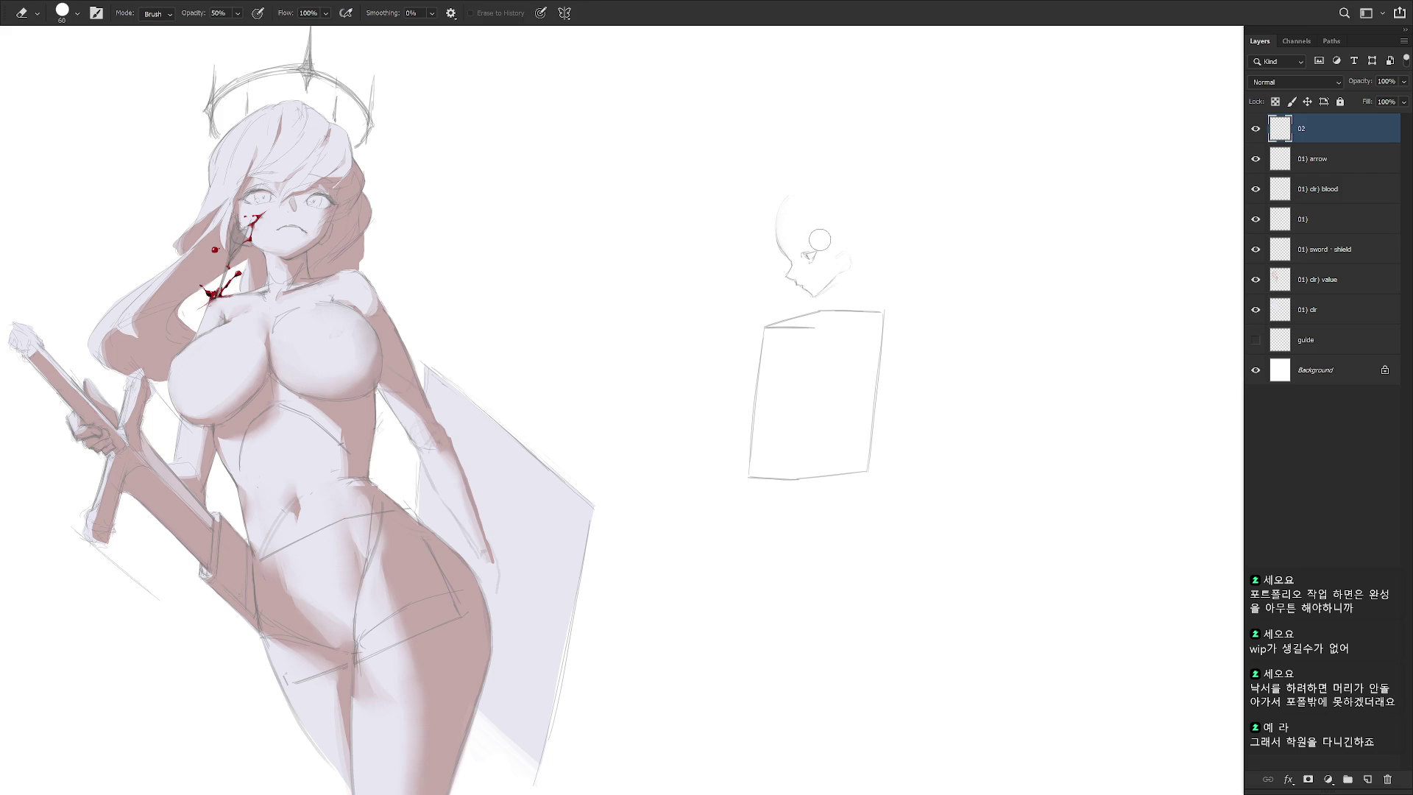
pyautogui.scroll(2, 809, 245)
# Draw an upper eyelid, a mouth line under the nose and a new jaw line
pyautogui.press('b')
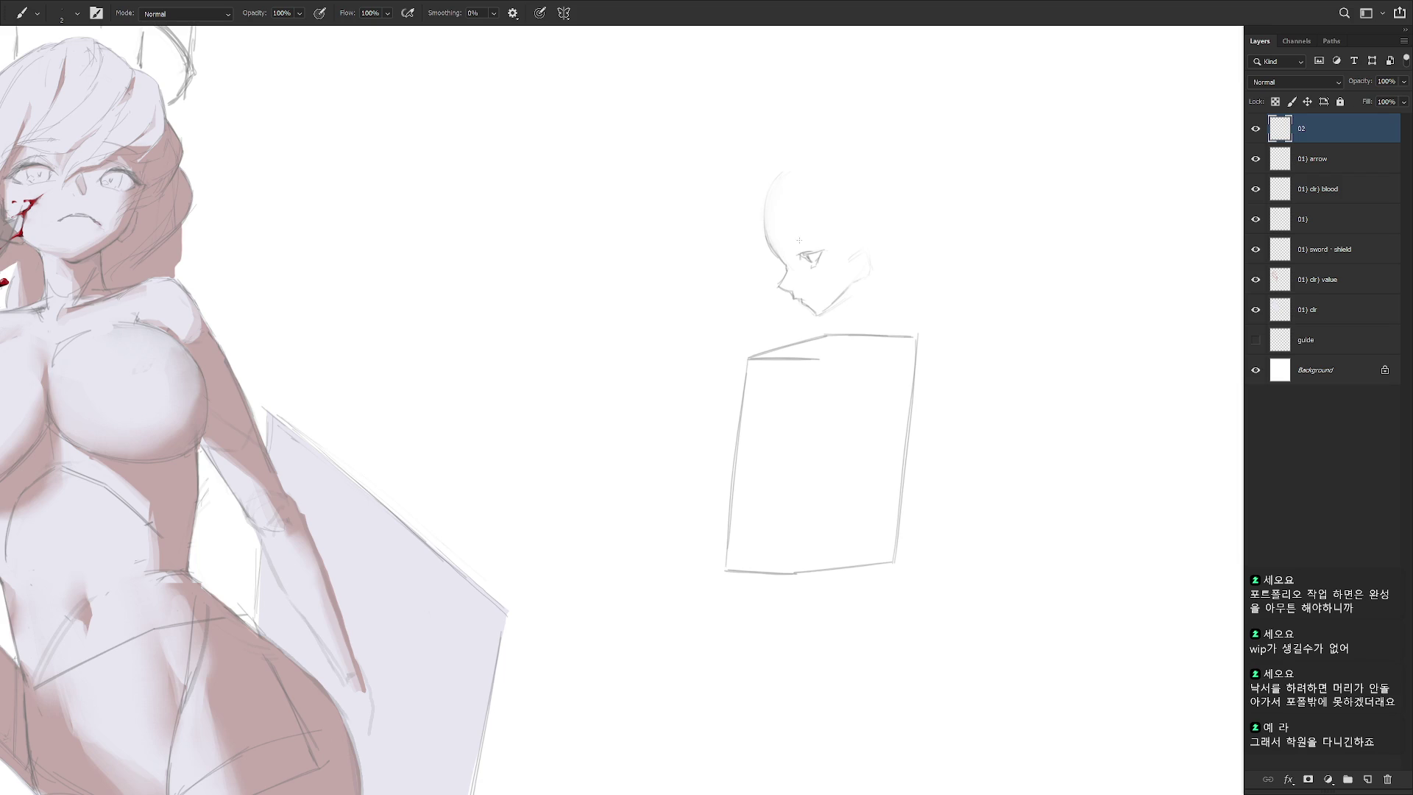
pyautogui.moveTo(787, 251); pyautogui.dragTo(818, 244)
pyautogui.moveTo(806, 296); pyautogui.dragTo(822, 290)
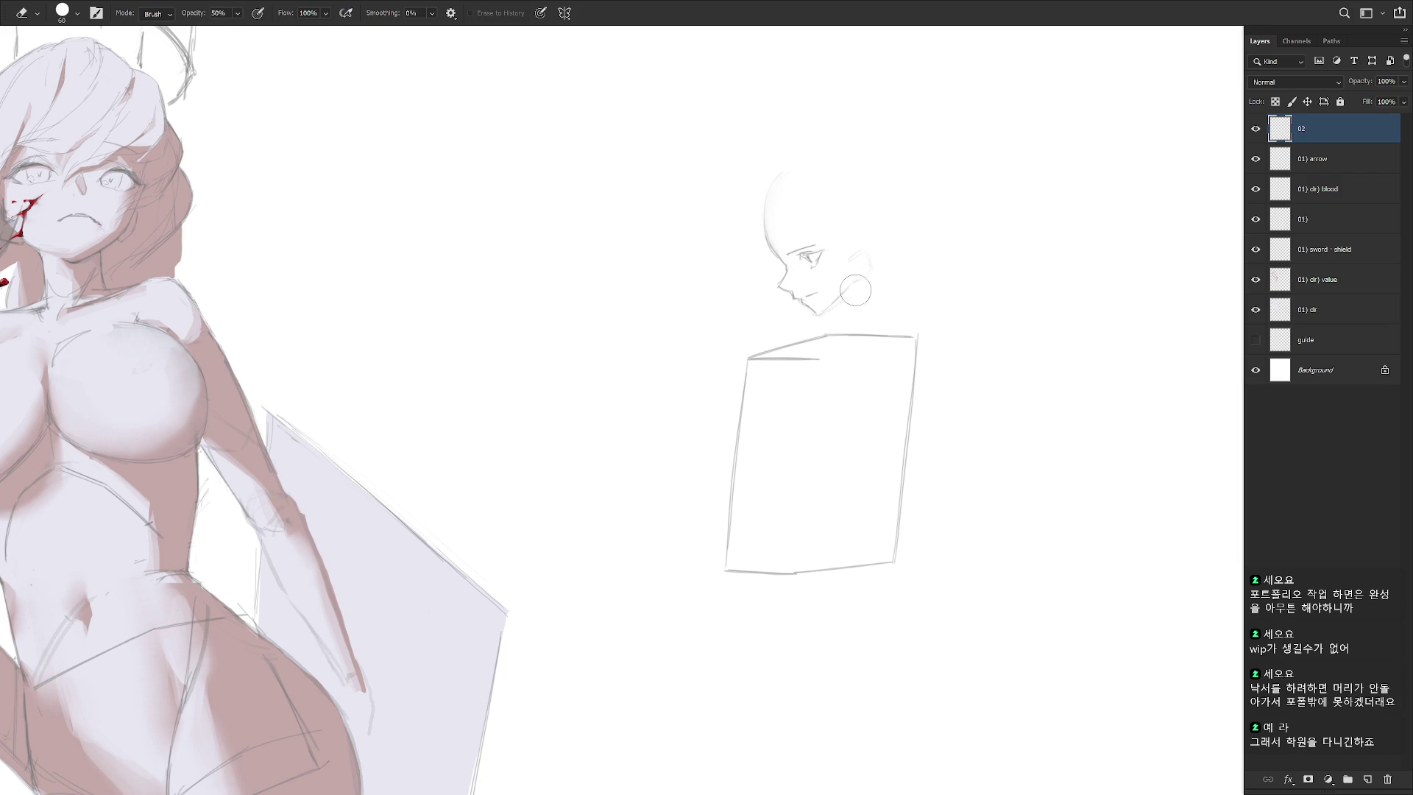
pyautogui.moveTo(814, 315)
pyautogui.mouseDown()
pyautogui.moveTo(850, 284)
pyautogui.moveTo(842, 297)
pyautogui.mouseUp()
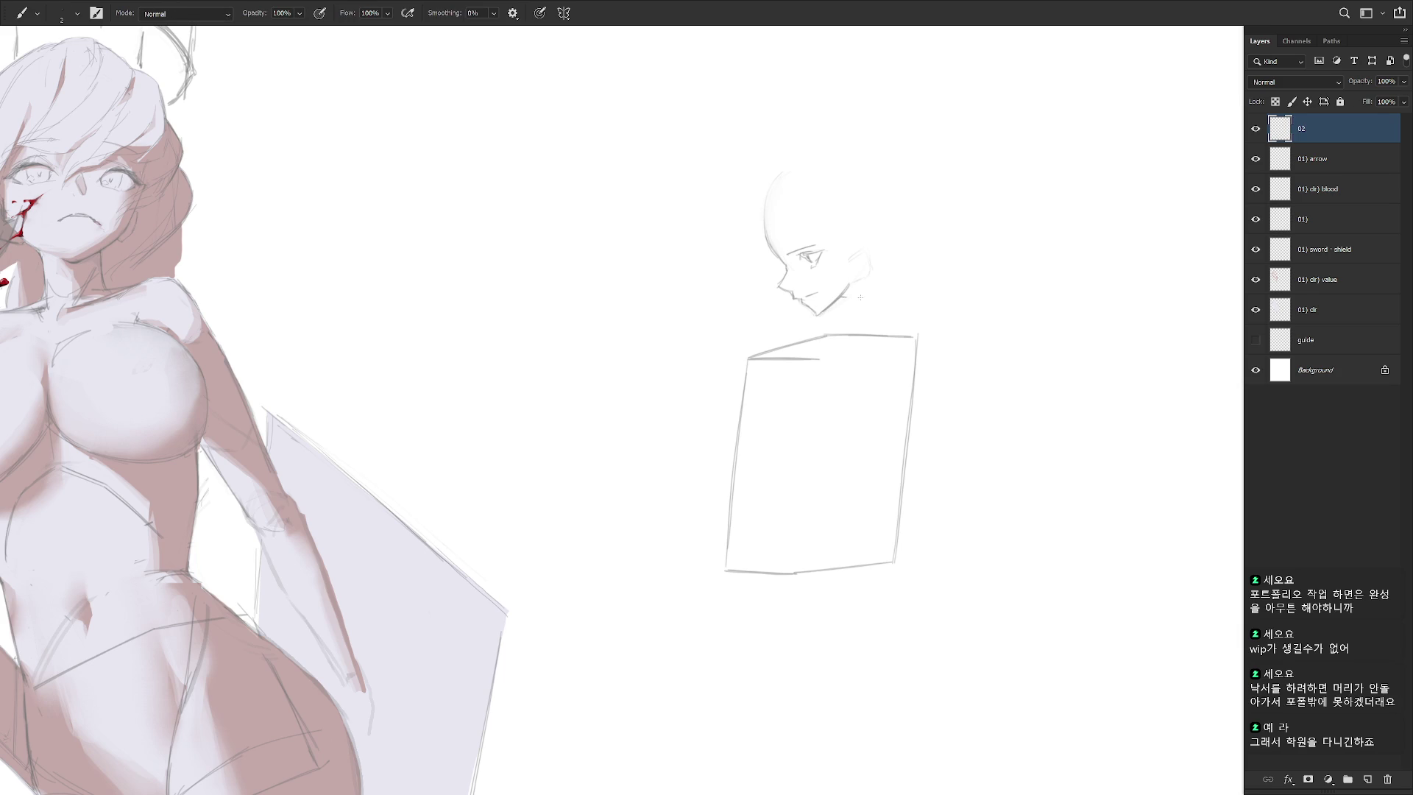
pyautogui.scroll(-5, 866, 294)
pyautogui.scroll(2, 897, 272)
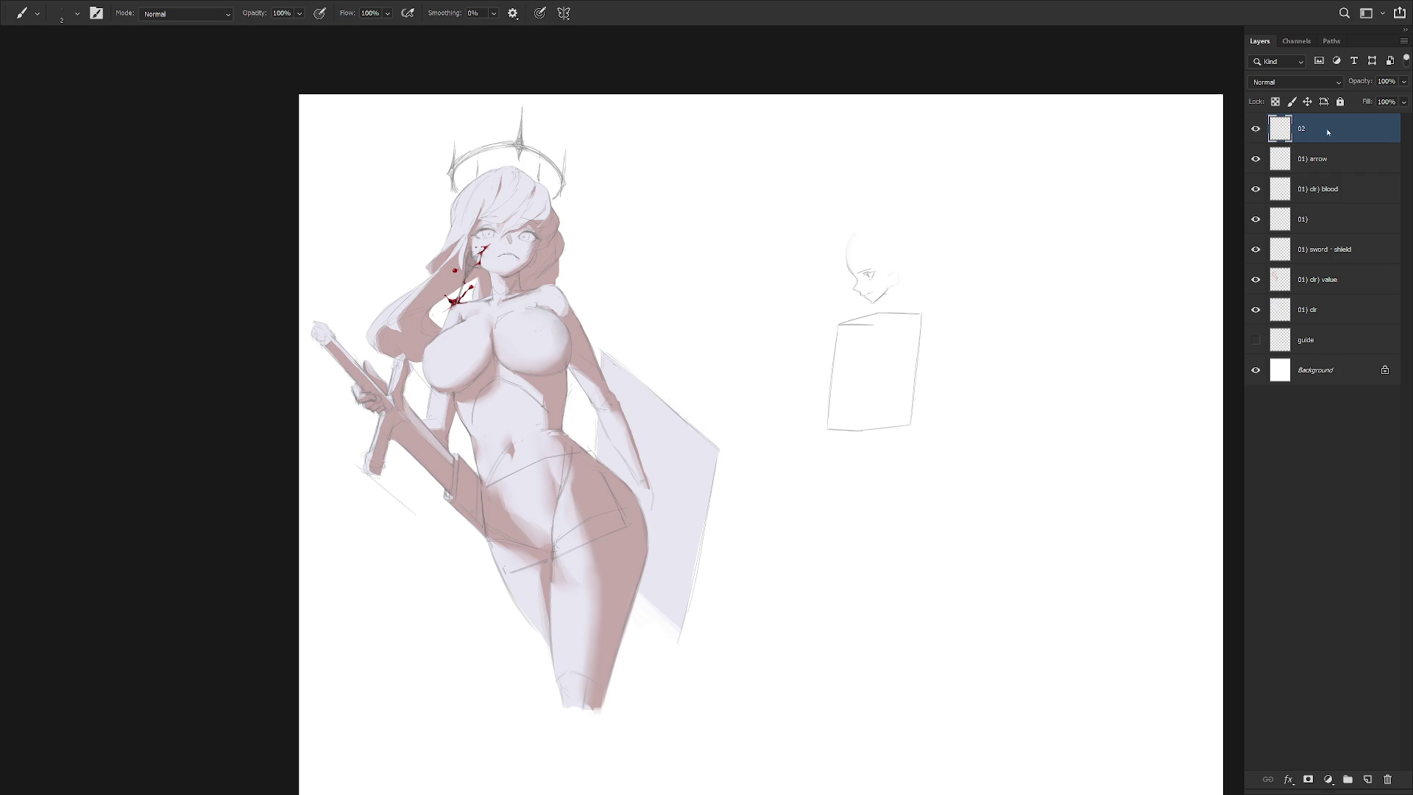
# Lasso and delete the whole profile head so it can be redrawn
pyautogui.scroll(1, 899, 305)
pyautogui.press('l')
pyautogui.moveTo(835, 310)
pyautogui.mouseDown()
pyautogui.moveTo(826, 189)
pyautogui.moveTo(825, 221)
pyautogui.moveTo(881, 228)
pyautogui.moveTo(828, 270)
pyautogui.moveTo(842, 282)
pyautogui.mouseUp()
pyautogui.press('Delete')
pyautogui.hotkey('ctrl', 'd')
pyautogui.press('b')
pyautogui.hotkey('ctrl', 'z')
pyautogui.hotkey('ctrl', 'z')
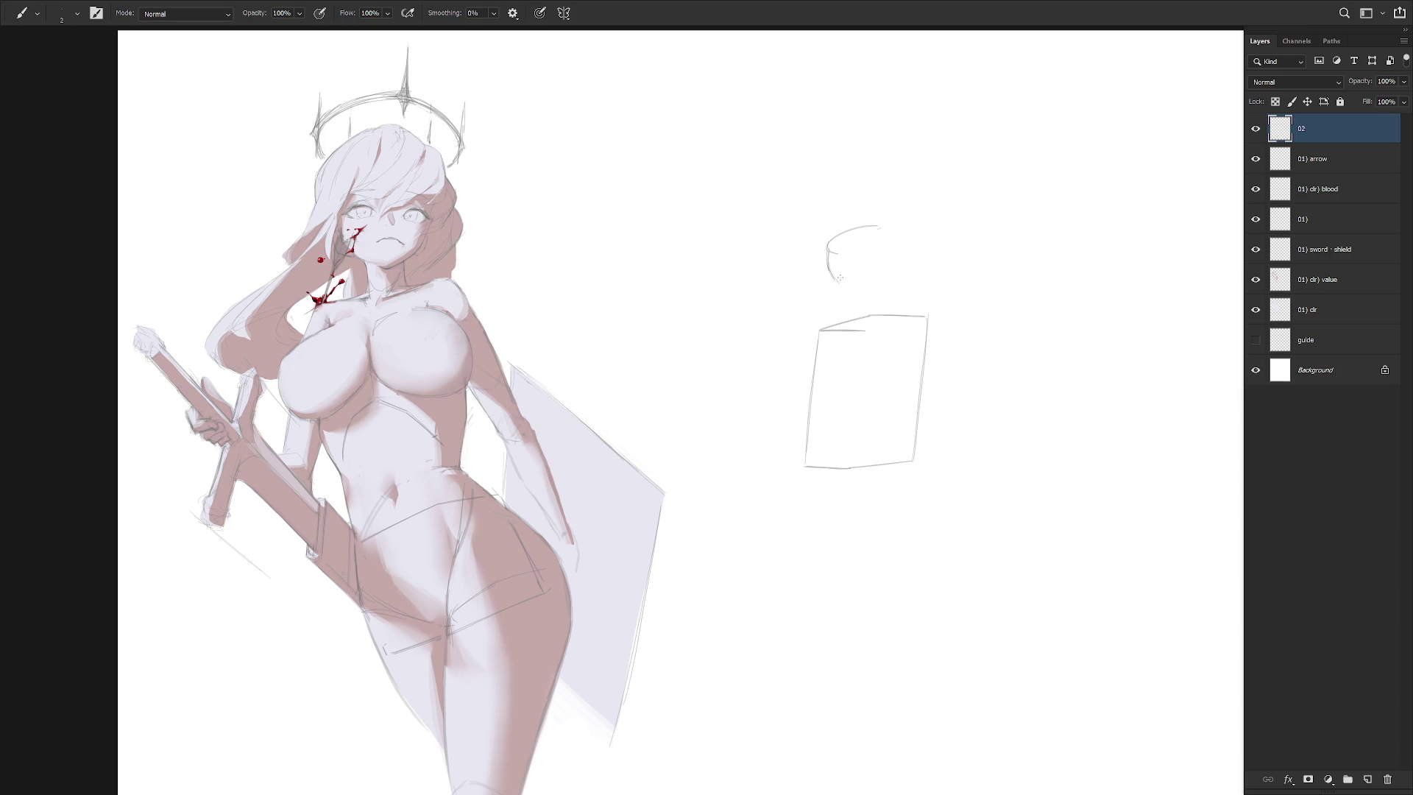
# Extend the new head outline down to the neck and mark the eye, discarding a trial hair line
pyautogui.moveTo(828, 271); pyautogui.dragTo(842, 298)
pyautogui.moveTo(844, 300); pyautogui.dragTo(849, 310)
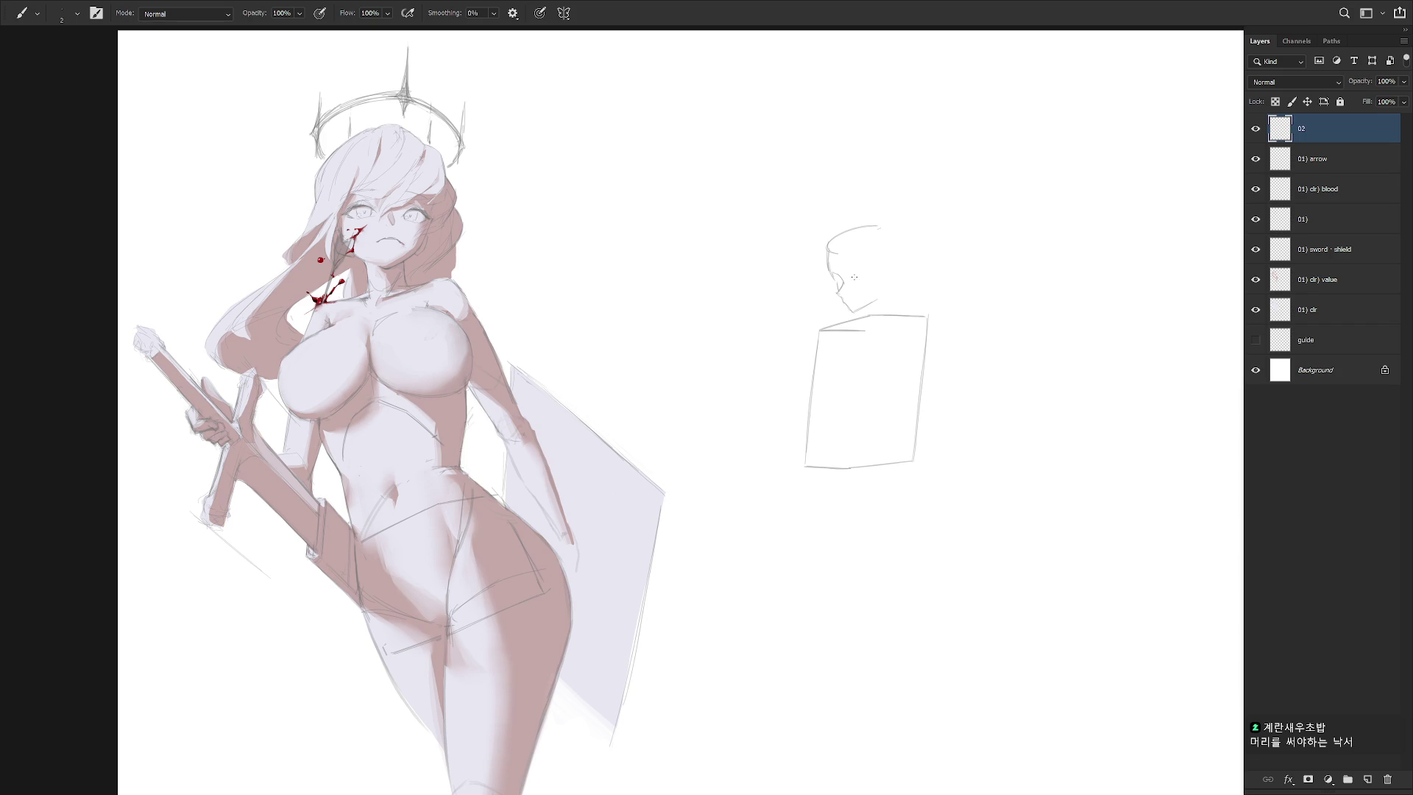
pyautogui.moveTo(860, 277); pyautogui.dragTo(869, 279)
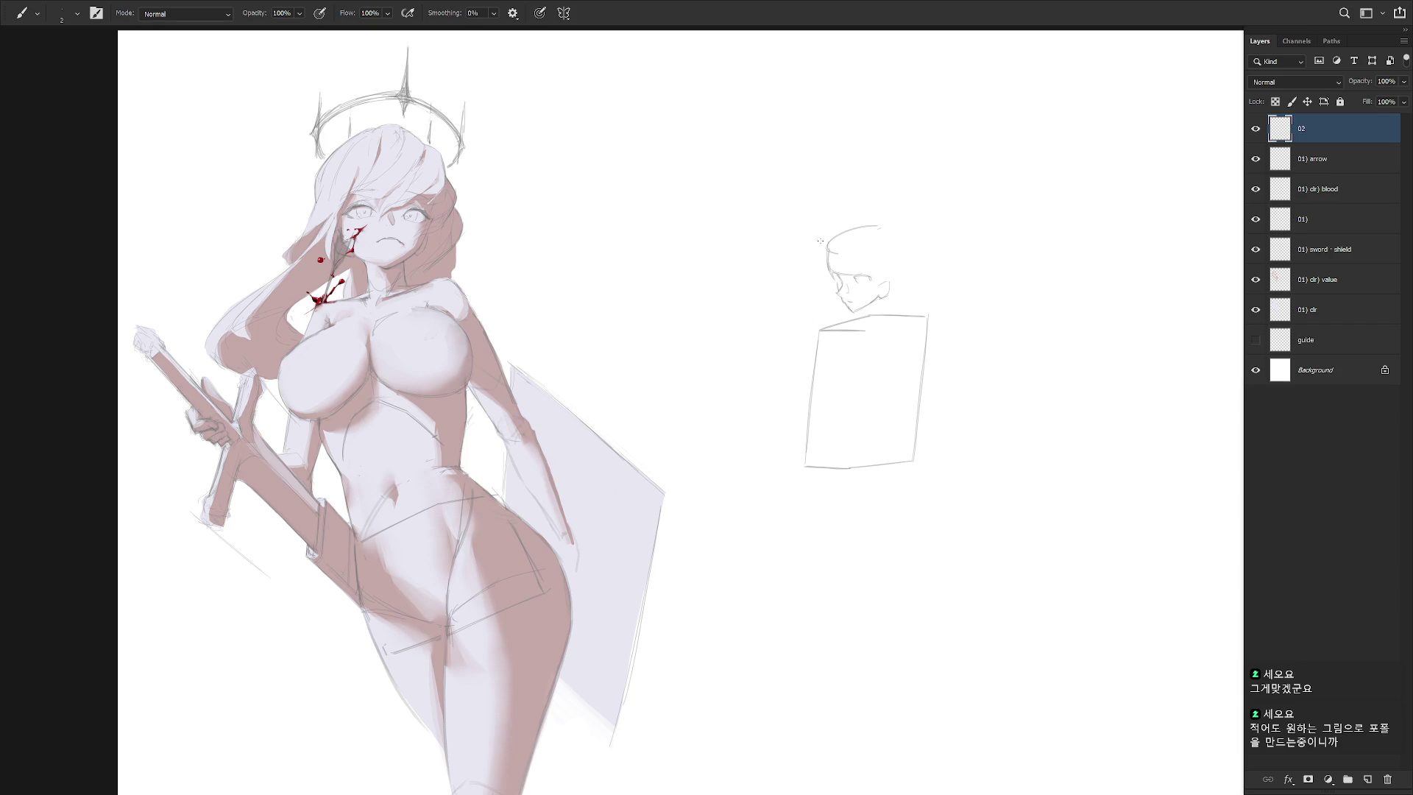
pyautogui.moveTo(829, 237); pyautogui.dragTo(874, 224)
pyautogui.hotkey('ctrl', 'z')
pyautogui.press('l')
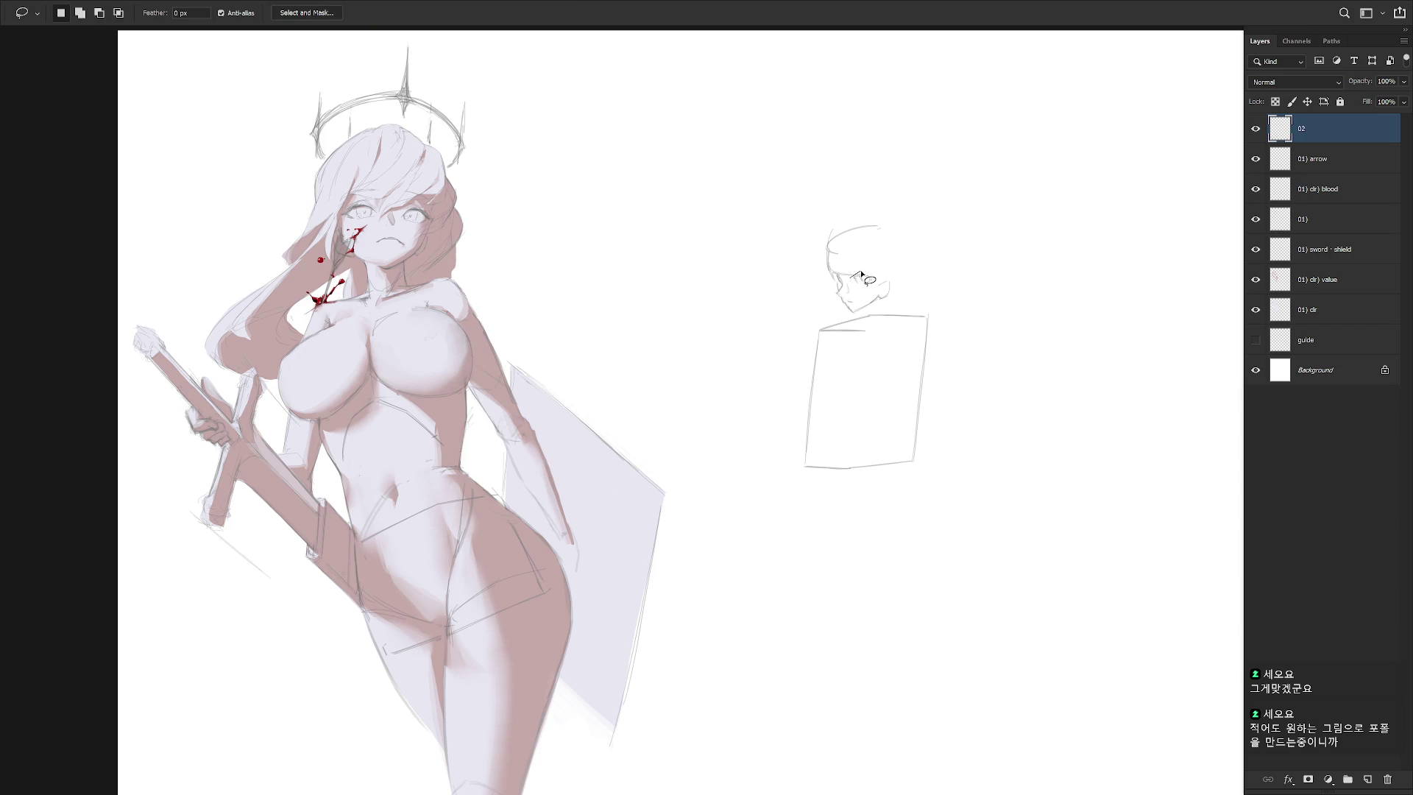
# Draw over the back outline of the small head sketch to strengthen it
pyautogui.moveTo(851, 274); pyautogui.dragTo(850, 272)
pyautogui.press('b')
pyautogui.press('l')
pyautogui.press('b')
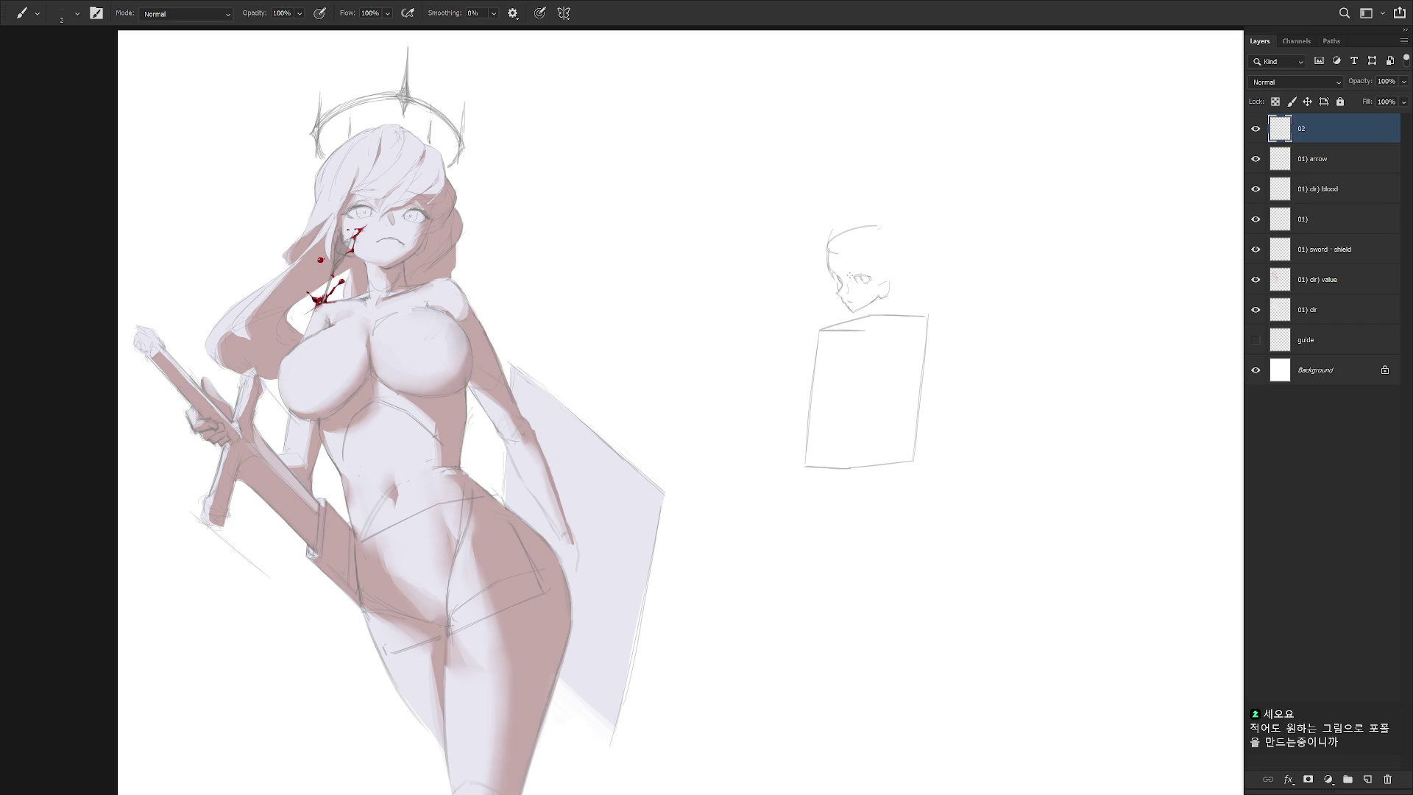
pyautogui.moveTo(827, 270)
pyautogui.mouseDown()
pyautogui.moveTo(832, 234)
pyautogui.moveTo(836, 263)
pyautogui.mouseUp()
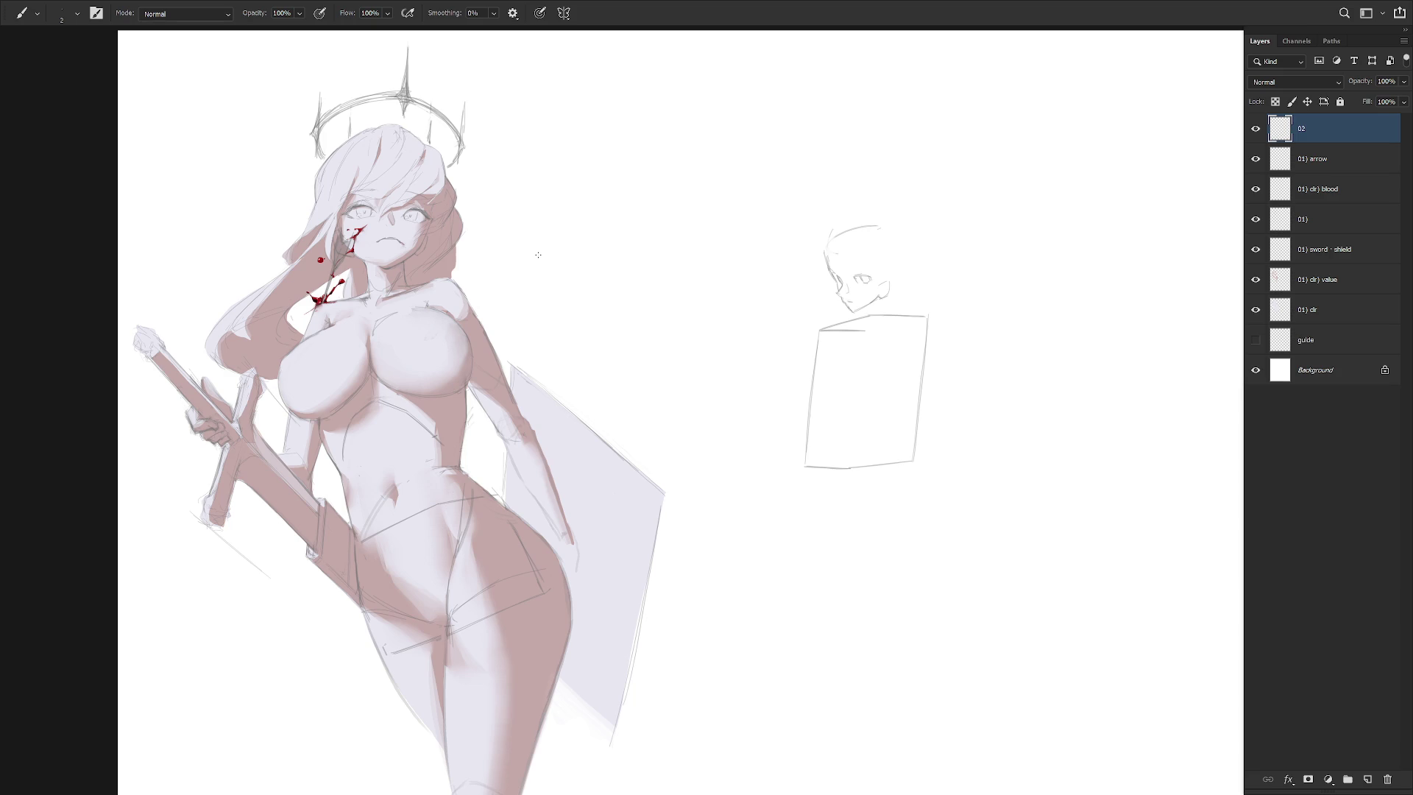
# Lasso the small profile head and scale it up to about 121%
pyautogui.press('l')
pyautogui.moveTo(840, 315)
pyautogui.mouseDown()
pyautogui.moveTo(925, 300)
pyautogui.moveTo(832, 272)
pyautogui.moveTo(866, 309)
pyautogui.mouseUp()
pyautogui.hotkey('ctrl', 't')
pyautogui.moveTo(939, 189); pyautogui.dragTo(957, 156)
pyautogui.press('Return')
# Redraw the curved hairline and replace the old ear and jaw end with a new ear
pyautogui.press('b')
pyautogui.press('e')
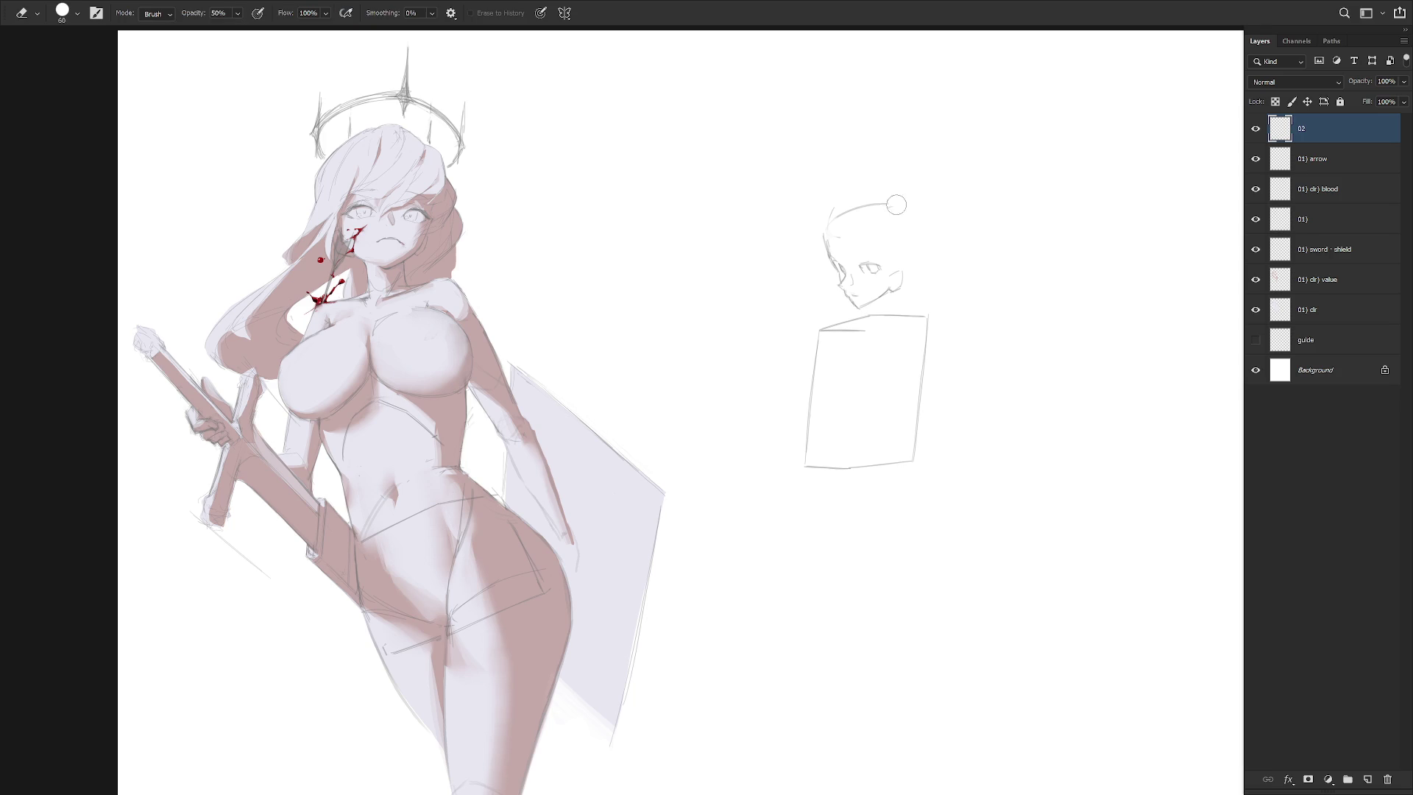
pyautogui.press('b')
pyautogui.moveTo(825, 208)
pyautogui.mouseDown()
pyautogui.moveTo(881, 253)
pyautogui.moveTo(891, 290)
pyautogui.mouseUp()
pyautogui.hotkey('ctrl', 'z')
pyautogui.moveTo(836, 223); pyautogui.dragTo(879, 261)
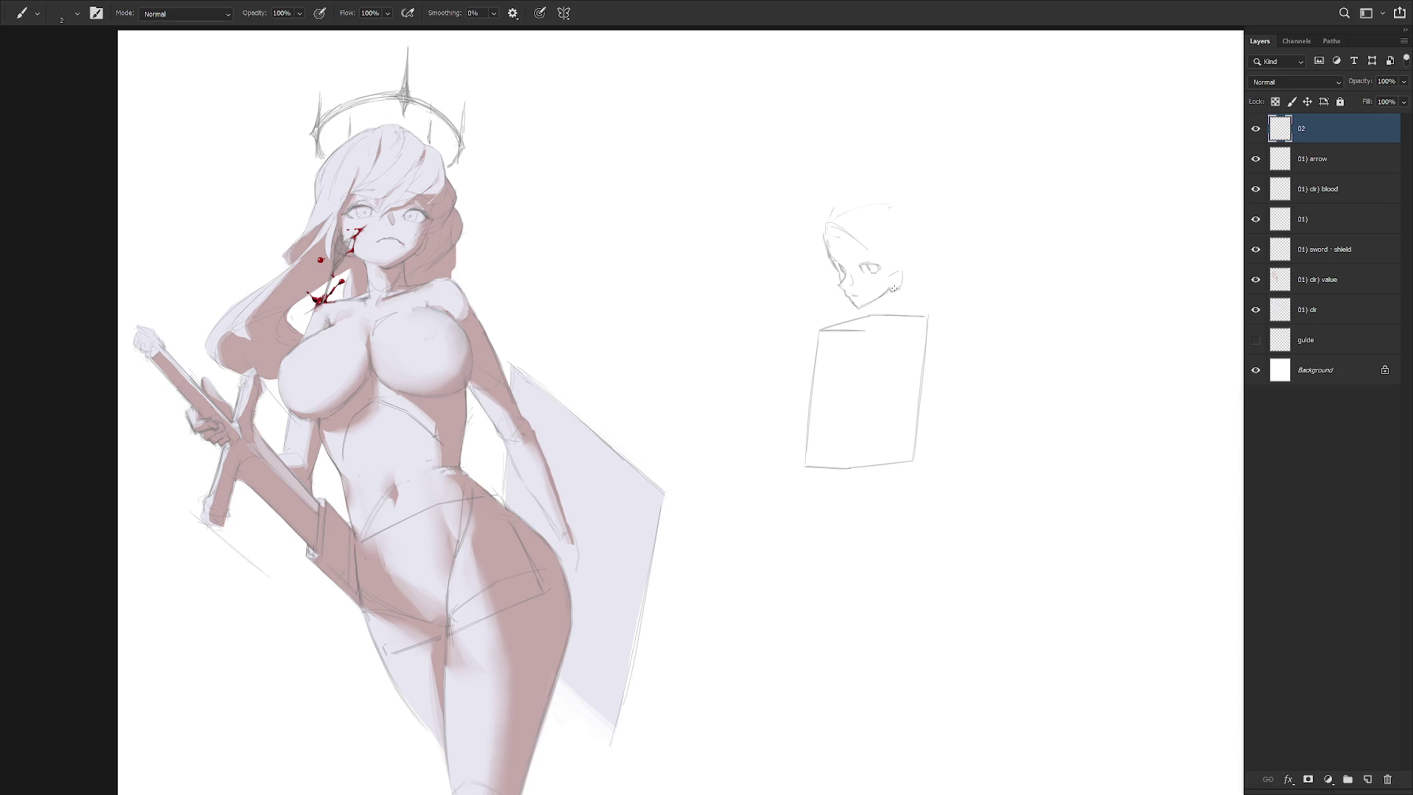
pyautogui.press('e')
pyautogui.moveTo(901, 274); pyautogui.dragTo(892, 293)
pyautogui.press('b')
pyautogui.moveTo(898, 288); pyautogui.dragTo(906, 268)
# Define the eye on the enlarged head, discarding a trial forehead stroke
pyautogui.press('l')
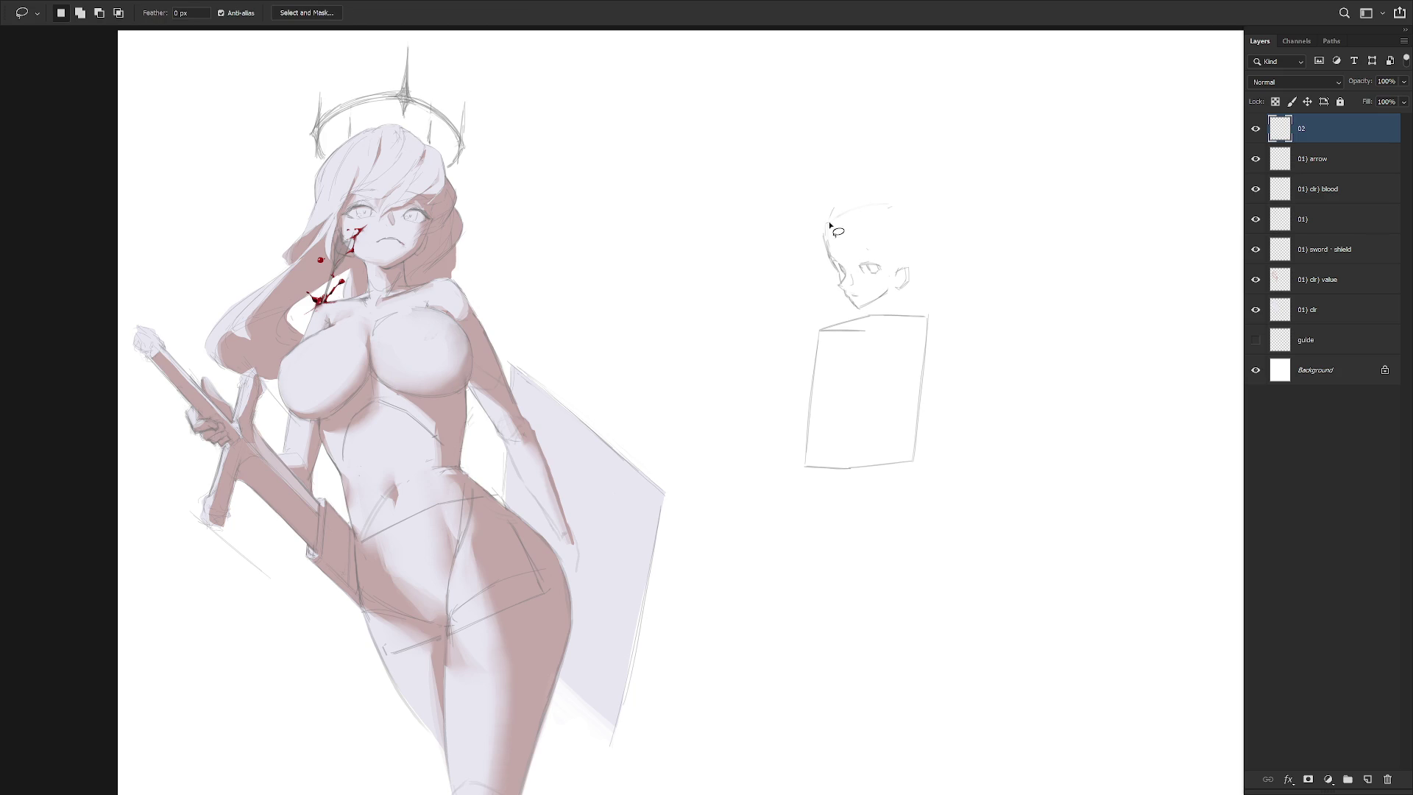
pyautogui.press('b')
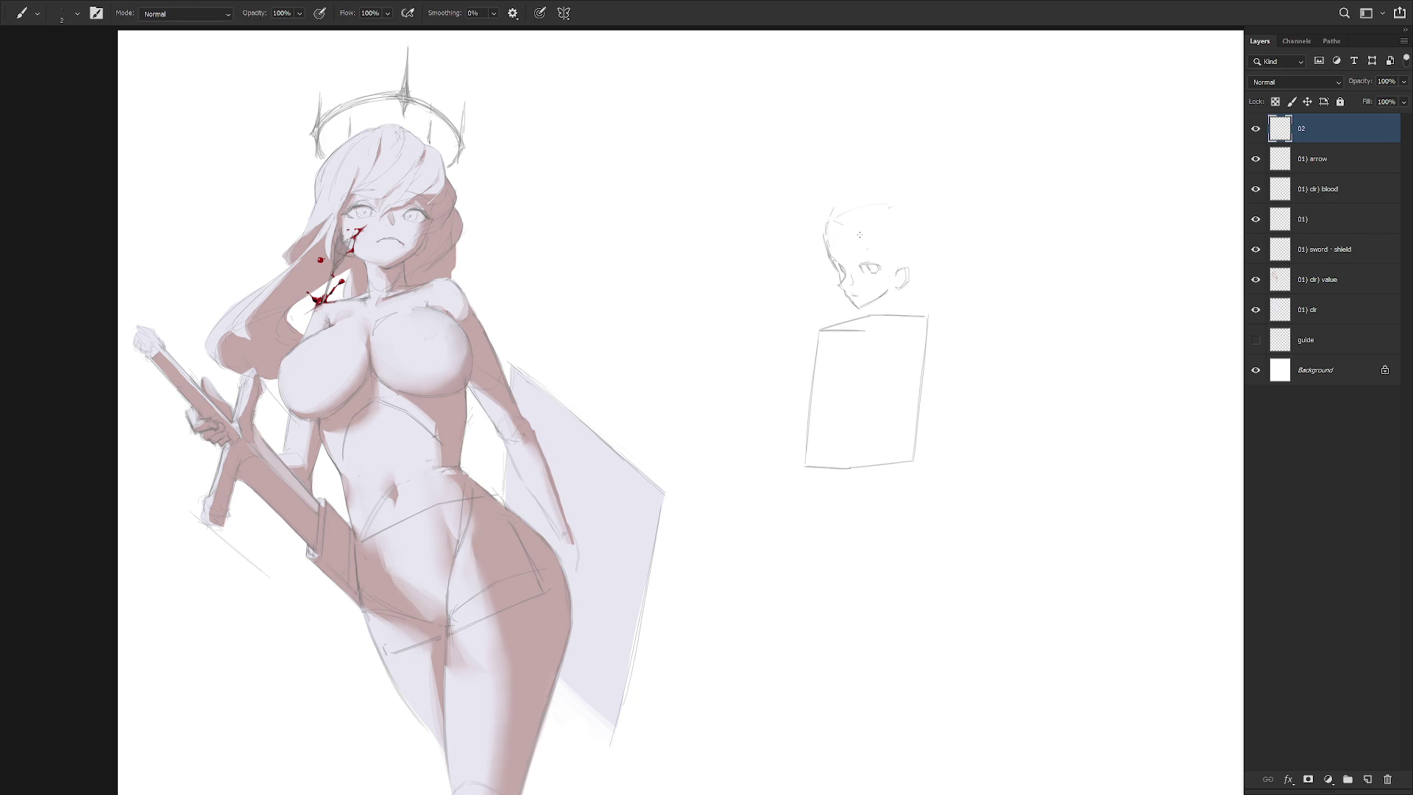
pyautogui.moveTo(861, 233); pyautogui.dragTo(887, 271)
pyautogui.hotkey('ctrl', 'z')
pyautogui.press('e')
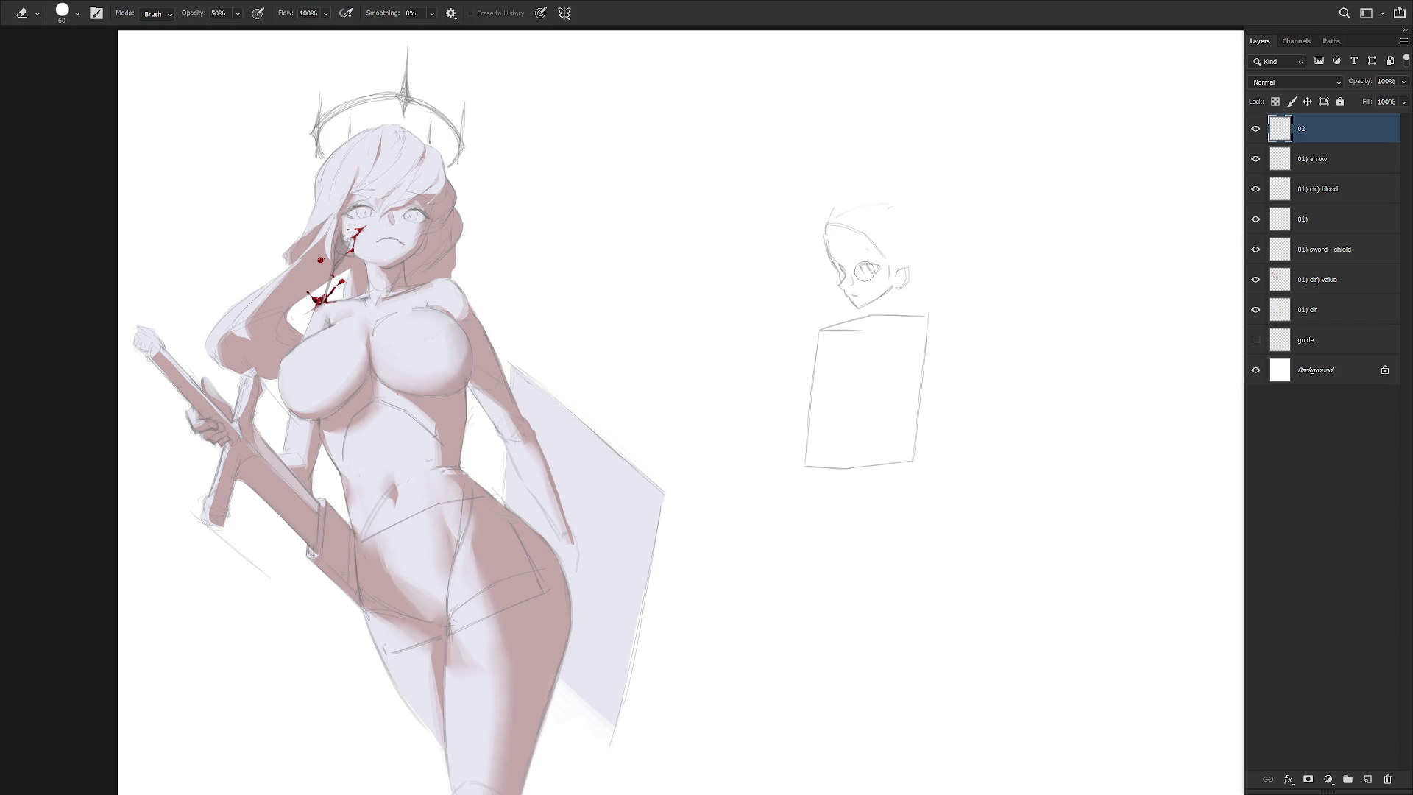
pyautogui.press('b')
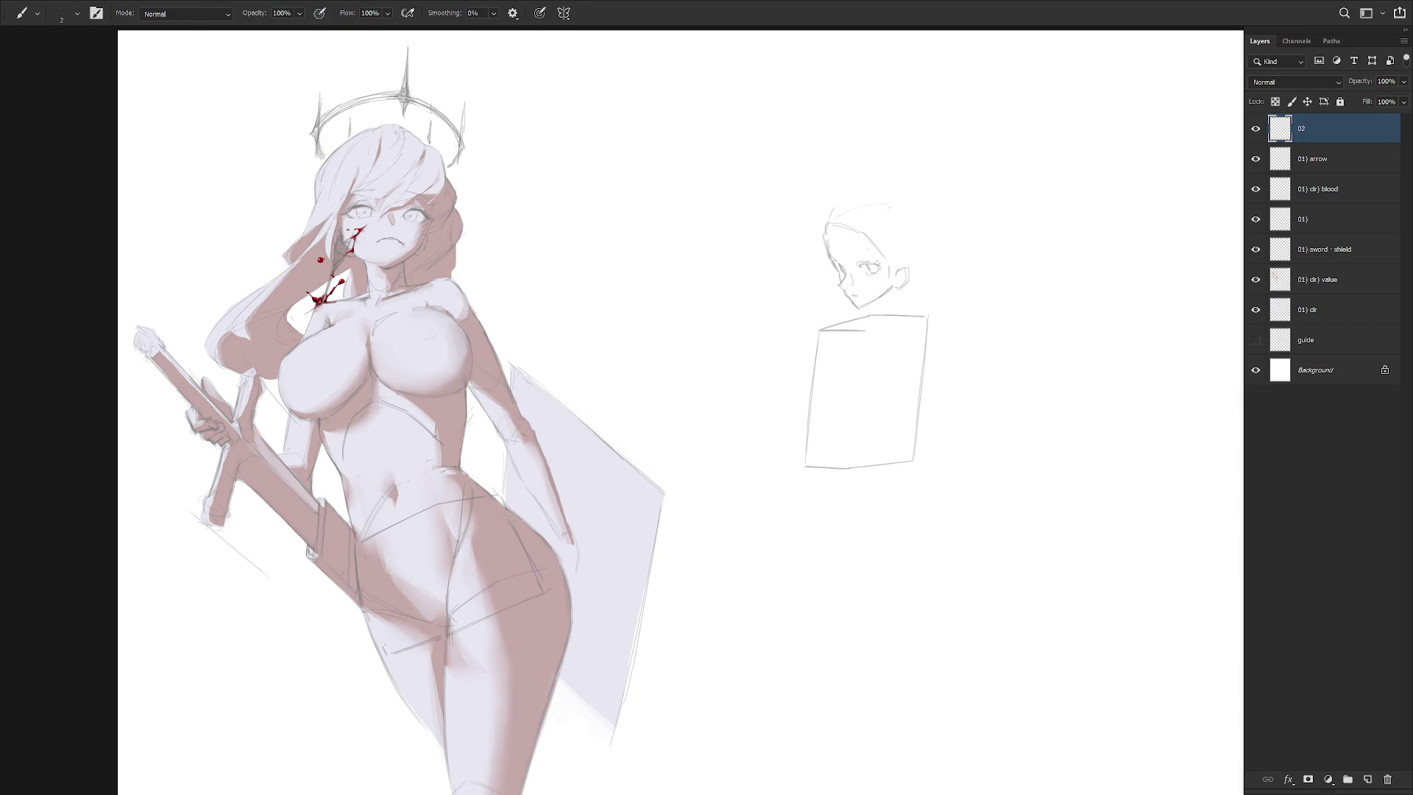
pyautogui.moveTo(858, 263); pyautogui.dragTo(875, 266)
pyautogui.press('e')
pyautogui.press('b')
# Lasso and delete the old chin lines to make room for a new jaw
pyautogui.press('e')
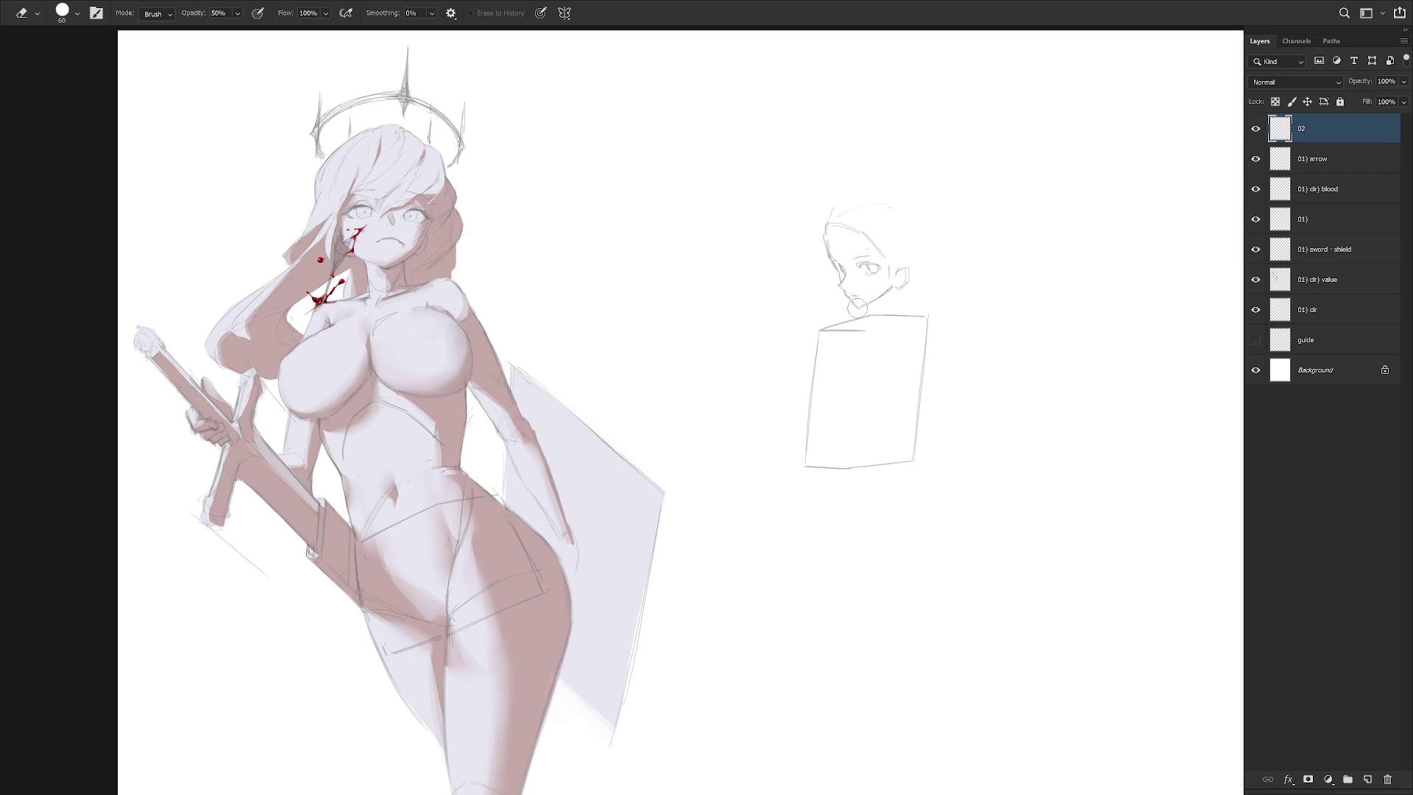
pyautogui.press('r')
pyautogui.press('b')
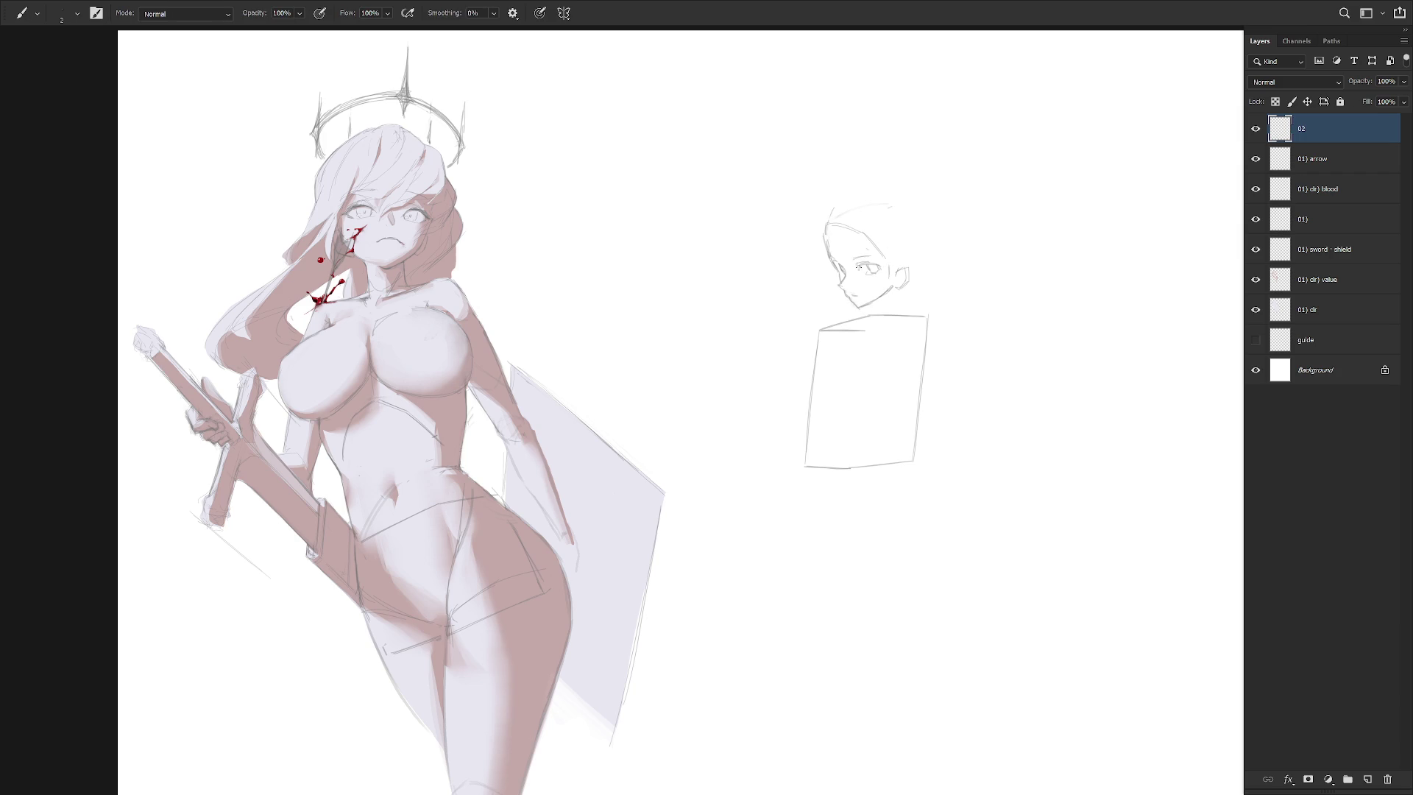
pyautogui.press('l')
pyautogui.moveTo(880, 320)
pyautogui.mouseDown()
pyautogui.moveTo(856, 309)
pyautogui.moveTo(892, 305)
pyautogui.moveTo(859, 309)
pyautogui.mouseUp()
pyautogui.press('Delete')
pyautogui.hotkey('ctrl', 'd')
pyautogui.press('b')
pyautogui.scroll(2, 857, 292)
pyautogui.press('l')
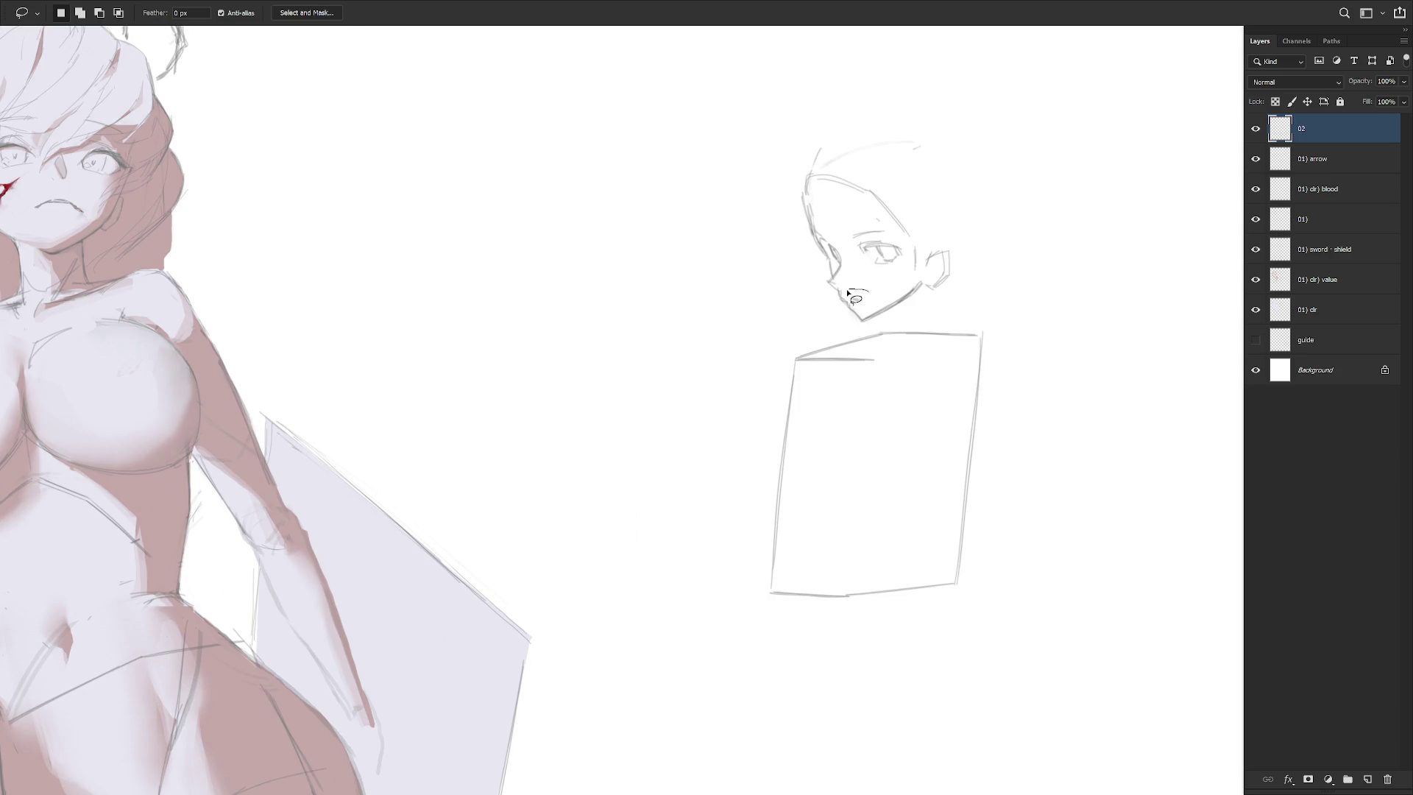
pyautogui.press('b')
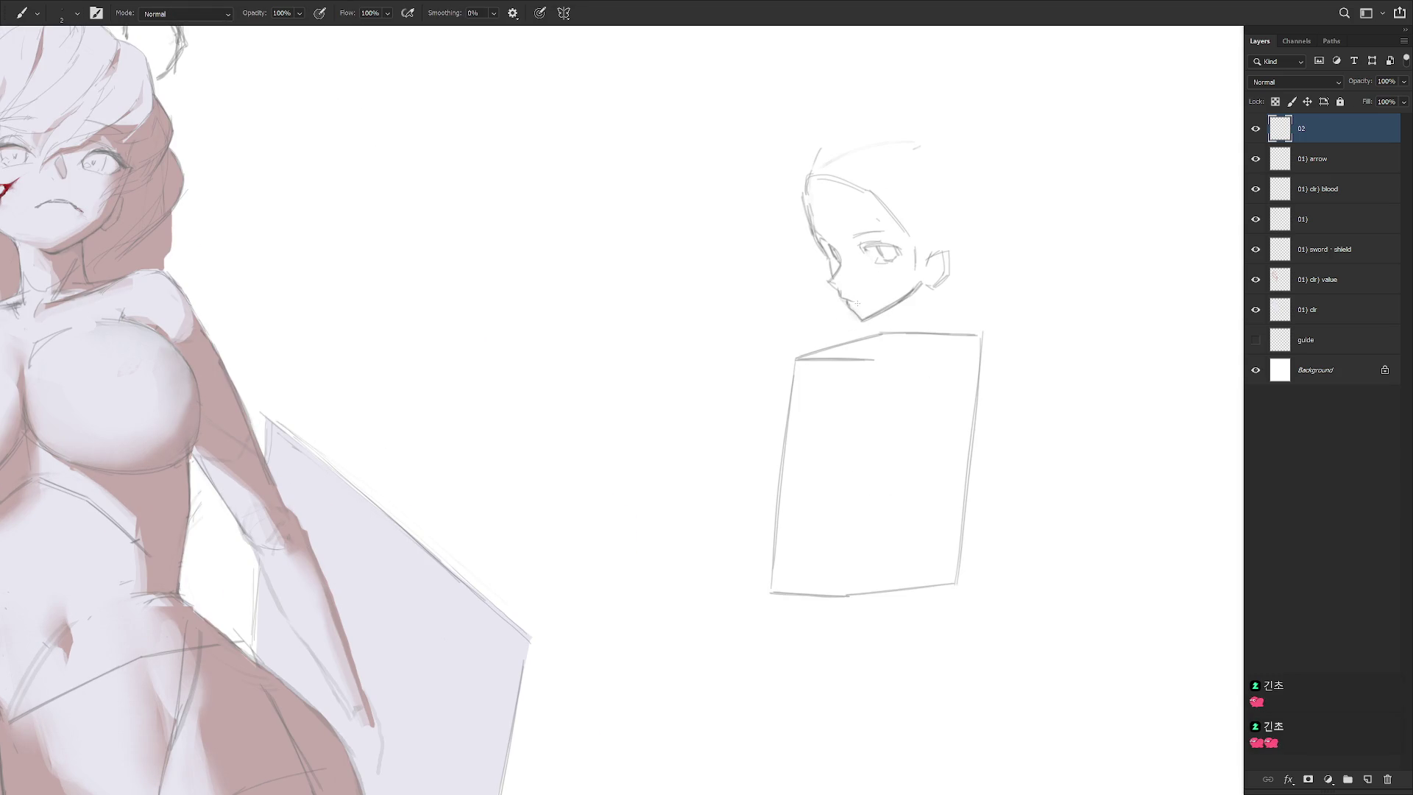
pyautogui.press('l')
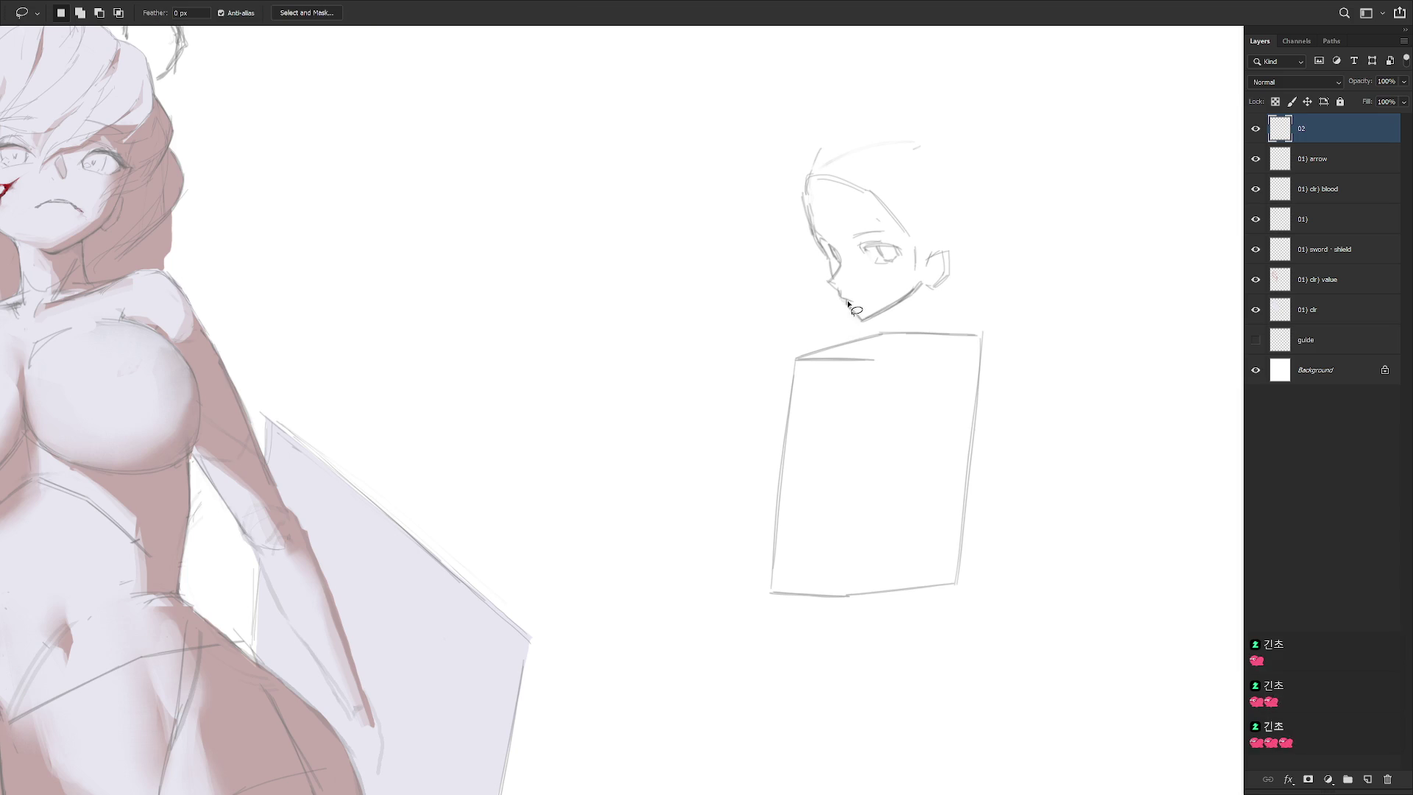
pyautogui.press('b')
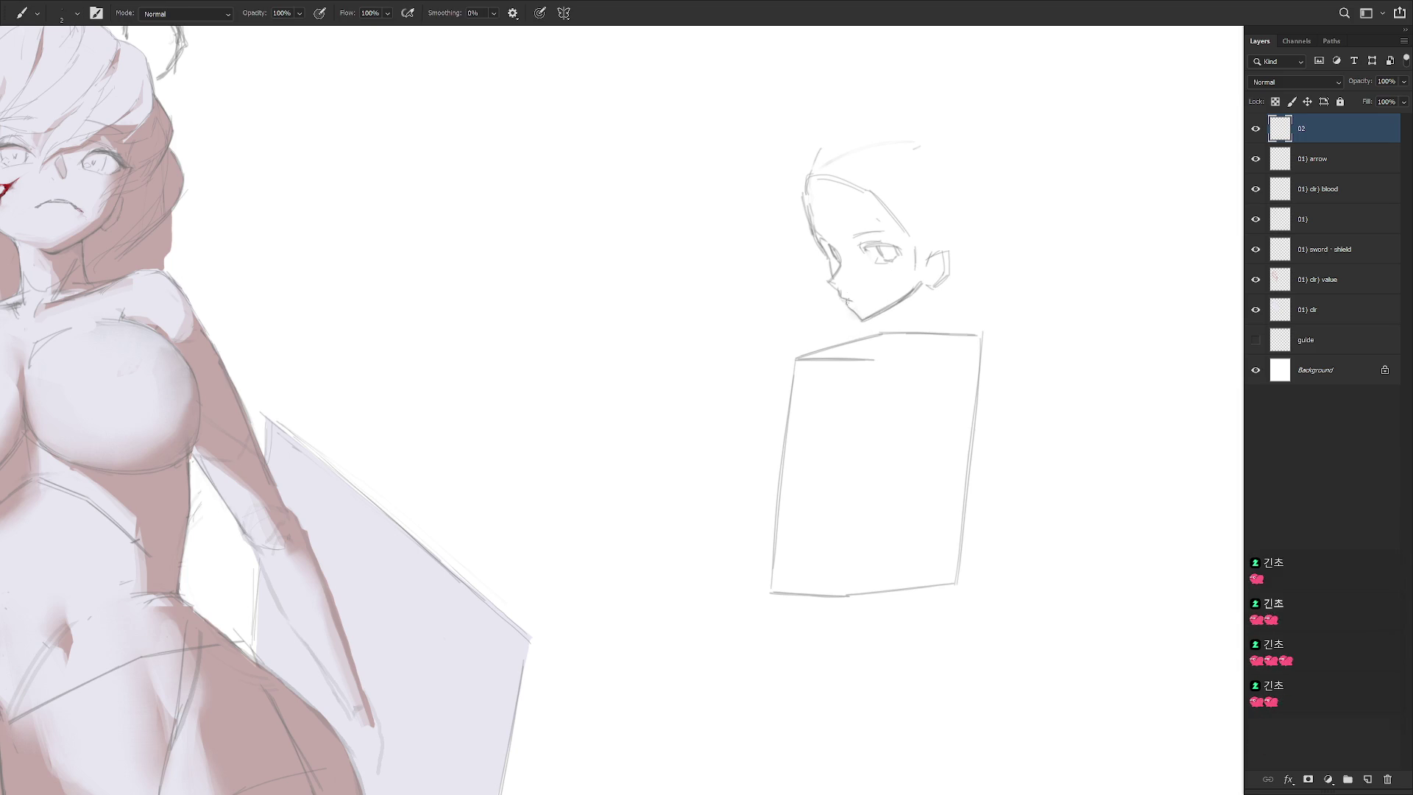
pyautogui.press('e')
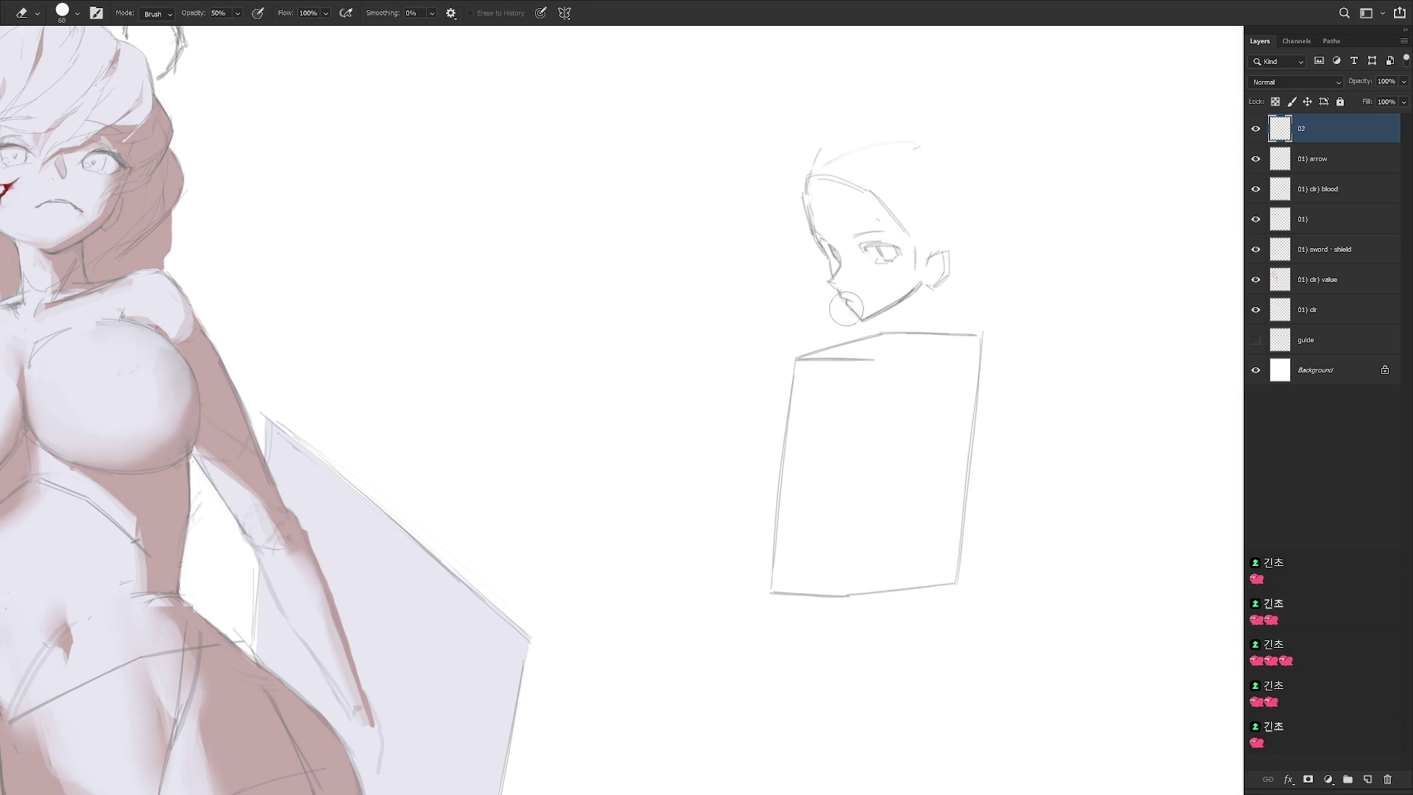
pyautogui.press('b')
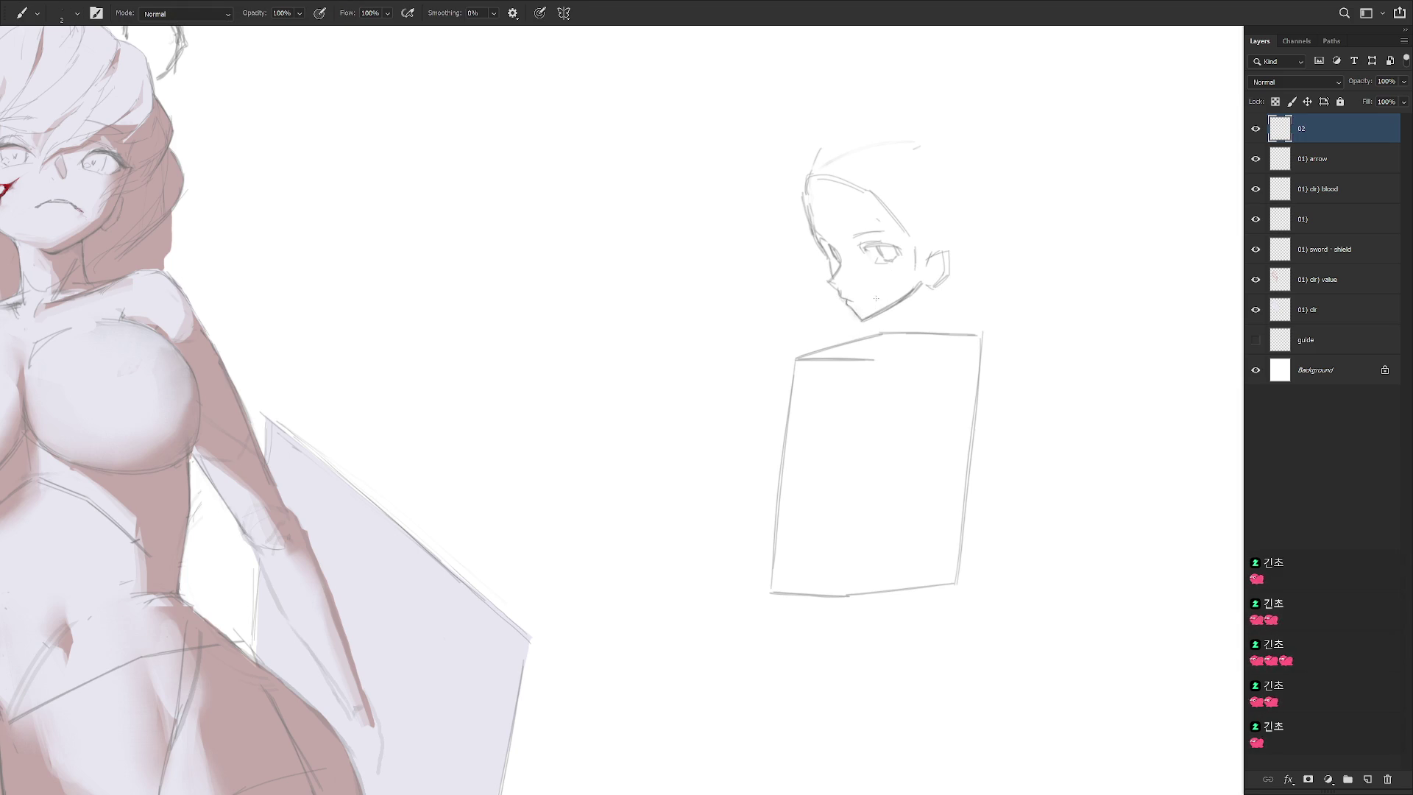
pyautogui.scroll(-2, 913, 290)
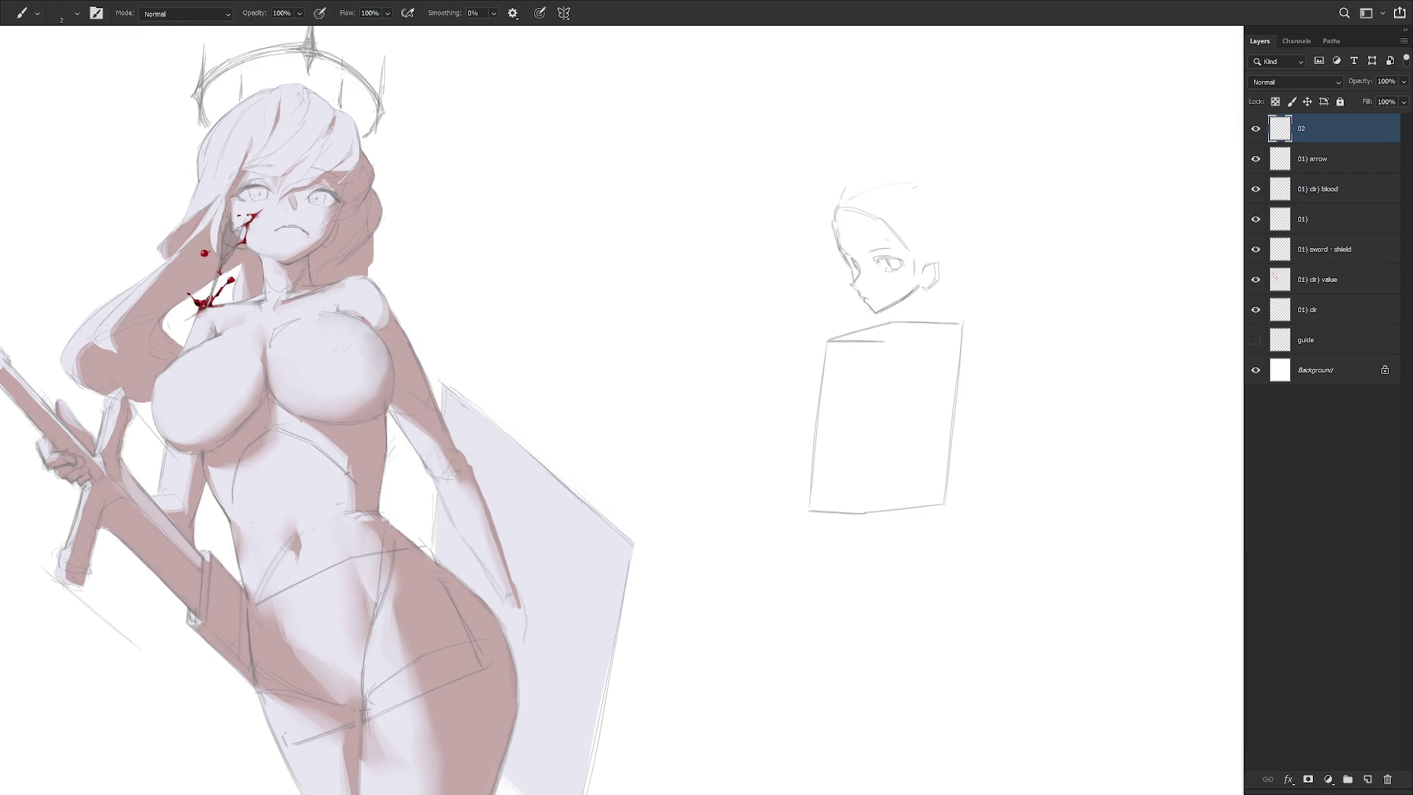
pyautogui.moveTo(995, 312); pyautogui.dragTo(955, 337)
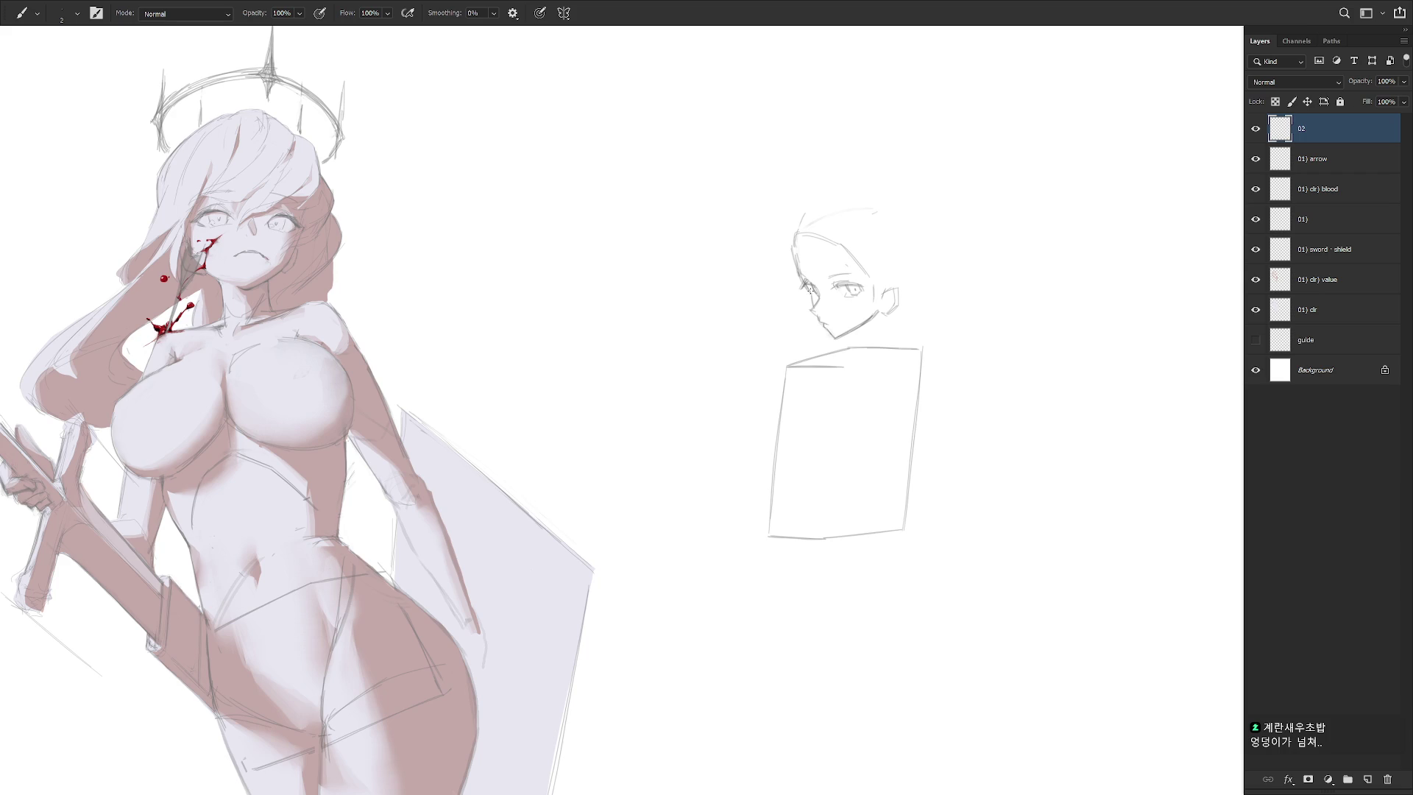
pyautogui.press('l')
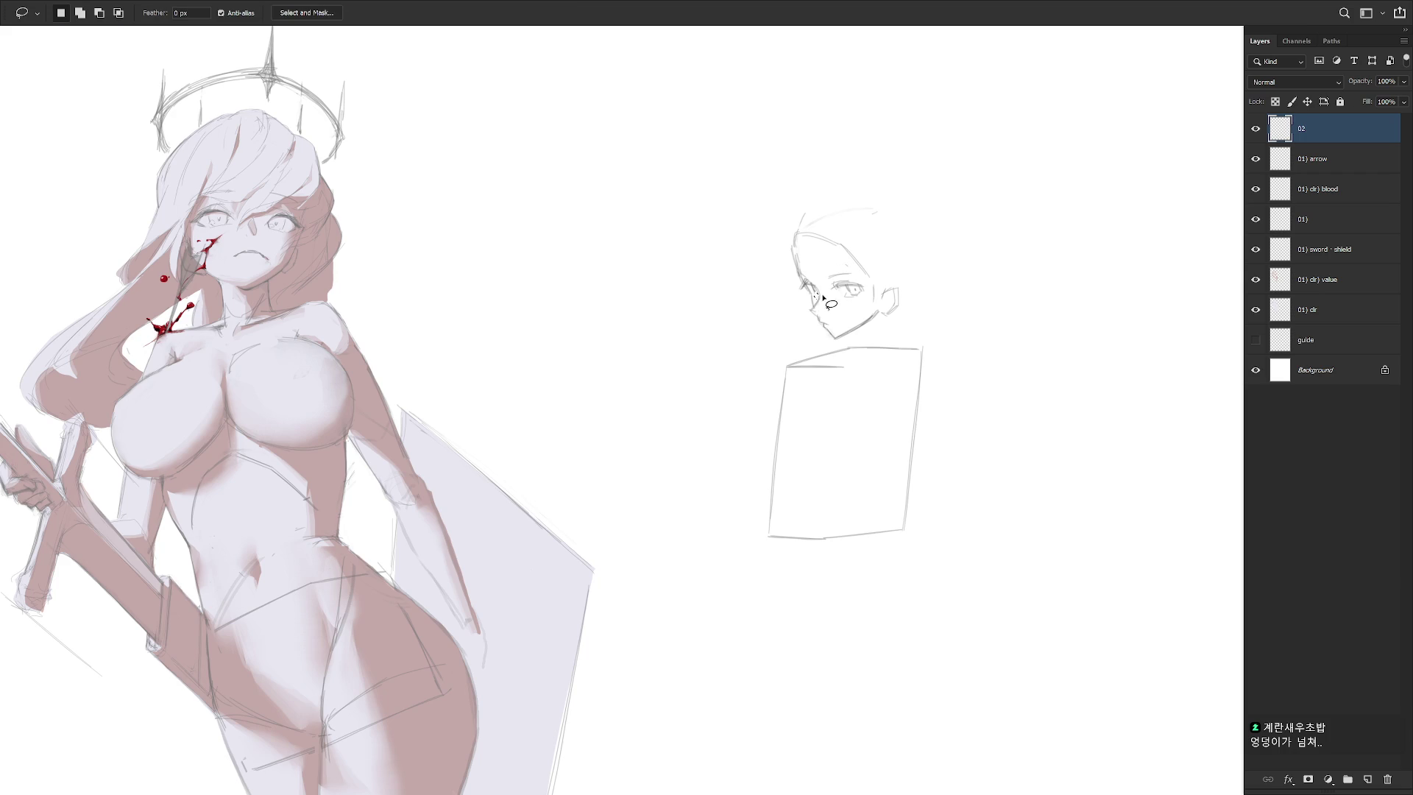
pyautogui.press('b')
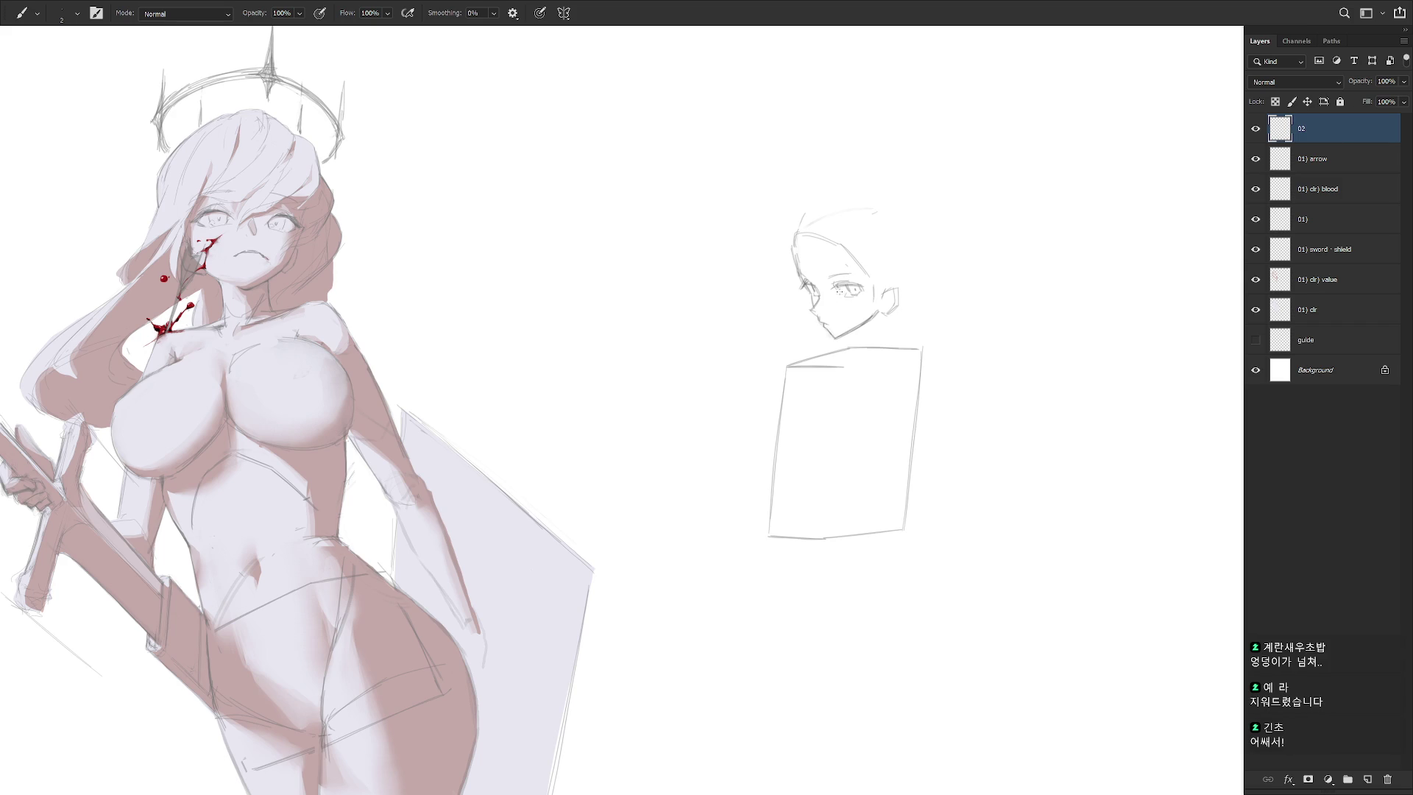
pyautogui.scroll(3, 841, 318)
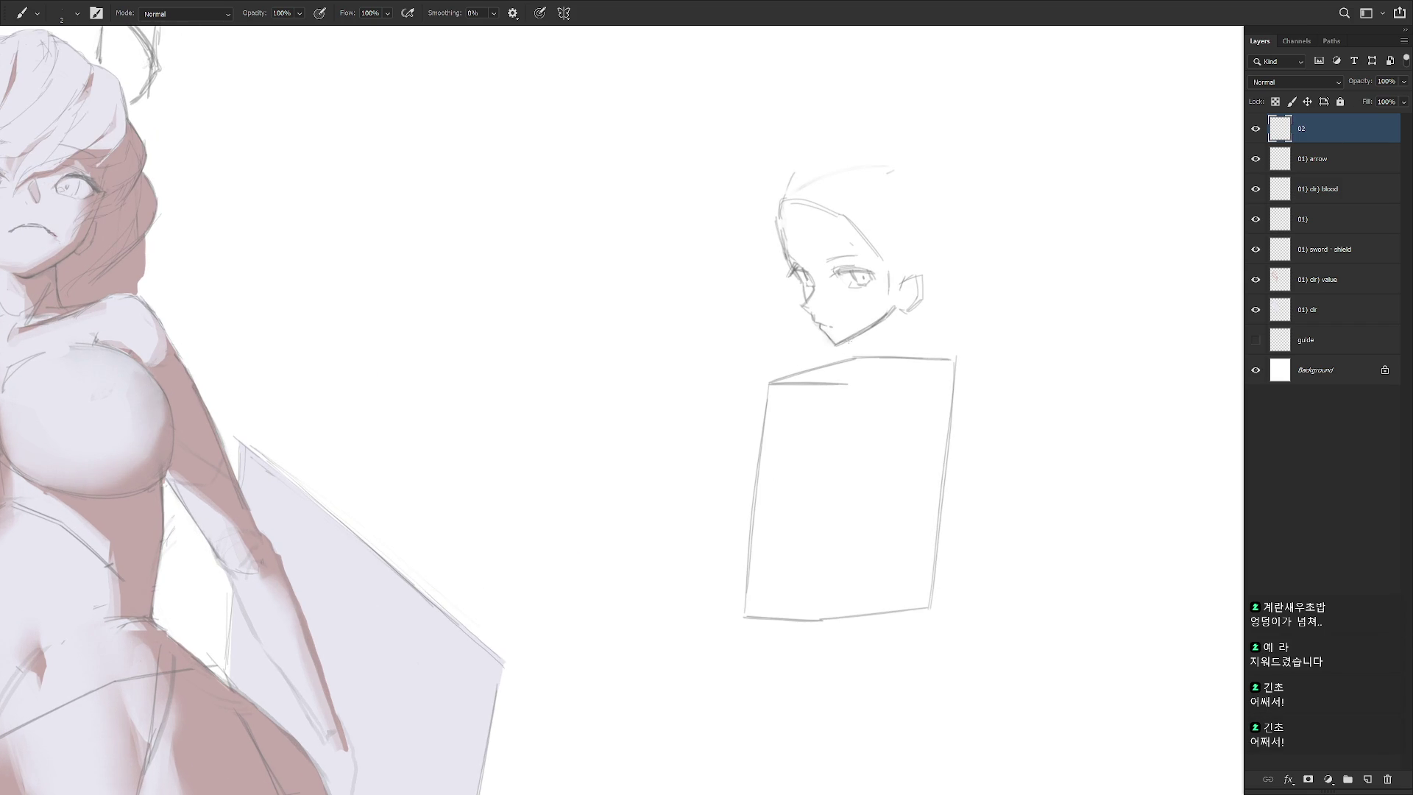
pyautogui.scroll(-2, 873, 365)
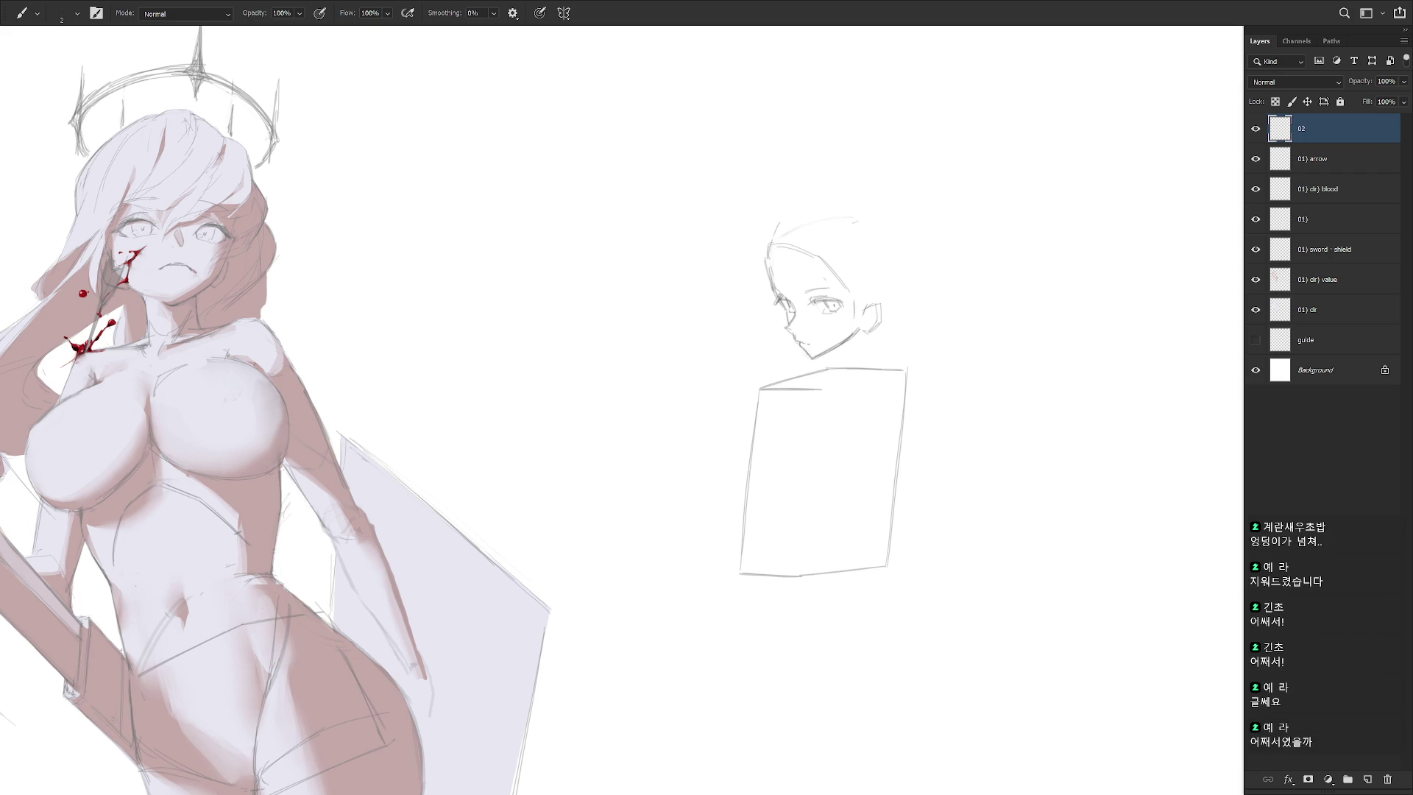
pyautogui.scroll(-3, 839, 324)
pyautogui.scroll(5, 875, 308)
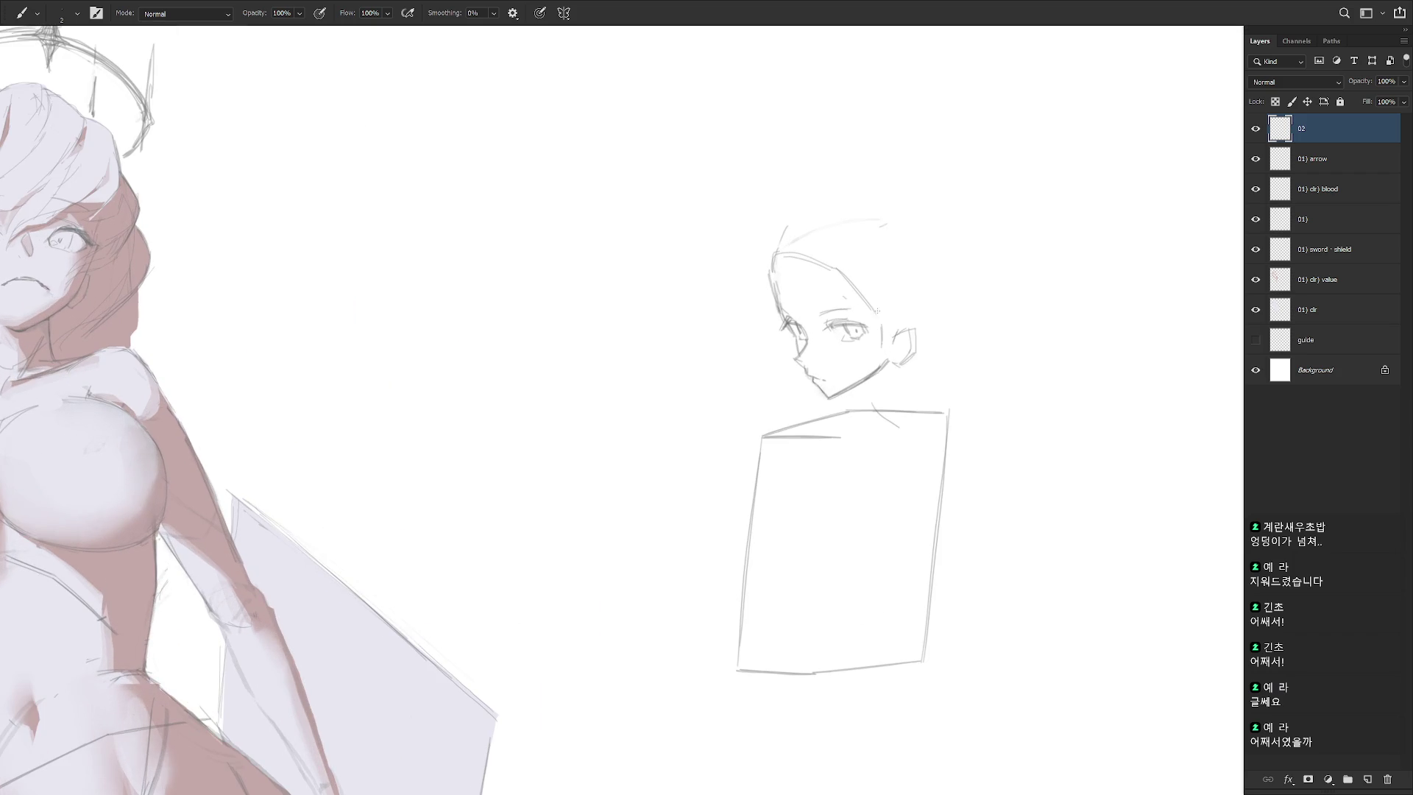
pyautogui.scroll(-3, 916, 398)
pyautogui.scroll(2, 829, 502)
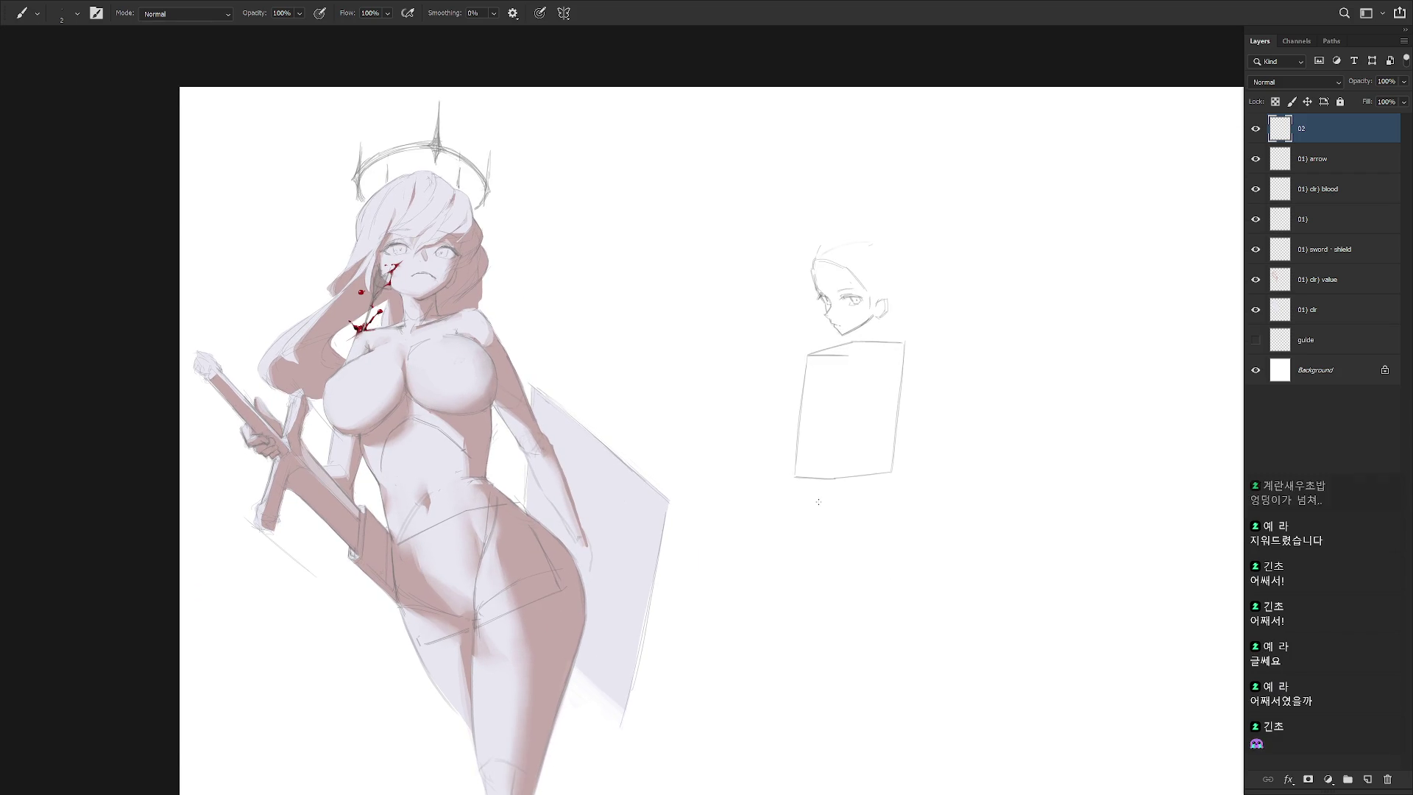
# Sketch a trial curve below the torso box, then erase it
pyautogui.moveTo(798, 486); pyautogui.dragTo(807, 521)
pyautogui.press('e')
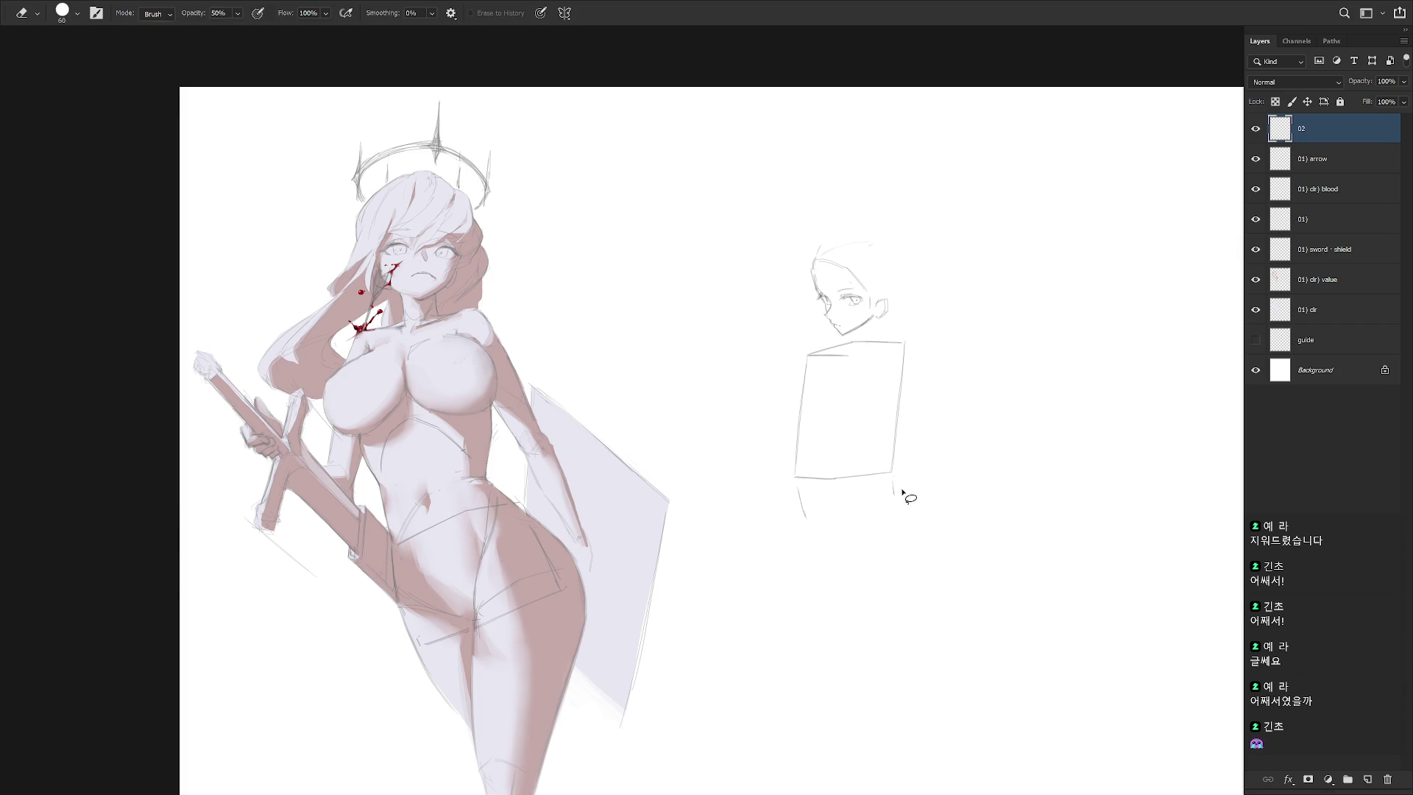
pyautogui.press('l')
pyautogui.moveTo(913, 498); pyautogui.dragTo(914, 499)
pyautogui.hotkey('ctrl', 'd')
pyautogui.press('b')
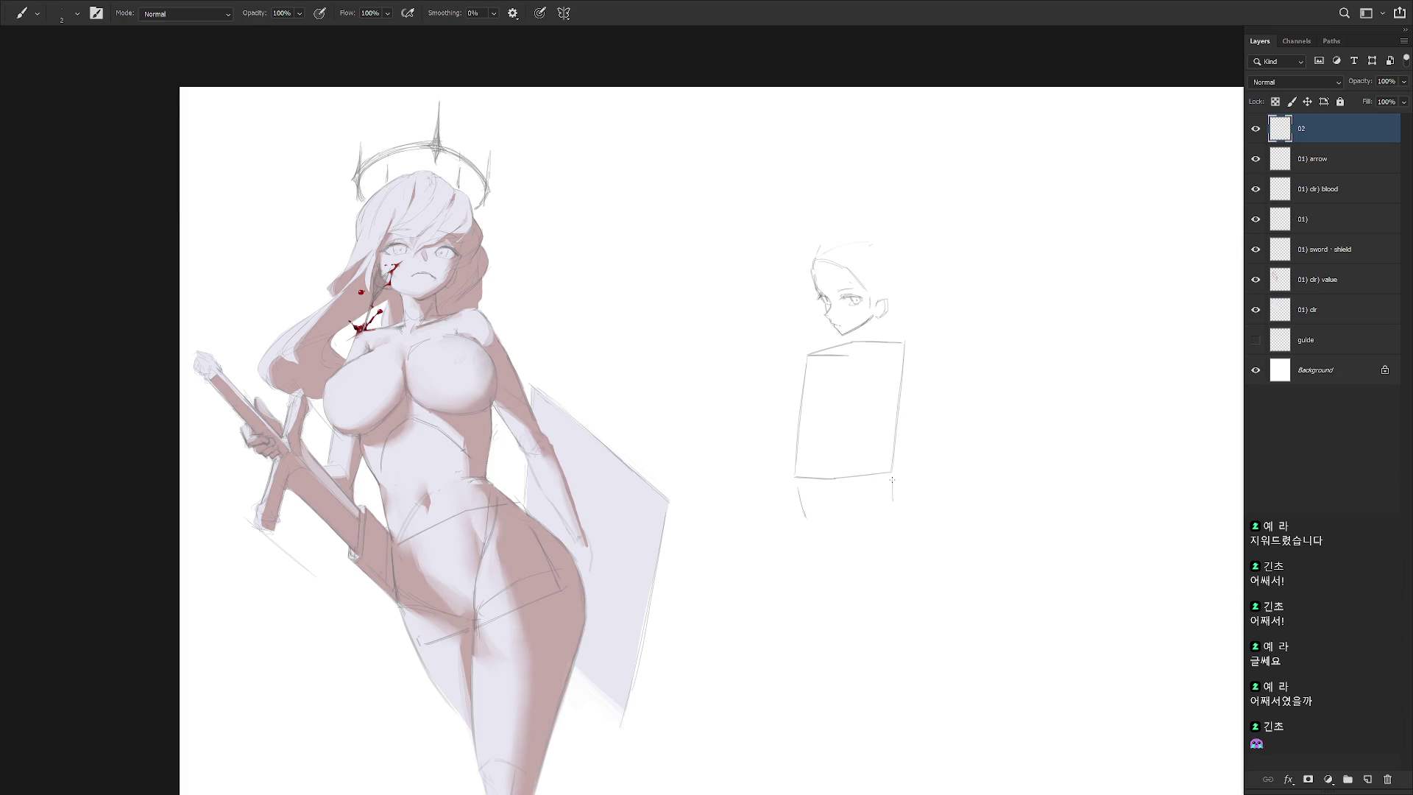
pyautogui.press('e')
pyautogui.moveTo(801, 484); pyautogui.dragTo(806, 519)
pyautogui.press('b')
# Draw the lower-left hip line under the torso box, redoing failed attempts
pyautogui.moveTo(882, 501); pyautogui.dragTo(845, 508)
pyautogui.hotkey('ctrl', 'z')
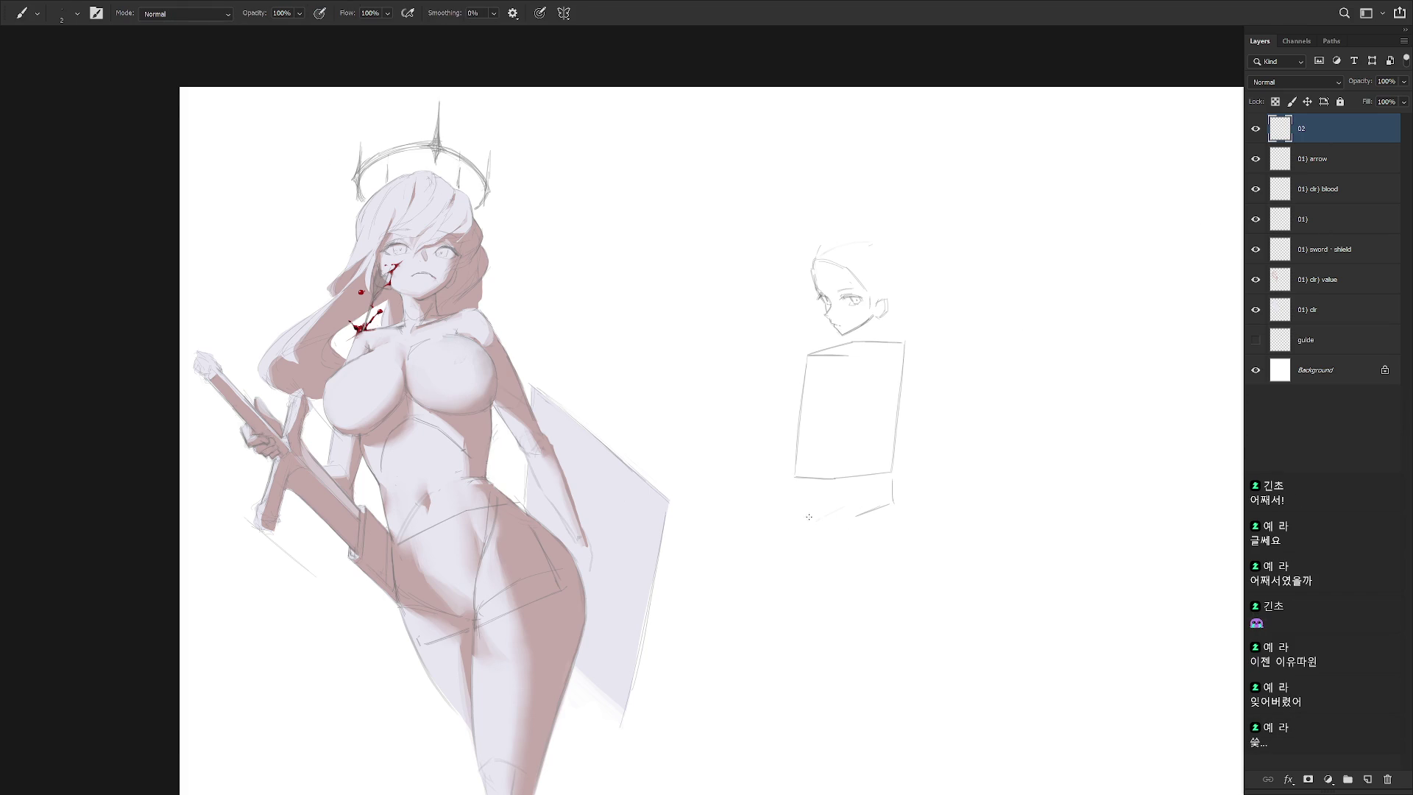
pyautogui.moveTo(829, 514)
pyautogui.mouseDown()
pyautogui.moveTo(797, 528)
pyautogui.moveTo(884, 502)
pyautogui.mouseUp()
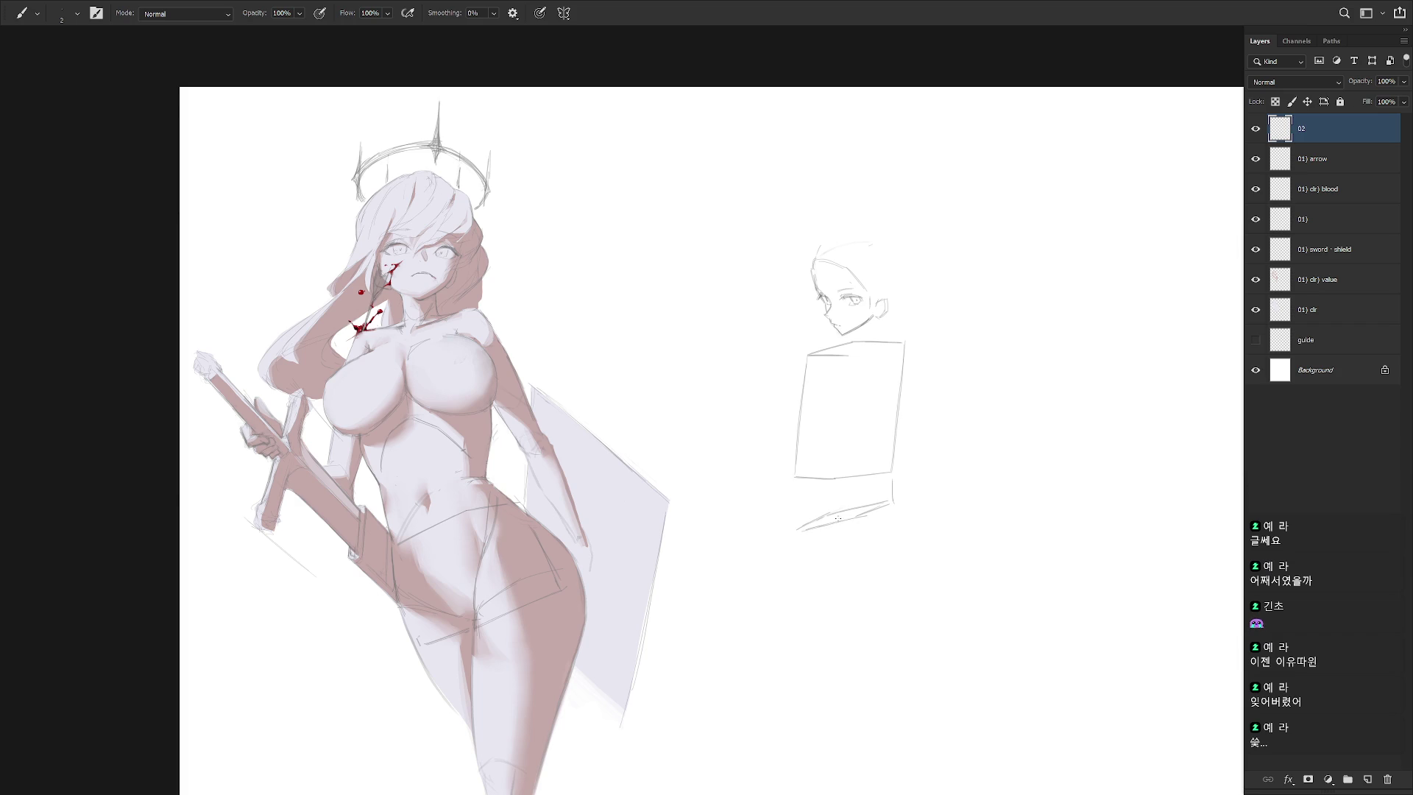
pyautogui.press('e')
pyautogui.press('b')
pyautogui.moveTo(829, 513)
pyautogui.mouseDown()
pyautogui.moveTo(797, 531)
pyautogui.moveTo(883, 502)
pyautogui.mouseUp()
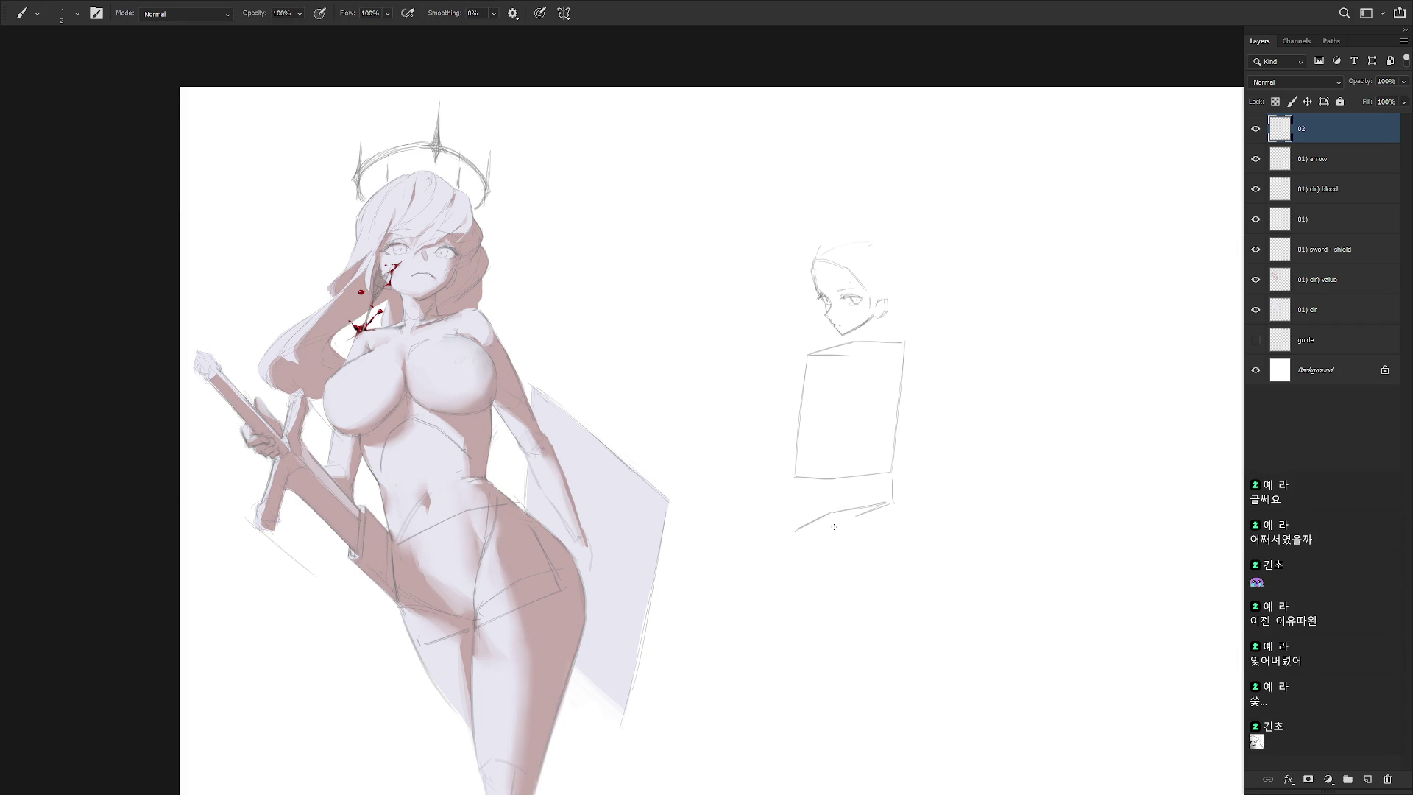
pyautogui.press('e')
pyautogui.press('b')
# Delete the stray bottom stroke and draw a longer hip line below the torso
pyautogui.press('l')
pyautogui.moveTo(892, 497)
pyautogui.mouseDown()
pyautogui.moveTo(814, 524)
pyautogui.moveTo(880, 521)
pyautogui.mouseUp()
pyautogui.press('Delete')
pyautogui.hotkey('ctrl', 'd')
pyautogui.press('b')
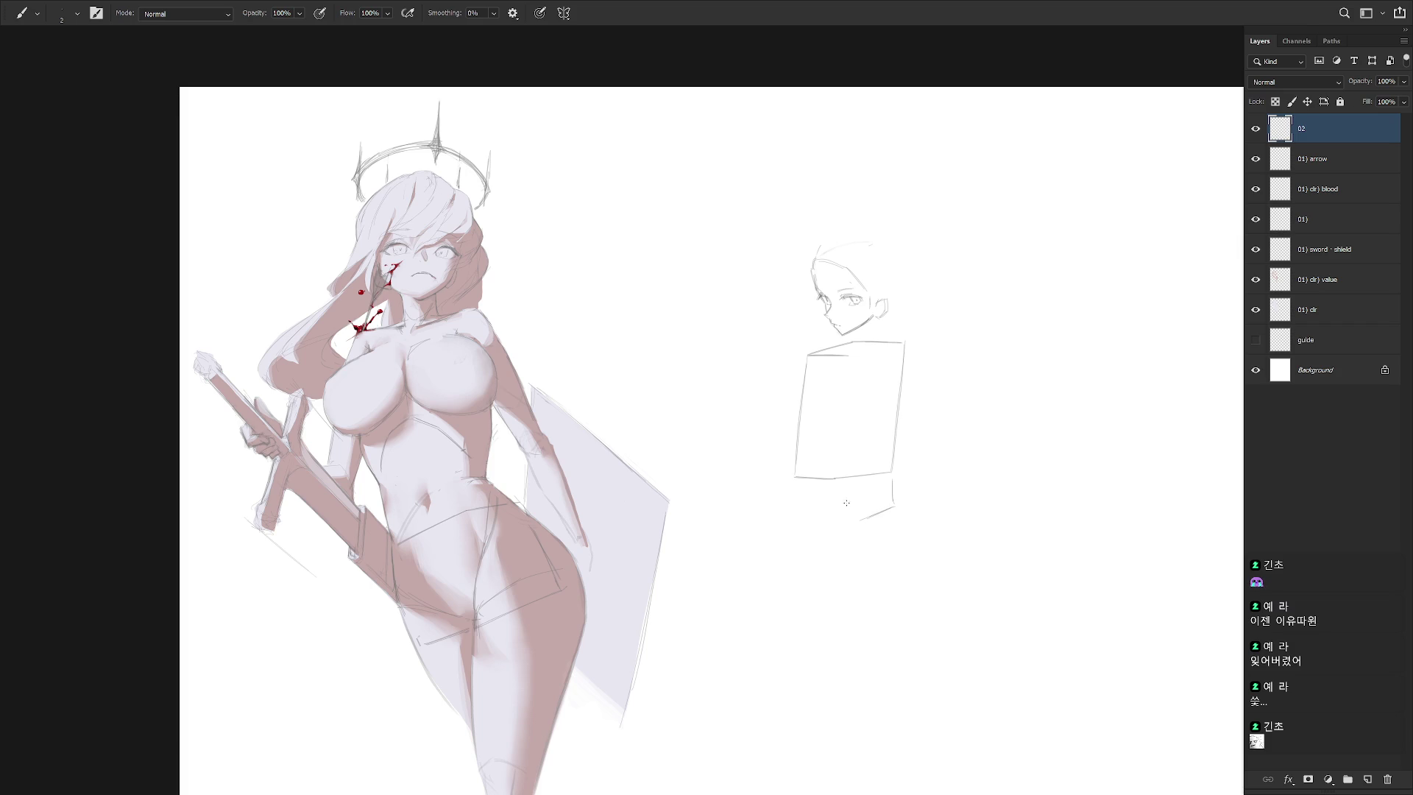
pyautogui.moveTo(818, 509); pyautogui.dragTo(855, 501)
# Draw two leg lines extending down from the hip sketch
pyautogui.press('e')
pyautogui.press('b')
pyautogui.press('e')
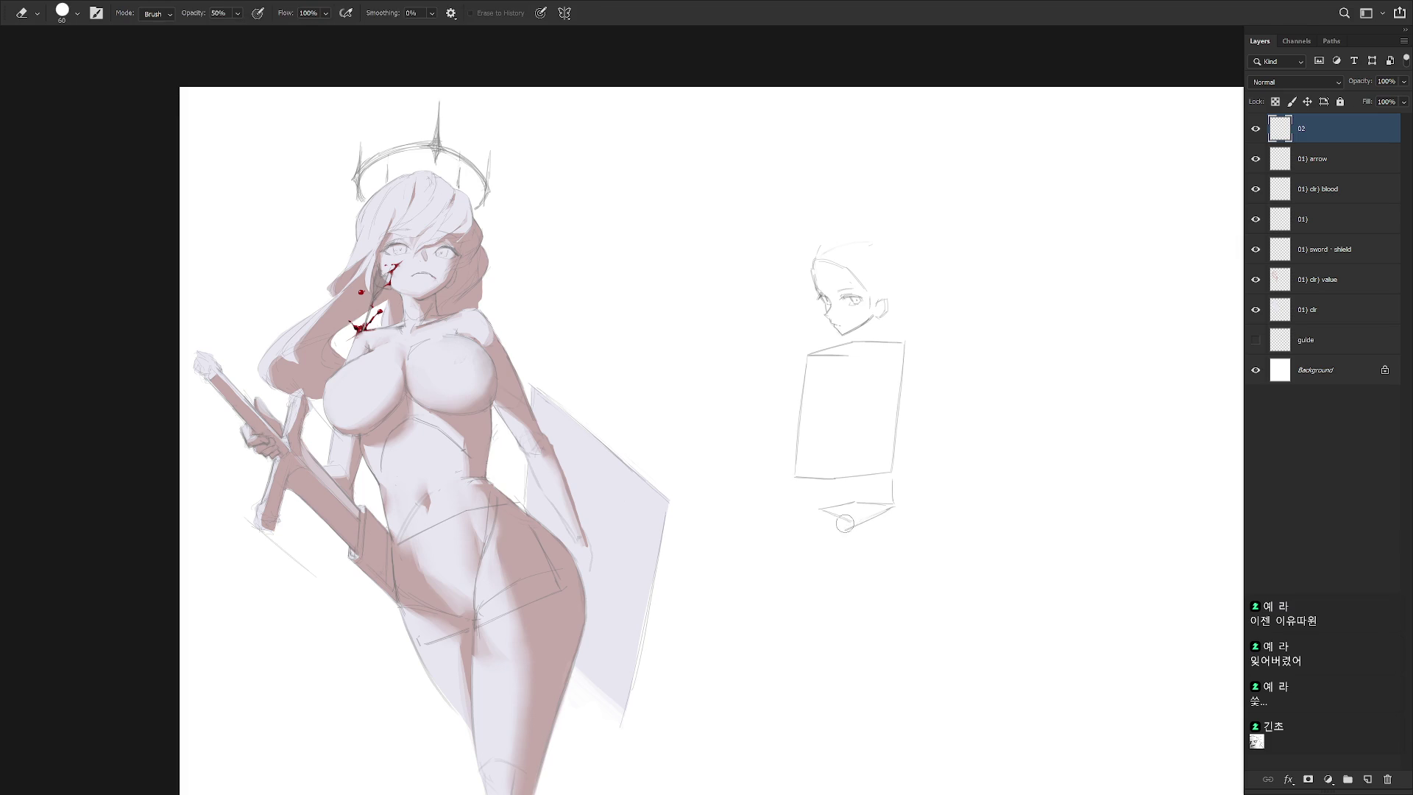
pyautogui.press('l')
pyautogui.moveTo(858, 516); pyautogui.dragTo(817, 517)
pyautogui.hotkey('ctrl', 'd')
pyautogui.press('b')
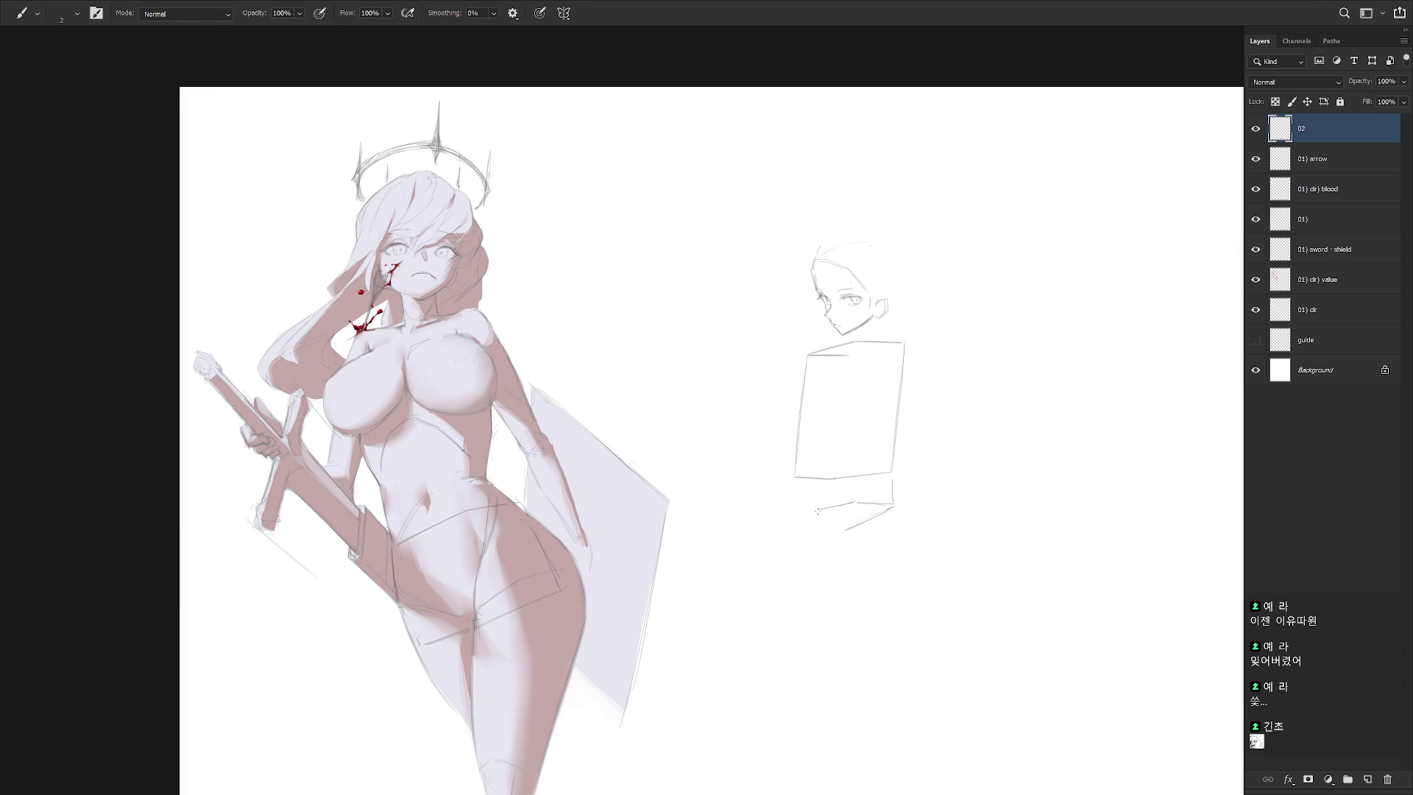
pyautogui.moveTo(824, 518)
pyautogui.mouseDown()
pyautogui.moveTo(842, 575)
pyautogui.moveTo(837, 547)
pyautogui.mouseUp()
pyautogui.moveTo(897, 507)
pyautogui.mouseDown()
pyautogui.moveTo(915, 568)
pyautogui.moveTo(872, 620)
pyautogui.moveTo(925, 586)
pyautogui.mouseUp()
# Add curved arrows above the head and beside the torso, plus an arrowhead on the lower-left line
pyautogui.moveTo(798, 471); pyautogui.dragTo(817, 503)
pyautogui.hotkey('ctrl', 'z')
pyautogui.press('alt')
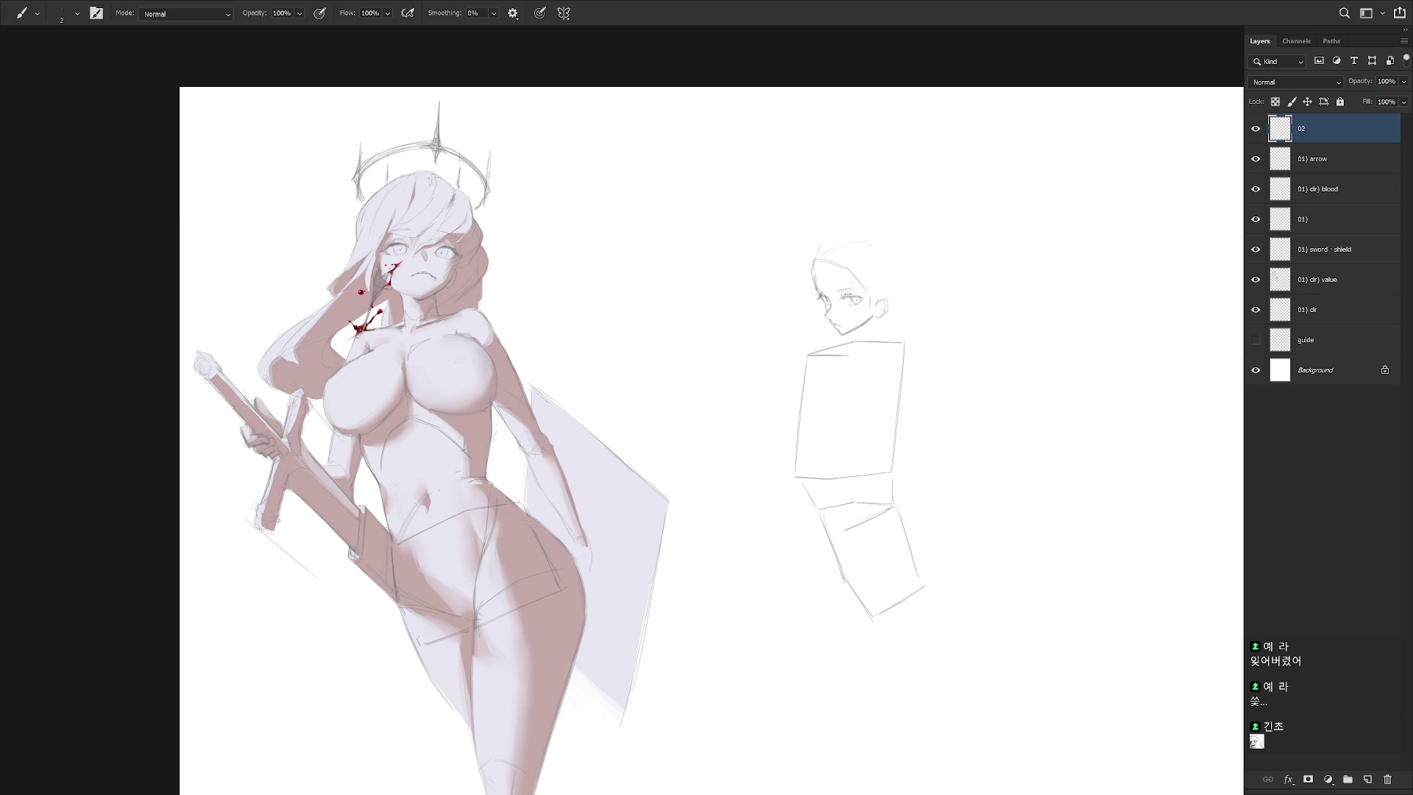
pyautogui.moveTo(797, 228); pyautogui.dragTo(830, 230)
pyautogui.hotkey('ctrl', 'z')
pyautogui.moveTo(789, 402)
pyautogui.mouseDown()
pyautogui.moveTo(763, 405)
pyautogui.moveTo(782, 412)
pyautogui.mouseUp()
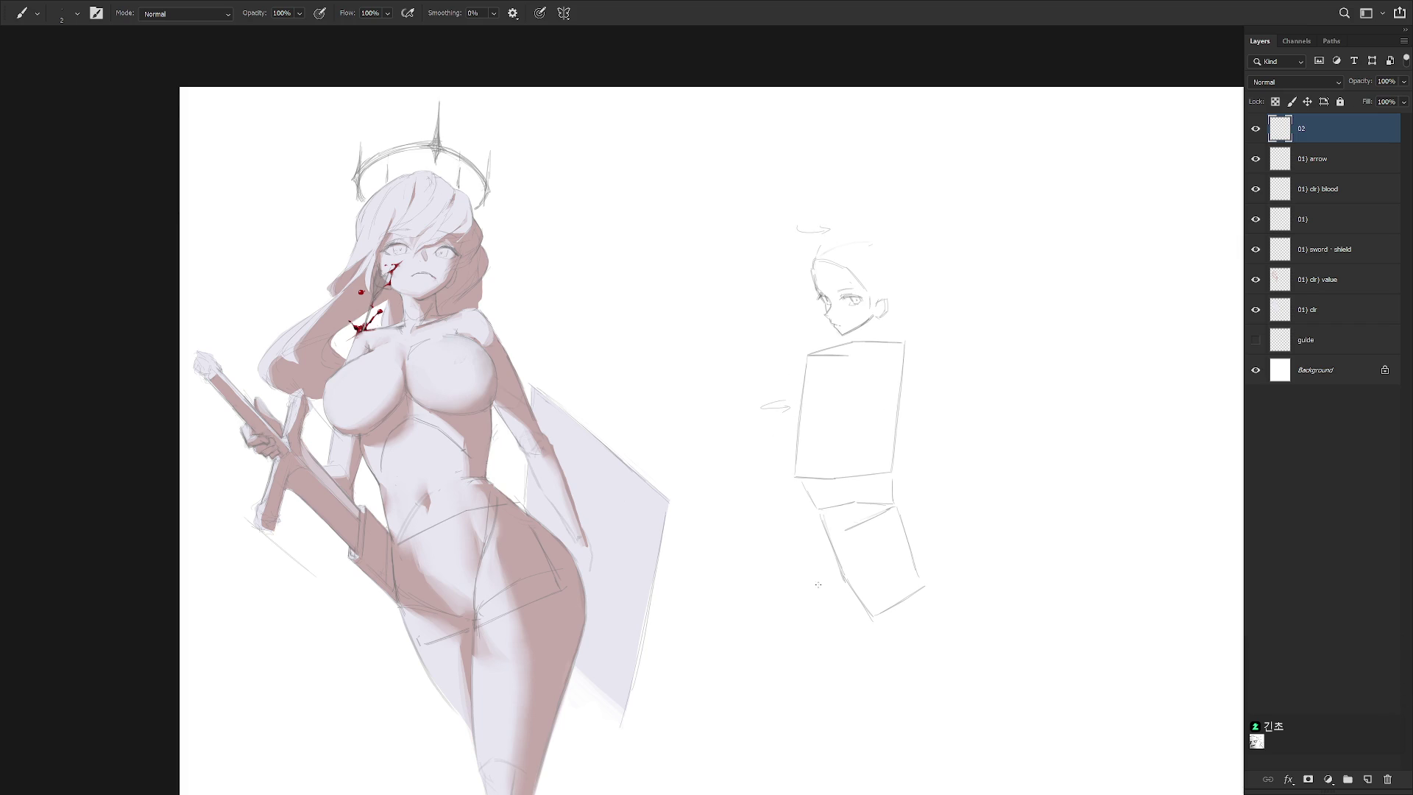
pyautogui.moveTo(818, 588); pyautogui.dragTo(815, 598)
# Add a short vertical pupil stroke in the profile head's eye, zooming in and back out
pyautogui.press('l')
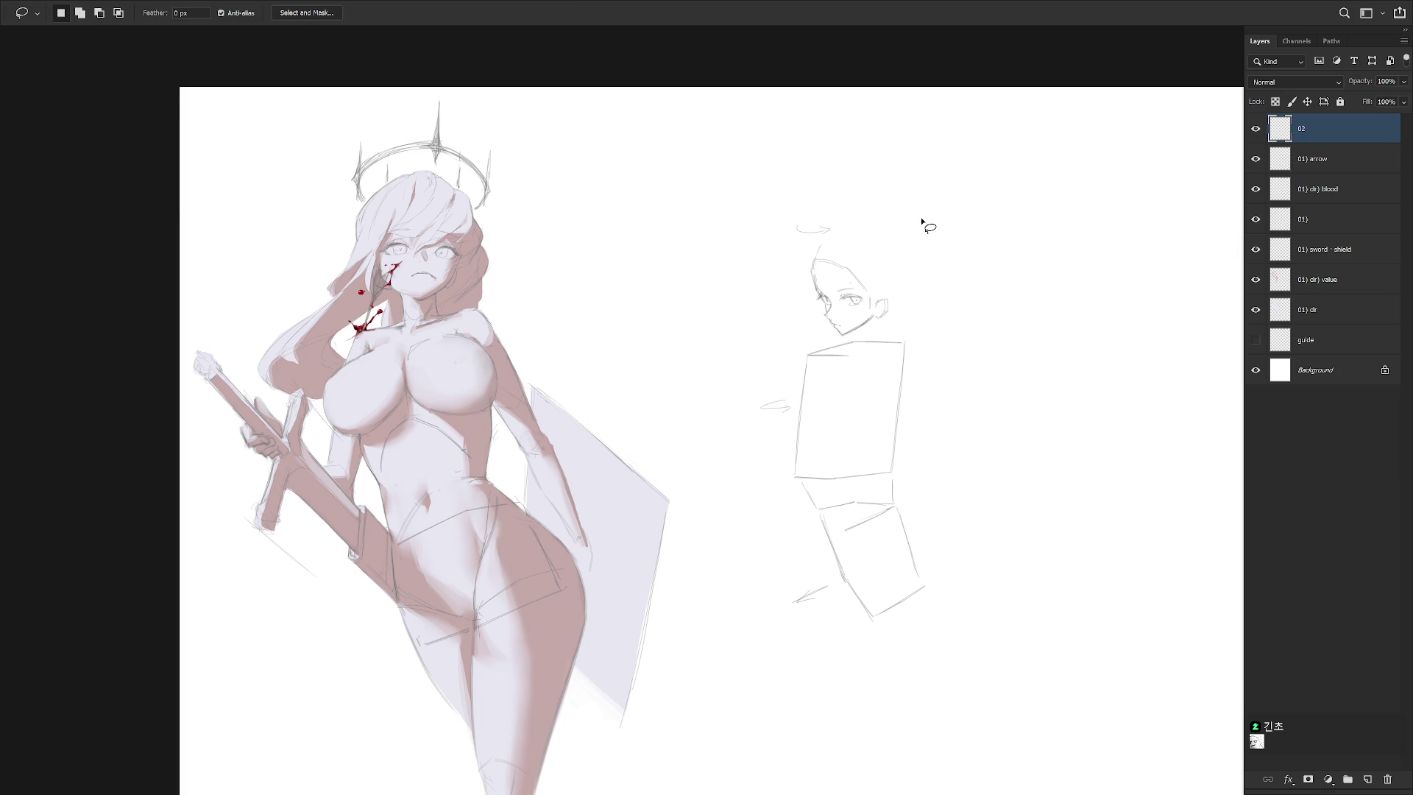
pyautogui.hotkey('ctrl', 'shift', 'h')
pyautogui.hotkey('ctrl', 'shift', 'h')
pyautogui.keyDown('ctrl'); pyautogui.click(880, 288); pyautogui.keyUp('ctrl')
pyautogui.press('b')
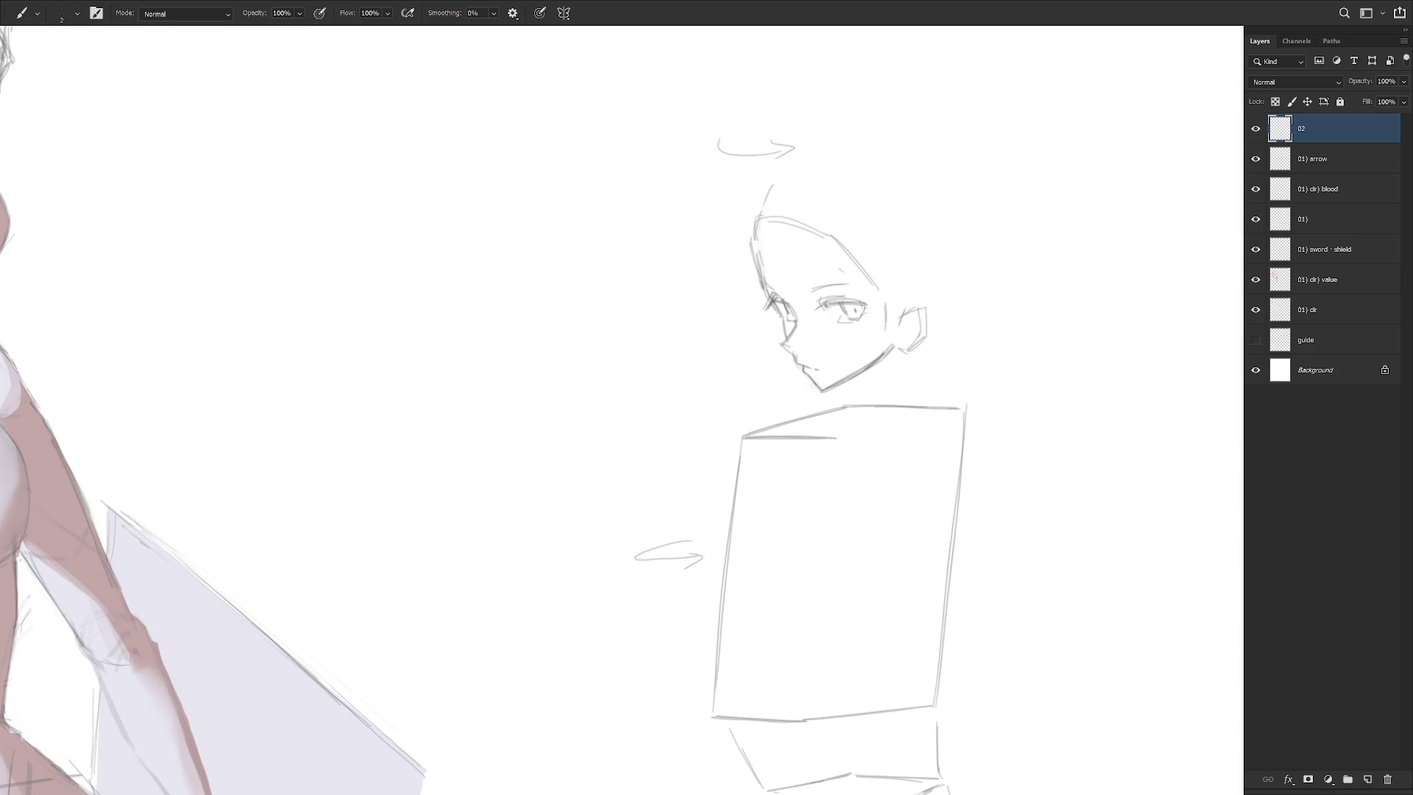
pyautogui.moveTo(853, 304); pyautogui.dragTo(854, 316)
pyautogui.keyDown('alt'); pyautogui.click(956, 396); pyautogui.keyUp('alt')
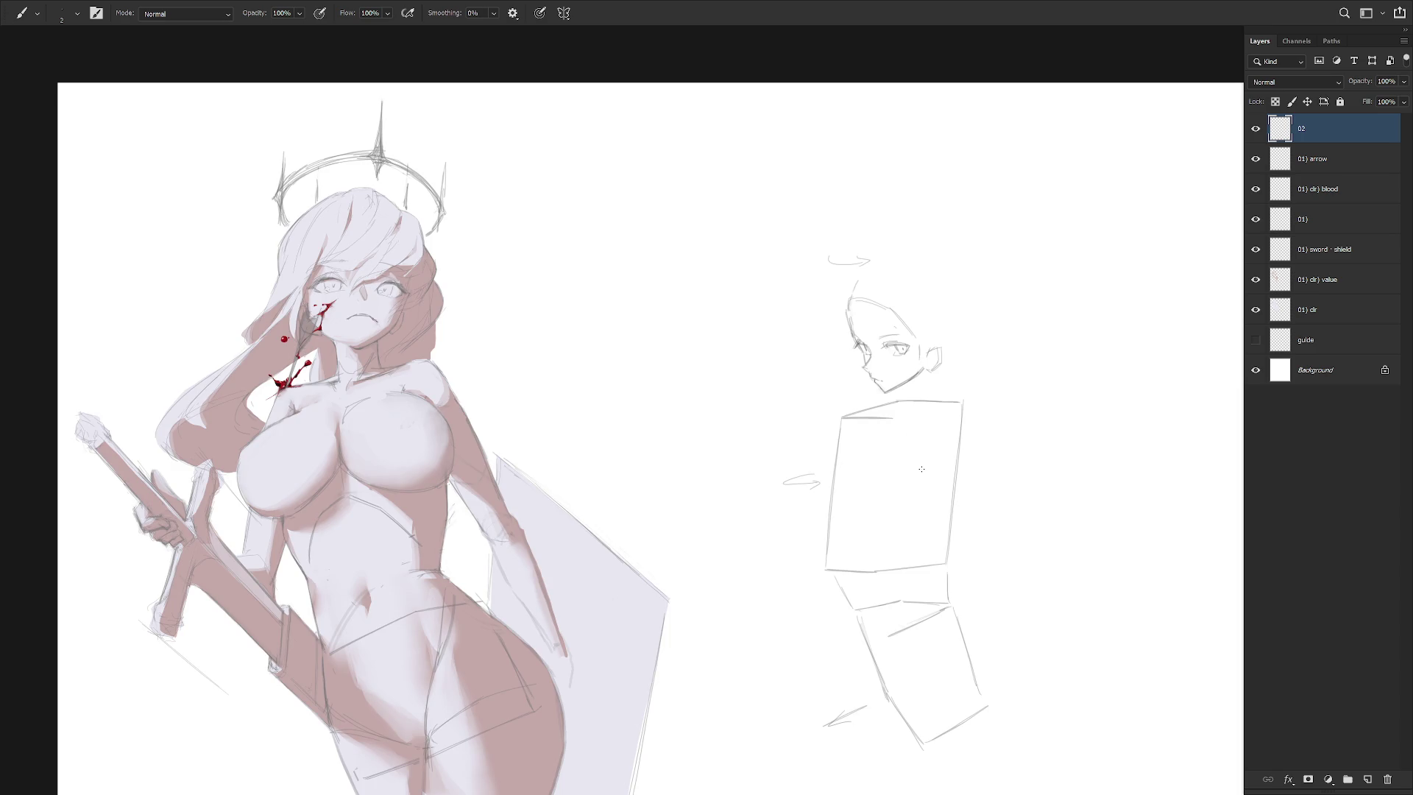
pyautogui.scroll(3, 871, 324)
pyautogui.press('l')
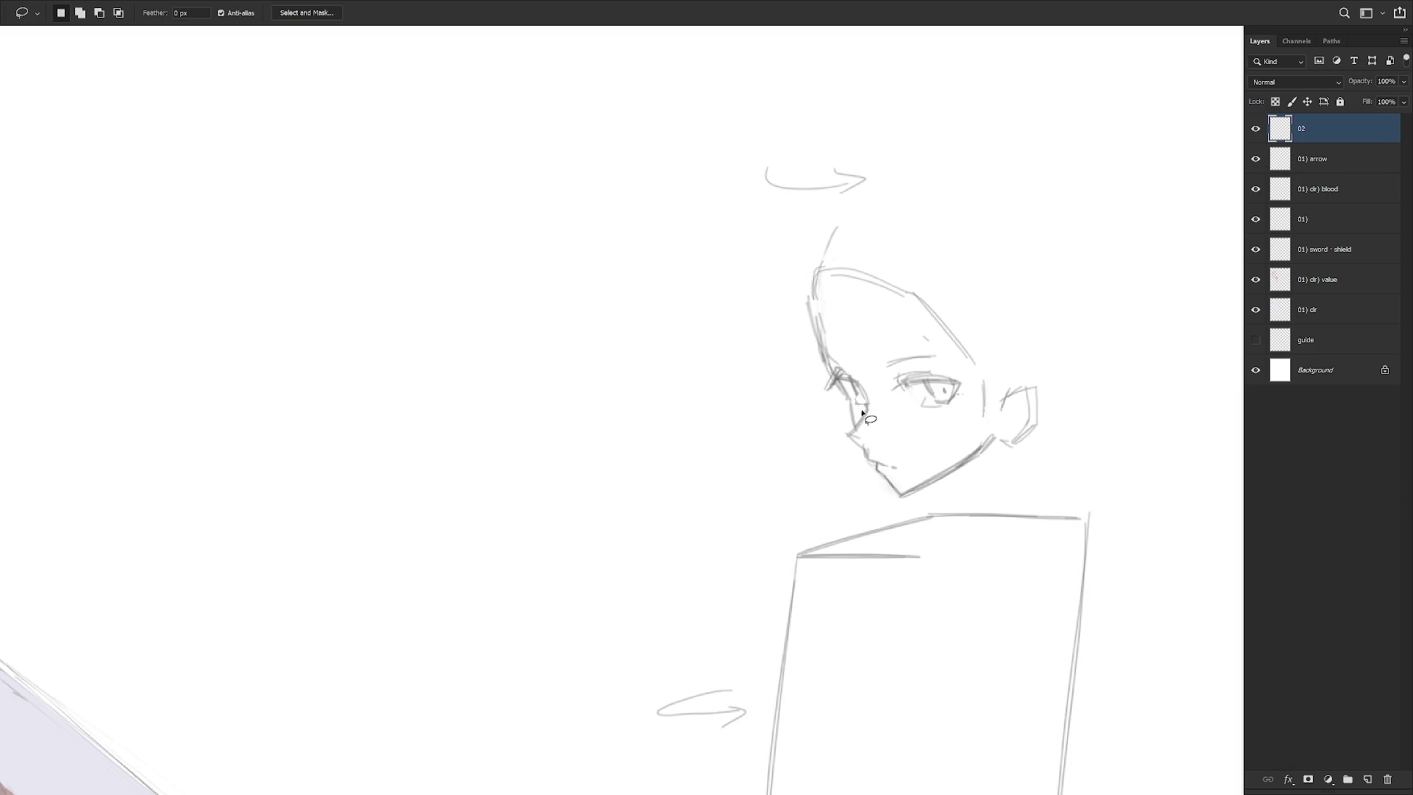
pyautogui.press('b')
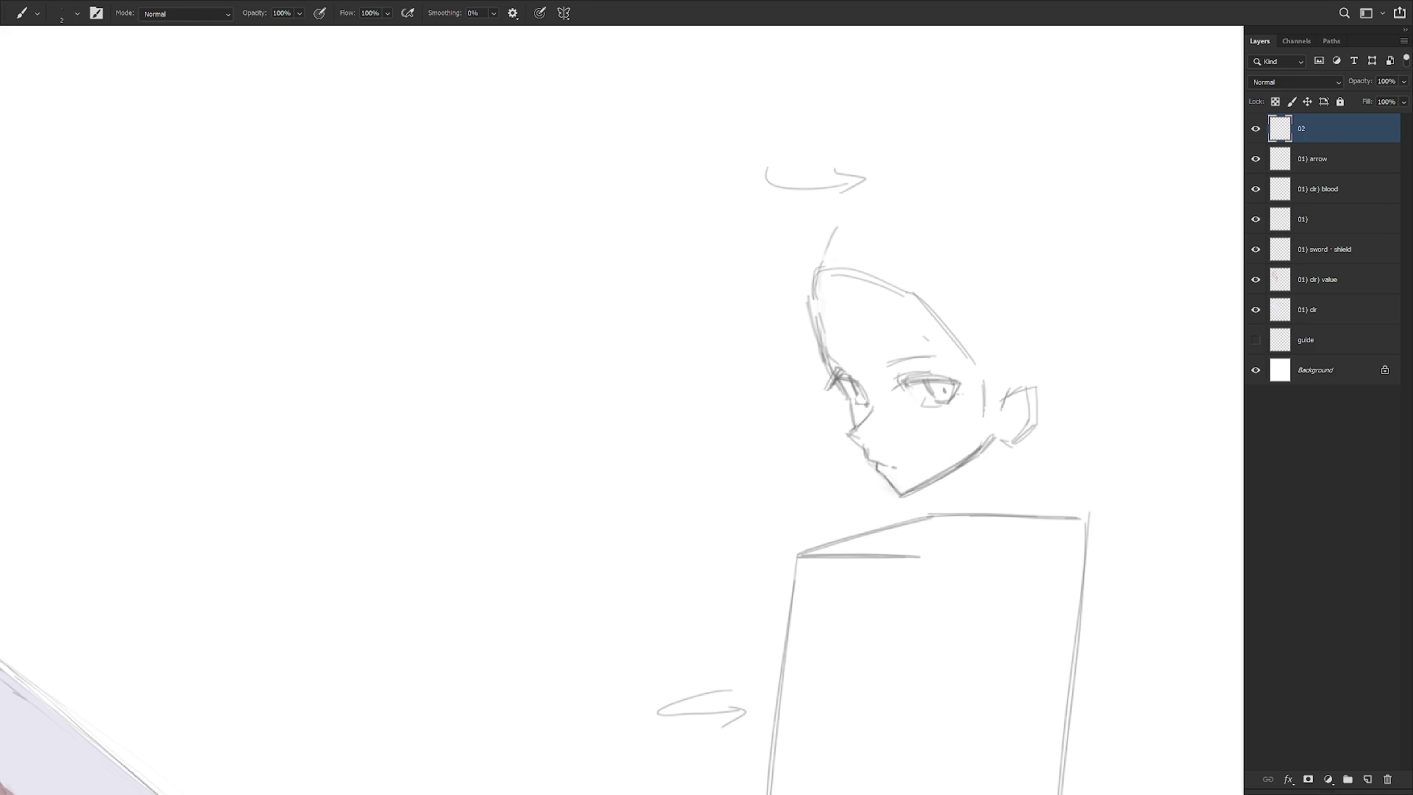
# Lasso the sketched head and commit a Free Transform to set it in place
pyautogui.press('l')
pyautogui.moveTo(849, 401)
pyautogui.mouseDown()
pyautogui.moveTo(859, 427)
pyautogui.moveTo(901, 411)
pyautogui.moveTo(972, 436)
pyautogui.moveTo(1003, 323)
pyautogui.moveTo(772, 266)
pyautogui.moveTo(846, 404)
pyautogui.mouseUp()
pyautogui.hotkey('ctrl', 't')
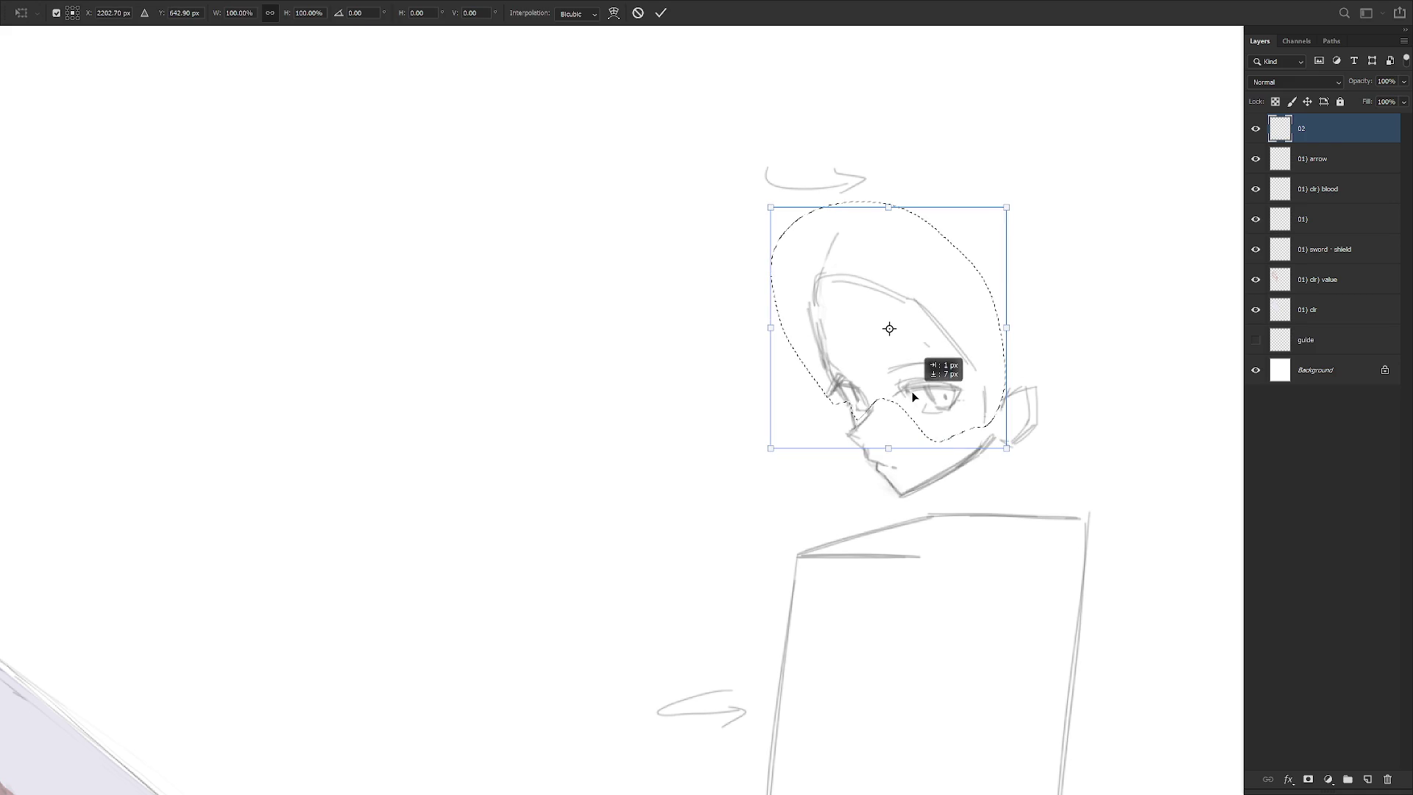
pyautogui.press('Return')
pyautogui.scroll(-3, 971, 372)
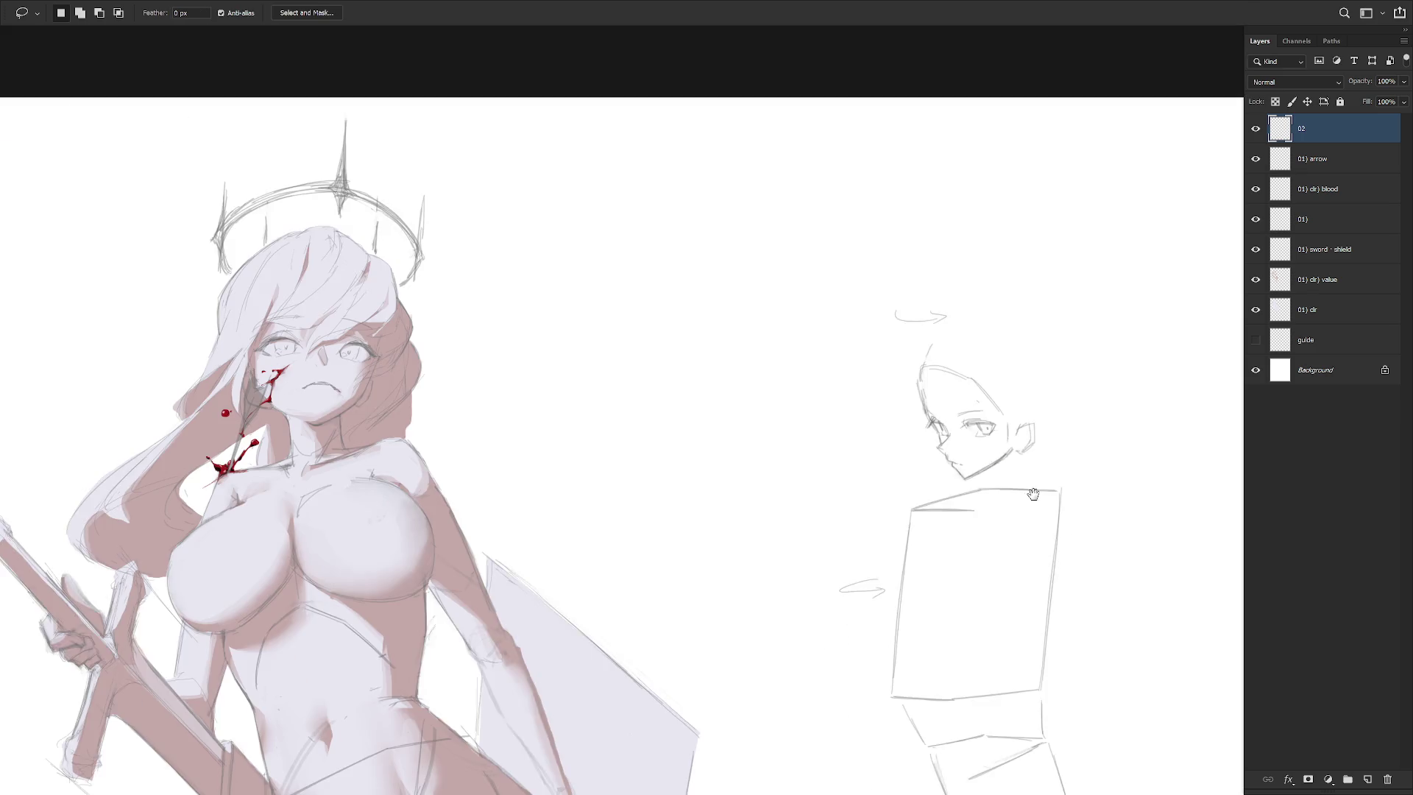
pyautogui.press('b')
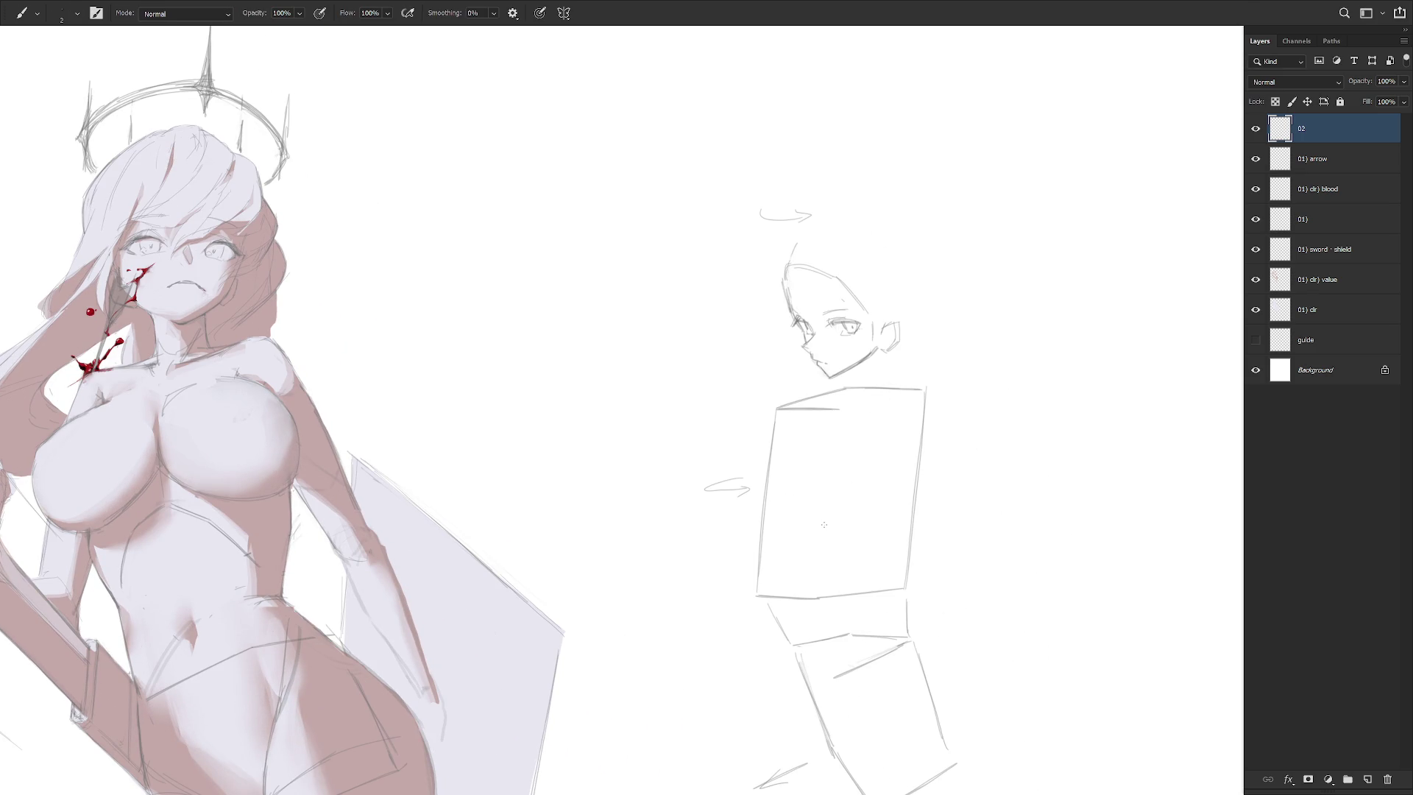
pyautogui.scroll(3, 848, 338)
# Select a small area near the chin, then deselect it
pyautogui.press('l')
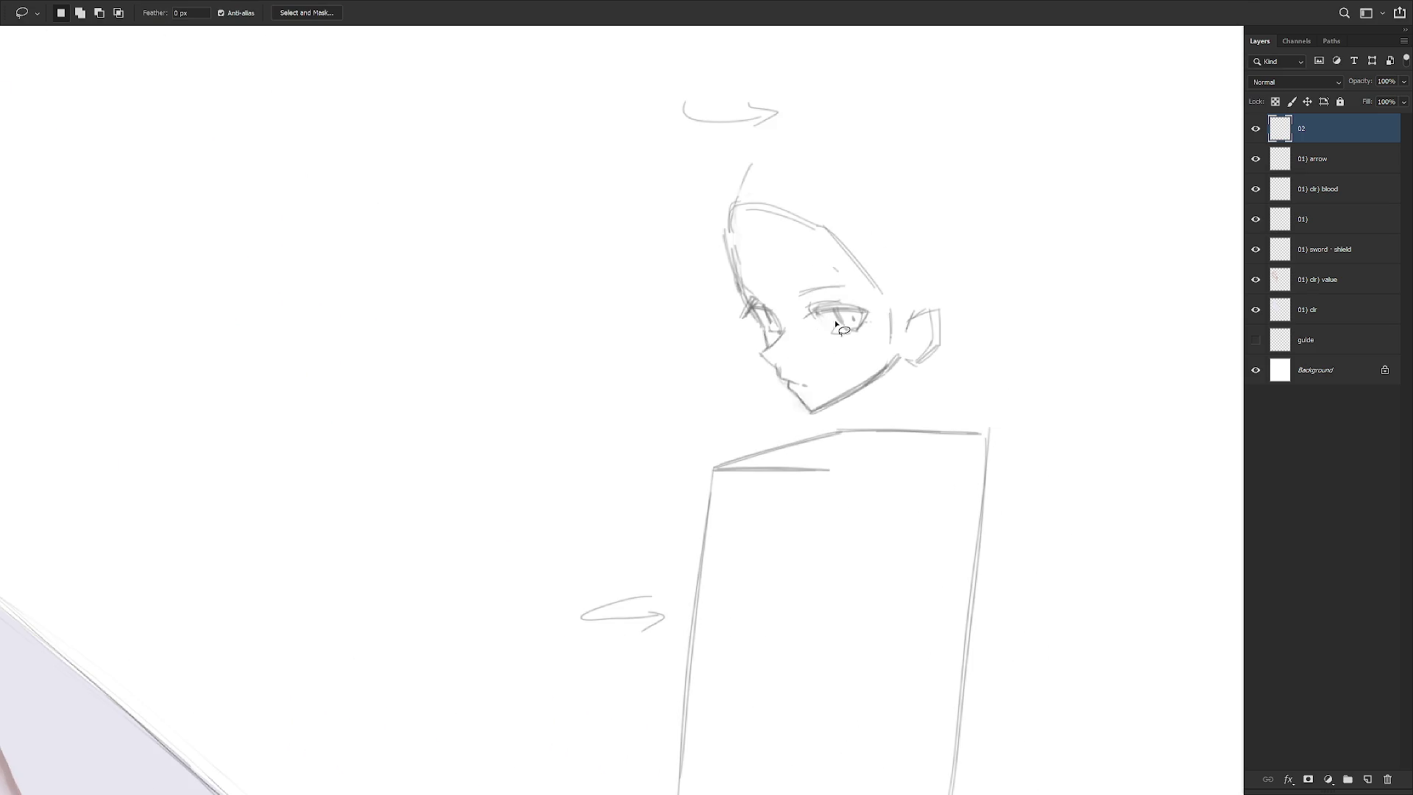
pyautogui.scroll(-3, 915, 408)
pyautogui.scroll(4, 883, 417)
pyautogui.moveTo(853, 384)
pyautogui.mouseDown()
pyautogui.moveTo(839, 390)
pyautogui.moveTo(847, 401)
pyautogui.mouseUp()
pyautogui.hotkey('ctrl', 'd')
pyautogui.scroll(-4, 986, 471)
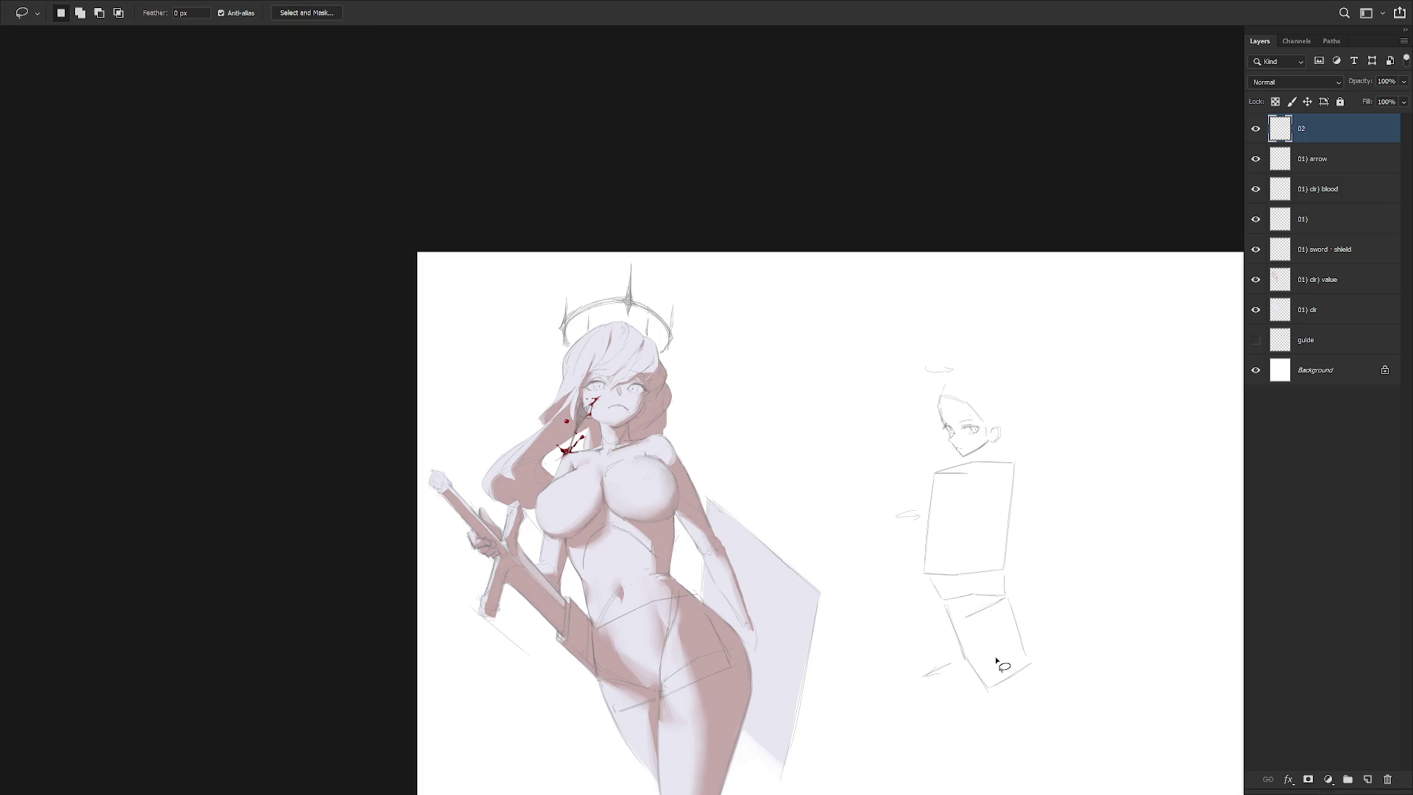
pyautogui.scroll(5, 847, 409)
pyautogui.press('b')
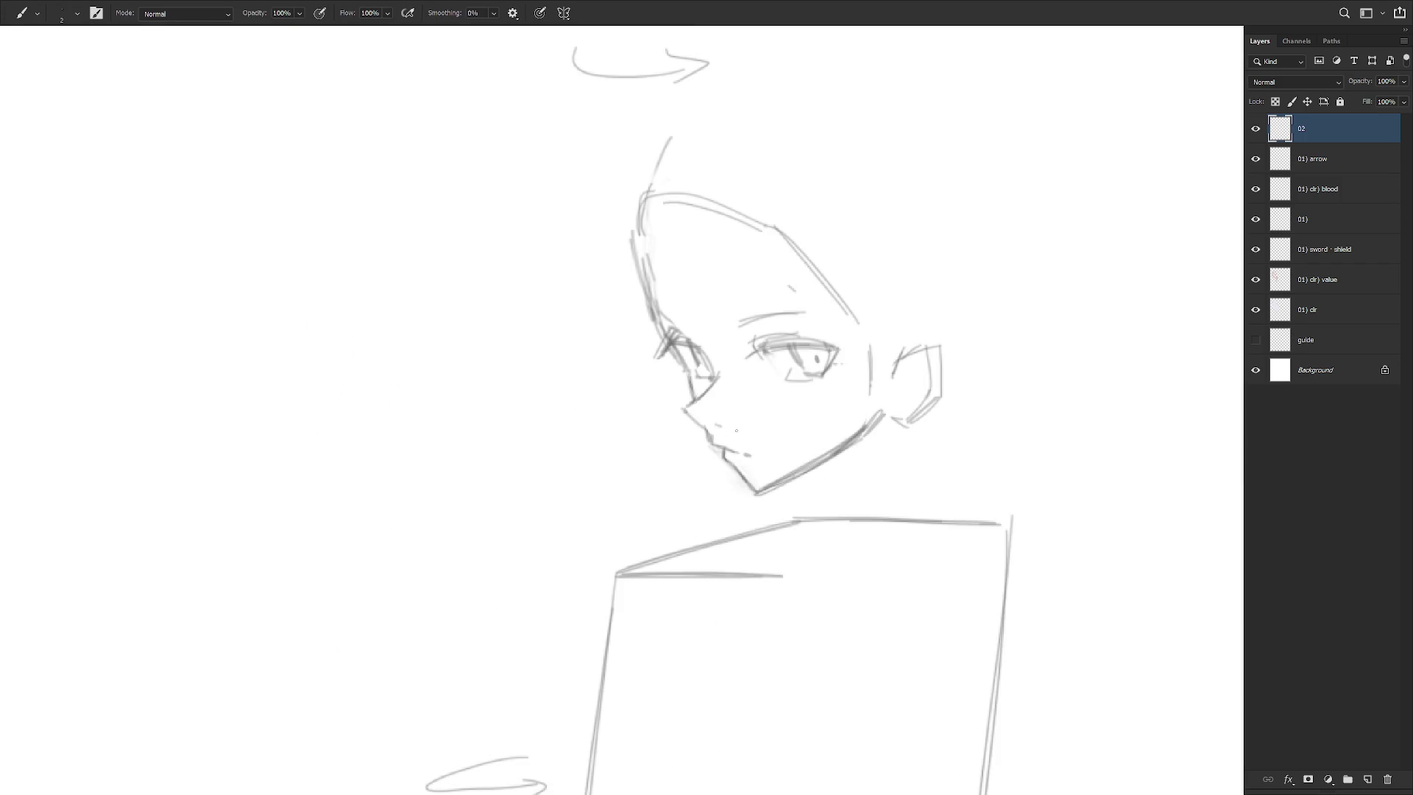
# Lasso the stray mark near the eyebrow and clear it, returning to the Brush
pyautogui.scroll(-4, 871, 394)
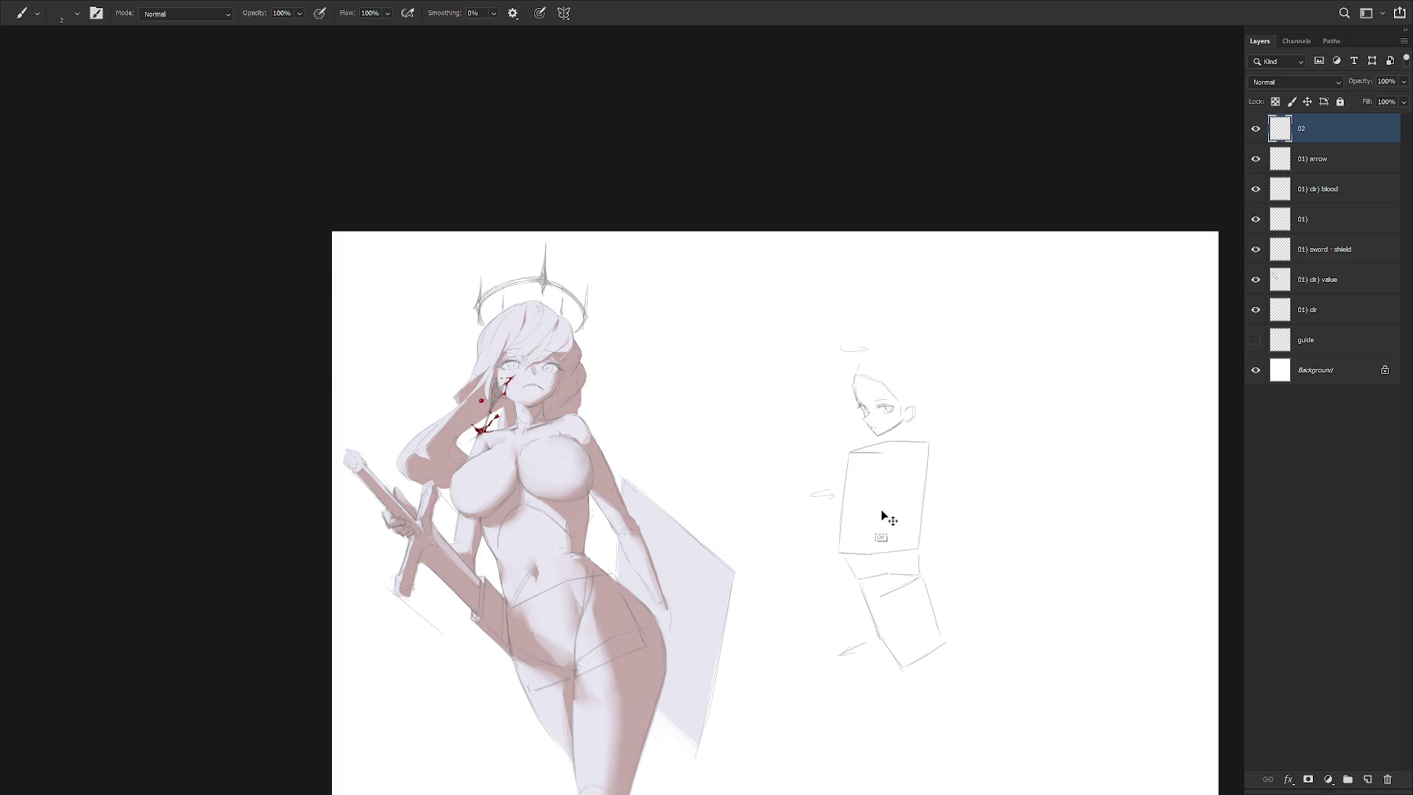
pyautogui.scroll(5, 867, 427)
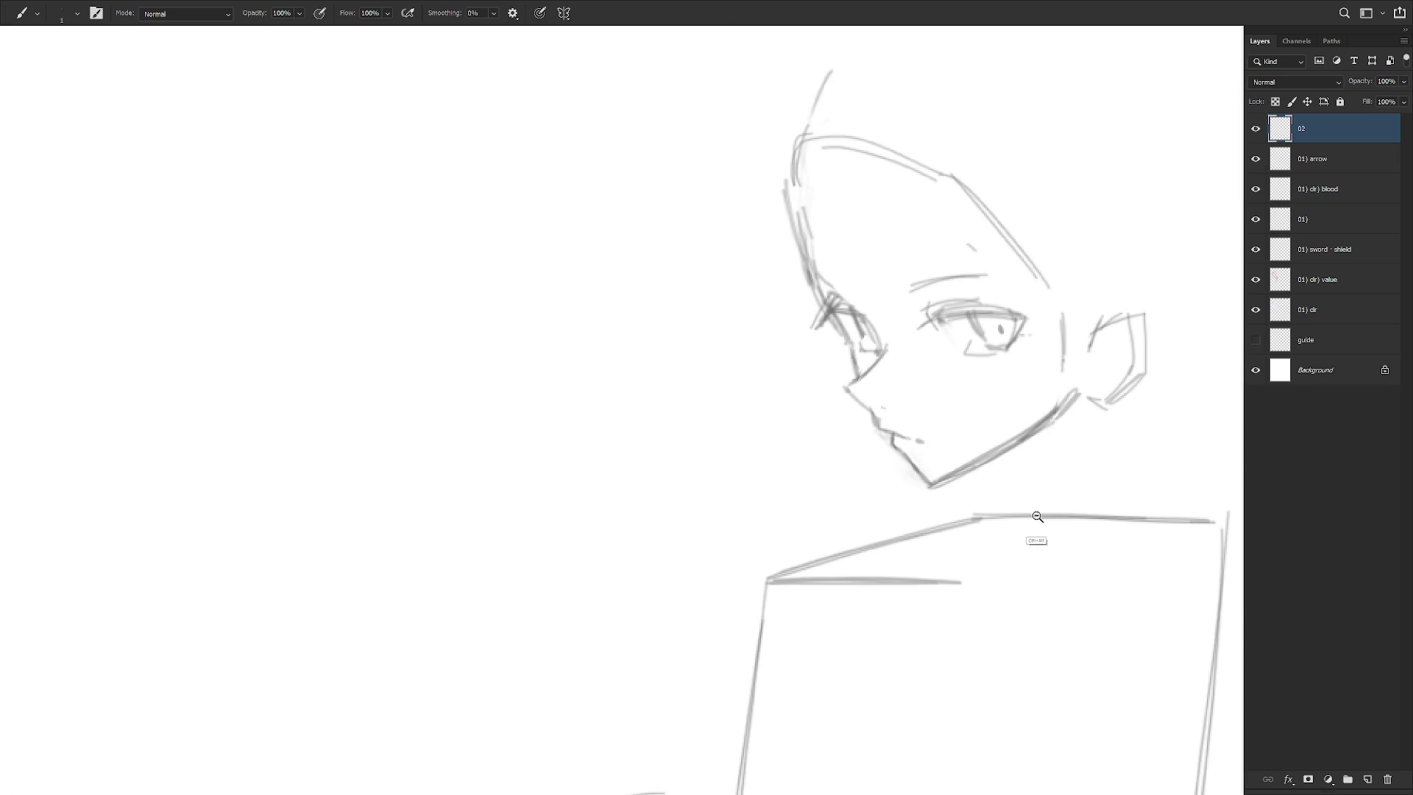
pyautogui.scroll(-5, 905, 416)
pyautogui.scroll(3, 846, 397)
pyautogui.press('l')
pyautogui.moveTo(824, 368); pyautogui.dragTo(834, 378)
pyautogui.hotkey('ctrl', 'd')
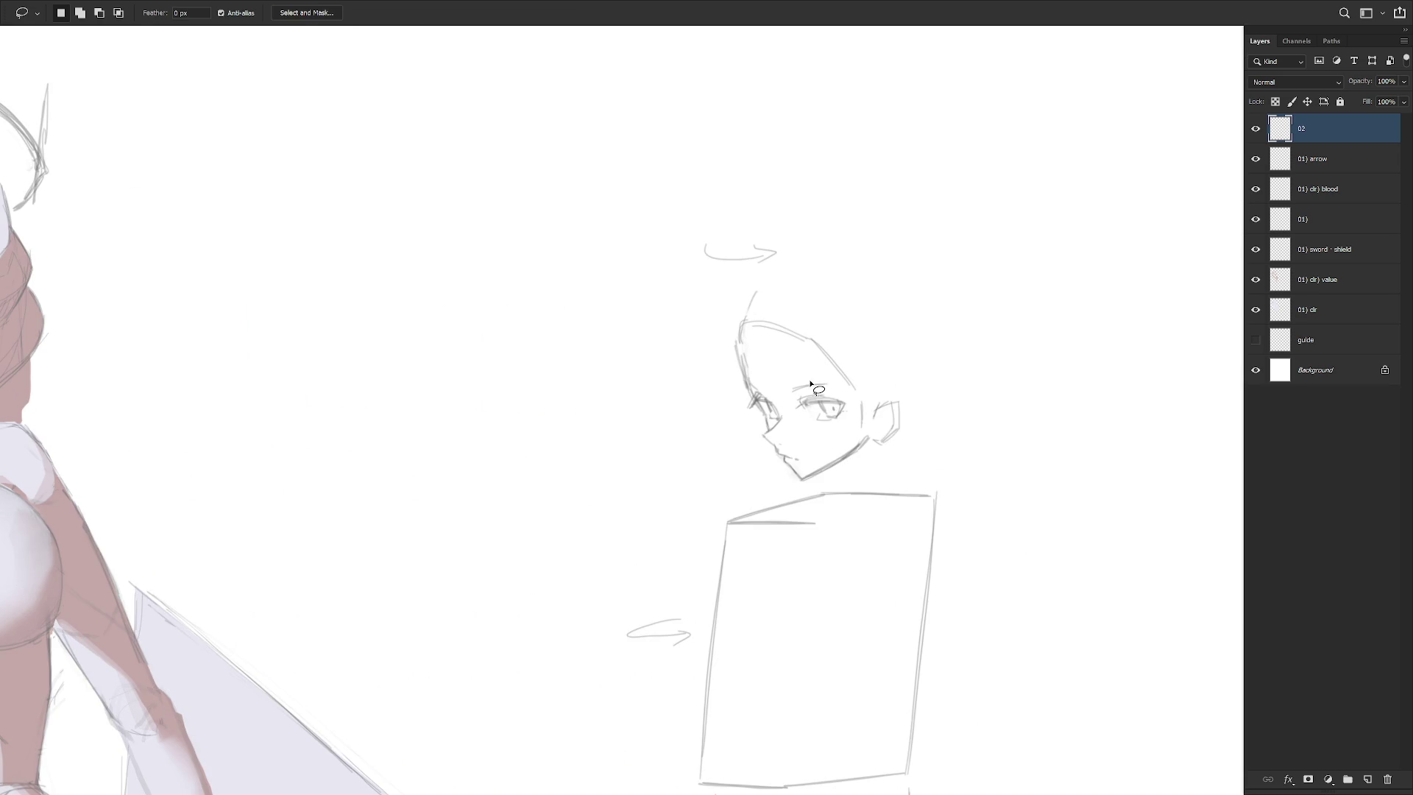
pyautogui.press('b')
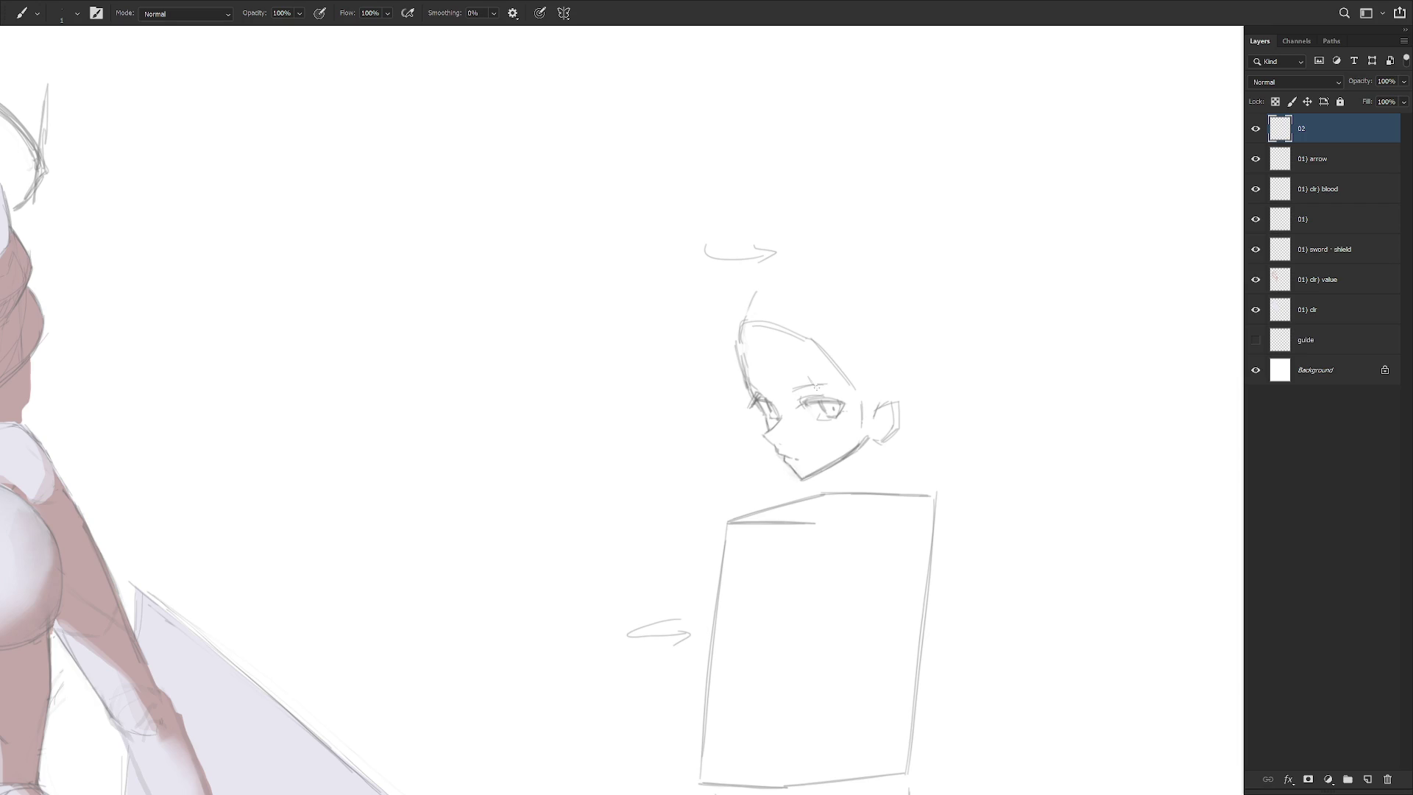
# Zoom out to bring the whole profile sketch and its torso box into view
pyautogui.scroll(-3, 946, 449)
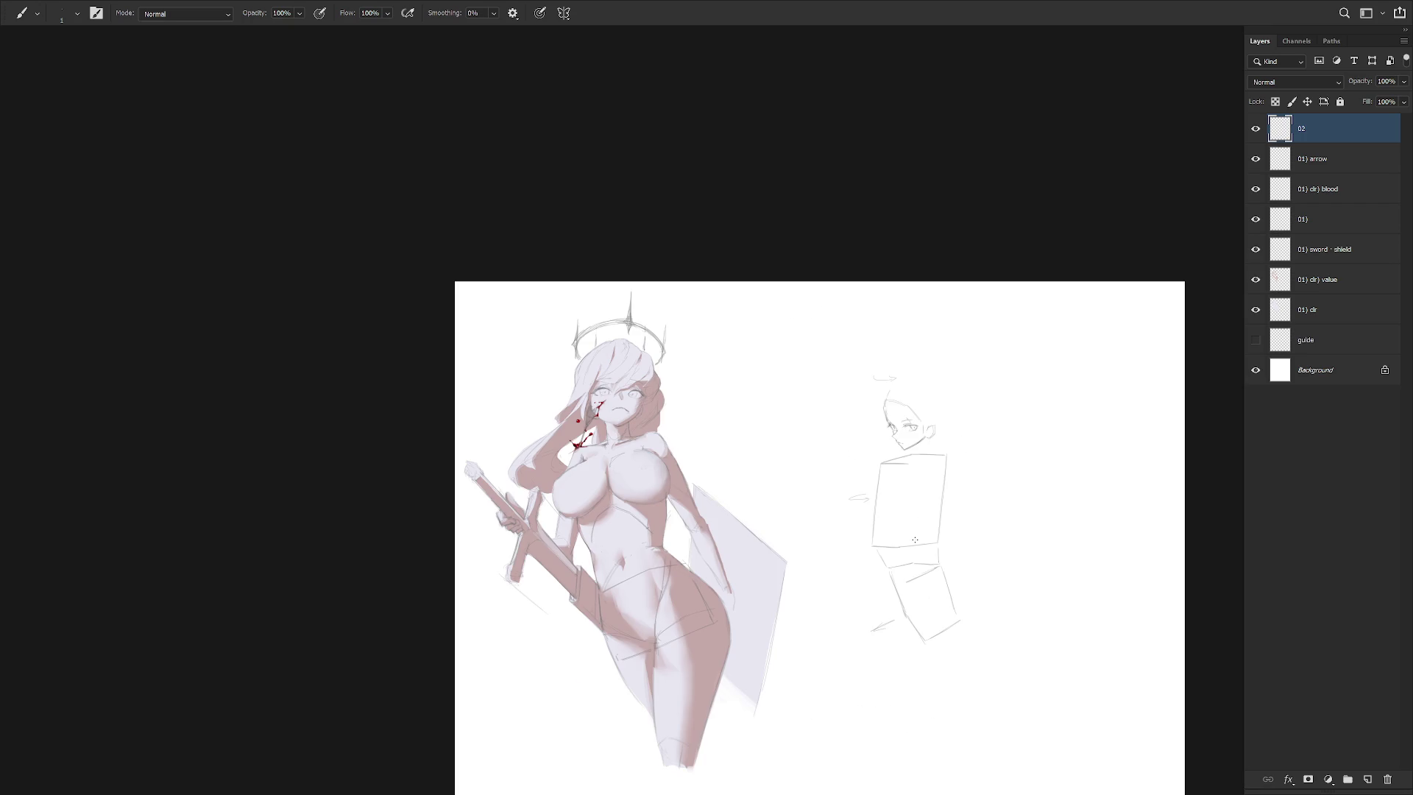
pyautogui.scroll(3, 940, 455)
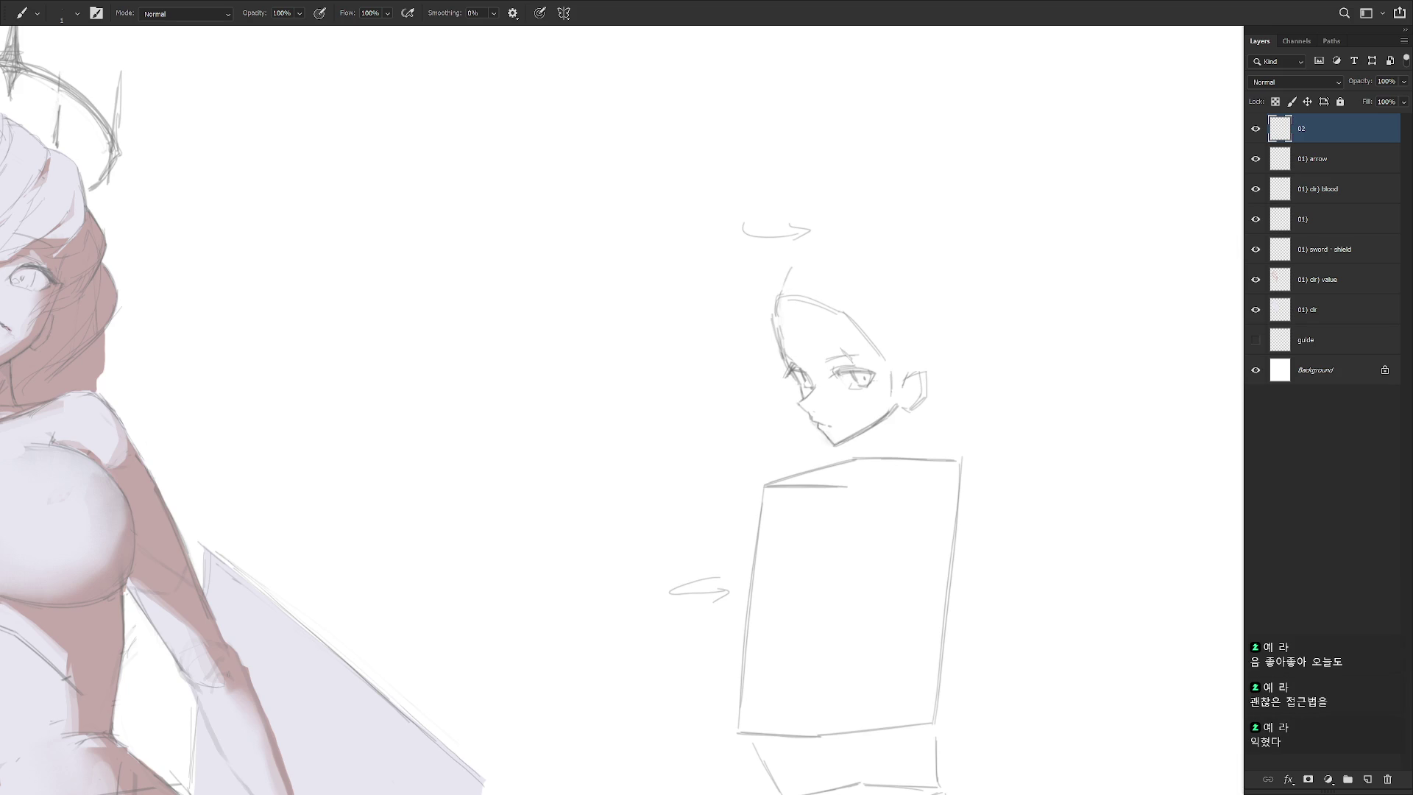
pyautogui.hotkey('ctrl', '-')
pyautogui.hotkey('ctrl', '-')
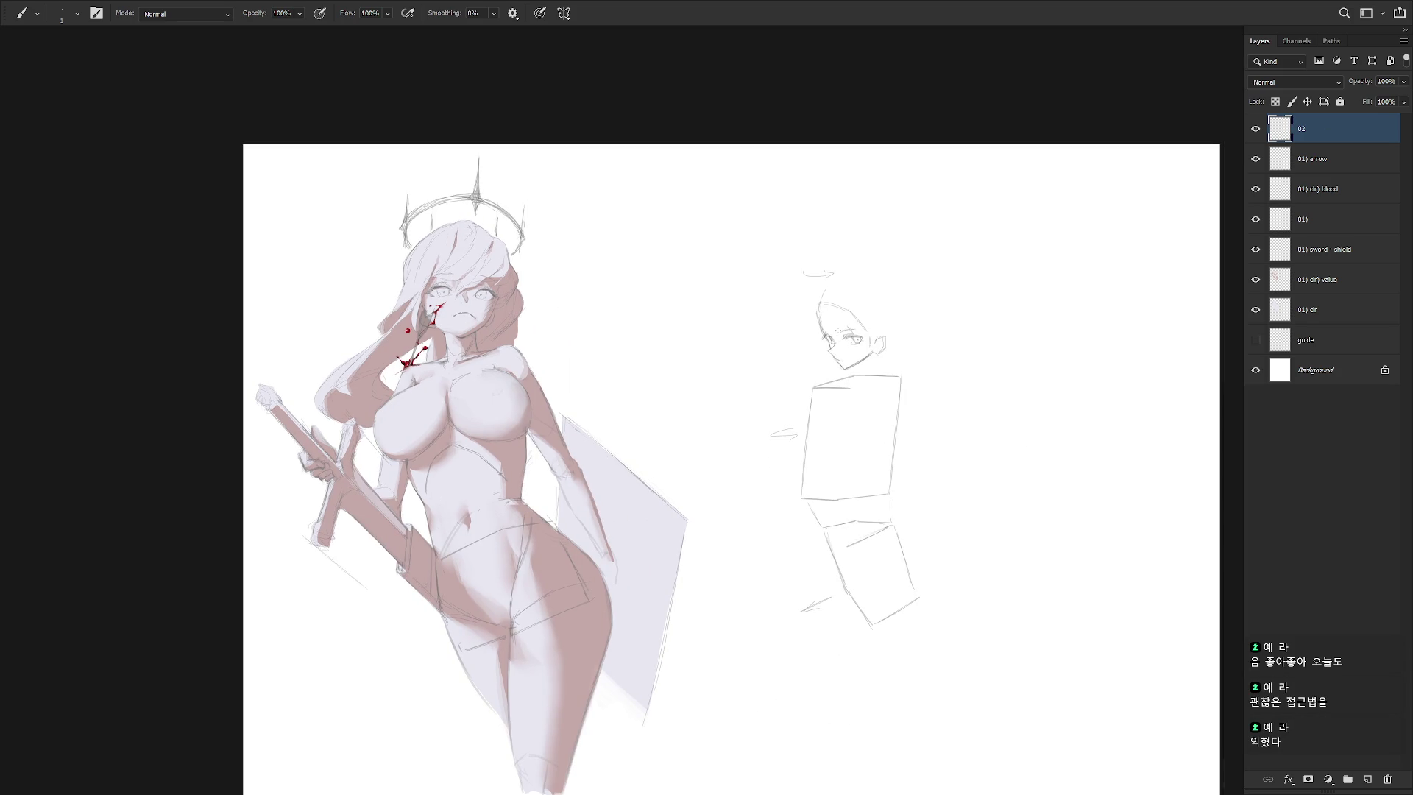
pyautogui.scroll(1, 902, 417)
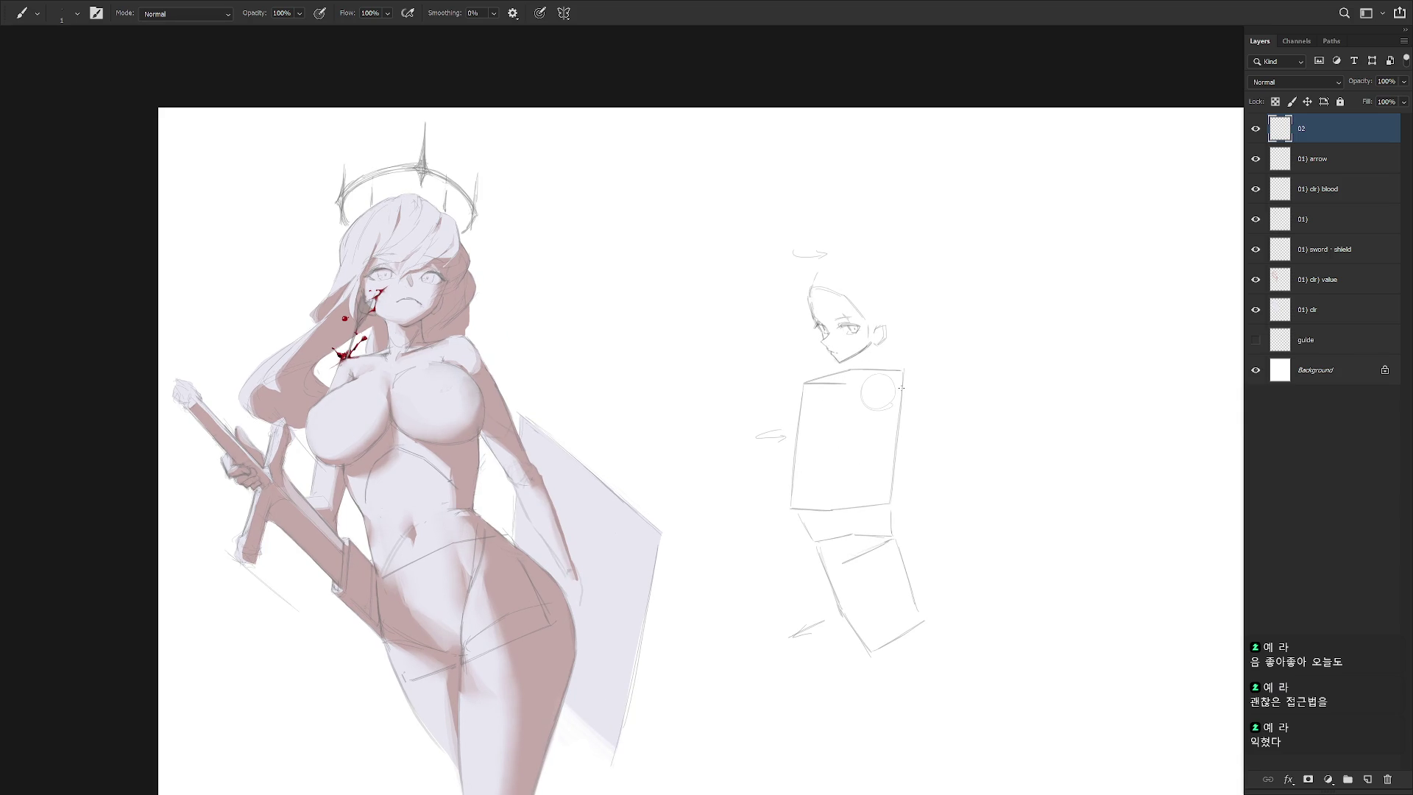
pyautogui.hotkey('ctrl', '-')
# Enlarge the profile sketch to about 145% with Free Transform
pyautogui.hotkey('ctrl', 't')
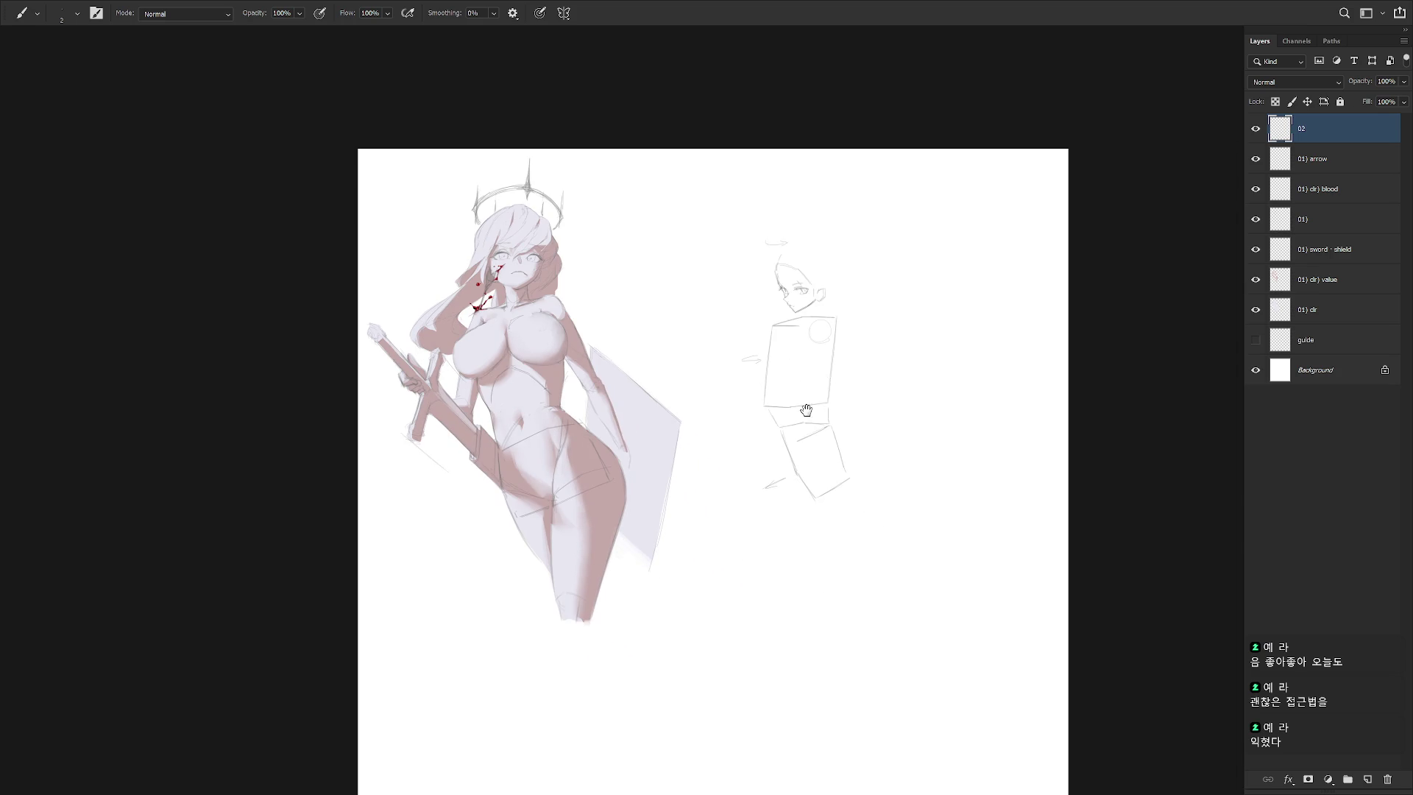
pyautogui.moveTo(839, 508)
pyautogui.mouseDown()
pyautogui.moveTo(874, 561)
pyautogui.moveTo(880, 542)
pyautogui.mouseUp()
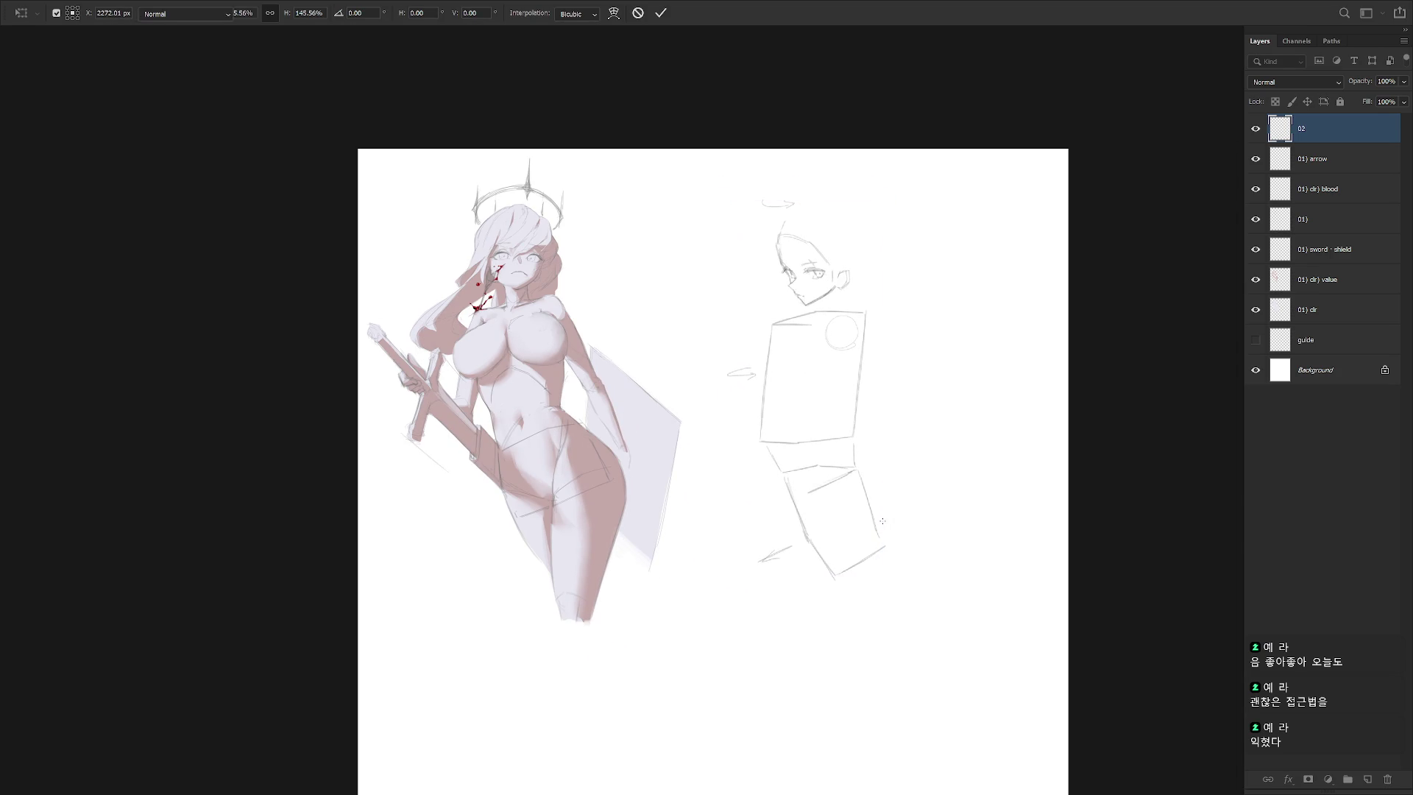
pyautogui.press('Return')
pyautogui.scroll(3, 827, 385)
# Sketch the torso box's upper-left edge and try long curves inside the box
pyautogui.moveTo(743, 297); pyautogui.dragTo(729, 313)
pyautogui.moveTo(726, 318); pyautogui.dragTo(721, 342)
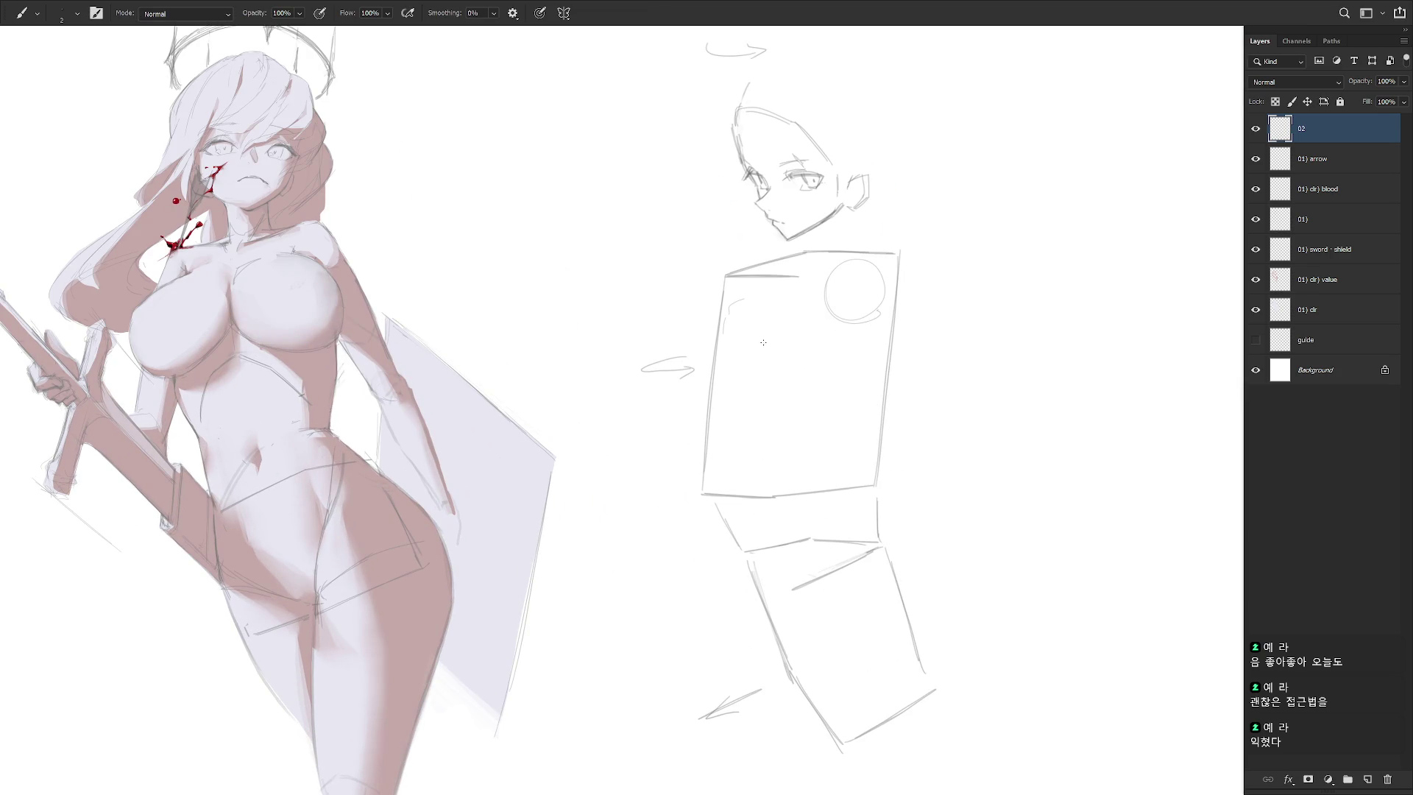
pyautogui.moveTo(879, 322); pyautogui.dragTo(781, 424)
pyautogui.hotkey('ctrl', 'z')
pyautogui.moveTo(888, 296); pyautogui.dragTo(874, 371)
pyautogui.hotkey('ctrl', 'z')
pyautogui.moveTo(890, 289)
pyautogui.mouseDown()
pyautogui.moveTo(876, 353)
pyautogui.moveTo(805, 453)
pyautogui.mouseUp()
pyautogui.hotkey('ctrl', 'z')
pyautogui.hotkey('ctrl', 'z')
pyautogui.moveTo(873, 368); pyautogui.dragTo(814, 475)
pyautogui.moveTo(725, 379); pyautogui.dragTo(711, 515)
# Curve a contour from the box's lower-left edge over the upper torso into the shoulder circle
pyautogui.hotkey('ctrl', 'z')
pyautogui.press('e')
pyautogui.press('b')
pyautogui.moveTo(714, 425)
pyautogui.mouseDown()
pyautogui.moveTo(727, 526)
pyautogui.moveTo(725, 507)
pyautogui.mouseUp()
pyautogui.moveTo(717, 430); pyautogui.dragTo(767, 306)
pyautogui.hotkey('ctrl', 'z')
pyautogui.moveTo(714, 427); pyautogui.dragTo(769, 298)
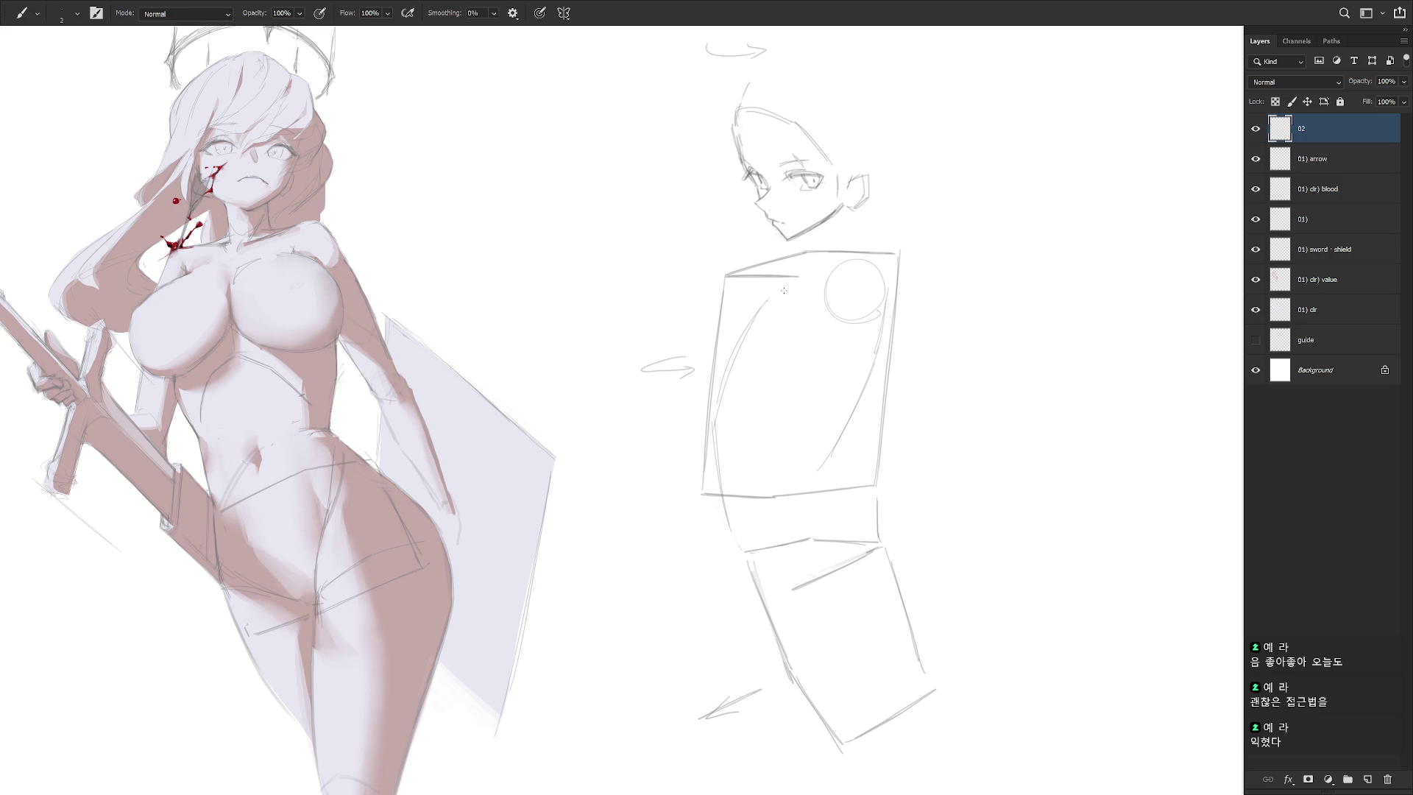
pyautogui.moveTo(769, 298); pyautogui.dragTo(872, 286)
pyautogui.moveTo(867, 352); pyautogui.dragTo(816, 471)
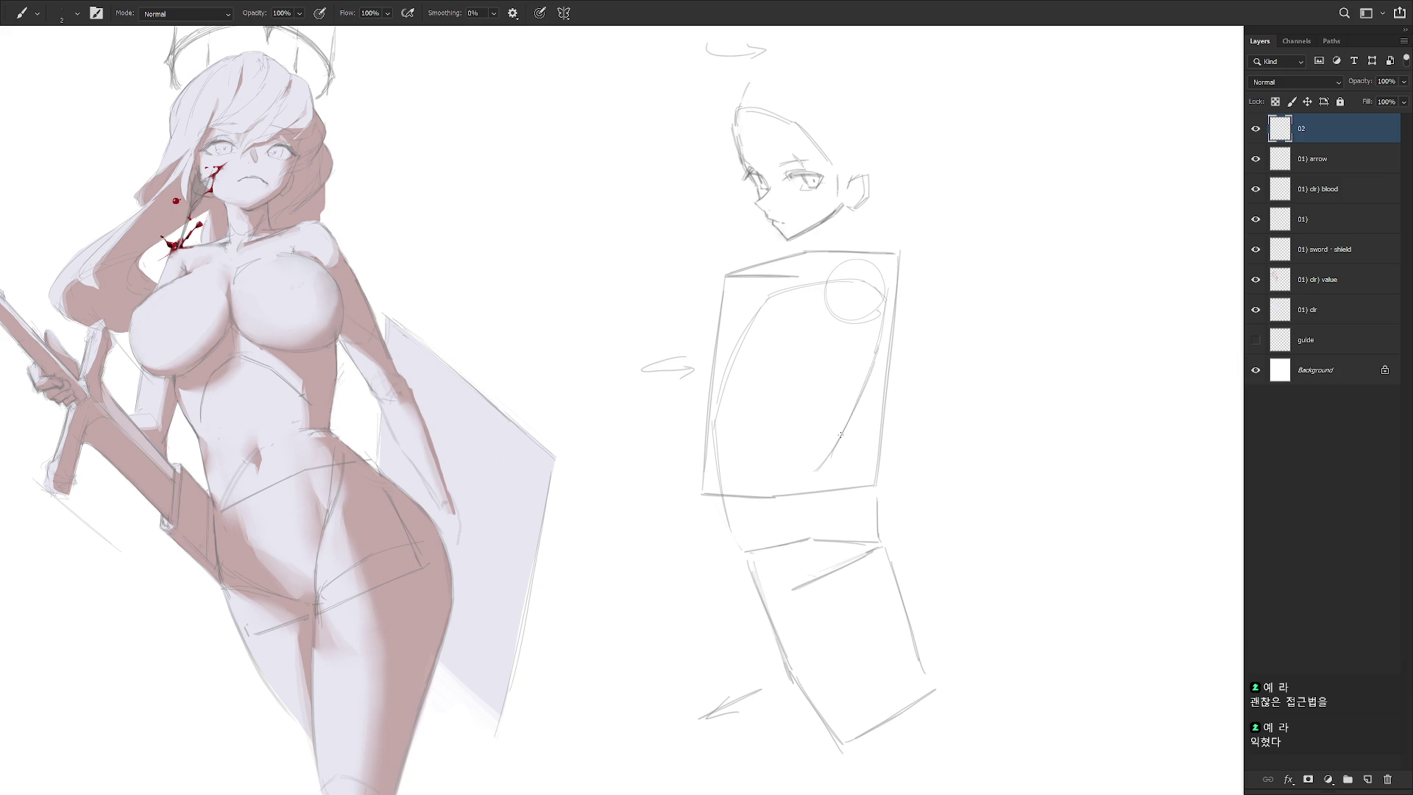
pyautogui.scroll(-3, 841, 435)
pyautogui.press('l')
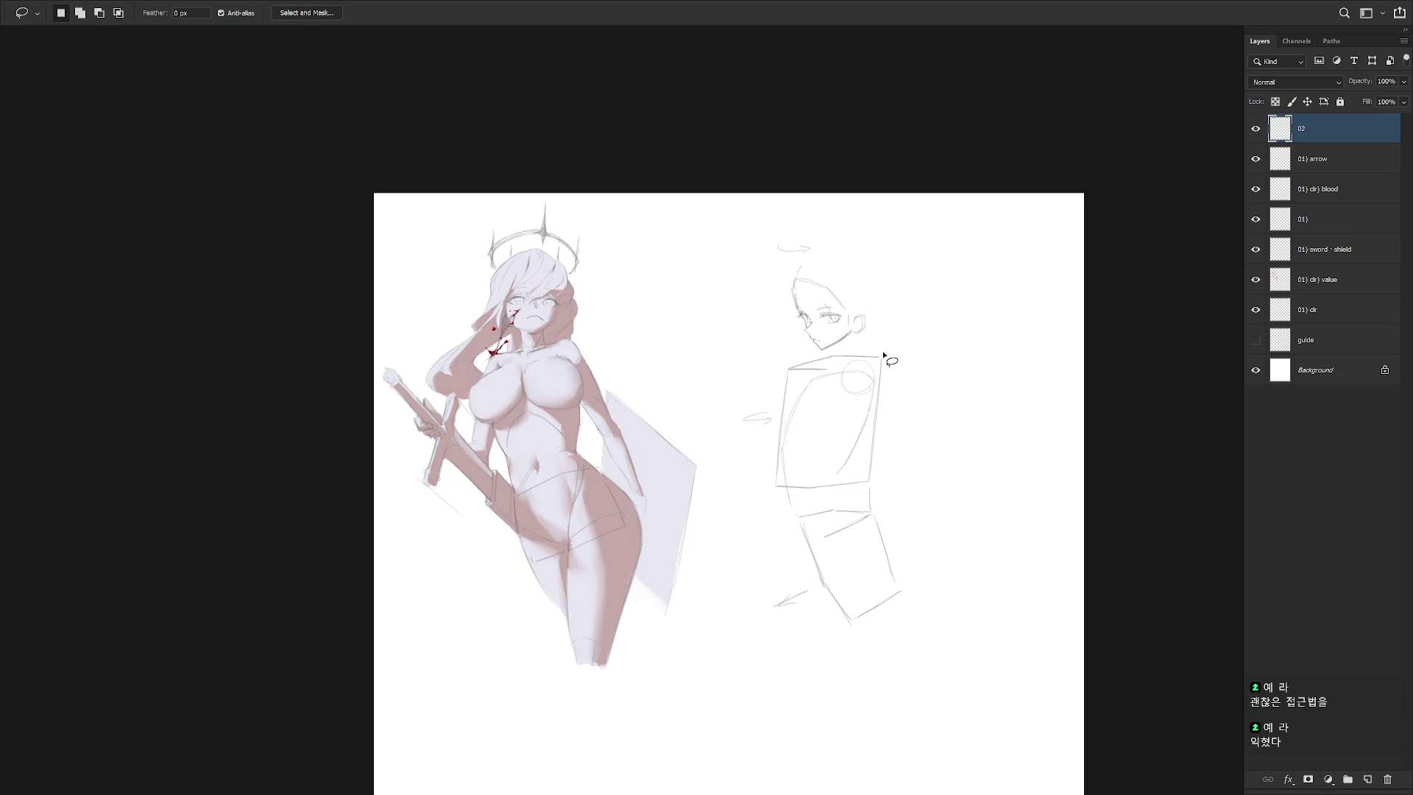
# Erase and lasso-delete the diagonal line inside the torso box
pyautogui.scroll(3, 878, 483)
pyautogui.press('b')
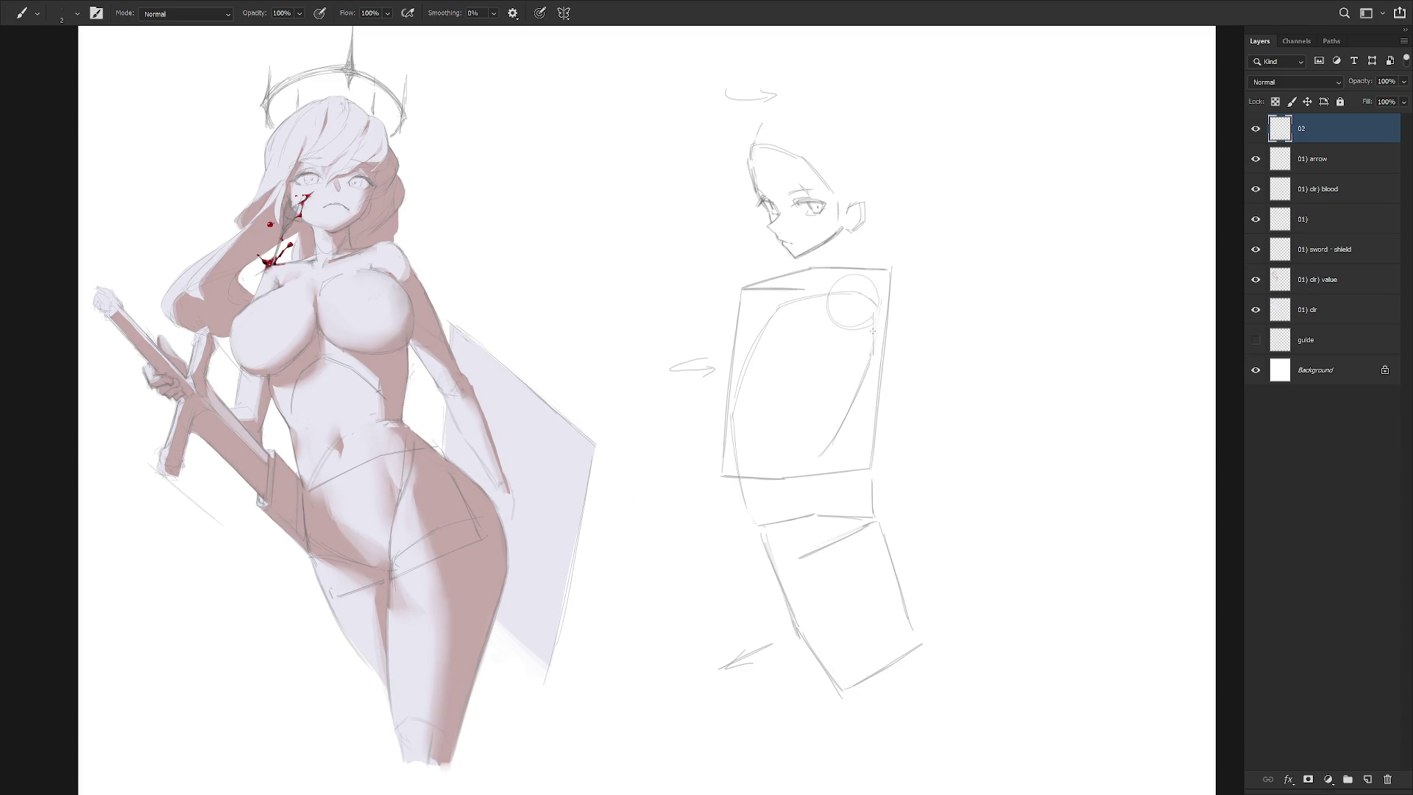
pyautogui.press('e')
pyautogui.moveTo(864, 368); pyautogui.dragTo(820, 447)
pyautogui.press('b')
pyautogui.press('l')
pyautogui.moveTo(821, 460)
pyautogui.mouseDown()
pyautogui.moveTo(880, 345)
pyautogui.moveTo(824, 460)
pyautogui.mouseUp()
pyautogui.press('Delete')
pyautogui.hotkey('ctrl', 'd')
pyautogui.press('b')
# Redraw the diagonal curve inside the box and try short strokes near its lower-left corner
pyautogui.moveTo(872, 376); pyautogui.dragTo(829, 453)
pyautogui.hotkey('ctrl', 'z')
pyautogui.moveTo(876, 352); pyautogui.dragTo(824, 490)
pyautogui.hotkey('ctrl', 'z')
pyautogui.moveTo(878, 346)
pyautogui.mouseDown()
pyautogui.moveTo(825, 488)
pyautogui.moveTo(867, 513)
pyautogui.mouseUp()
pyautogui.hotkey('ctrl', 'z')
pyautogui.moveTo(735, 448); pyautogui.dragTo(750, 490)
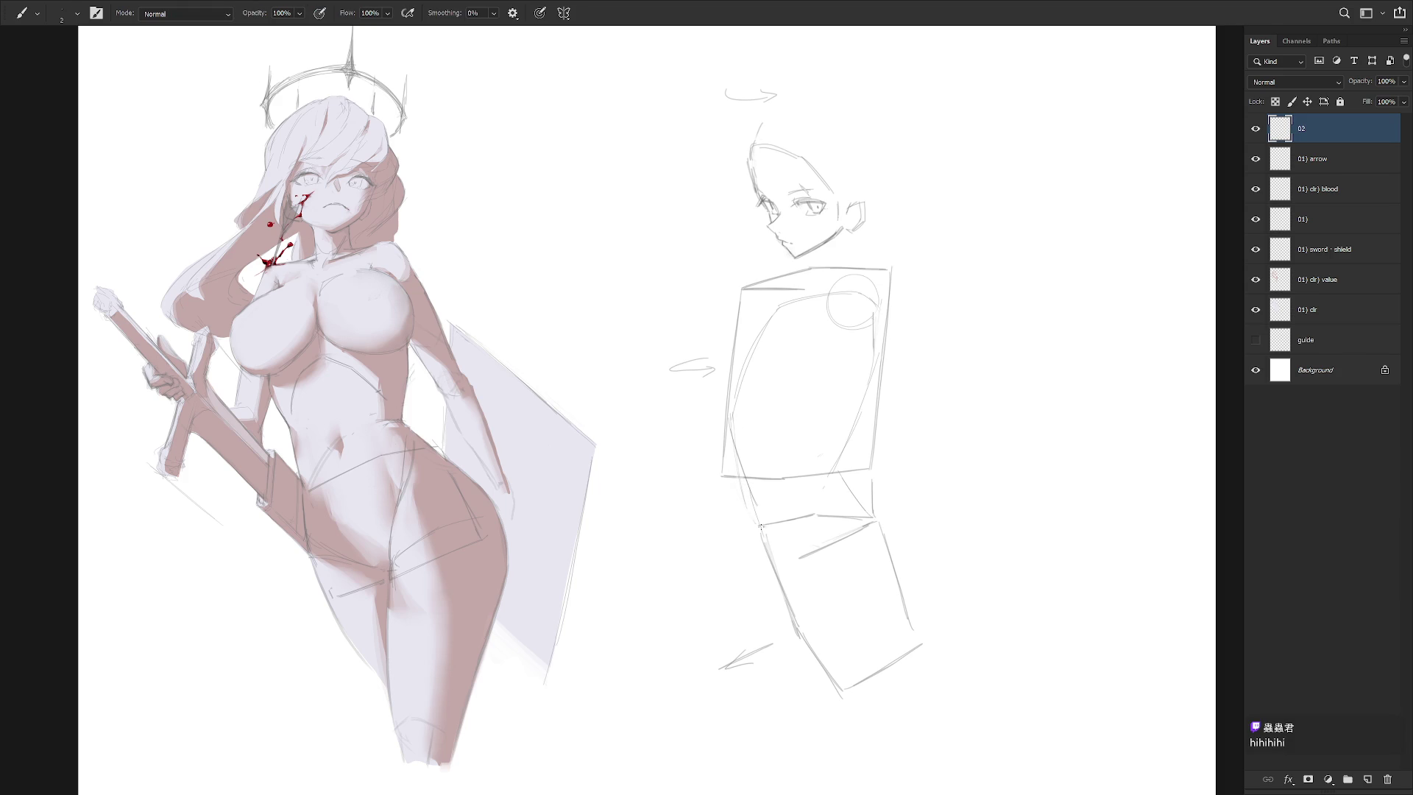
pyautogui.moveTo(731, 446); pyautogui.dragTo(748, 479)
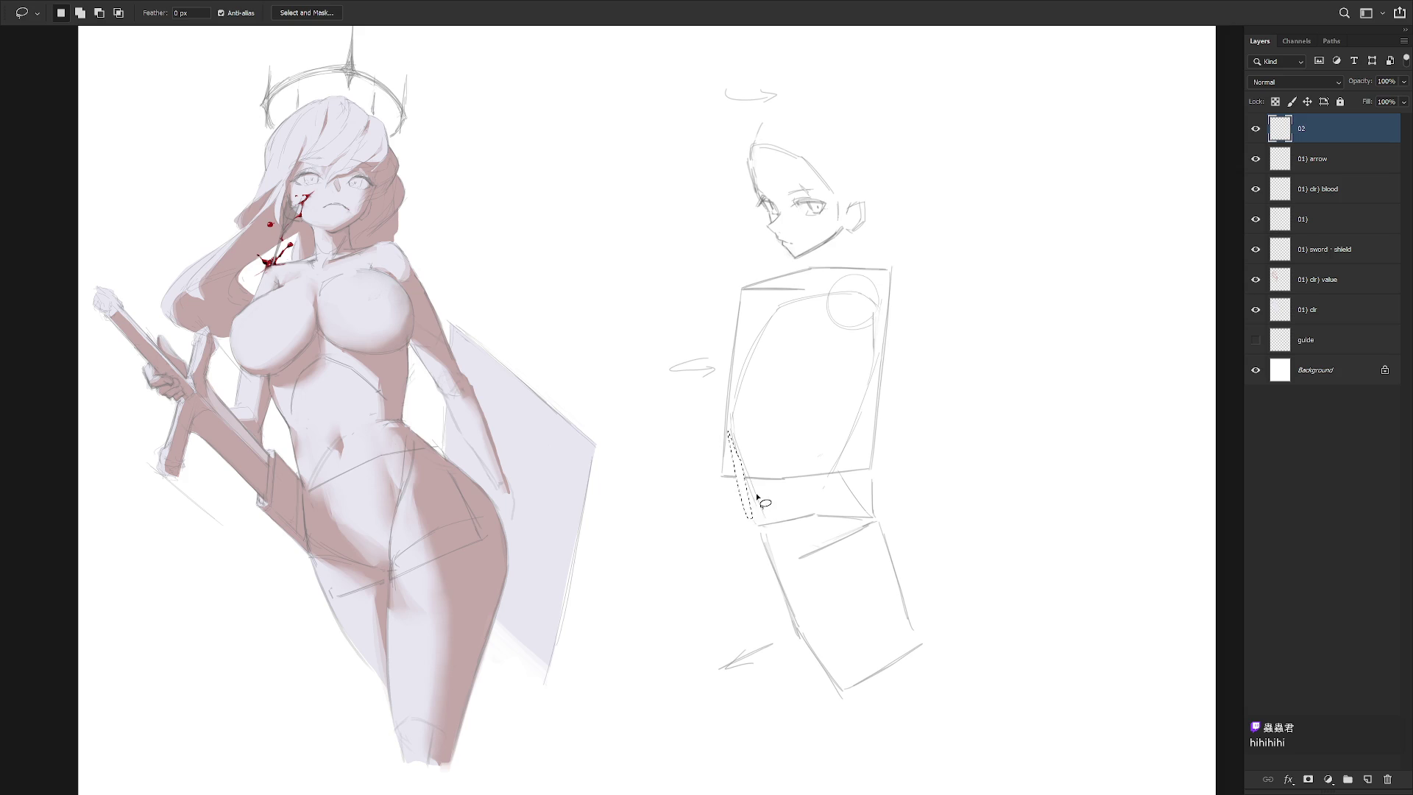
pyautogui.hotkey('ctrl', 'z')
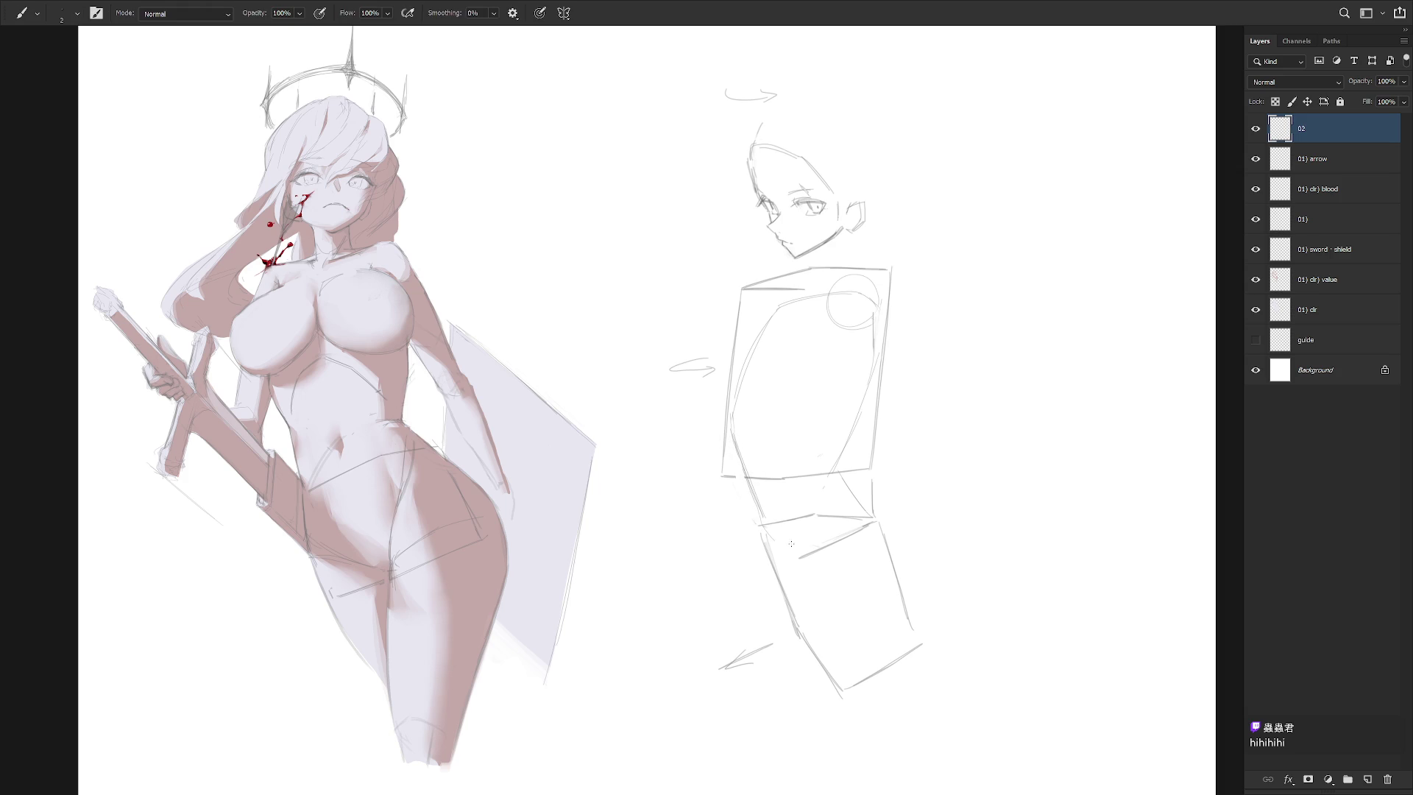
# Add a horizontal line across the torso and a stroke extending down-left from the box
pyautogui.moveTo(773, 311)
pyautogui.mouseDown()
pyautogui.moveTo(748, 357)
pyautogui.moveTo(777, 317)
pyautogui.moveTo(828, 312)
pyautogui.moveTo(831, 389)
pyautogui.moveTo(794, 429)
pyautogui.mouseUp()
pyautogui.hotkey('ctrl', 'z')
pyautogui.hotkey('ctrl', 'z')
pyautogui.moveTo(786, 420); pyautogui.dragTo(837, 422)
pyautogui.moveTo(834, 328)
pyautogui.mouseDown()
pyautogui.moveTo(836, 416)
pyautogui.moveTo(825, 346)
pyautogui.mouseUp()
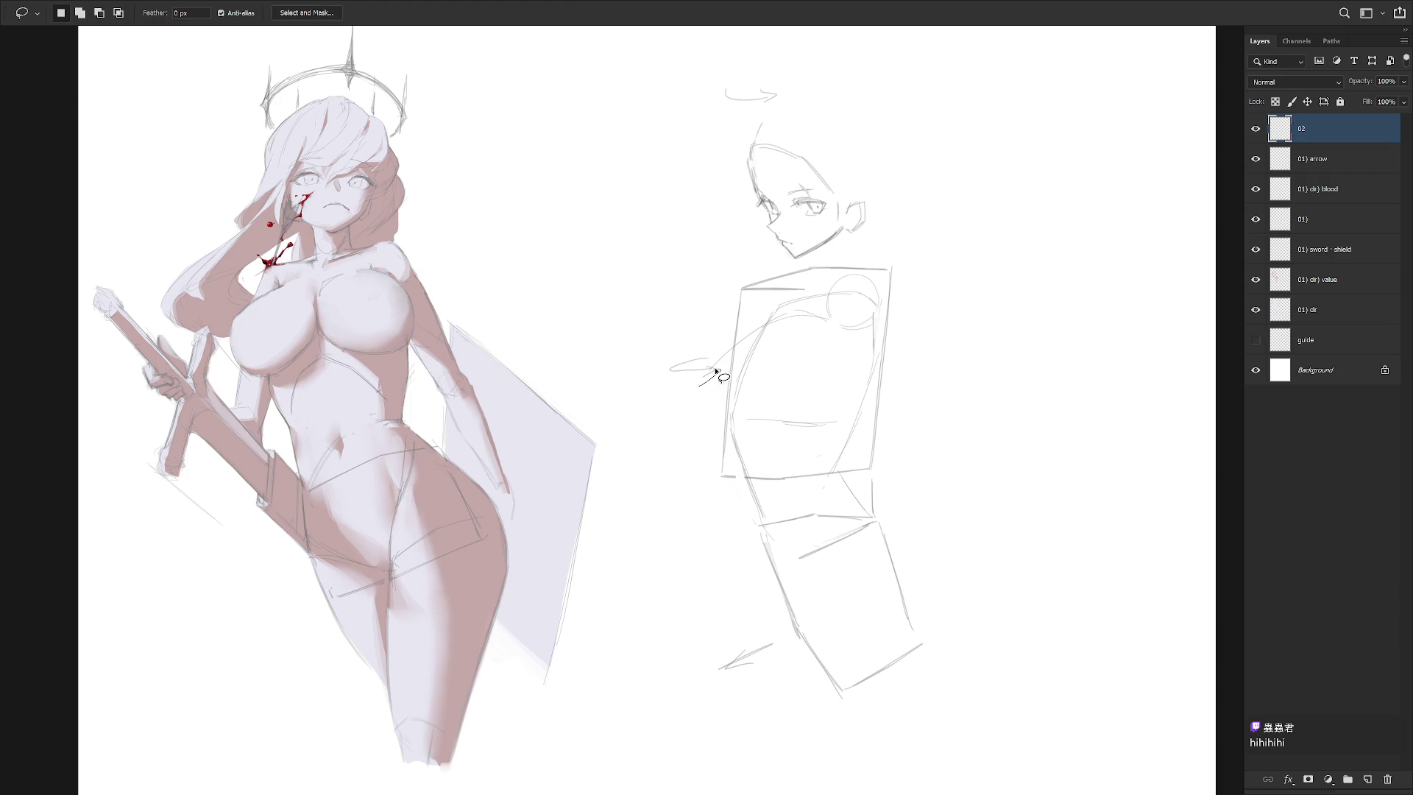
pyautogui.press('l')
pyautogui.press('b')
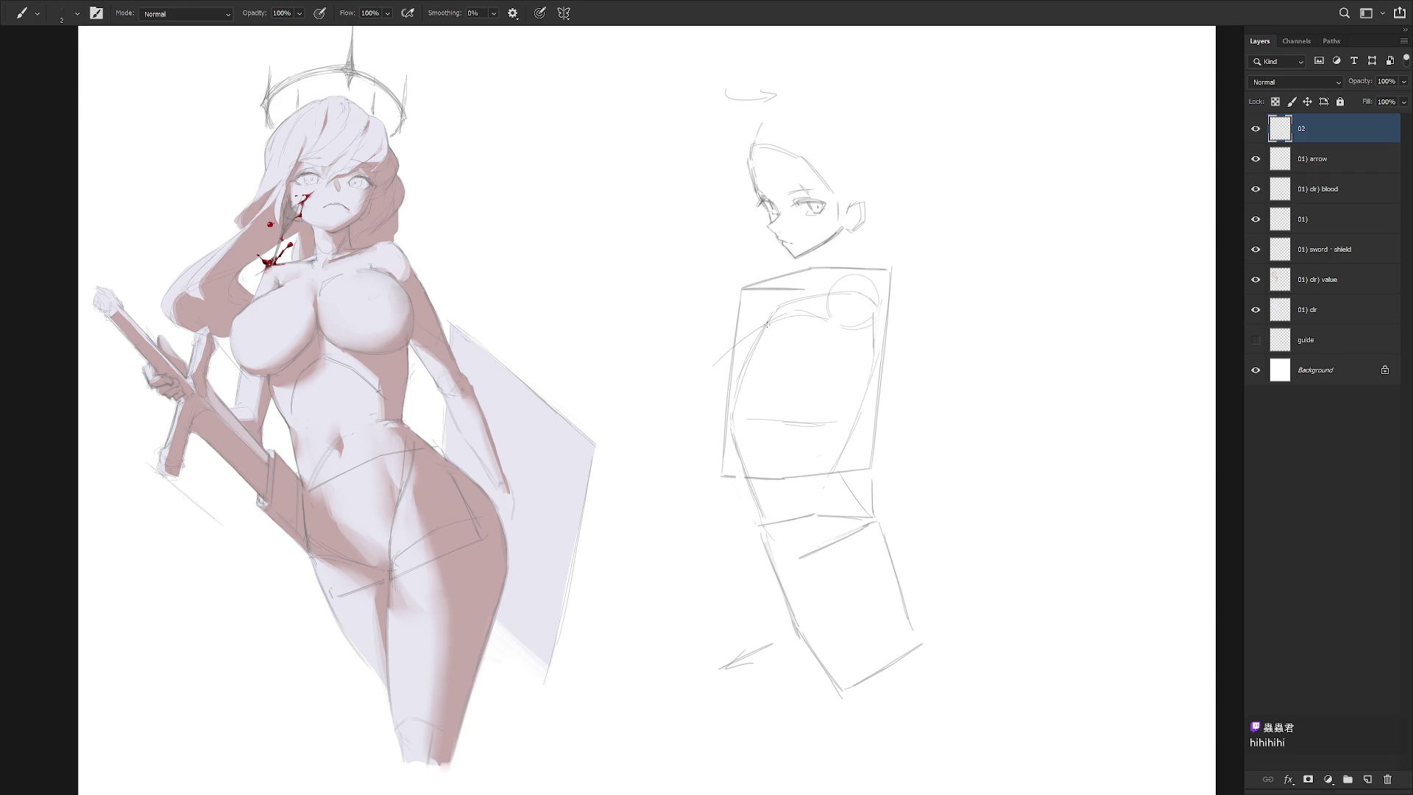
pyautogui.moveTo(774, 315)
pyautogui.mouseDown()
pyautogui.moveTo(698, 379)
pyautogui.moveTo(709, 420)
pyautogui.mouseUp()
# Replace the last stroke with a C-shaped chest curve left of the torso box
pyautogui.hotkey('ctrl', 'z')
pyautogui.moveTo(699, 371); pyautogui.dragTo(712, 426)
pyautogui.press('e')
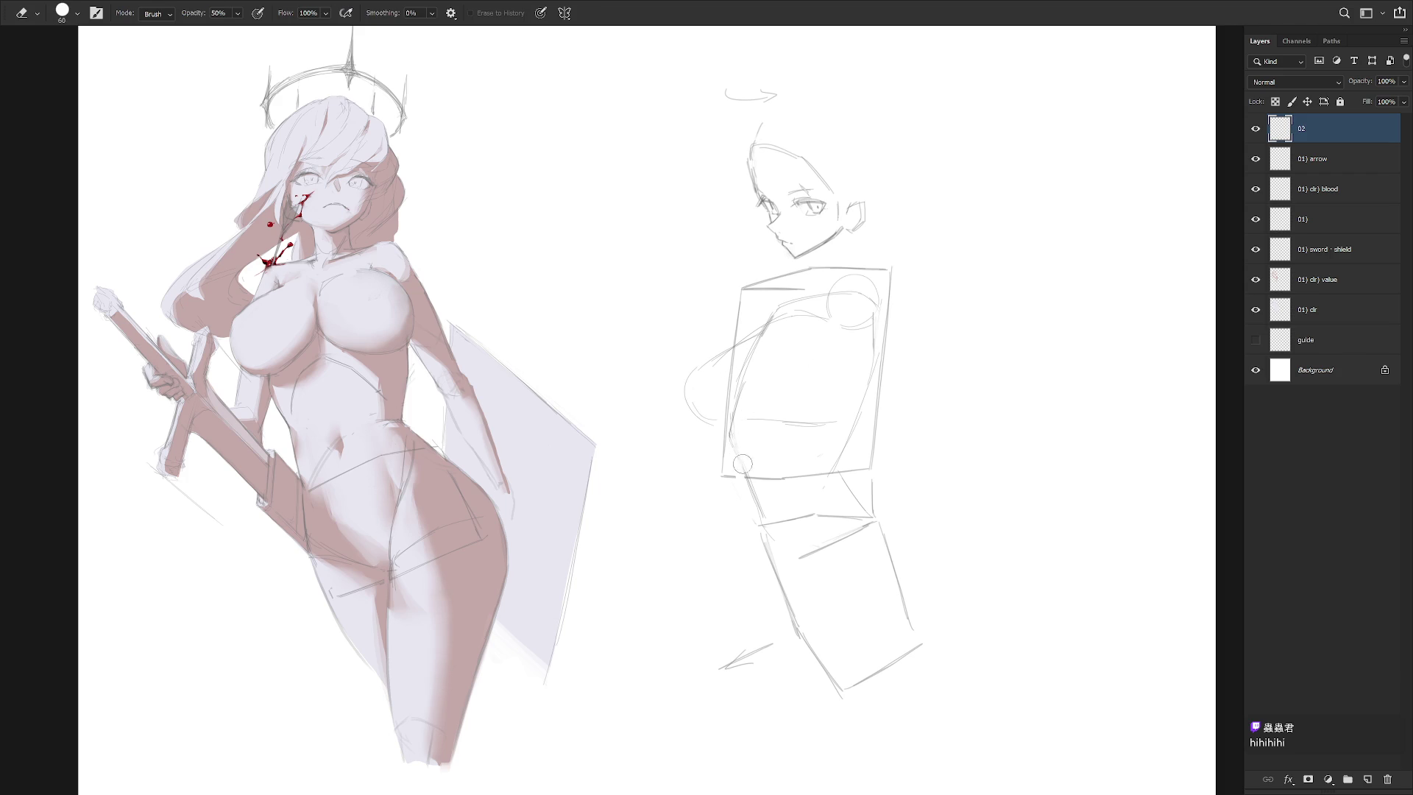
pyautogui.press('b')
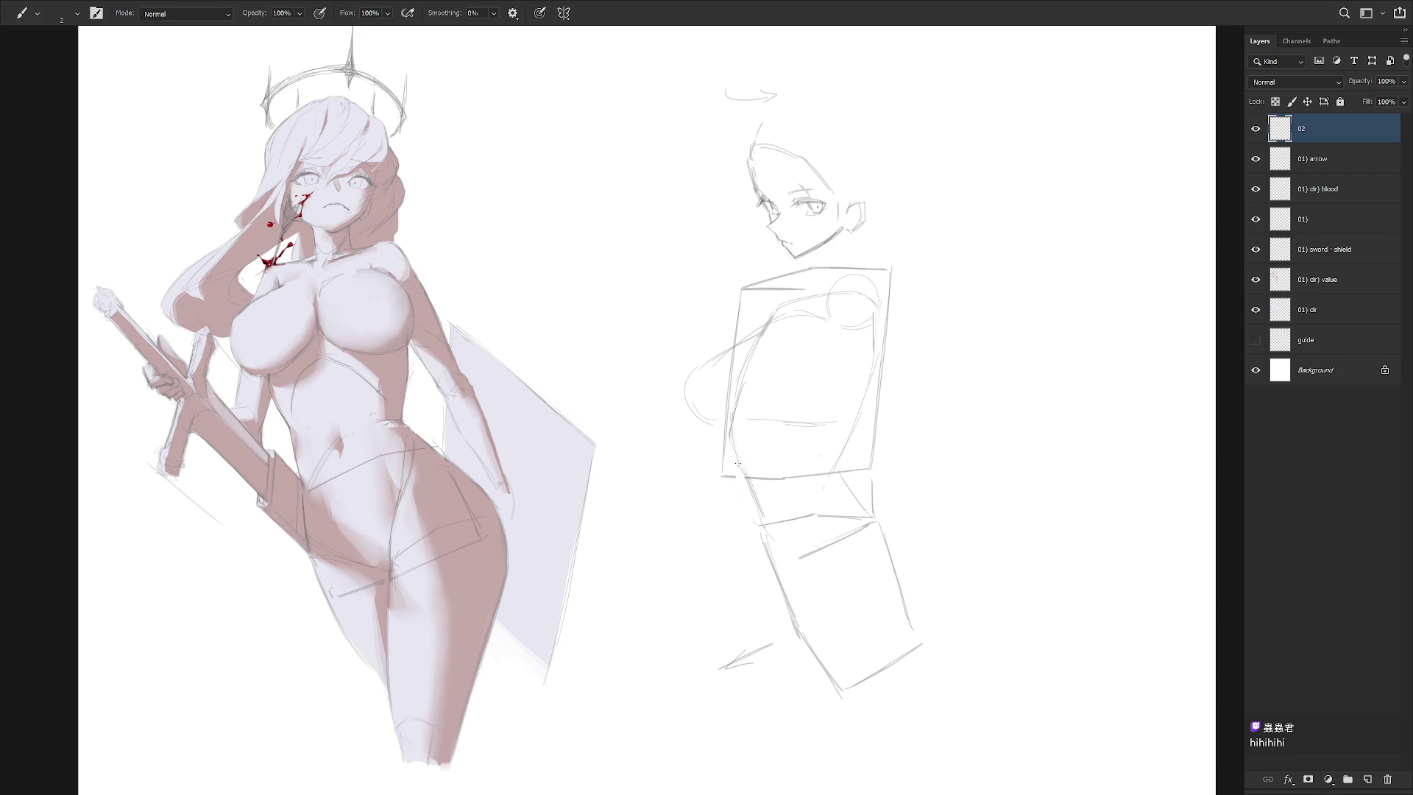
# Draw a diagonal across the box's bottom edge and trace the torso's right contour
pyautogui.moveTo(744, 421)
pyautogui.mouseDown()
pyautogui.moveTo(803, 490)
pyautogui.moveTo(844, 451)
pyautogui.mouseUp()
pyautogui.moveTo(861, 318); pyautogui.dragTo(844, 423)
pyautogui.press('l')
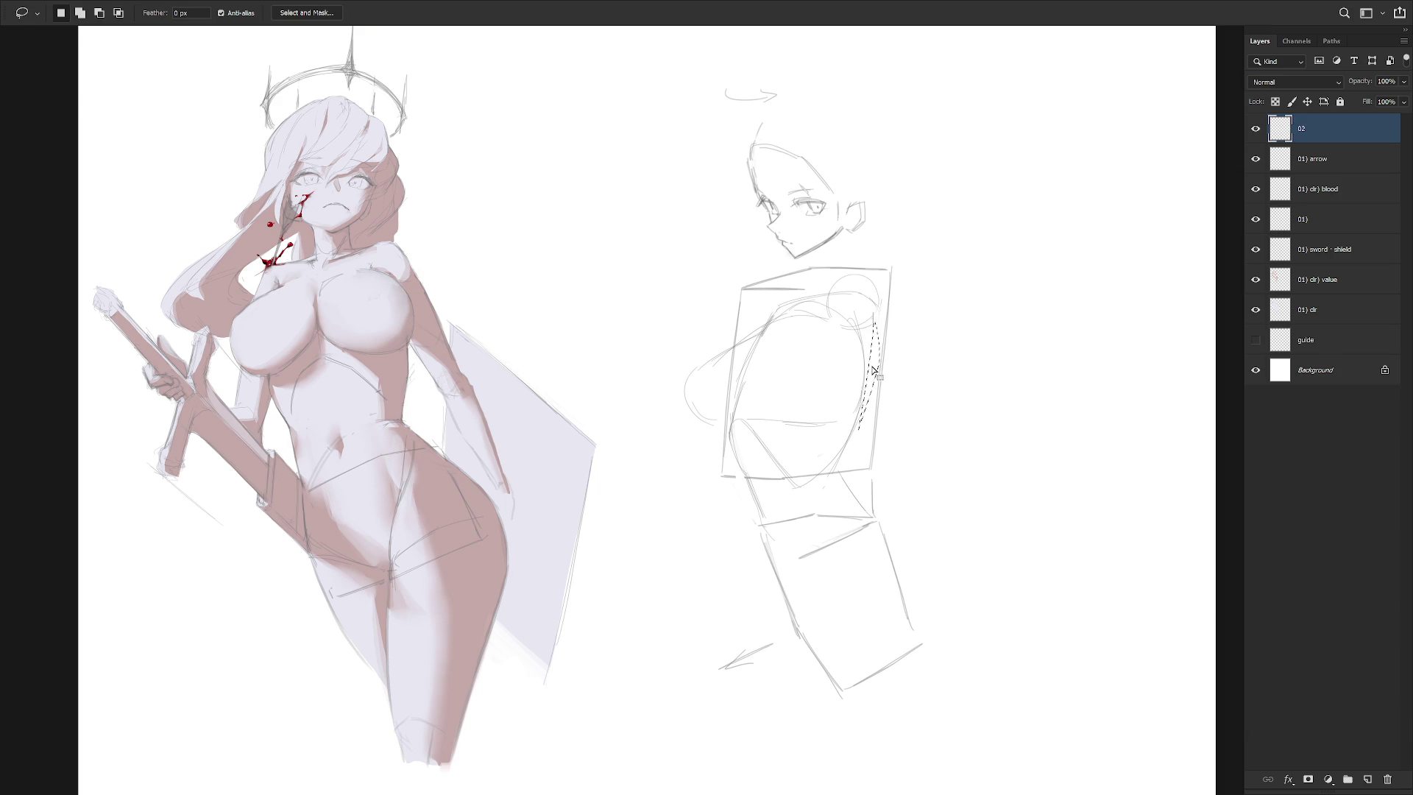
pyautogui.press('b')
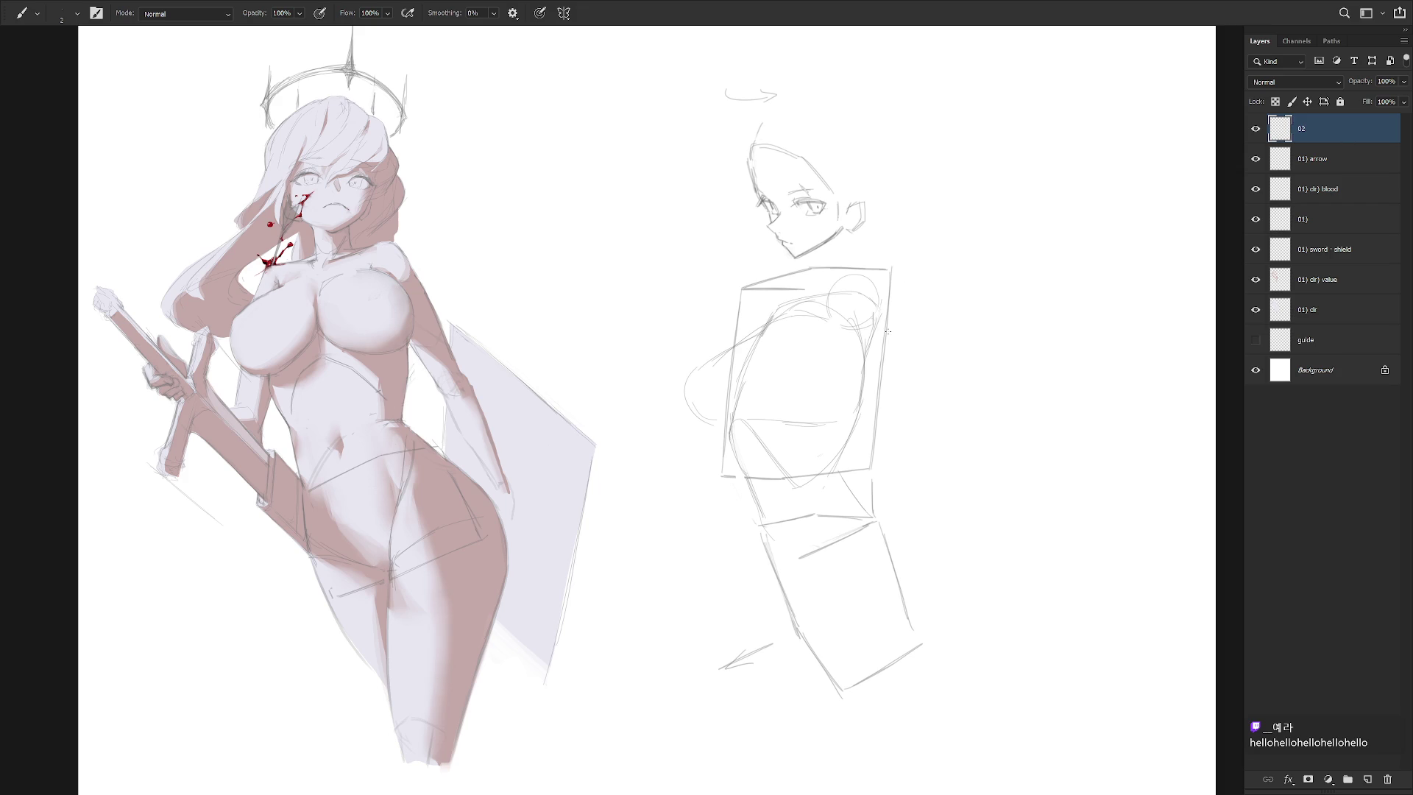
pyautogui.press('l')
pyautogui.hotkey('ctrl', '-')
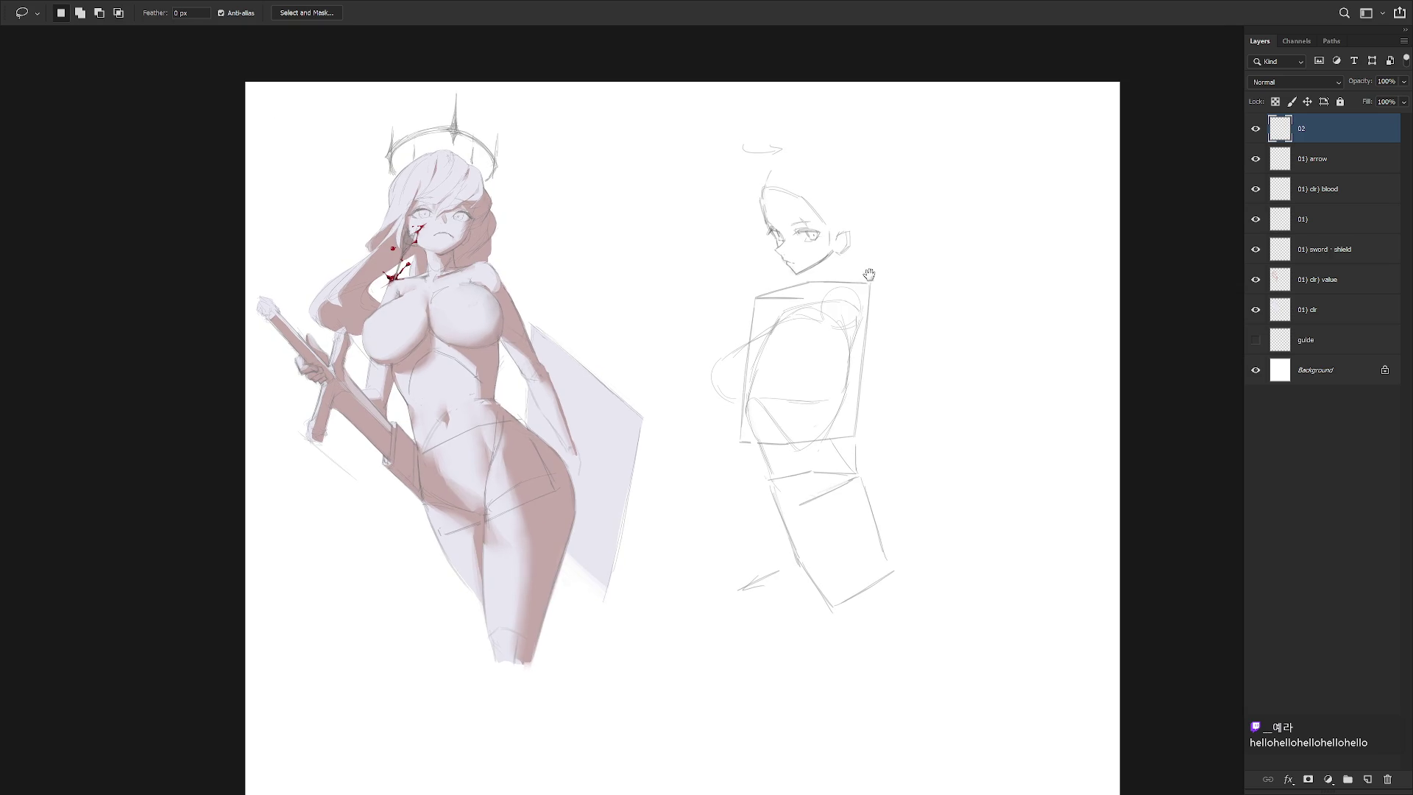
# Zoom in on the sketch and darken the torso's left and lower contours
pyautogui.press('b')
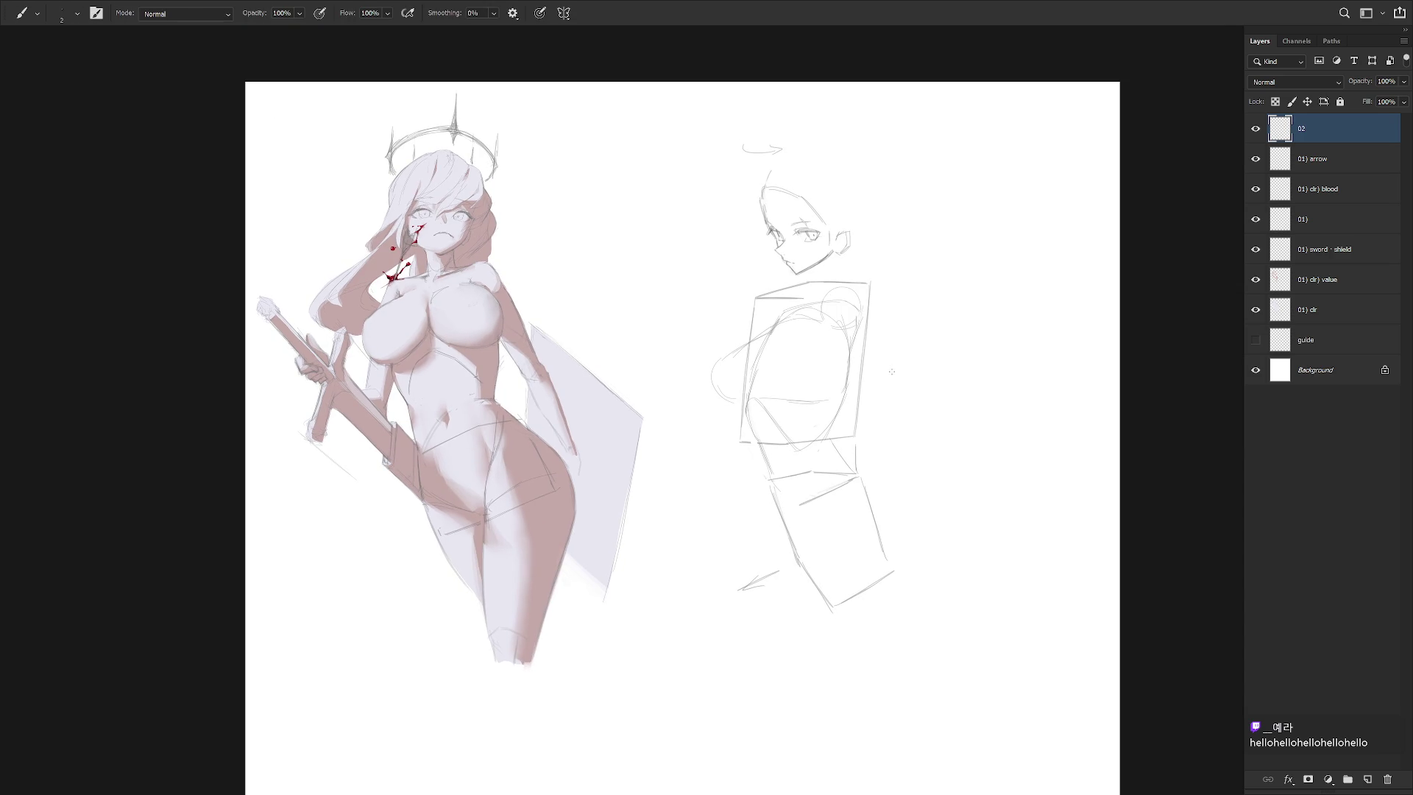
pyautogui.keyDown('ctrl'); pyautogui.click(780, 384); pyautogui.keyUp('ctrl')
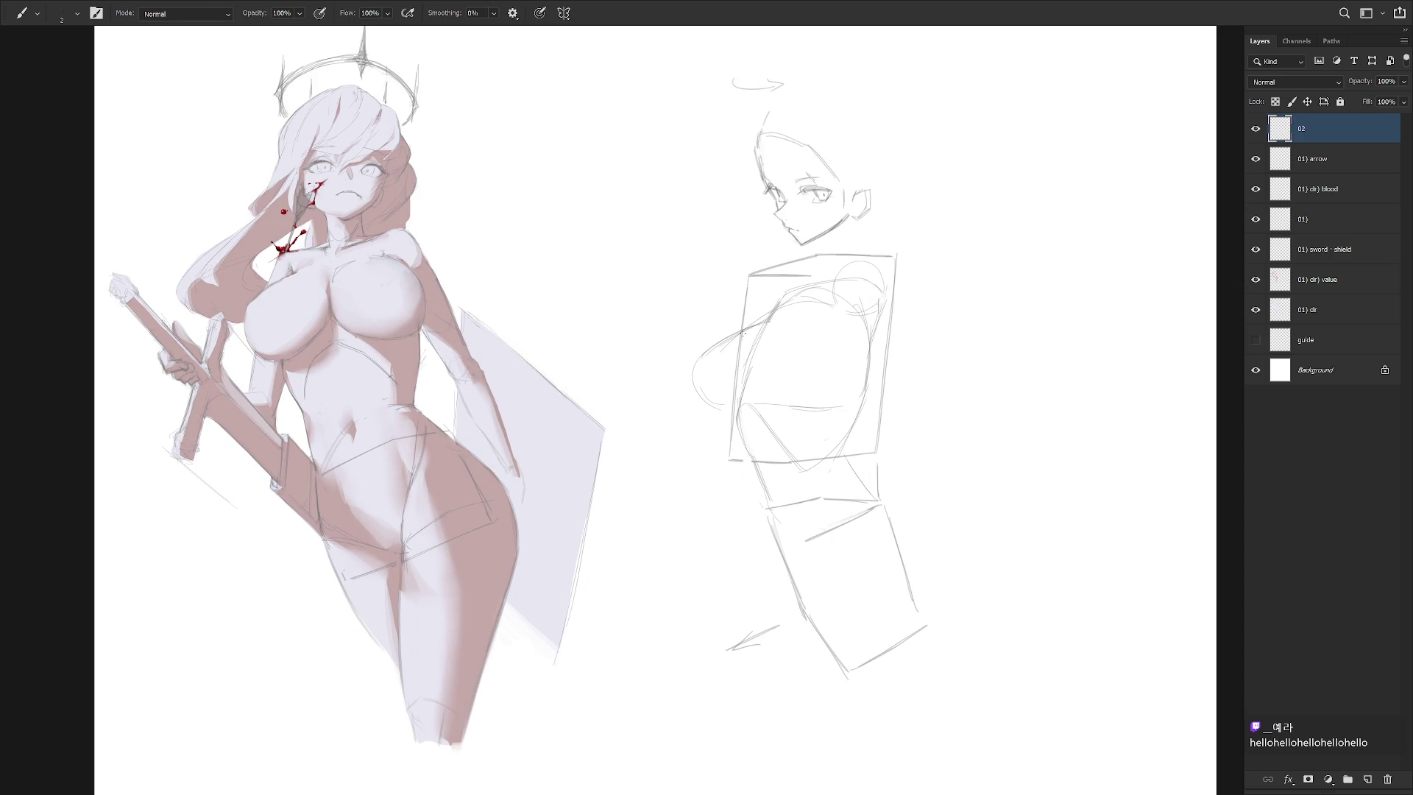
pyautogui.press('l')
pyautogui.moveTo(758, 324)
pyautogui.mouseDown()
pyautogui.moveTo(729, 413)
pyautogui.moveTo(758, 332)
pyautogui.mouseUp()
pyautogui.press('b')
pyautogui.moveTo(780, 321); pyautogui.dragTo(732, 403)
pyautogui.moveTo(751, 404); pyautogui.dragTo(813, 403)
# Add short strokes on the chest and a curve along the top of the torso box
pyautogui.press('l')
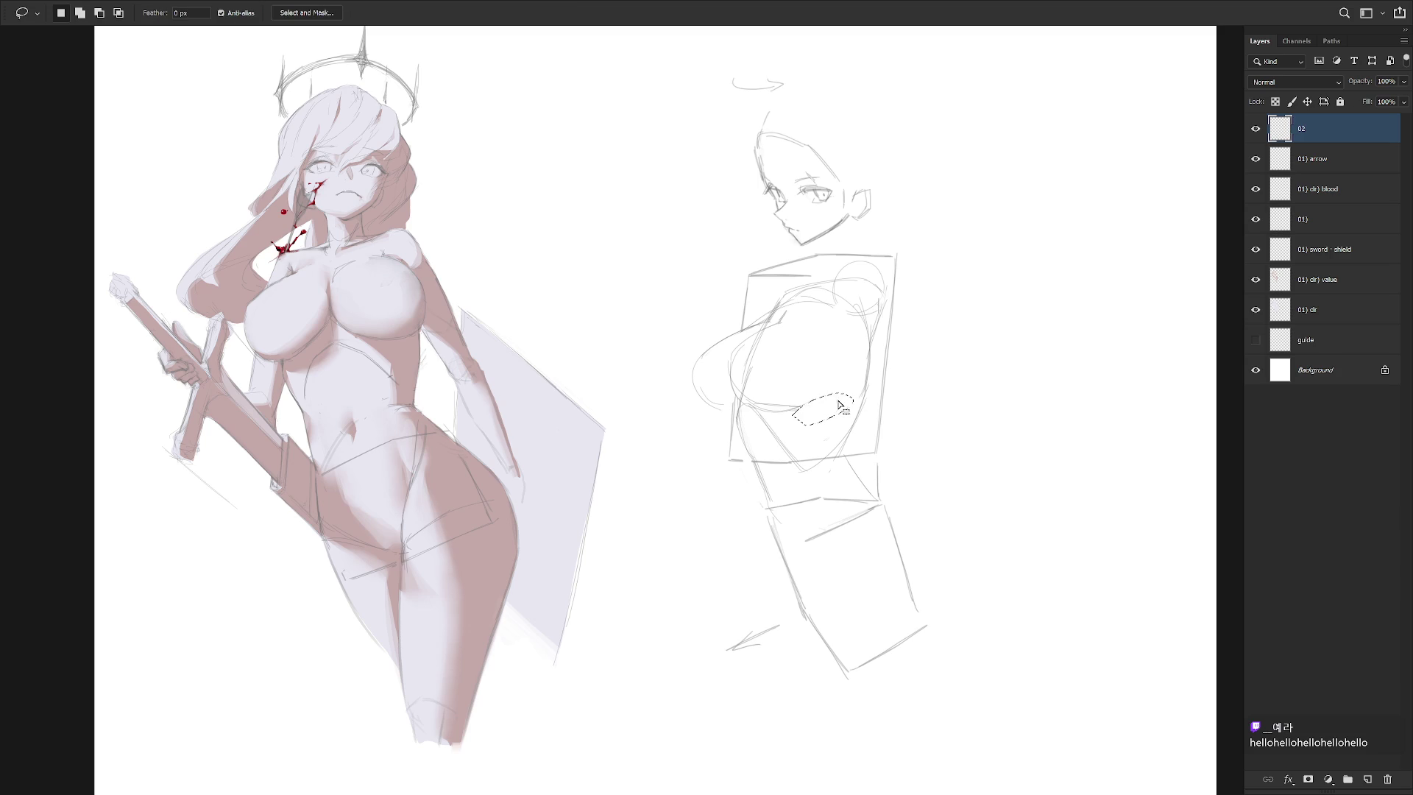
pyautogui.press('b')
pyautogui.moveTo(836, 385); pyautogui.dragTo(802, 408)
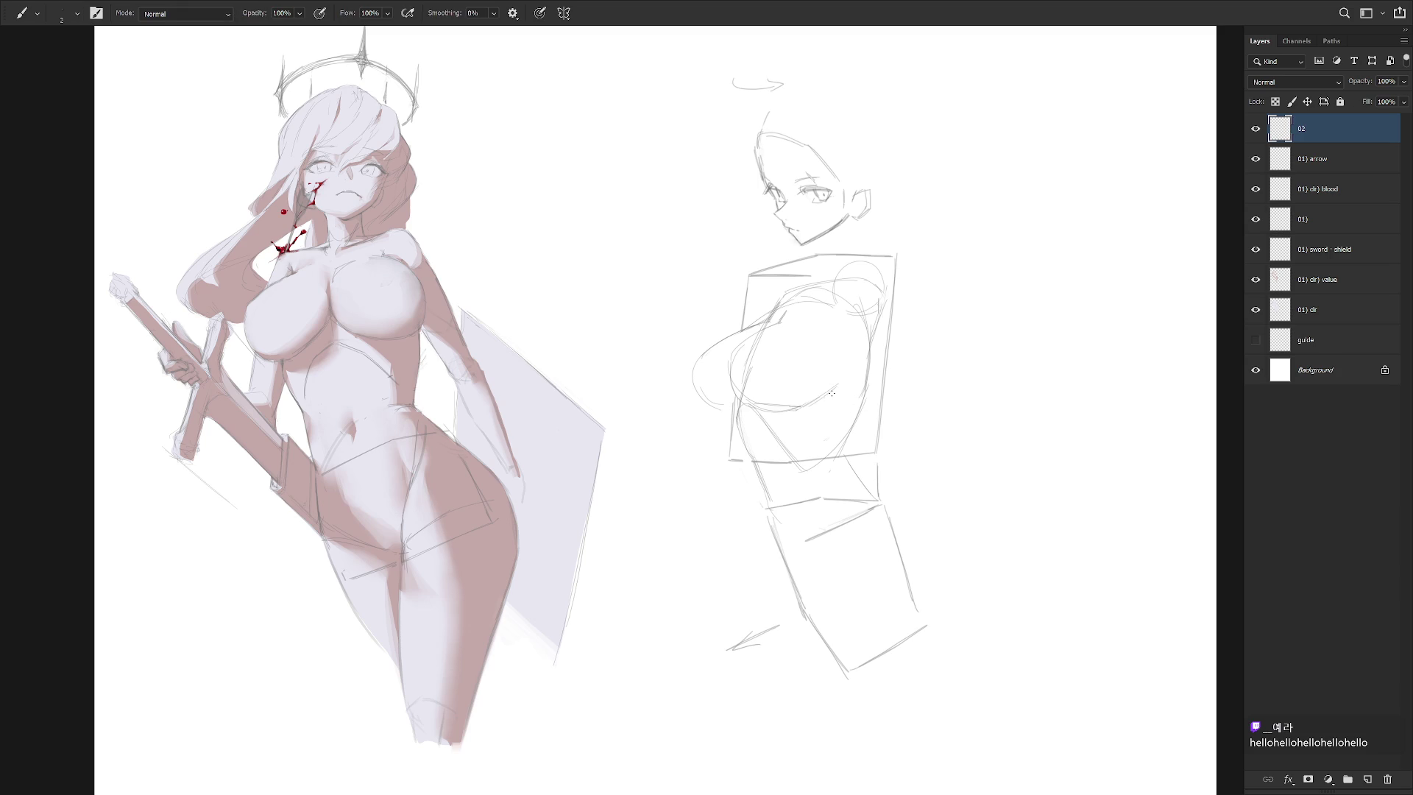
pyautogui.moveTo(823, 319); pyautogui.dragTo(835, 336)
pyautogui.moveTo(780, 288); pyautogui.dragTo(812, 282)
pyautogui.scroll(1, 950, 398)
# Lasso the head and nudge it slightly right and down with Free Transform
pyautogui.press('l')
pyautogui.moveTo(847, 287)
pyautogui.mouseDown()
pyautogui.moveTo(905, 214)
pyautogui.moveTo(736, 210)
pyautogui.moveTo(828, 274)
pyautogui.mouseUp()
pyautogui.hotkey('ctrl', 't')
pyautogui.moveTo(820, 158); pyautogui.dragTo(831, 169)
pyautogui.press('Return')
pyautogui.hotkey('ctrl', 'd')
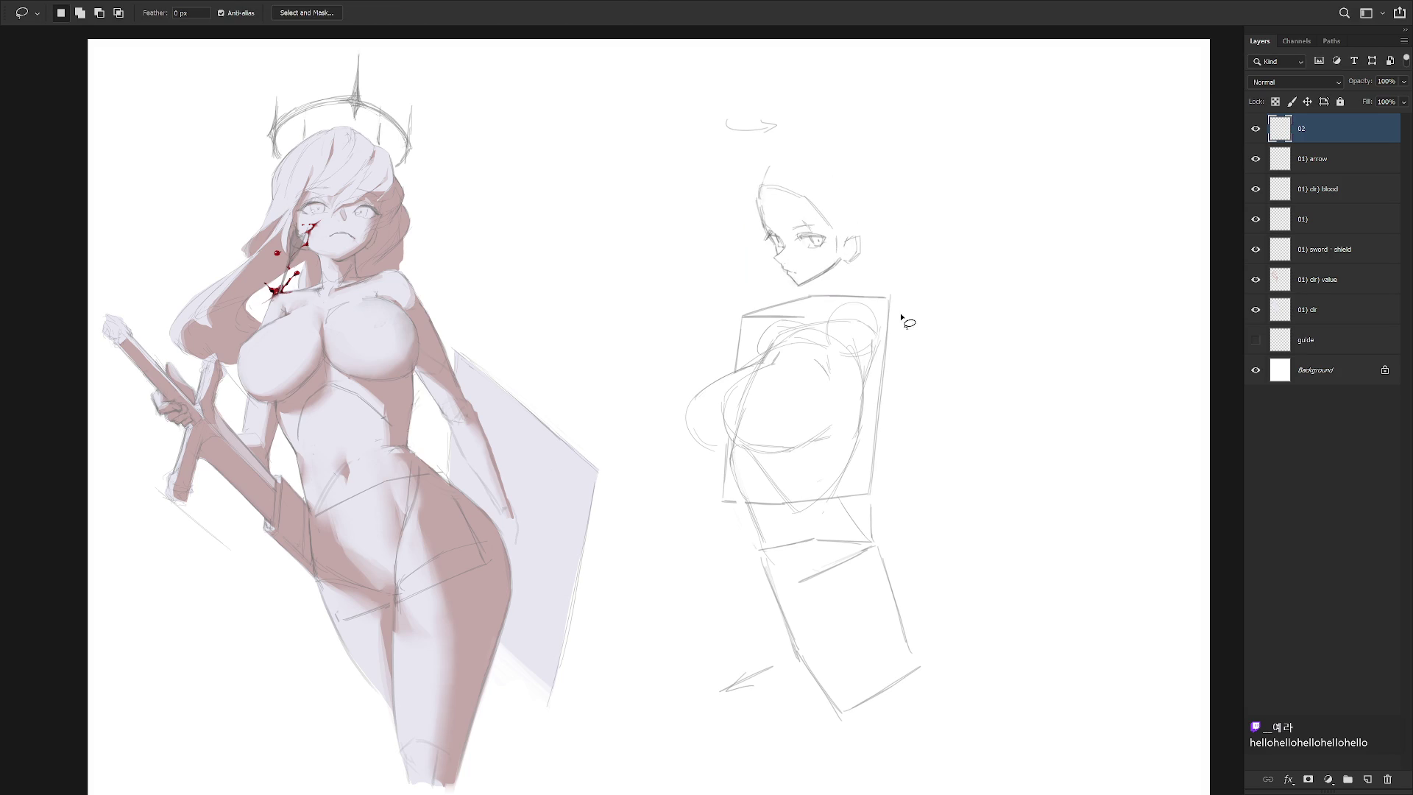
# Delete the lines along the box's top edge and nudge the head slightly left
pyautogui.moveTo(767, 298)
pyautogui.mouseDown()
pyautogui.moveTo(757, 327)
pyautogui.moveTo(886, 300)
pyautogui.moveTo(824, 293)
pyautogui.mouseUp()
pyautogui.press('Delete')
pyautogui.hotkey('ctrl', 'd')
pyautogui.moveTo(809, 298)
pyautogui.mouseDown()
pyautogui.moveTo(913, 237)
pyautogui.moveTo(748, 253)
pyautogui.moveTo(806, 298)
pyautogui.moveTo(857, 287)
pyautogui.moveTo(845, 287)
pyautogui.mouseUp()
pyautogui.hotkey('ctrl', 't')
pyautogui.press('Return')
pyautogui.press('b')
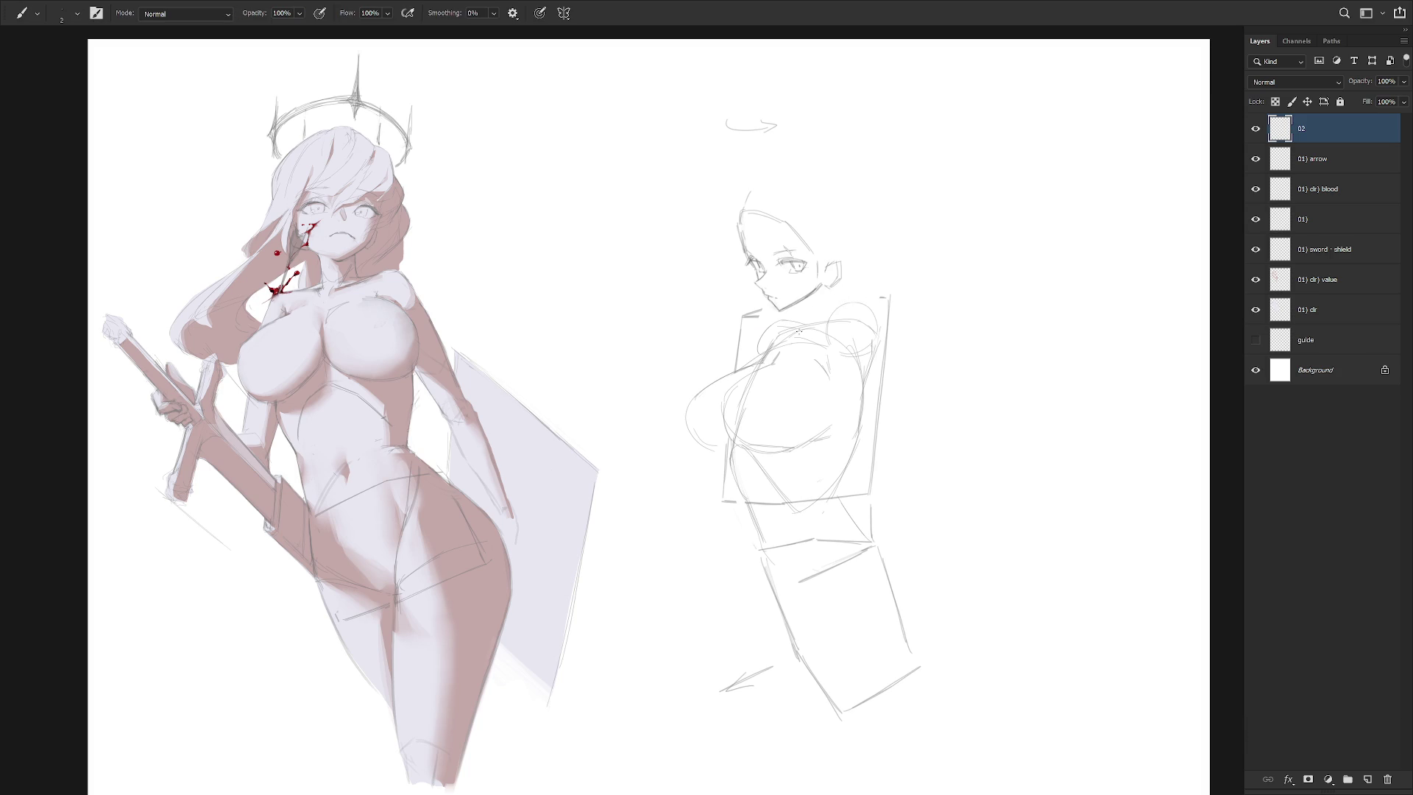
# Redraw the line below the chin, the neck strokes and the head outline
pyautogui.moveTo(798, 307)
pyautogui.mouseDown()
pyautogui.moveTo(826, 298)
pyautogui.moveTo(801, 312)
pyautogui.mouseUp()
pyautogui.moveTo(824, 289)
pyautogui.mouseDown()
pyautogui.moveTo(822, 330)
pyautogui.moveTo(850, 307)
pyautogui.mouseUp()
pyautogui.hotkey('ctrl', 'z')
pyautogui.moveTo(799, 306); pyautogui.dragTo(796, 337)
pyautogui.hotkey('ctrl', 'z')
pyautogui.press('e')
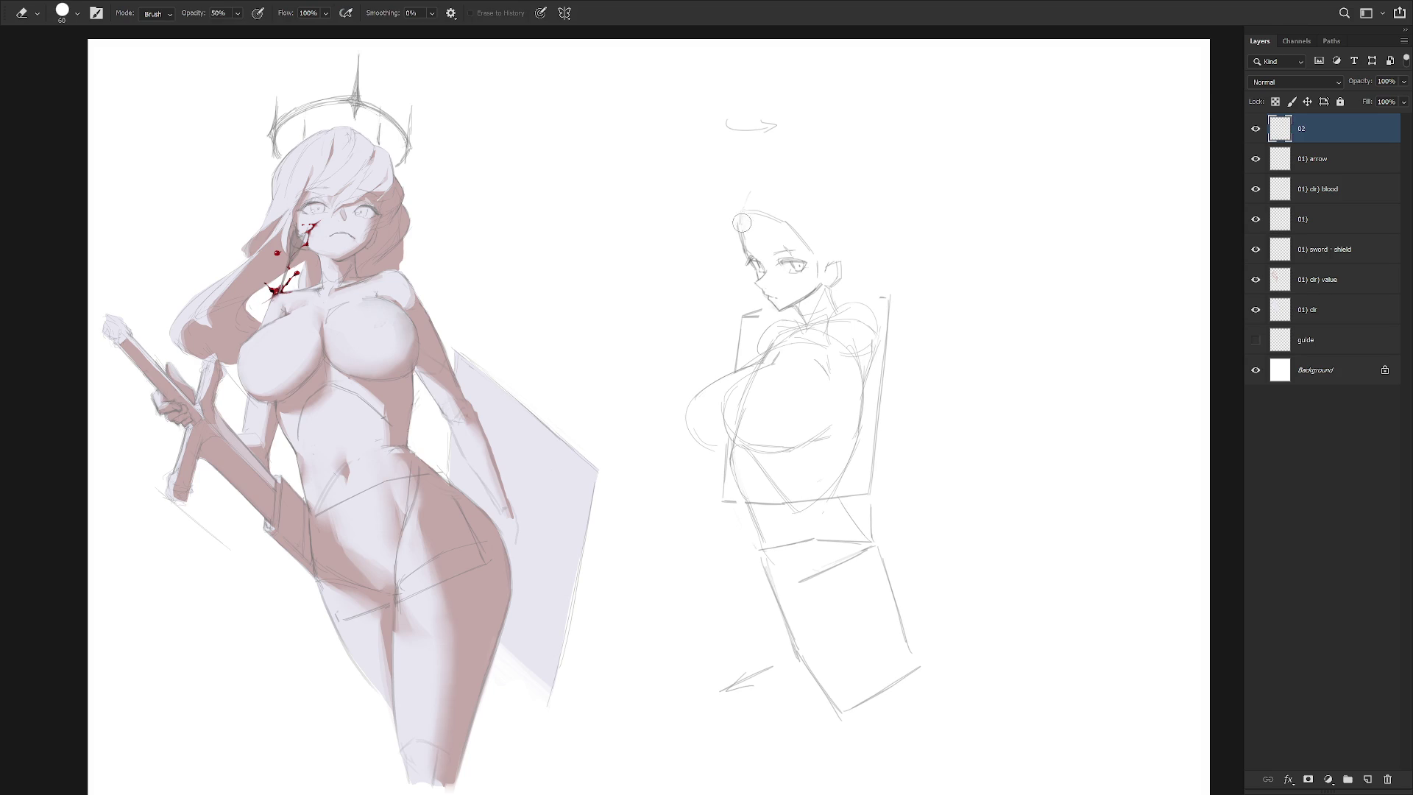
pyautogui.press('b')
pyautogui.moveTo(744, 248); pyautogui.dragTo(741, 214)
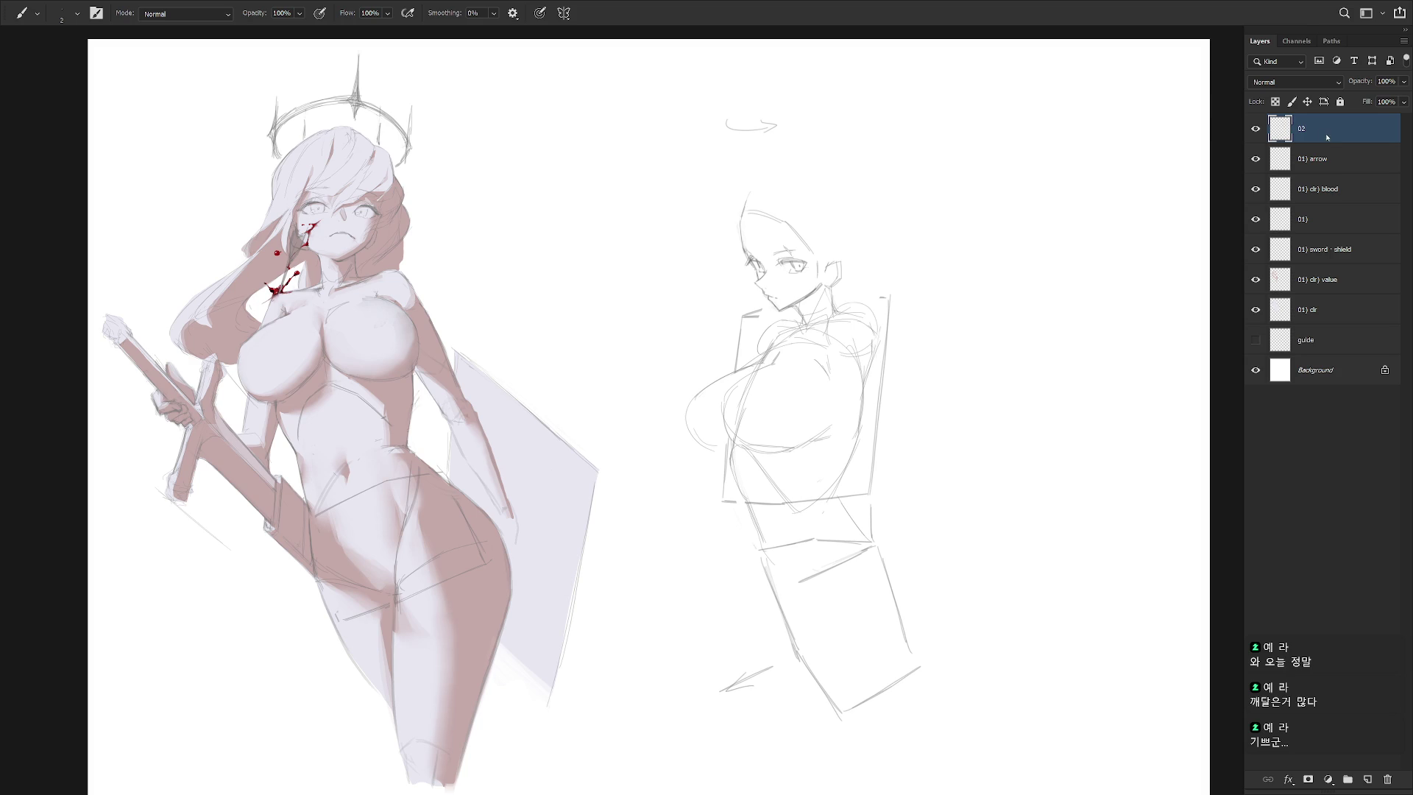
pyautogui.scroll(3, 791, 252)
# Erase the old ear lines on the profile sketch's head
pyautogui.moveTo(885, 330); pyautogui.dragTo(876, 374)
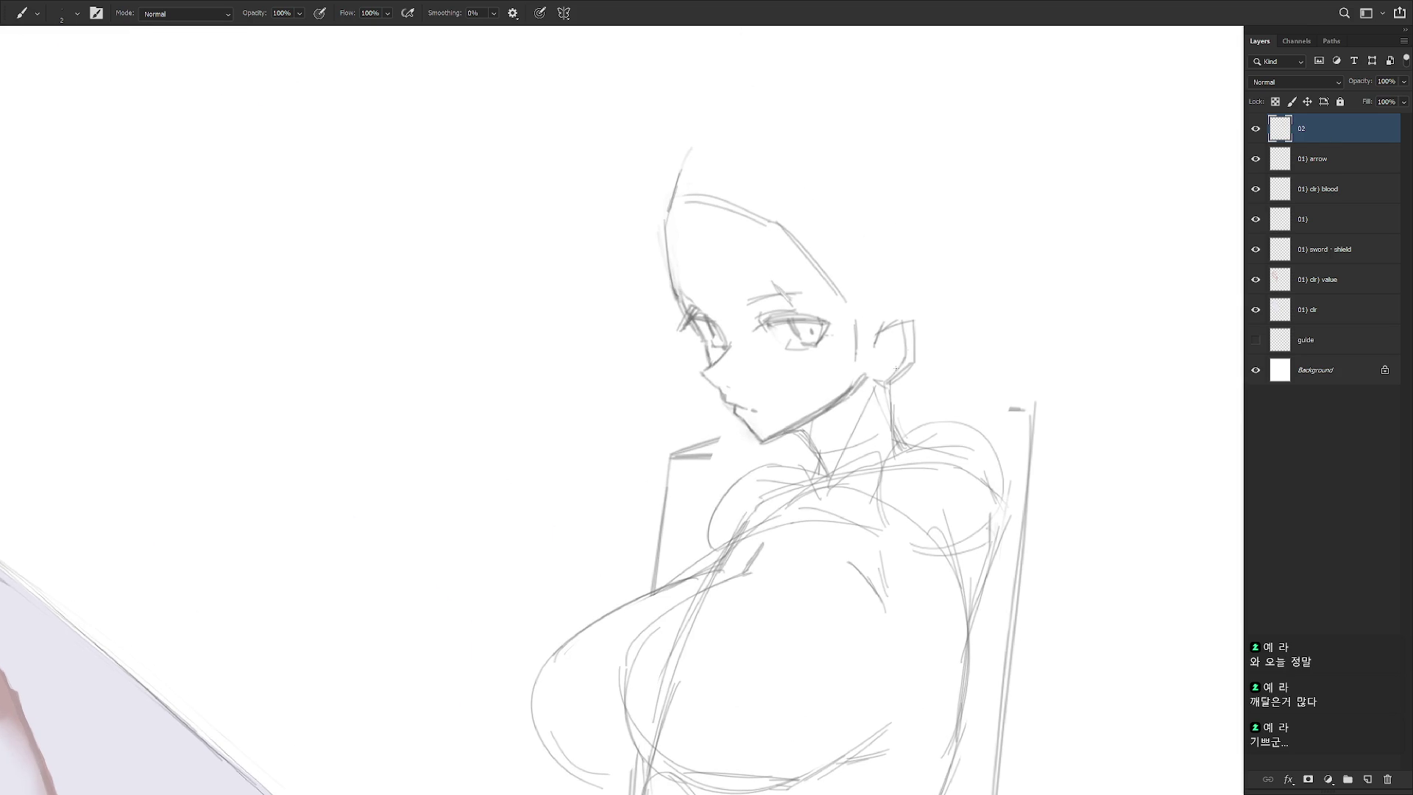
pyautogui.press('e')
pyautogui.moveTo(905, 318)
pyautogui.mouseDown()
pyautogui.moveTo(898, 346)
pyautogui.moveTo(893, 325)
pyautogui.moveTo(915, 323)
pyautogui.moveTo(918, 362)
pyautogui.mouseUp()
pyautogui.press('b')
# Try hair lines left of the head and across its top, undoing the misfits
pyautogui.hotkey('ctrl', '-')
pyautogui.moveTo(750, 257); pyautogui.dragTo(718, 326)
pyautogui.moveTo(760, 283)
pyautogui.mouseDown()
pyautogui.moveTo(780, 274)
pyautogui.moveTo(717, 302)
pyautogui.moveTo(743, 368)
pyautogui.mouseUp()
pyautogui.hotkey('ctrl', 'z')
pyautogui.hotkey('ctrl', 'z')
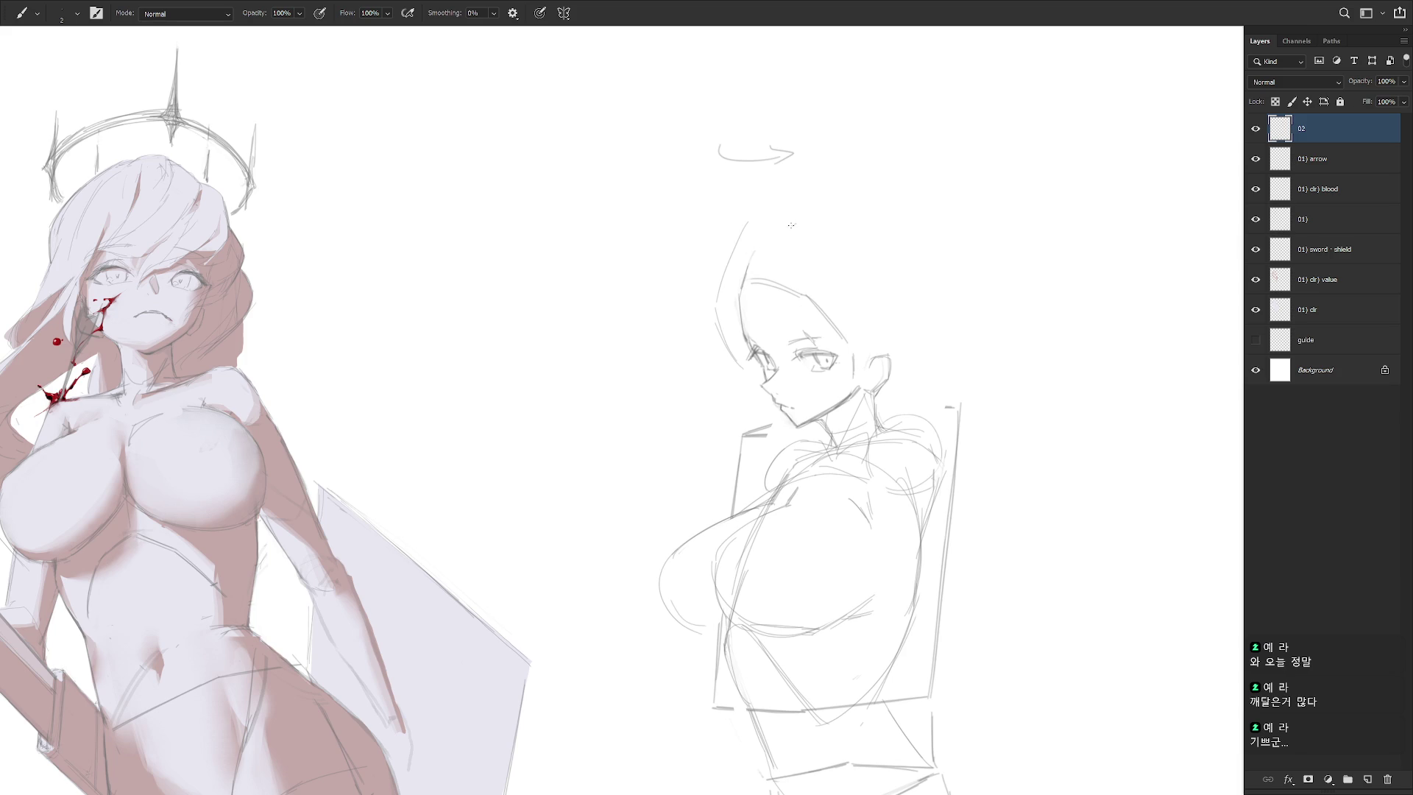
pyautogui.moveTo(760, 227)
pyautogui.mouseDown()
pyautogui.moveTo(806, 222)
pyautogui.moveTo(781, 218)
pyautogui.moveTo(781, 317)
pyautogui.mouseUp()
pyautogui.hotkey('ctrl', 'z')
# Draw a long hair line right of the head and discard the trial arcs over the crown
pyautogui.moveTo(828, 225); pyautogui.dragTo(844, 343)
pyautogui.moveTo(854, 246); pyautogui.dragTo(879, 331)
pyautogui.hotkey('ctrl', 'z')
pyautogui.moveTo(797, 208); pyautogui.dragTo(874, 253)
pyautogui.hotkey('ctrl', 'z')
# Redraw the left-side hair line and add a short right hair stroke with a thinner brush
pyautogui.moveTo(723, 265); pyautogui.dragTo(706, 368)
pyautogui.hotkey('ctrl', 'z')
pyautogui.hotkey('ctrl', 'z')
pyautogui.moveTo(716, 286); pyautogui.dragTo(731, 366)
pyautogui.moveTo(753, 223)
pyautogui.mouseDown()
pyautogui.moveTo(787, 229)
pyautogui.moveTo(859, 296)
pyautogui.moveTo(868, 351)
pyautogui.mouseUp()
pyautogui.hotkey('ctrl', 'z')
pyautogui.press('[')
pyautogui.moveTo(866, 303); pyautogui.dragTo(875, 335)
# Lasso the hair strand near the crown, then try and undo a stroke atop the hair
pyautogui.press('l')
pyautogui.moveTo(821, 194)
pyautogui.mouseDown()
pyautogui.moveTo(880, 274)
pyautogui.moveTo(877, 220)
pyautogui.moveTo(886, 249)
pyautogui.mouseUp()
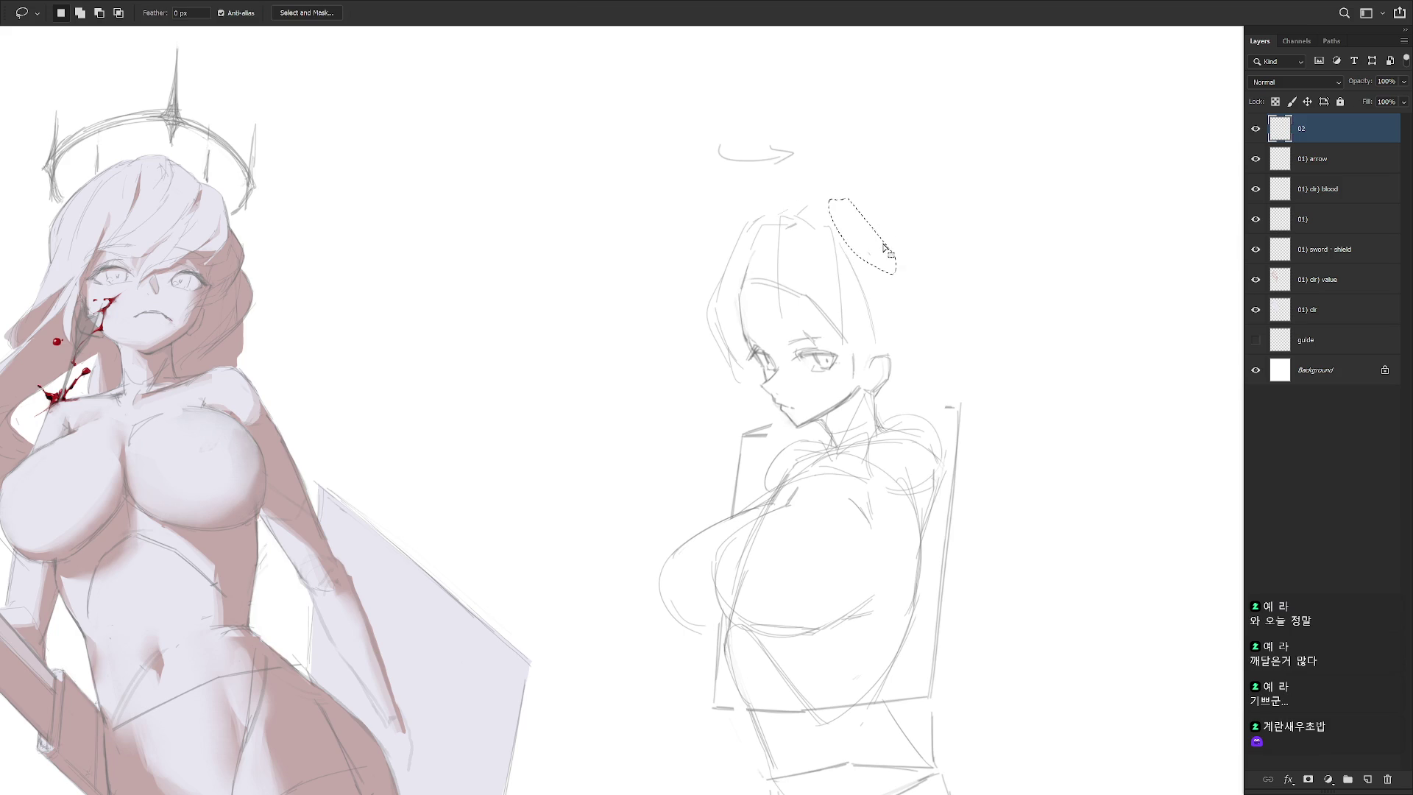
pyautogui.hotkey('ctrl', 'd')
pyautogui.press('b')
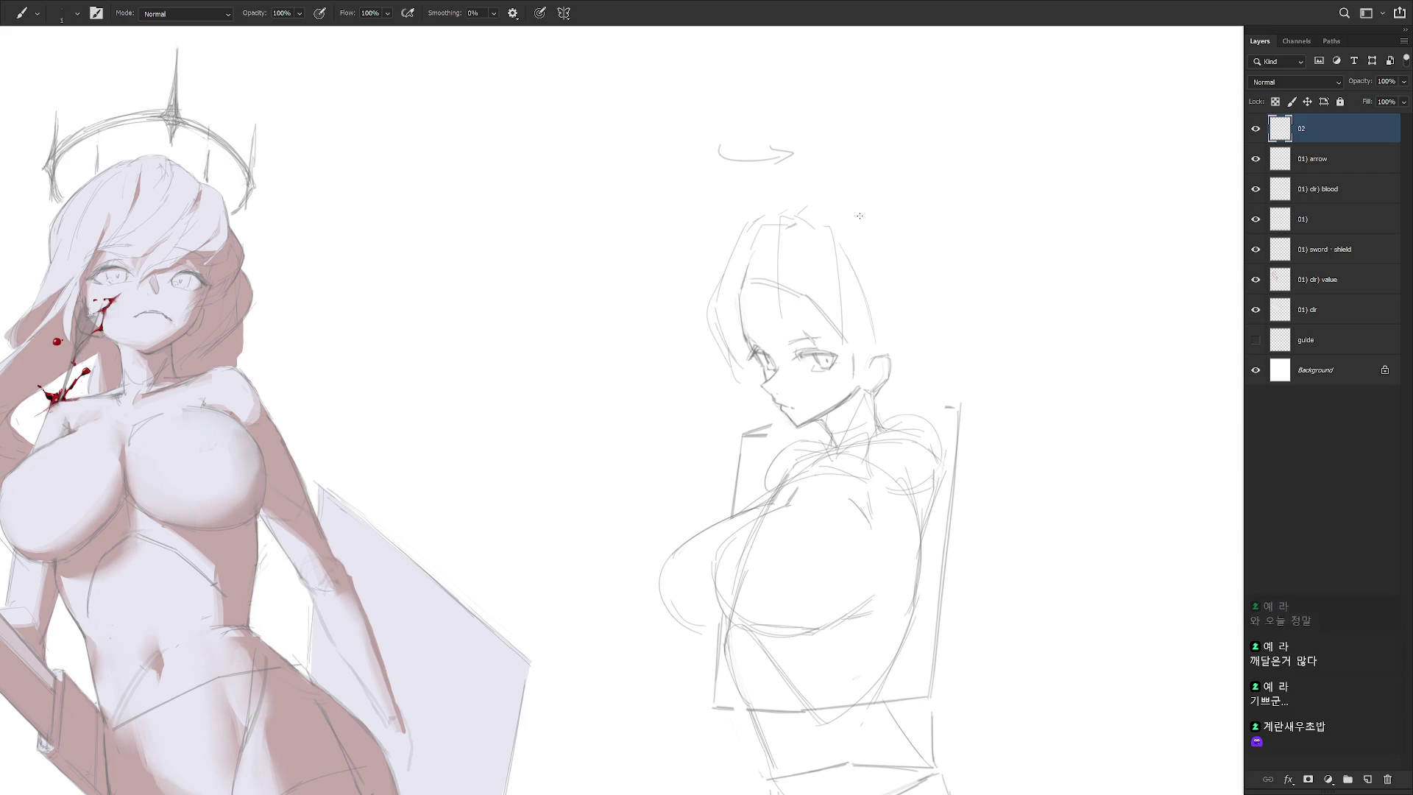
pyautogui.moveTo(802, 212)
pyautogui.mouseDown()
pyautogui.moveTo(852, 208)
pyautogui.moveTo(894, 317)
pyautogui.mouseUp()
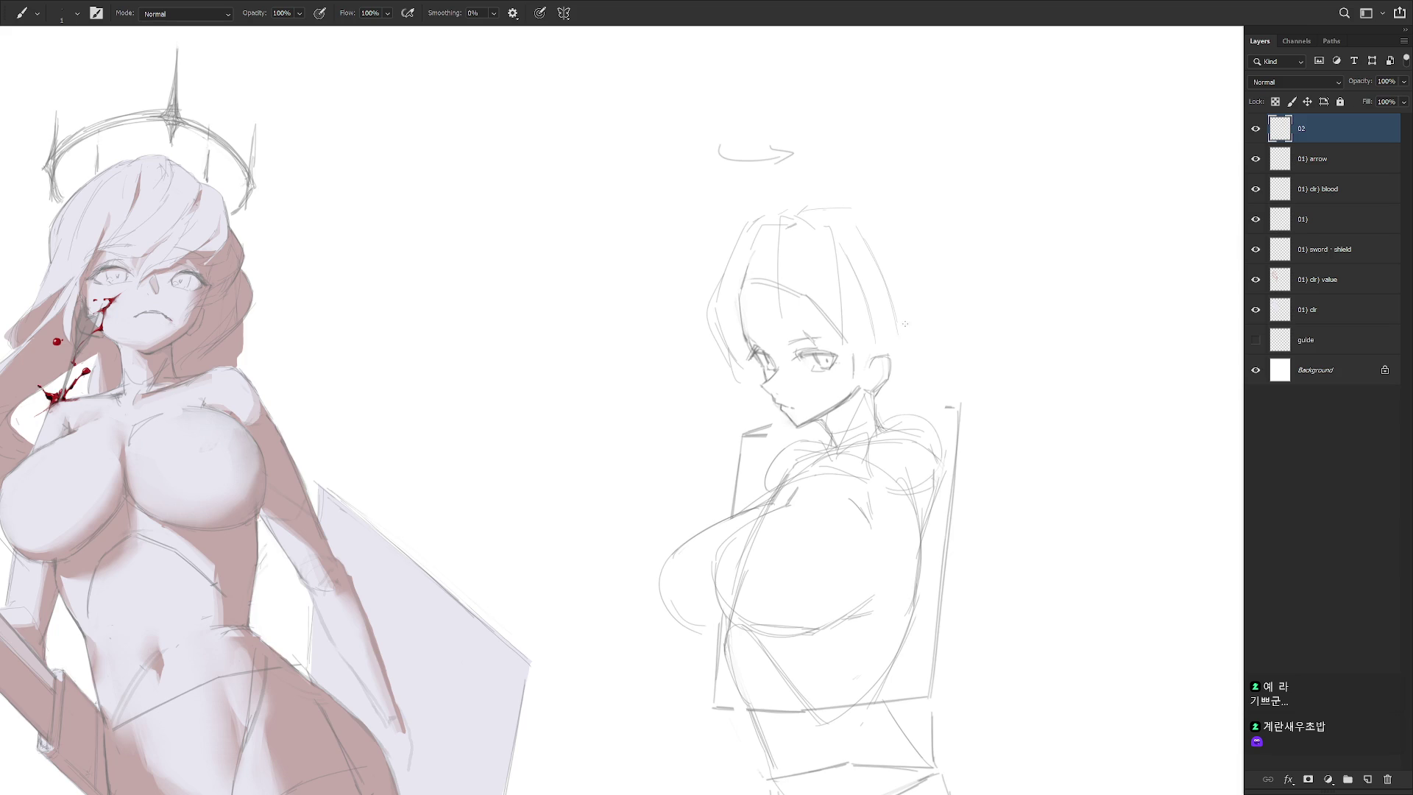
pyautogui.hotkey('ctrl', 'z')
# Lasso-select the hair strands right of the head and at the hair's top
pyautogui.press('l')
pyautogui.moveTo(853, 246)
pyautogui.mouseDown()
pyautogui.moveTo(881, 356)
pyautogui.moveTo(896, 290)
pyautogui.mouseUp()
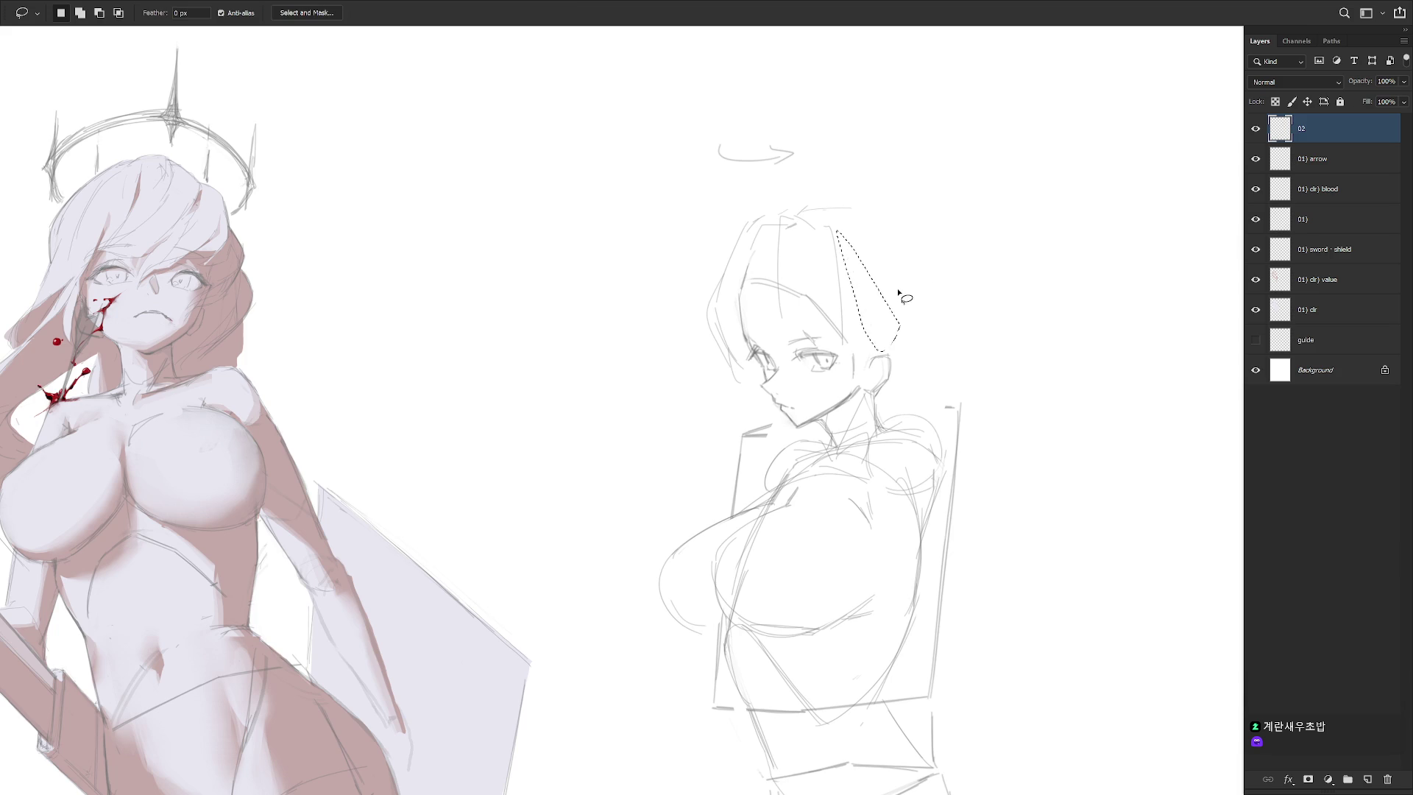
pyautogui.hotkey('ctrl', 'd')
pyautogui.moveTo(826, 215); pyautogui.dragTo(856, 339)
pyautogui.hotkey('ctrl', 'd')
pyautogui.moveTo(782, 222)
pyautogui.mouseDown()
pyautogui.moveTo(774, 283)
pyautogui.moveTo(789, 286)
pyautogui.mouseUp()
pyautogui.moveTo(839, 231)
pyautogui.mouseDown()
pyautogui.moveTo(903, 326)
pyautogui.moveTo(865, 353)
pyautogui.mouseUp()
# Revert via History to the Brush Tool state before the hair strokes, then restore full-screen with panels
pyautogui.press('f')
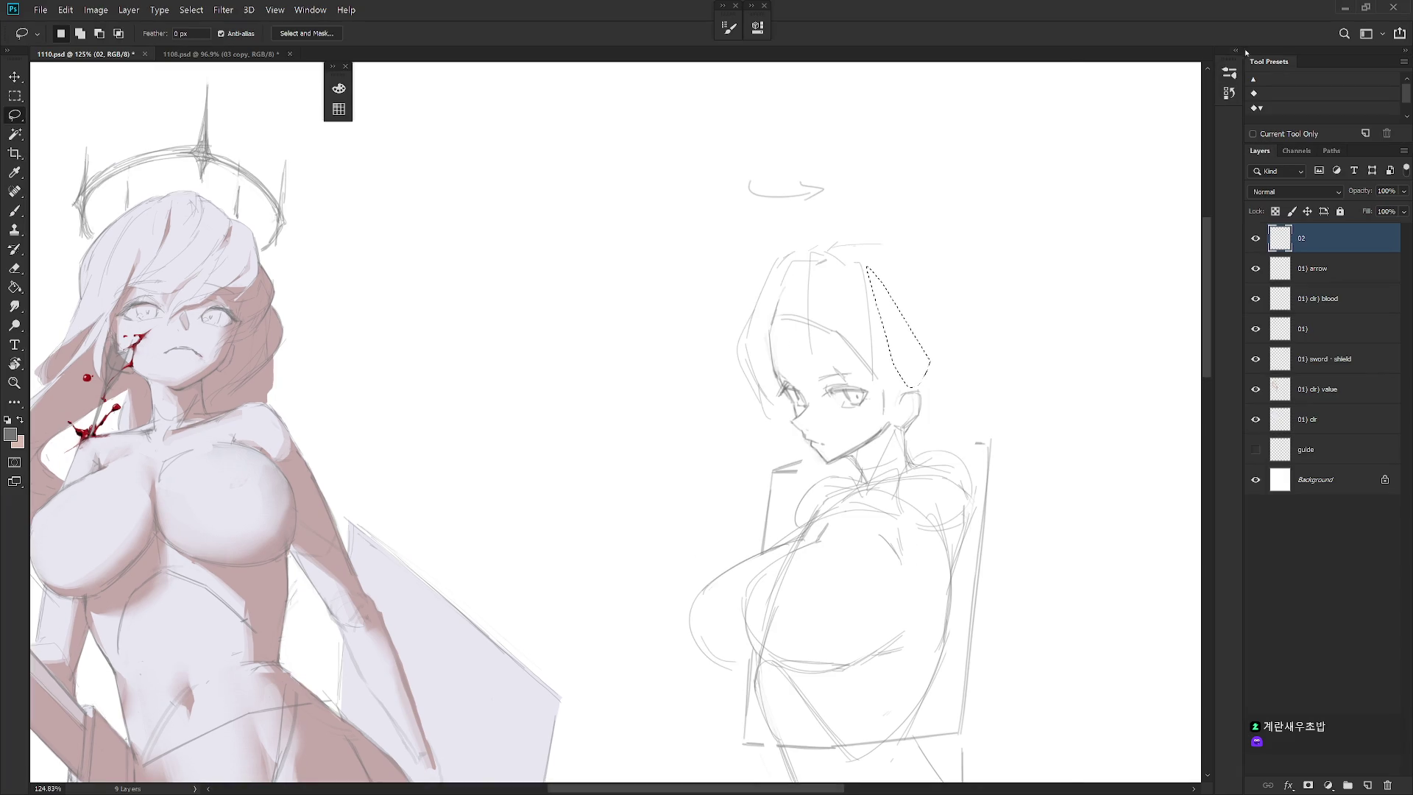
pyautogui.click(1229, 92)
pyautogui.click(1170, 207)
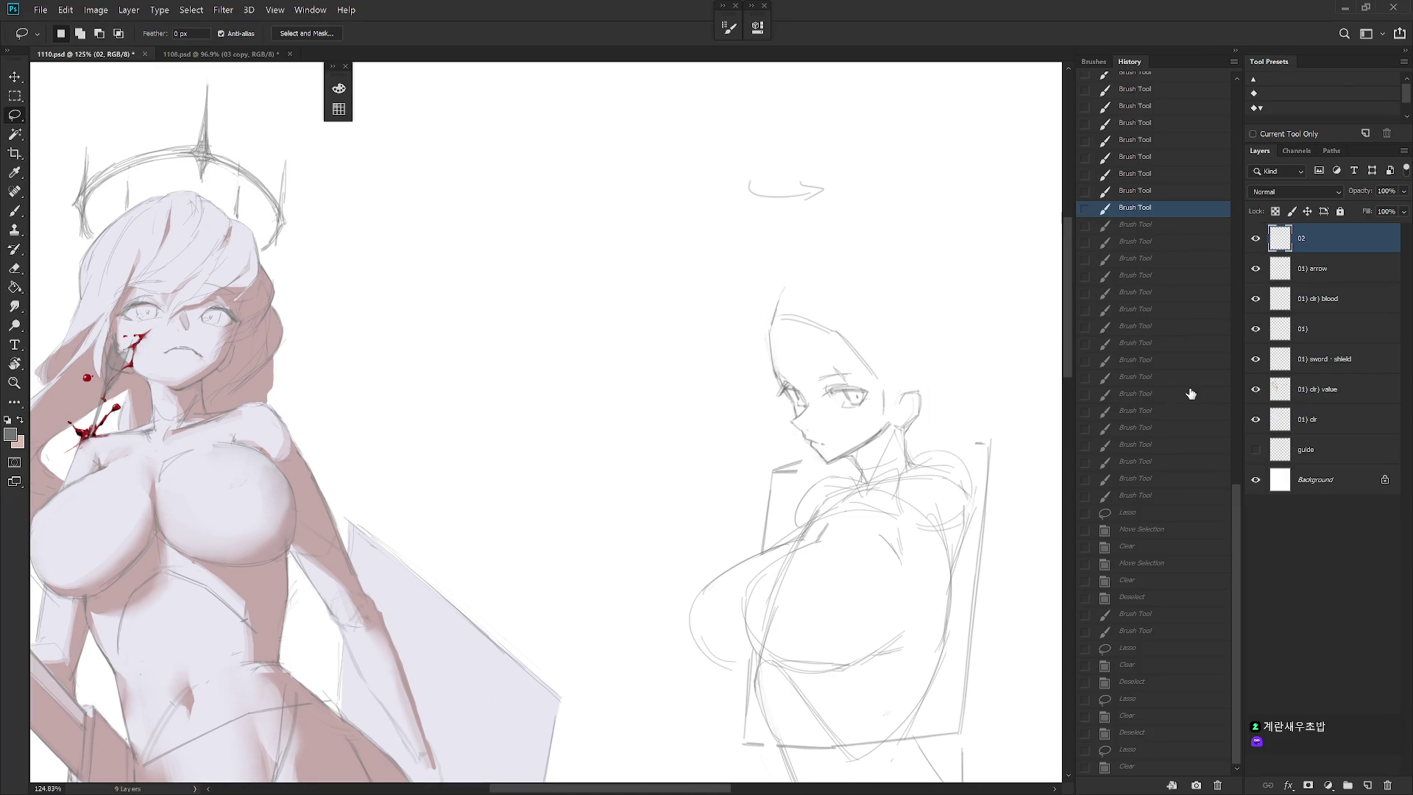
pyautogui.click(1189, 393)
pyautogui.click(1177, 343)
pyautogui.click(1172, 275)
pyautogui.click(1169, 225)
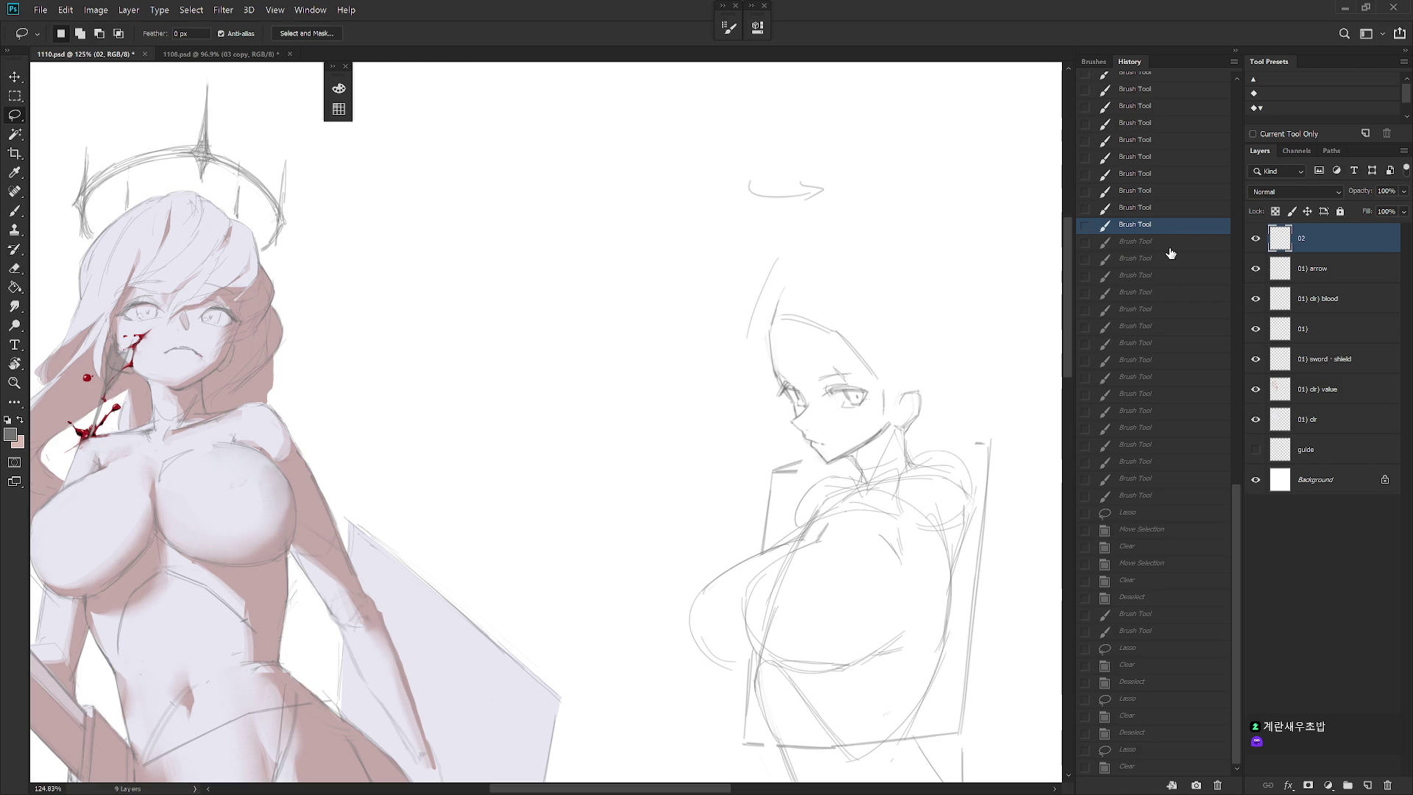
pyautogui.click(1172, 241)
pyautogui.click(1236, 51)
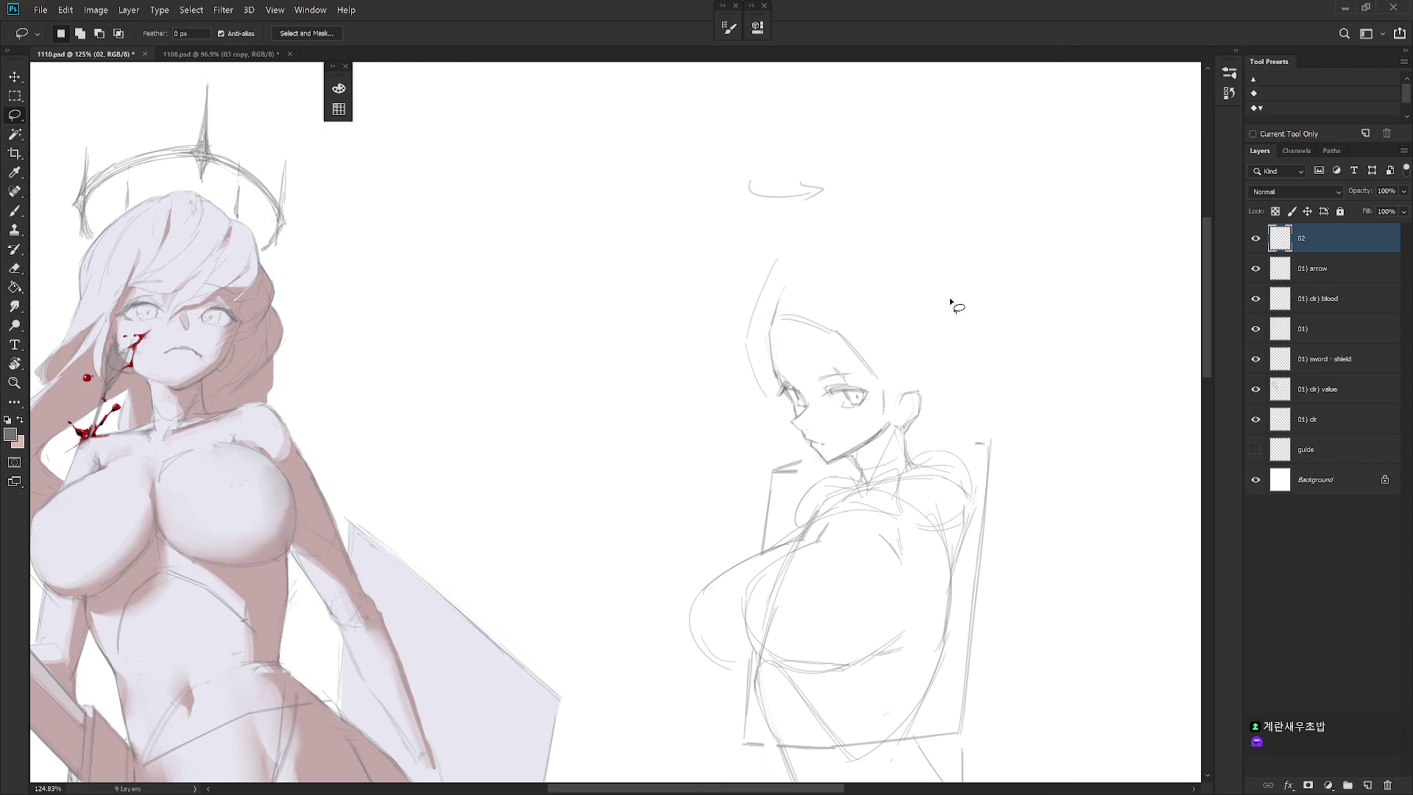
pyautogui.press('f')
pyautogui.press('f')
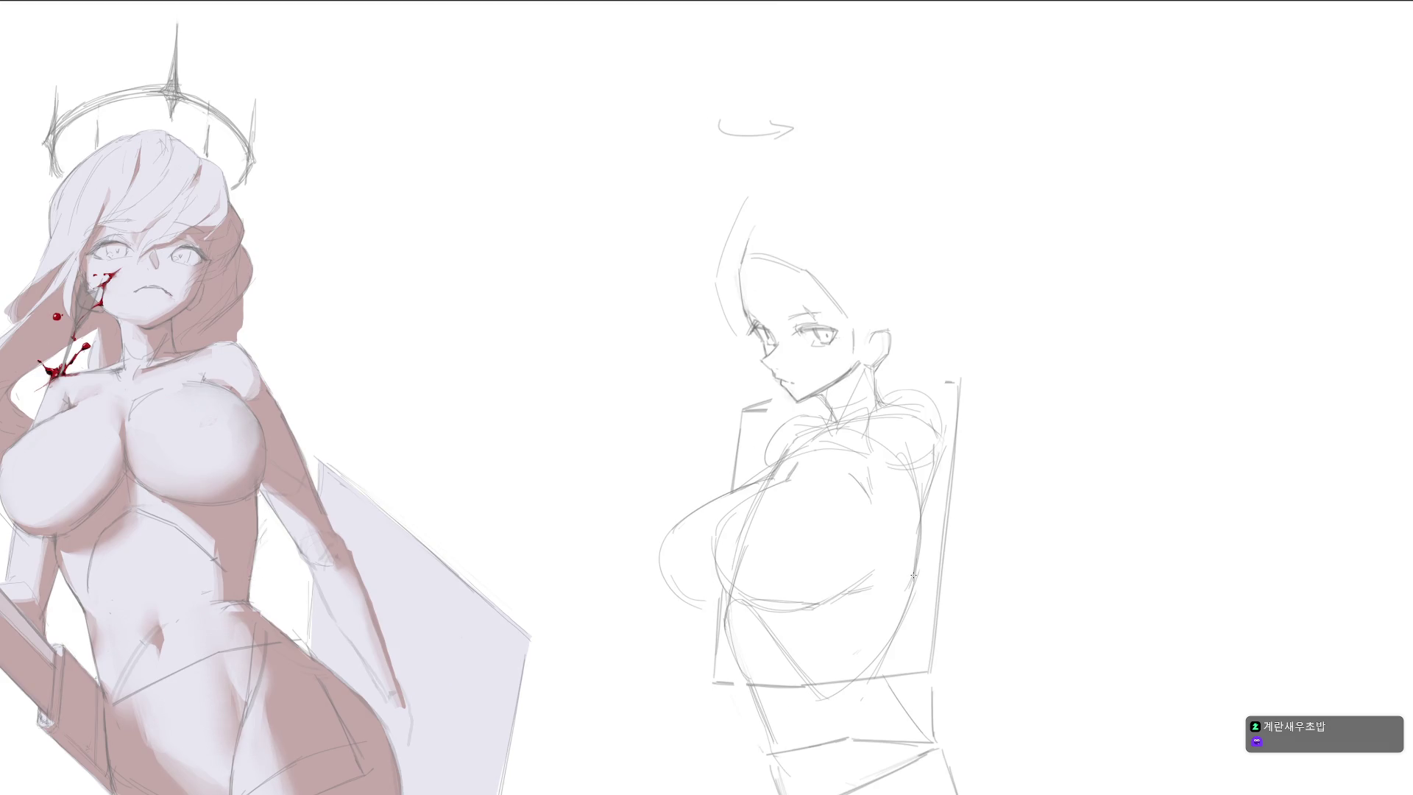
pyautogui.press('Tab')
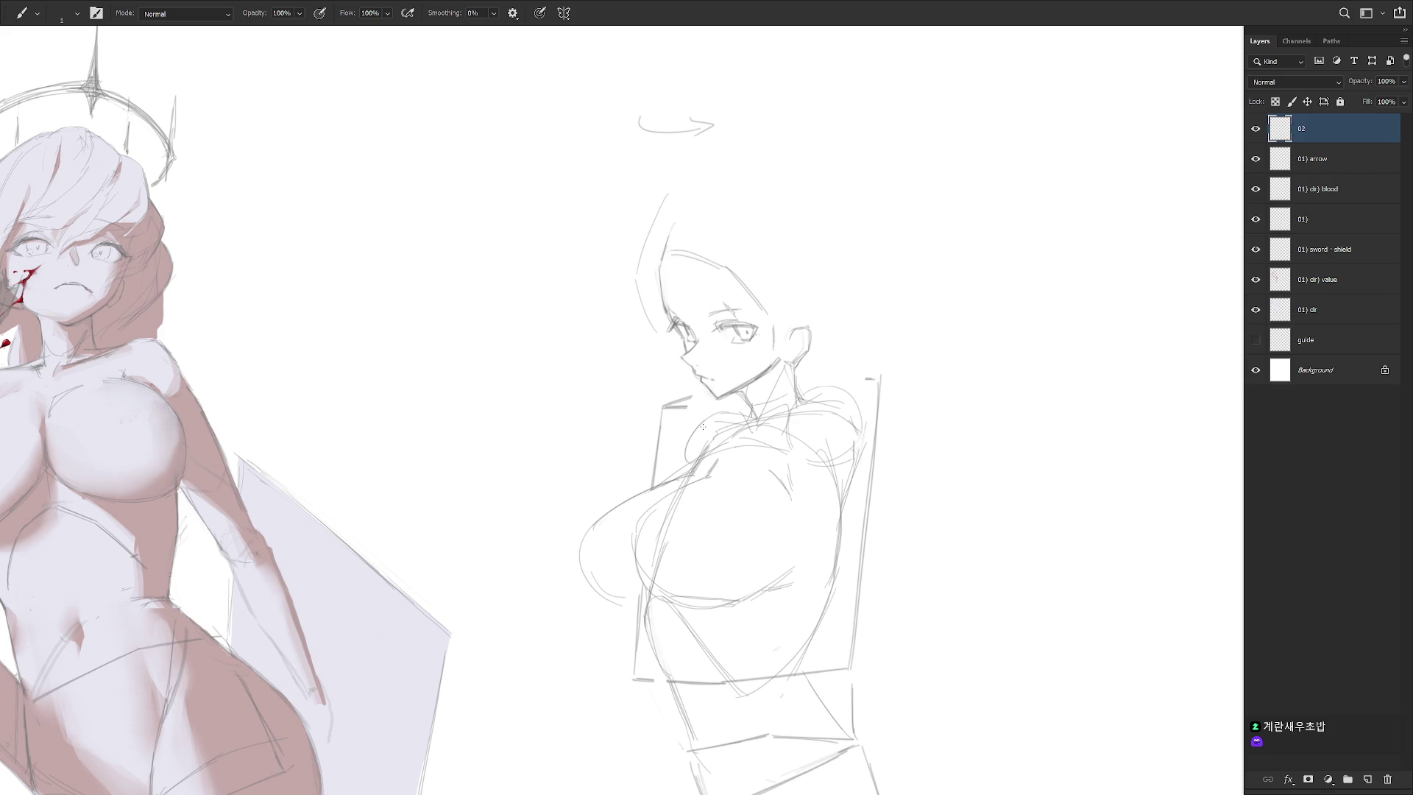
# Lasso and delete the leftover hair stroke beside the head
pyautogui.press('l')
pyautogui.moveTo(647, 231); pyautogui.dragTo(639, 267)
pyautogui.press('Delete')
pyautogui.hotkey('ctrl', 'd')
pyautogui.press('b')
# Draw the curved top-left hair, bangs, and lines down both sides of the face
pyautogui.moveTo(703, 192); pyautogui.dragTo(640, 265)
pyautogui.moveTo(718, 219); pyautogui.dragTo(698, 283)
pyautogui.moveTo(711, 256)
pyautogui.mouseDown()
pyautogui.moveTo(705, 289)
pyautogui.moveTo(760, 323)
pyautogui.mouseUp()
pyautogui.moveTo(765, 188); pyautogui.dragTo(801, 289)
pyautogui.moveTo(769, 231)
pyautogui.mouseDown()
pyautogui.moveTo(770, 344)
pyautogui.moveTo(798, 354)
pyautogui.mouseUp()
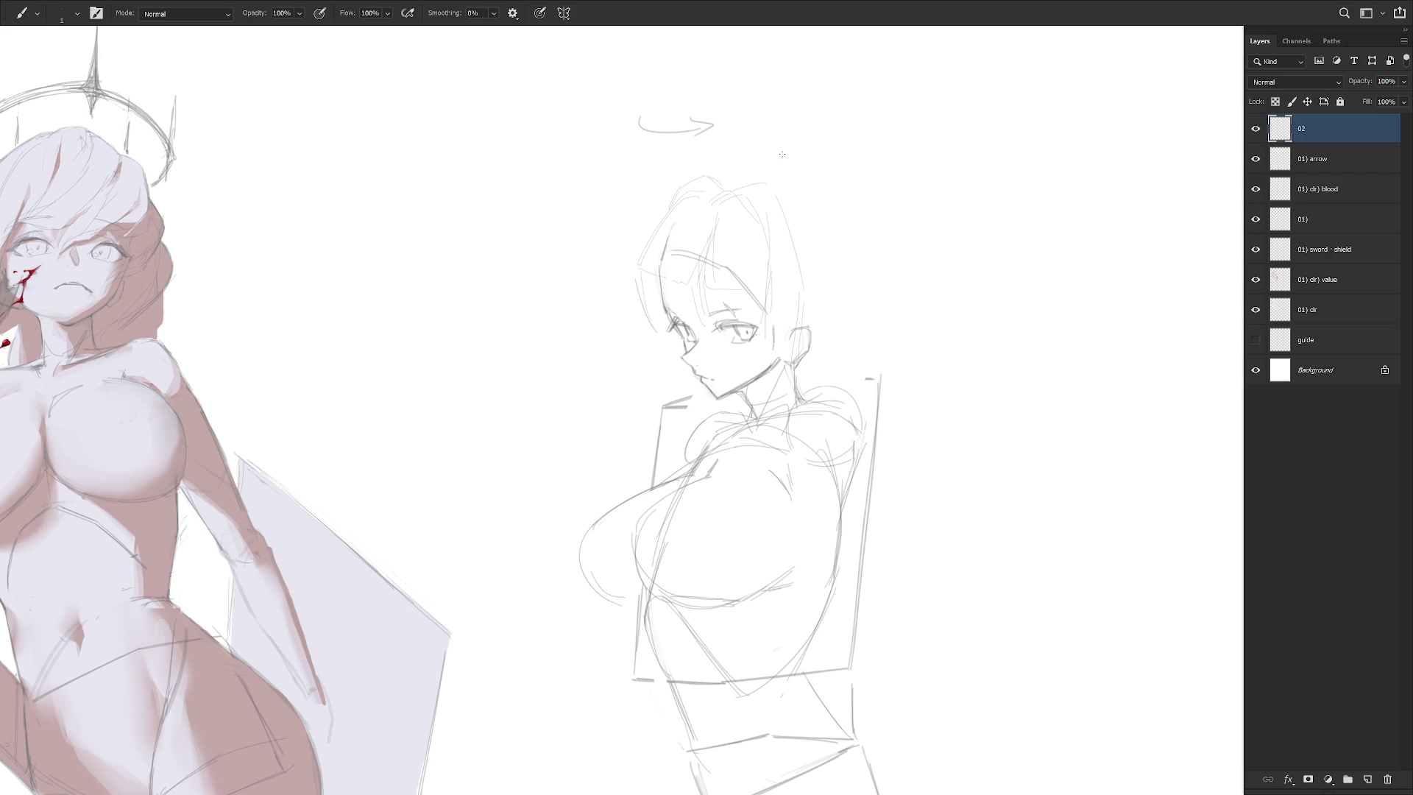
# Remove the stray mark above the head and draw a line along the crown
pyautogui.press('e')
pyautogui.press('l')
pyautogui.moveTo(718, 177); pyautogui.dragTo(736, 183)
pyautogui.hotkey('ctrl', 'd')
pyautogui.press('b')
pyautogui.moveTo(689, 186)
pyautogui.mouseDown()
pyautogui.moveTo(798, 188)
pyautogui.moveTo(852, 235)
pyautogui.moveTo(846, 298)
pyautogui.moveTo(811, 344)
pyautogui.mouseUp()
# Replace stray left-side hair strokes with new short strokes at the head's left and top
pyautogui.press('l')
pyautogui.moveTo(685, 214)
pyautogui.mouseDown()
pyautogui.moveTo(657, 274)
pyautogui.moveTo(687, 219)
pyautogui.mouseUp()
pyautogui.hotkey('ctrl', 'd')
pyautogui.moveTo(695, 277)
pyautogui.mouseDown()
pyautogui.moveTo(654, 264)
pyautogui.moveTo(647, 283)
pyautogui.moveTo(661, 259)
pyautogui.moveTo(634, 260)
pyautogui.mouseUp()
pyautogui.press('b')
pyautogui.moveTo(660, 206); pyautogui.dragTo(648, 238)
pyautogui.moveTo(710, 195)
pyautogui.mouseDown()
pyautogui.moveTo(697, 192)
pyautogui.moveTo(636, 276)
pyautogui.mouseUp()
# Clear the forehead marks, redraw the forehead strands, and add a line down the head's right side
pyautogui.press('l')
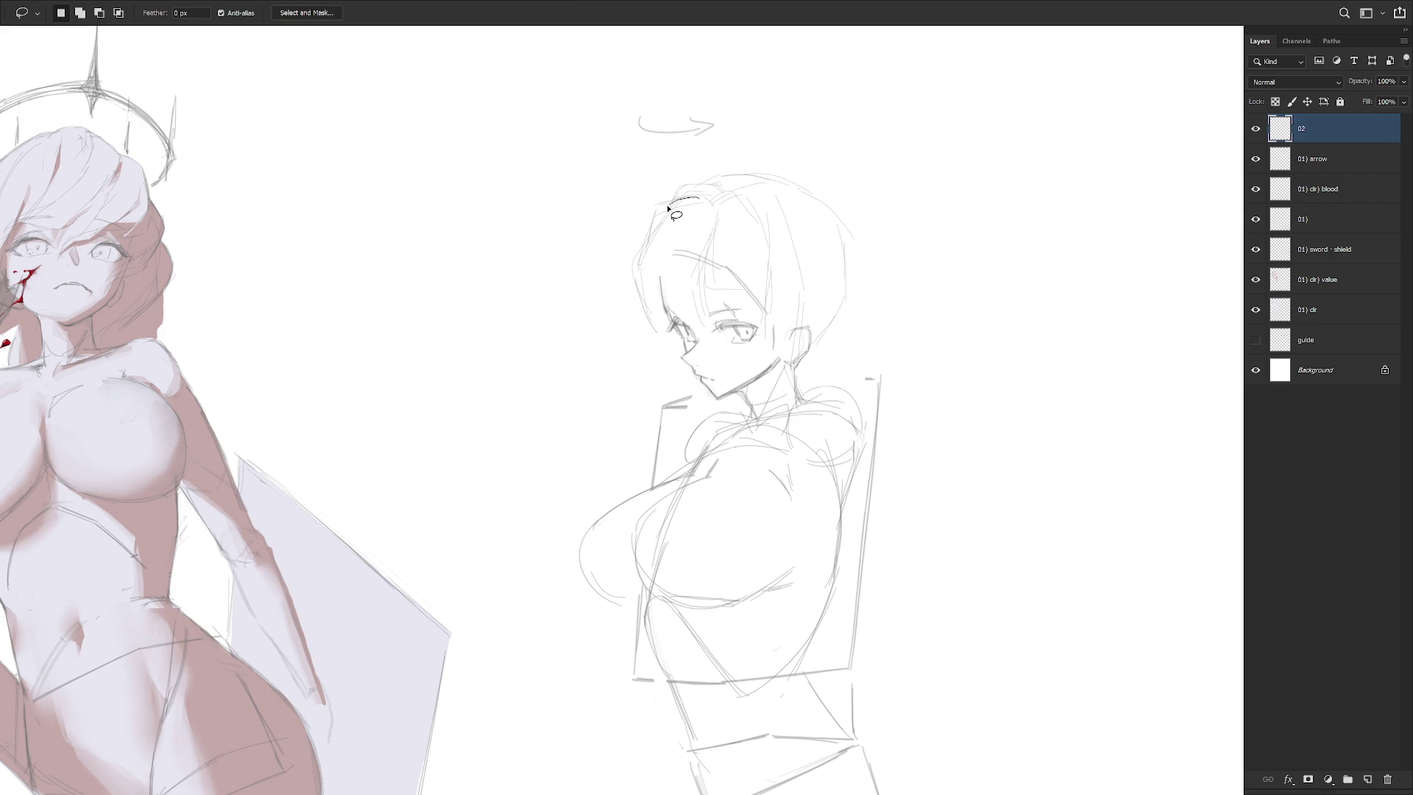
pyautogui.press('b')
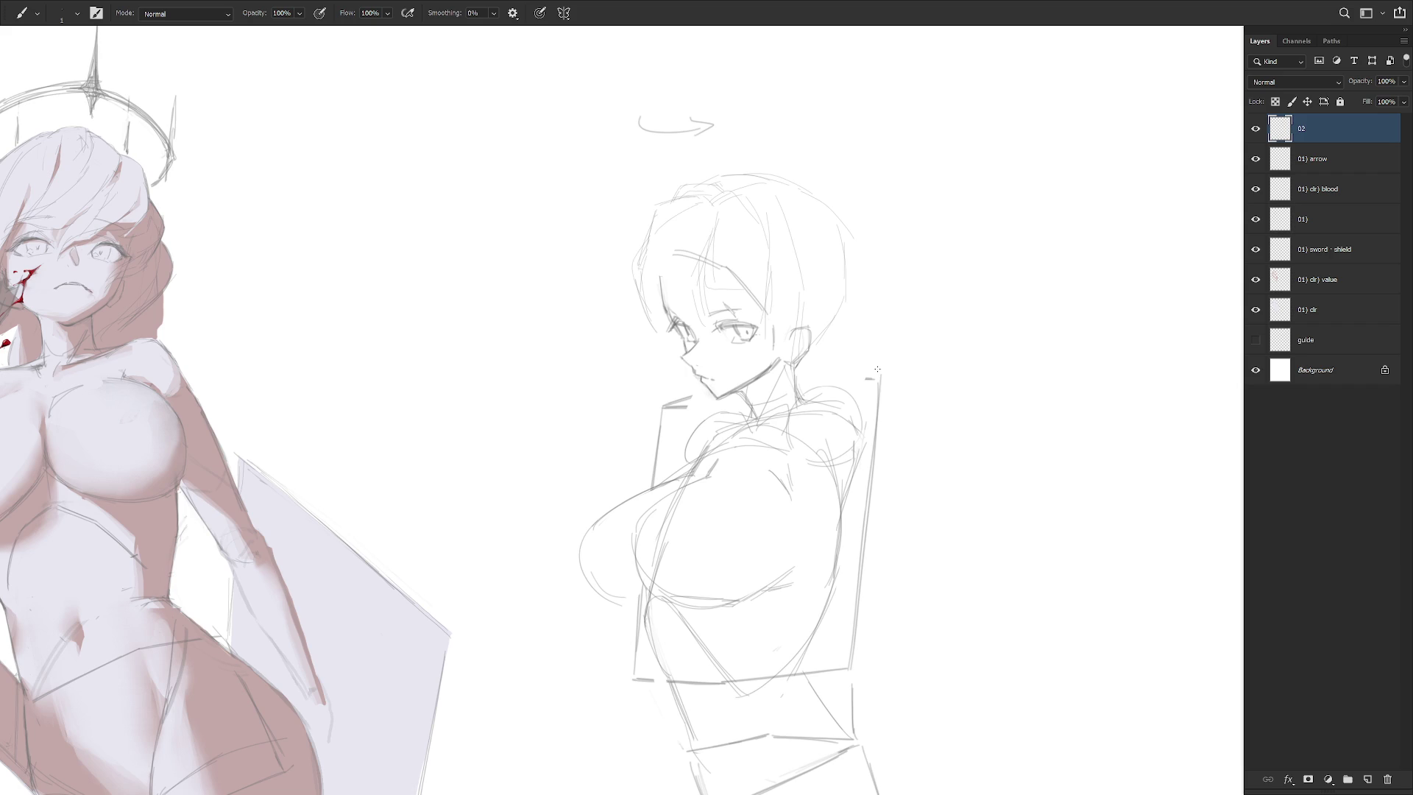
pyautogui.press('l')
pyautogui.moveTo(707, 273)
pyautogui.mouseDown()
pyautogui.moveTo(717, 294)
pyautogui.moveTo(745, 296)
pyautogui.moveTo(740, 264)
pyautogui.mouseUp()
pyautogui.hotkey('ctrl', 'd')
pyautogui.press('b')
pyautogui.moveTo(667, 214); pyautogui.dragTo(687, 280)
pyautogui.moveTo(851, 293); pyautogui.dragTo(831, 374)
# Hatch a light blush under the profile sketch's eye after checking the whole page
pyautogui.scroll(-3, 923, 346)
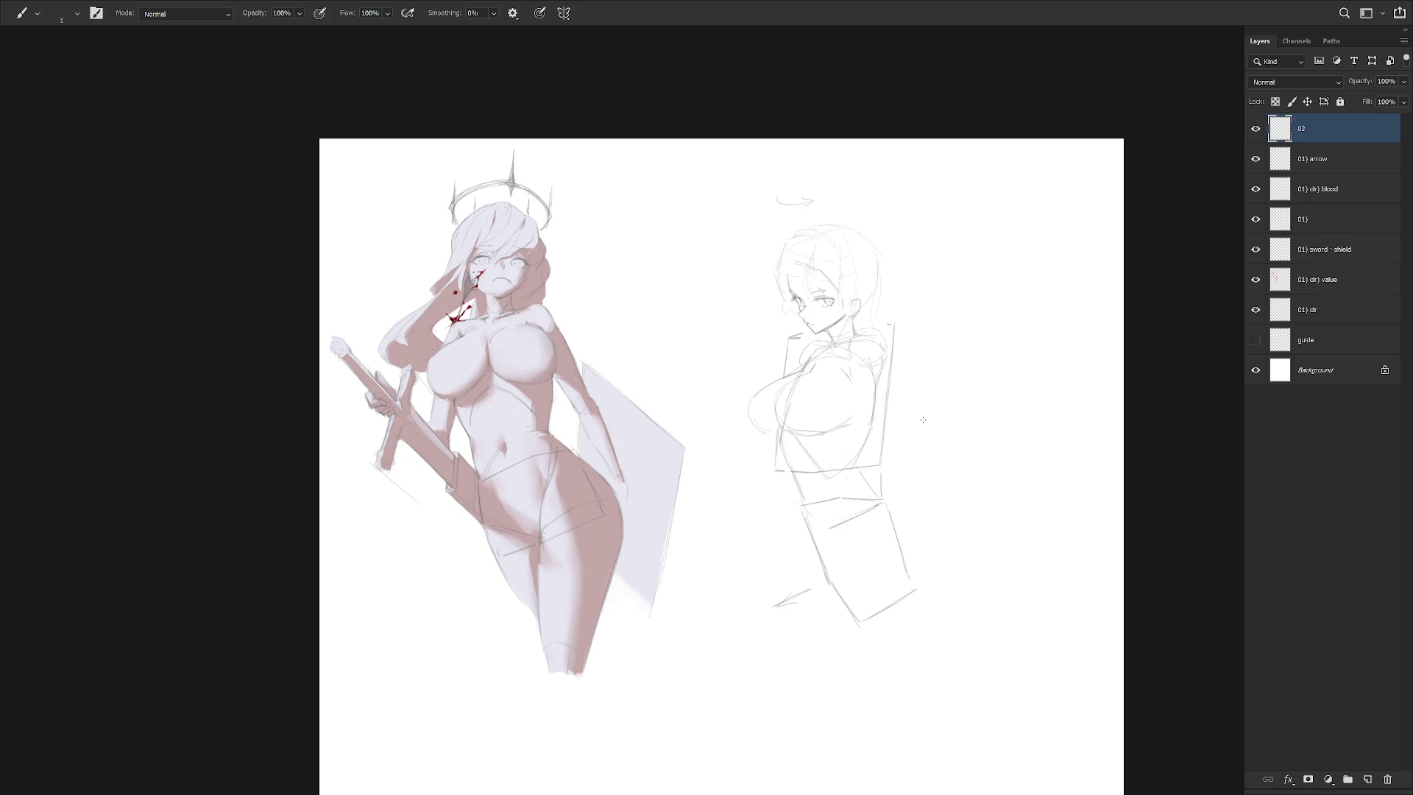
pyautogui.scroll(3, 830, 292)
pyautogui.moveTo(793, 351); pyautogui.dragTo(815, 340)
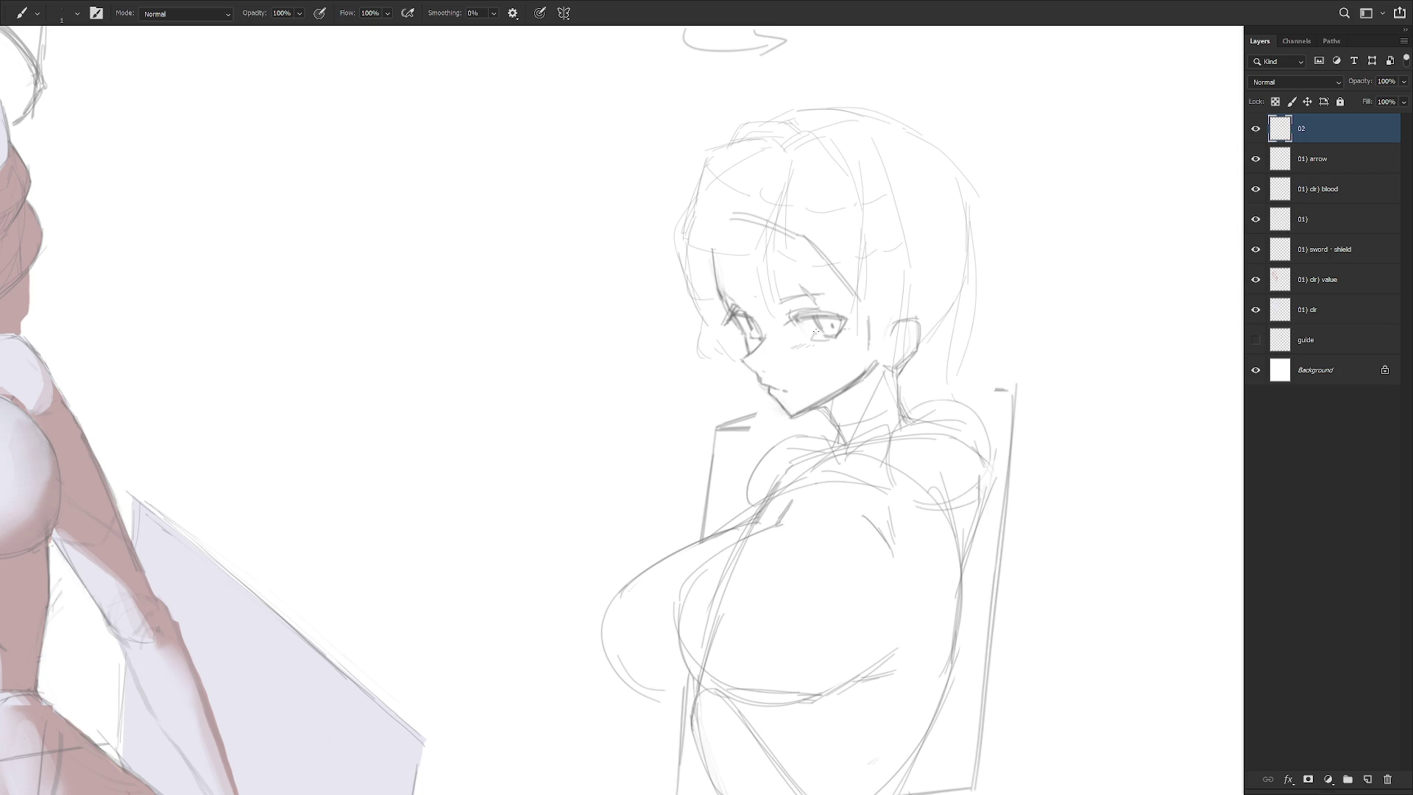
pyautogui.press('l')
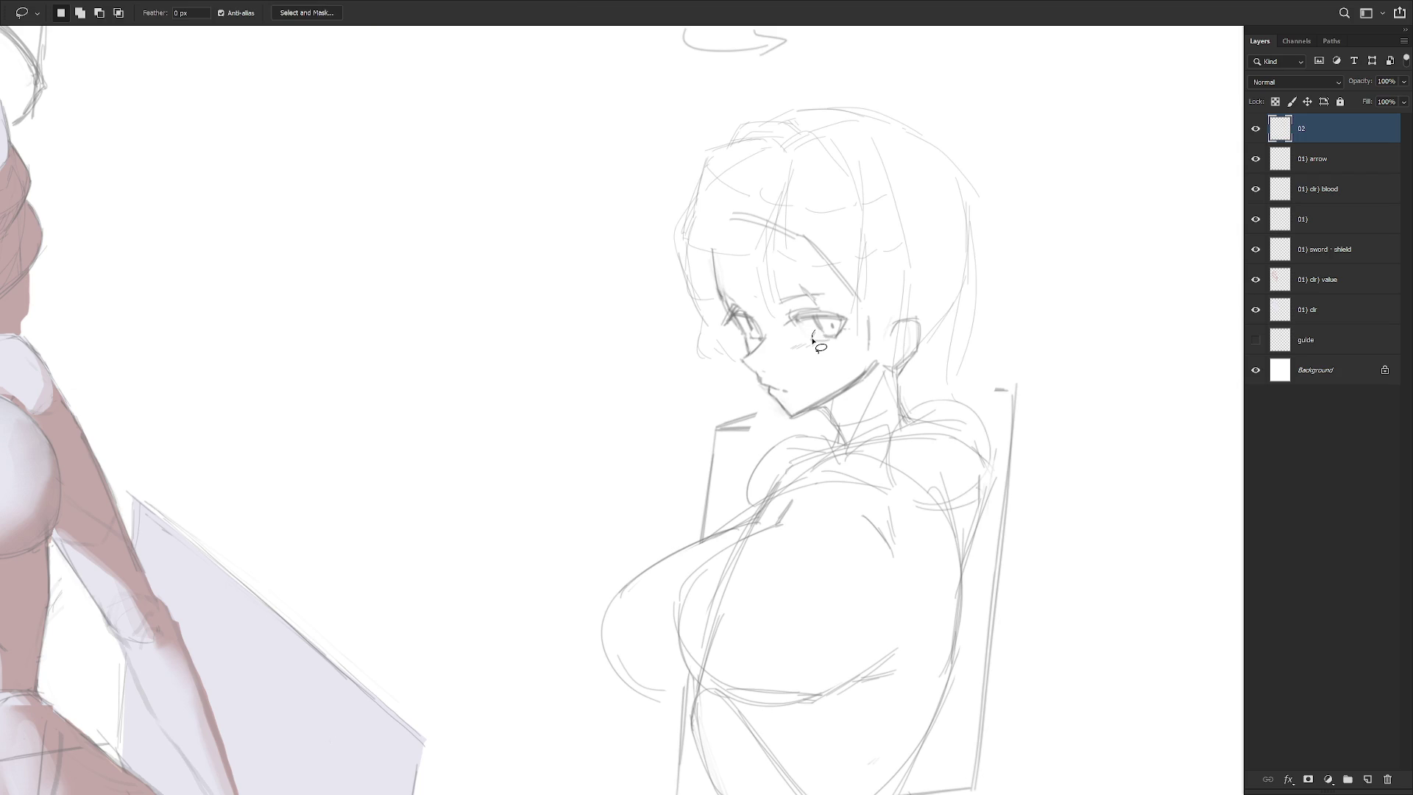
pyautogui.press('b')
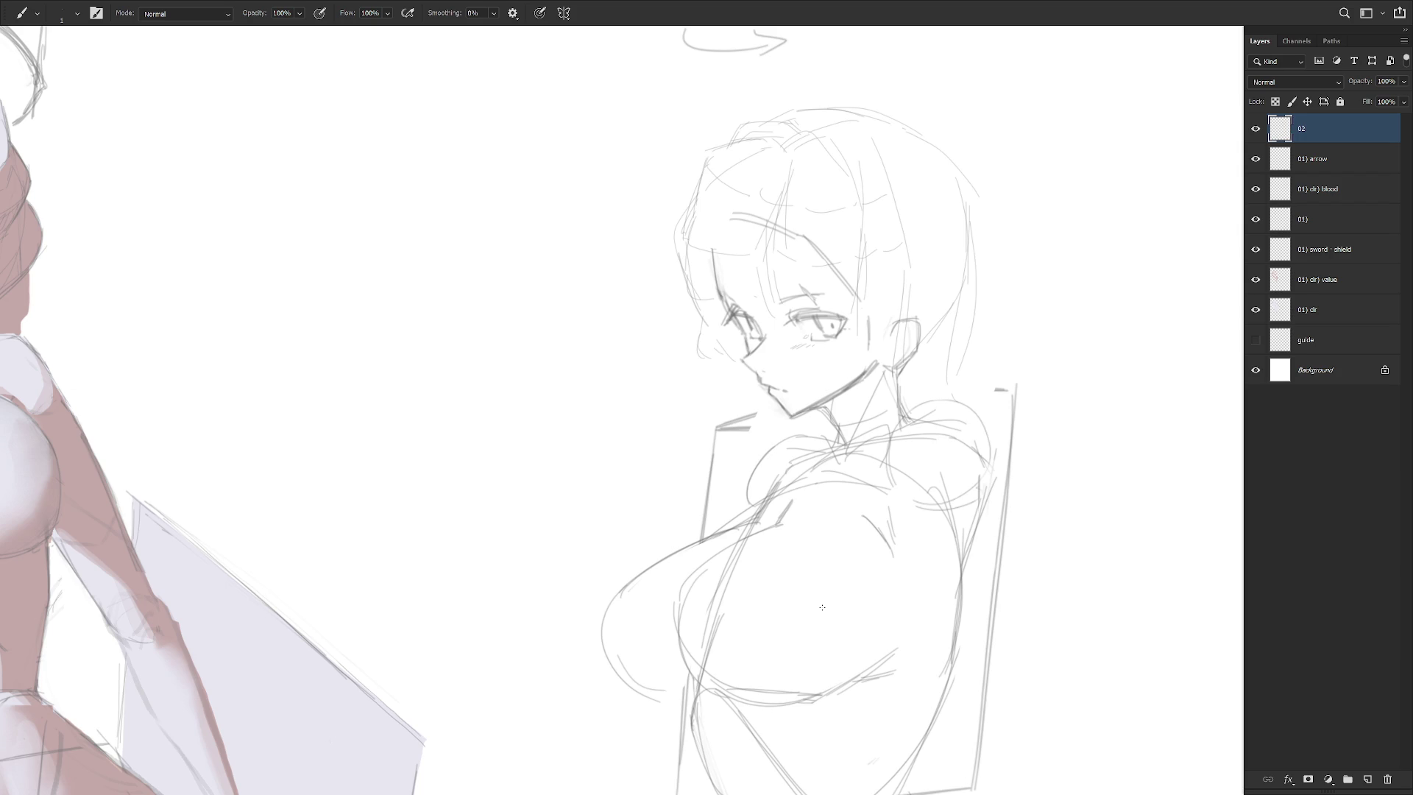
pyautogui.press('l')
pyautogui.moveTo(767, 254)
pyautogui.mouseDown()
pyautogui.moveTo(787, 187)
pyautogui.moveTo(742, 242)
pyautogui.moveTo(766, 254)
pyautogui.mouseUp()
pyautogui.hotkey('ctrl', 'd')
pyautogui.keyDown('alt'); pyautogui.scroll(-1, 933, 349); pyautogui.keyUp('alt')
pyautogui.press('b')
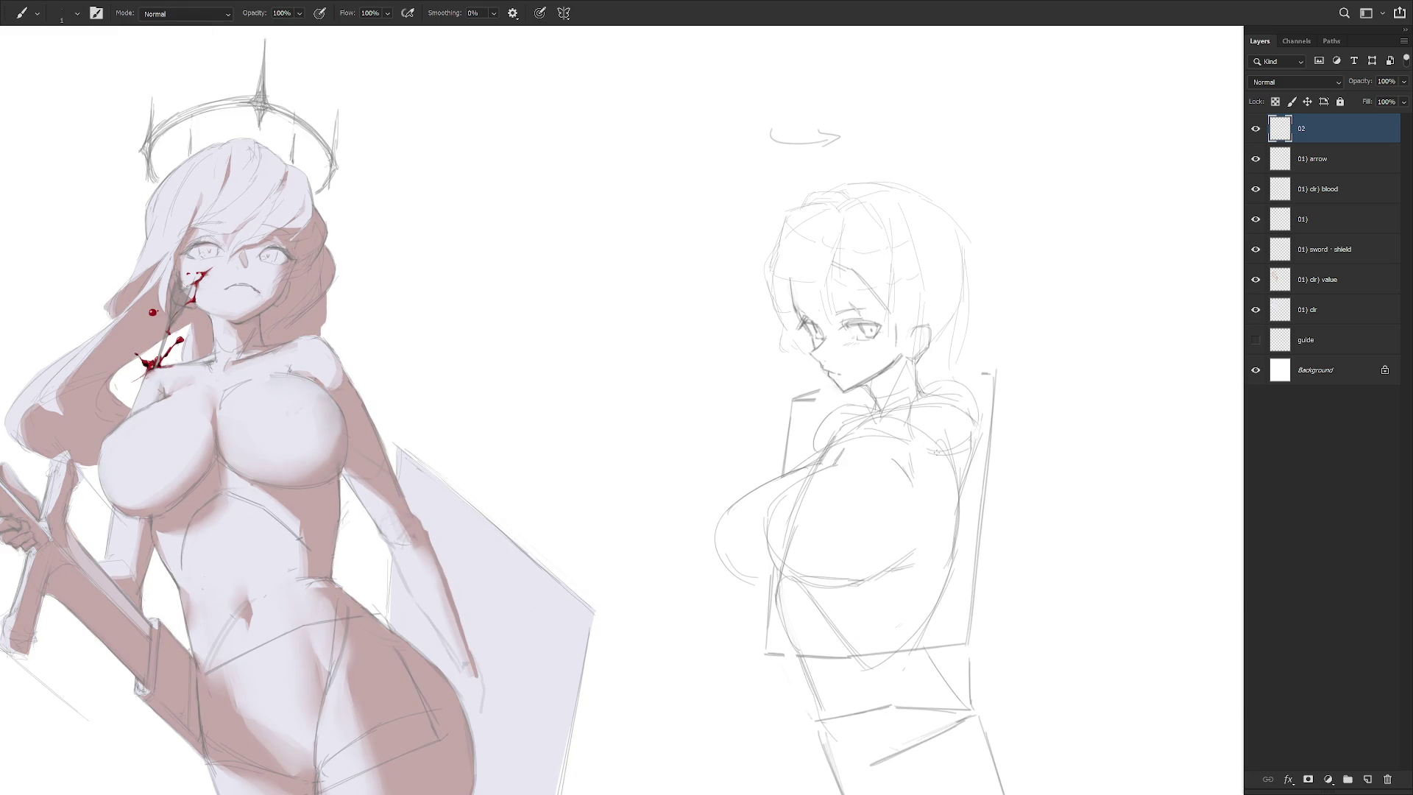
# Try a line left of the chest and undo it
pyautogui.scroll(-1, 768, 351)
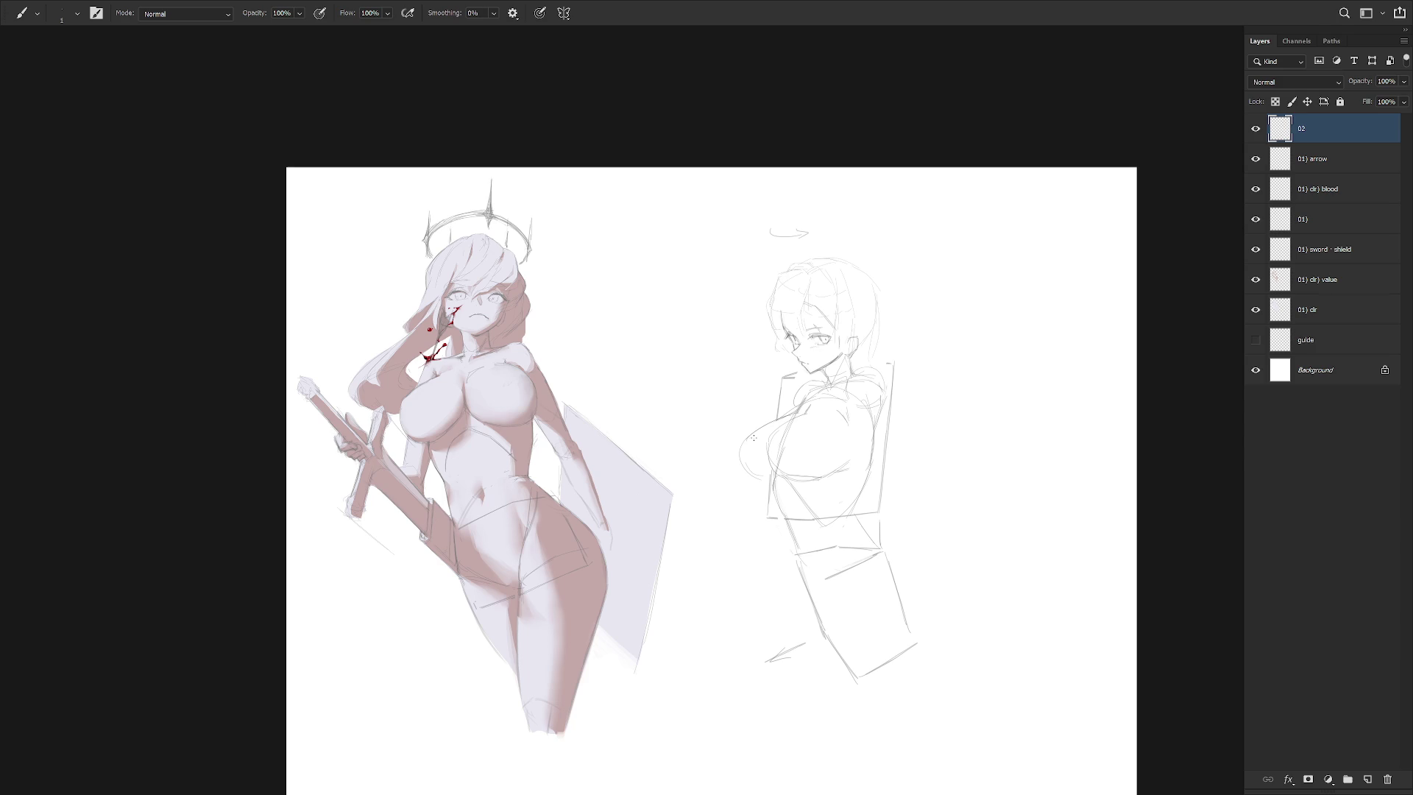
pyautogui.scroll(3, 753, 437)
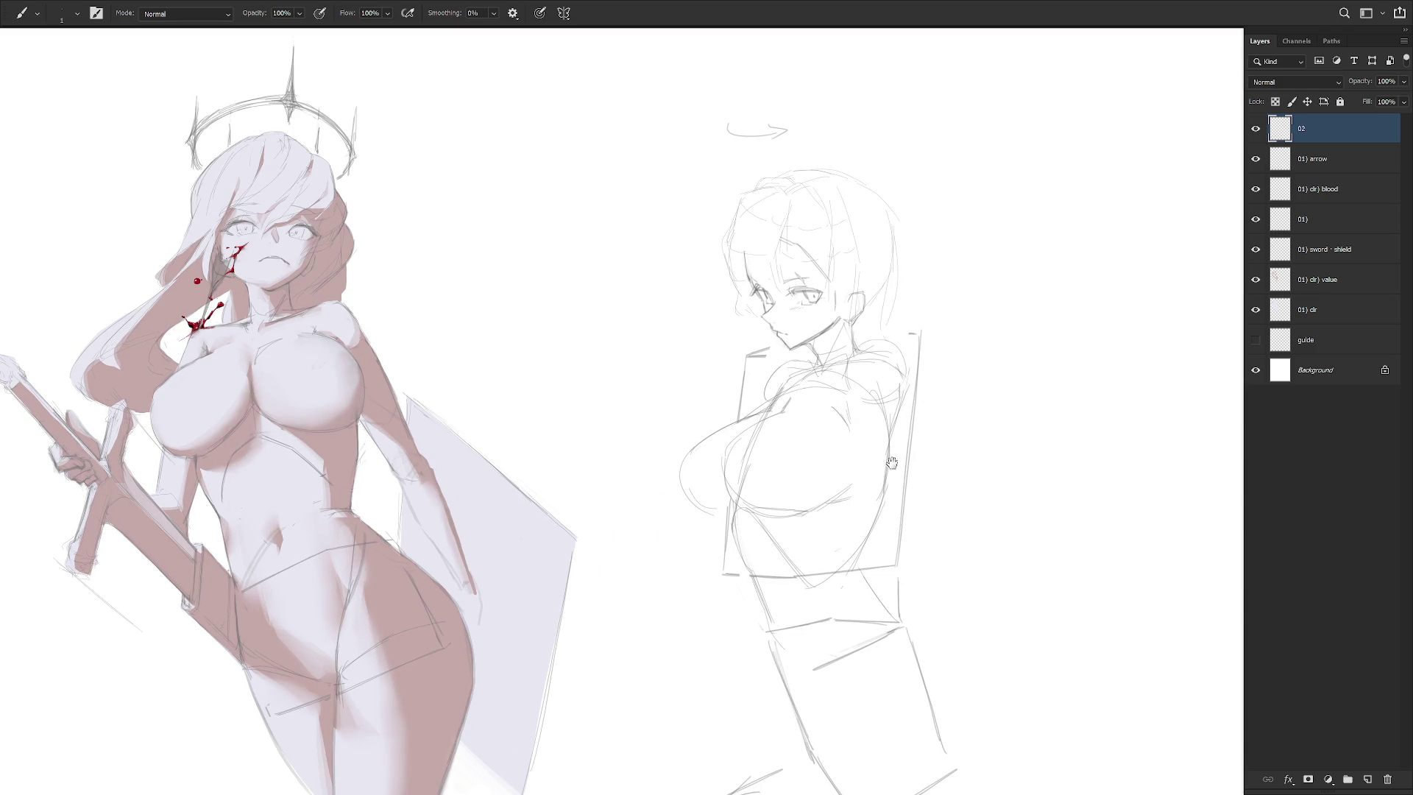
pyautogui.scroll(-1, 891, 444)
pyautogui.press('l')
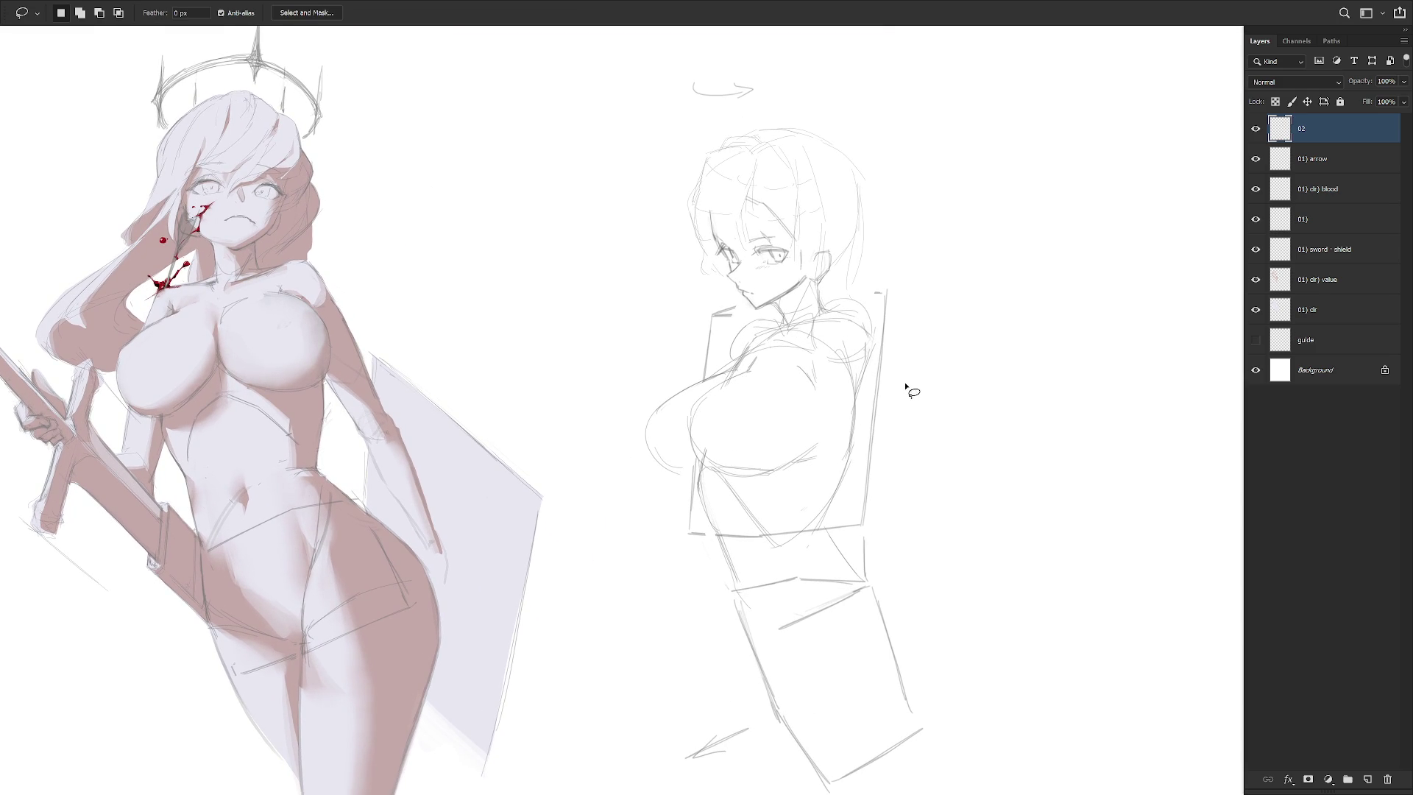
pyautogui.press('b')
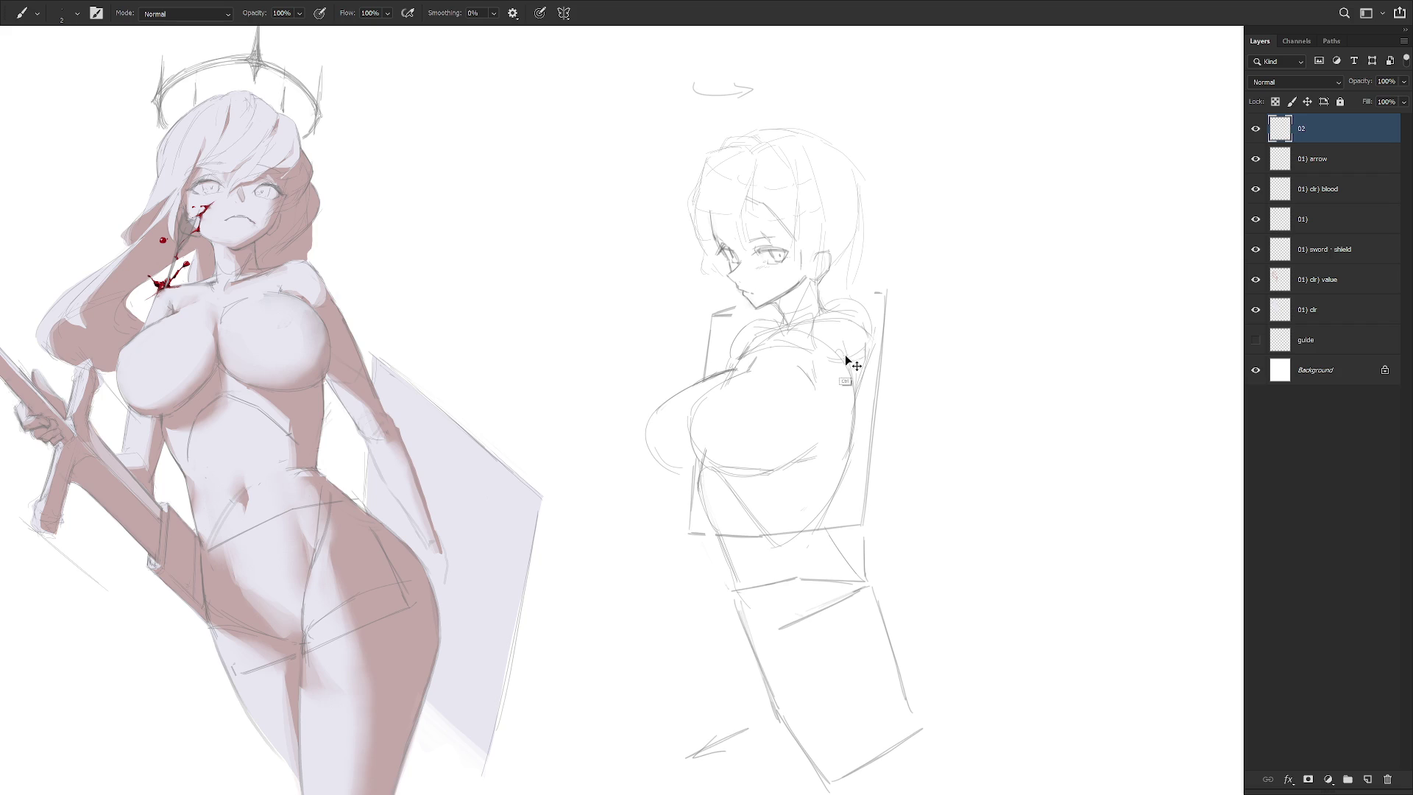
pyautogui.moveTo(670, 485); pyautogui.dragTo(663, 546)
pyautogui.hotkey('ctrl', 'z')
# Add a short waist stroke, undo it, and outline an area beside the waist
pyautogui.press('l')
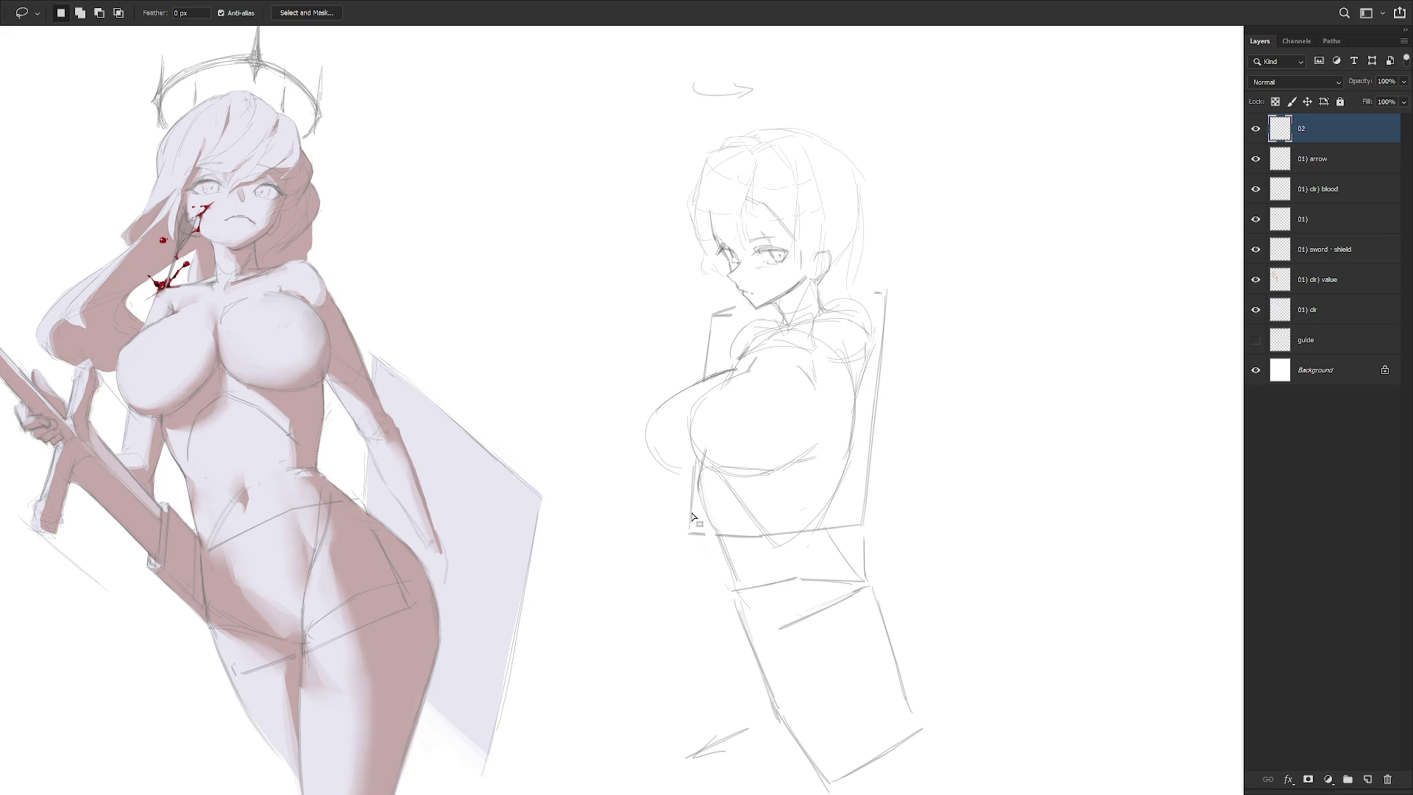
pyautogui.press('b')
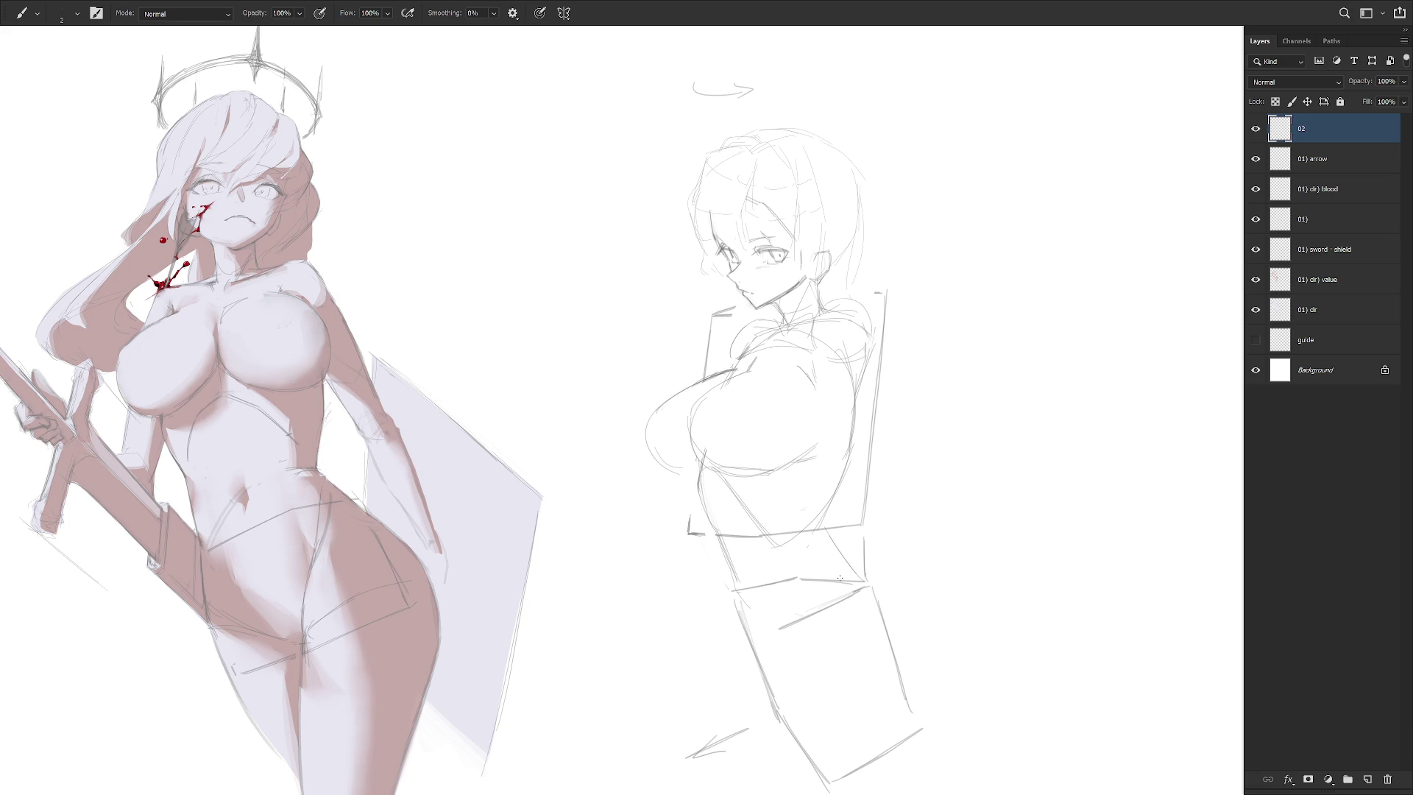
pyautogui.press('l')
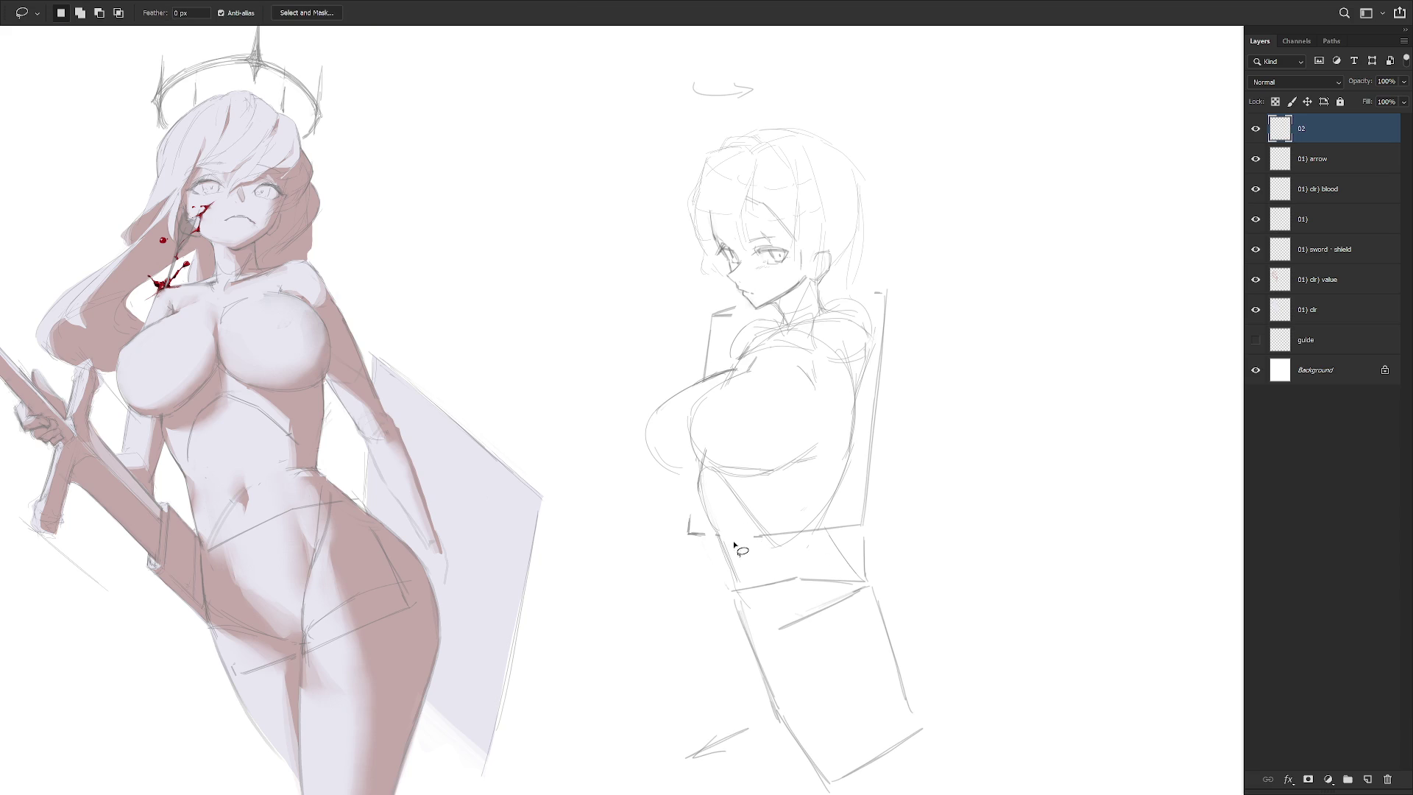
pyautogui.press('b')
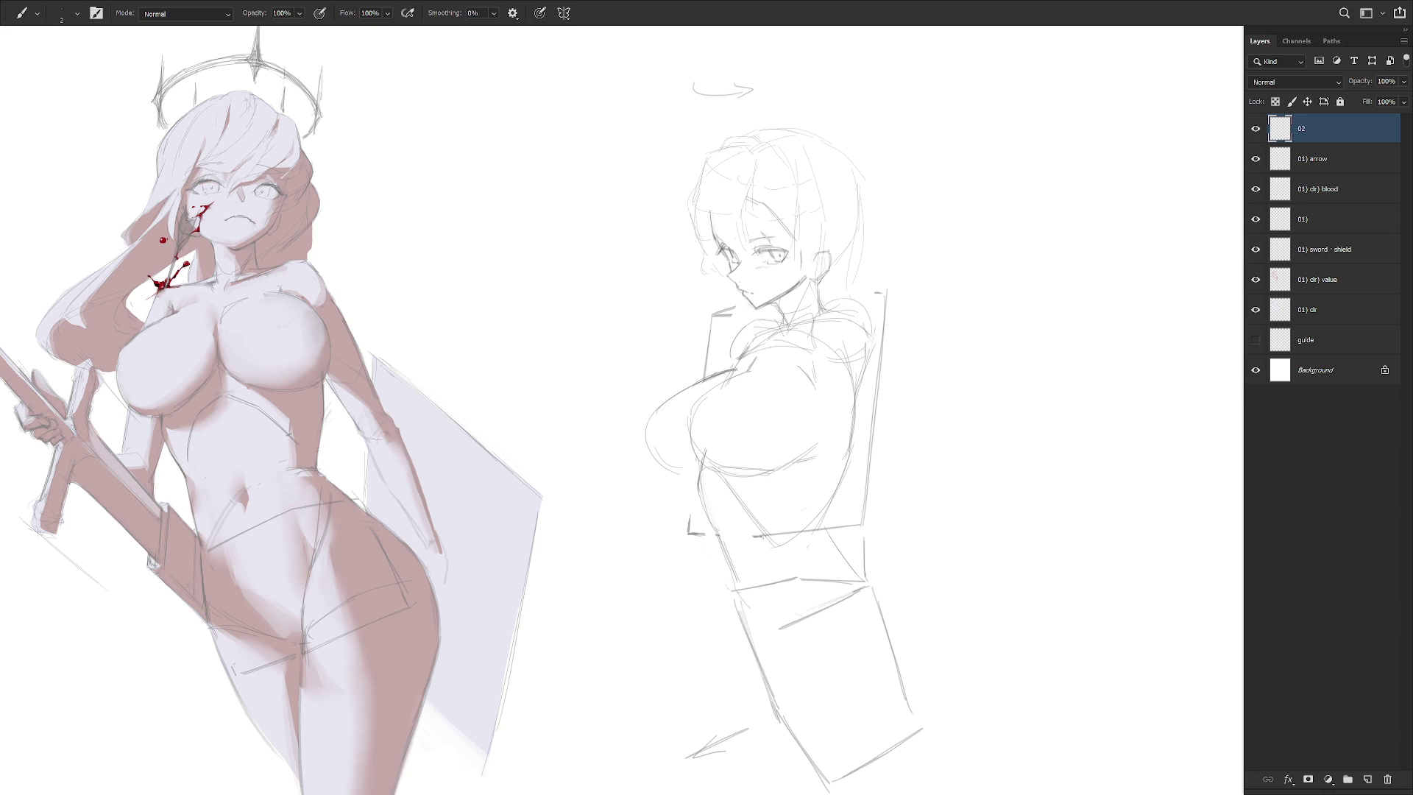
pyautogui.press('l')
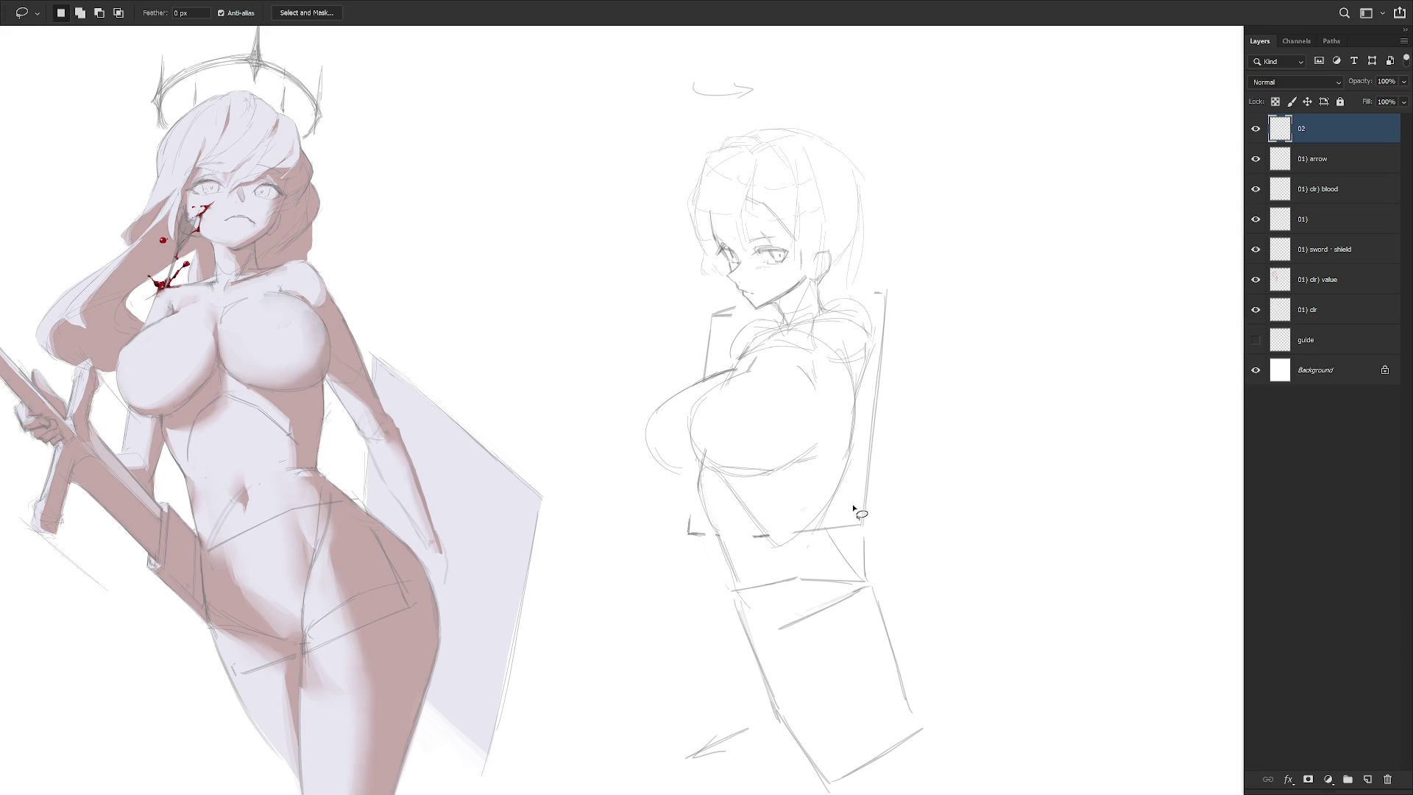
pyautogui.press('b')
pyautogui.moveTo(819, 528); pyautogui.dragTo(852, 573)
pyautogui.press('l')
pyautogui.hotkey('ctrl', 'z')
pyautogui.press('b')
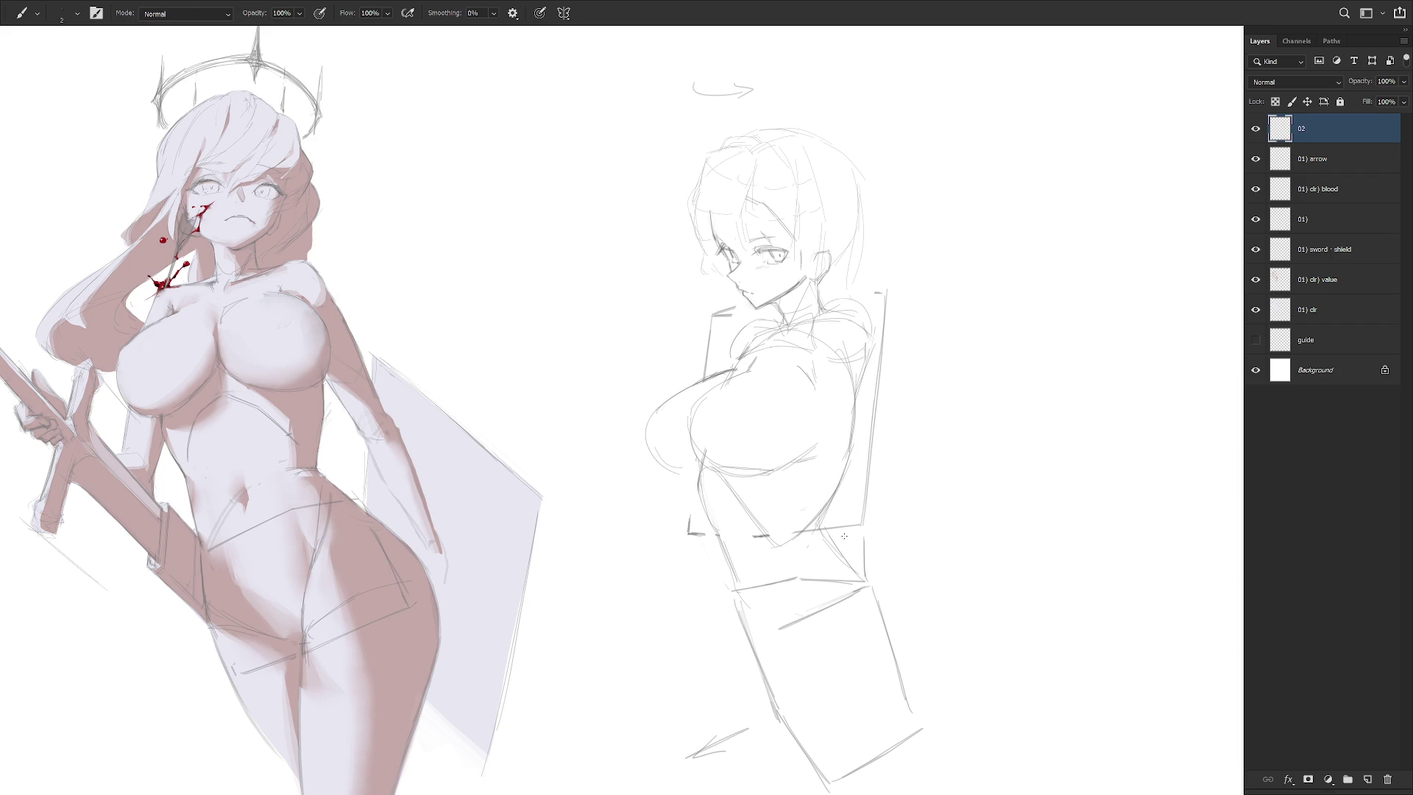
pyautogui.press('l')
pyautogui.moveTo(850, 460)
pyautogui.mouseDown()
pyautogui.moveTo(821, 531)
pyautogui.moveTo(862, 525)
pyautogui.moveTo(812, 491)
pyautogui.mouseUp()
pyautogui.press('b')
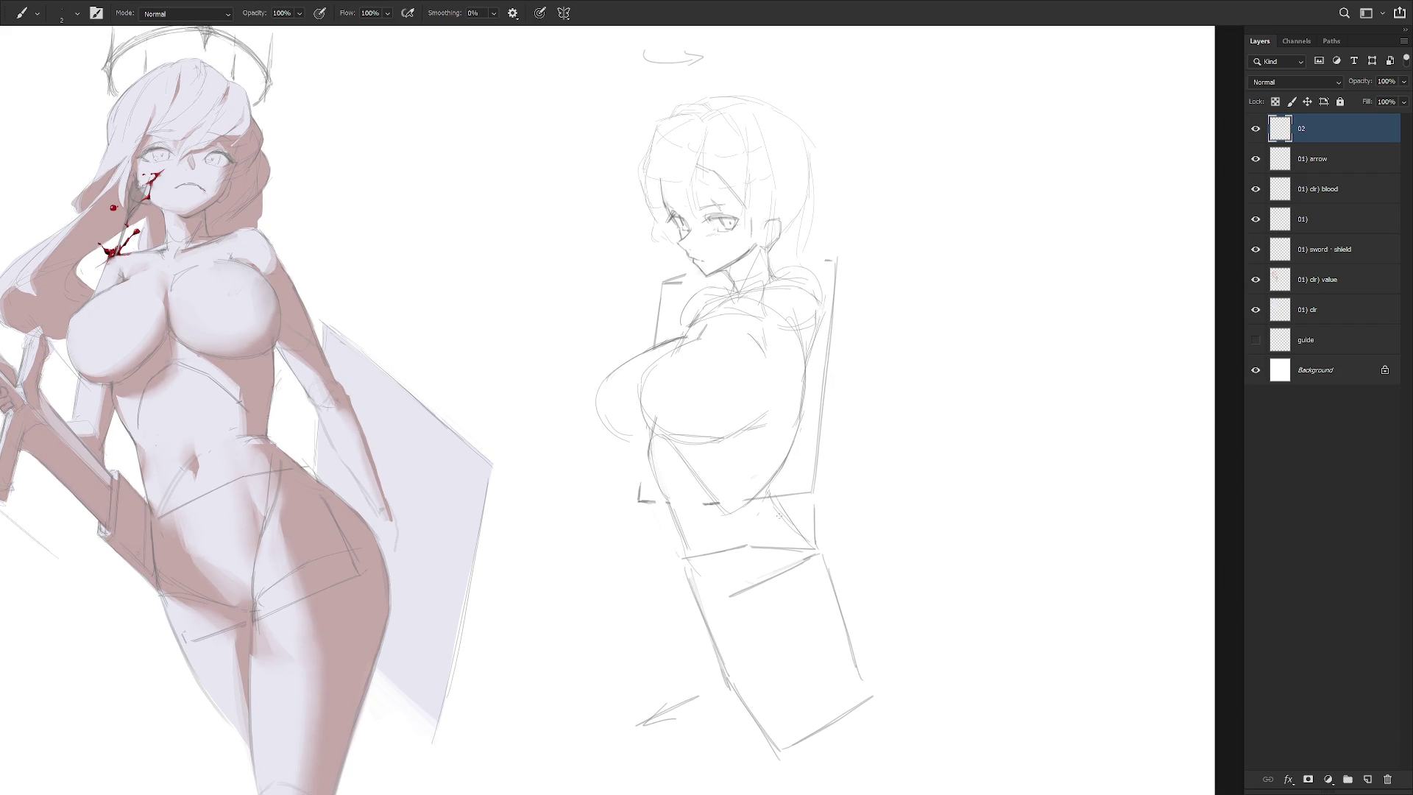
# Sketch the hip curve, lower-right hip edge, waist-back mark and lower-body curves
pyautogui.moveTo(824, 566)
pyautogui.mouseDown()
pyautogui.moveTo(875, 637)
pyautogui.moveTo(877, 678)
pyautogui.moveTo(859, 555)
pyautogui.mouseUp()
pyautogui.moveTo(863, 616); pyautogui.dragTo(853, 651)
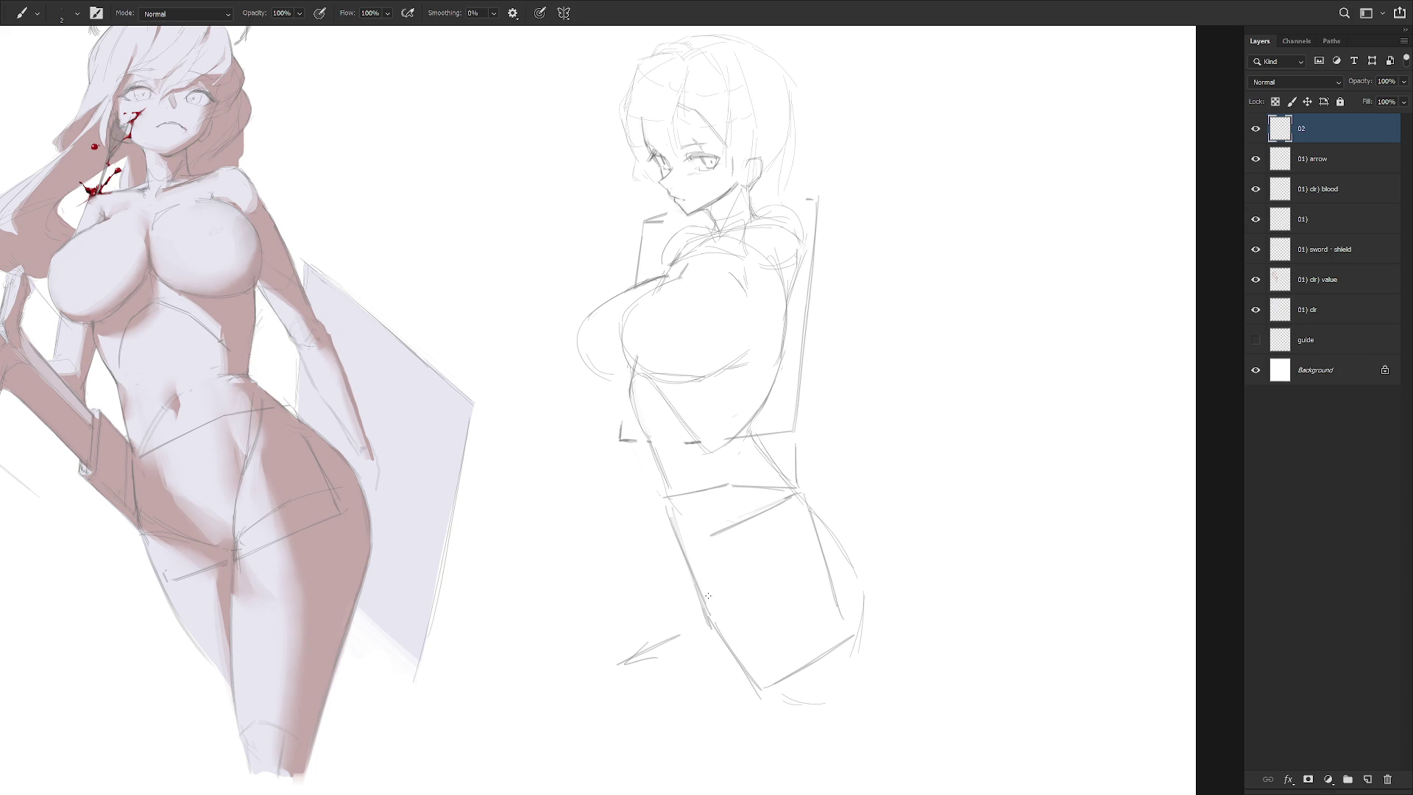
pyautogui.moveTo(786, 483); pyautogui.dragTo(795, 492)
pyautogui.moveTo(730, 525); pyautogui.dragTo(757, 494)
pyautogui.moveTo(733, 527); pyautogui.dragTo(713, 561)
pyautogui.moveTo(759, 488)
pyautogui.mouseDown()
pyautogui.moveTo(713, 570)
pyautogui.moveTo(715, 598)
pyautogui.mouseUp()
pyautogui.moveTo(714, 548); pyautogui.dragTo(715, 605)
pyautogui.moveTo(686, 549); pyautogui.dragTo(711, 615)
# Delete the unwanted lower-body left-edge lines and redraw that edge darker
pyautogui.press('e')
pyautogui.moveTo(664, 504); pyautogui.dragTo(705, 611)
pyautogui.moveTo(685, 552)
pyautogui.mouseDown()
pyautogui.moveTo(707, 604)
pyautogui.moveTo(672, 508)
pyautogui.moveTo(688, 495)
pyautogui.mouseUp()
pyautogui.press('l')
pyautogui.press('Delete')
pyautogui.hotkey('ctrl', 'd')
pyautogui.press('b')
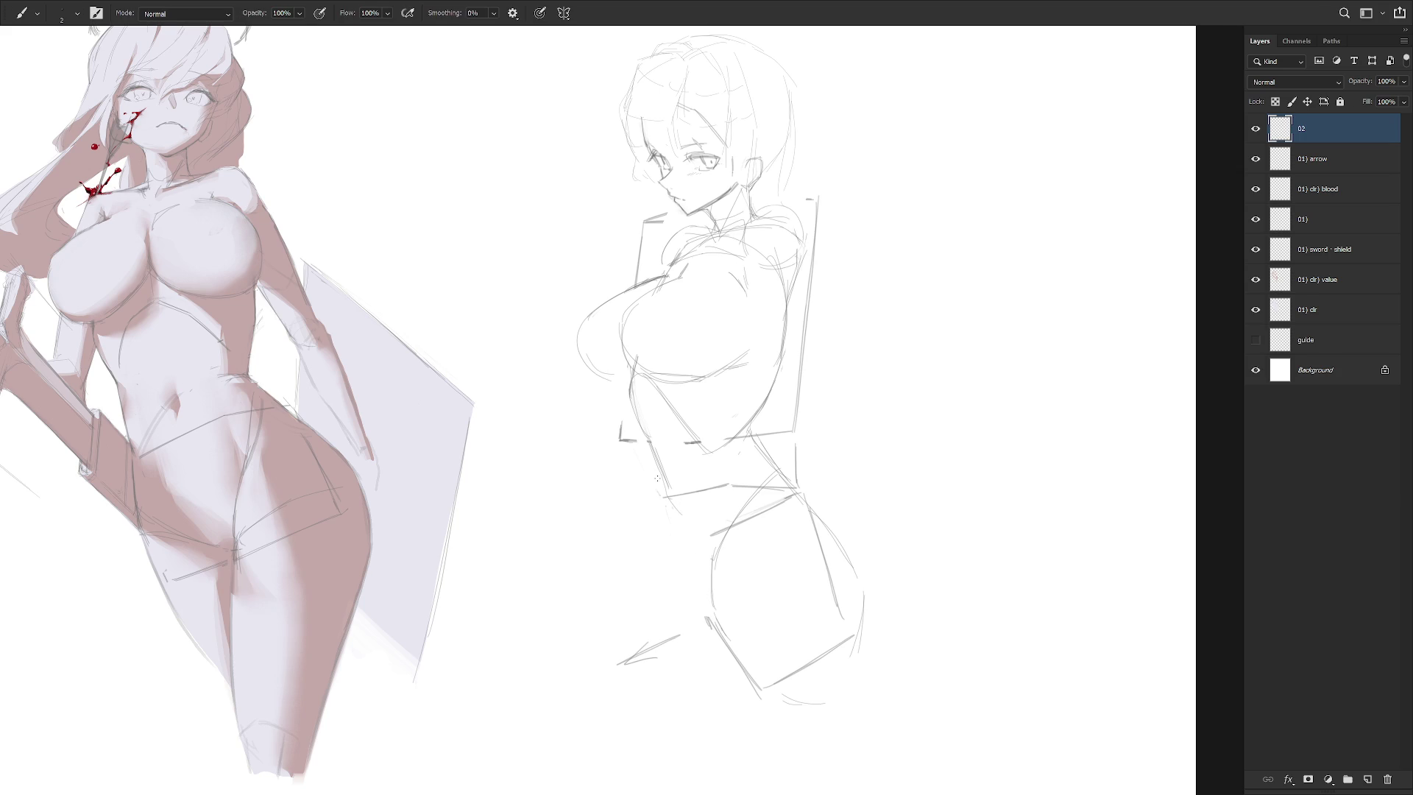
pyautogui.moveTo(680, 534); pyautogui.dragTo(711, 617)
pyautogui.moveTo(684, 551); pyautogui.dragTo(717, 623)
# Extend the left torso line downward, trying and undoing several left hip strokes
pyautogui.press('l')
pyautogui.moveTo(648, 437)
pyautogui.mouseDown()
pyautogui.moveTo(662, 486)
pyautogui.moveTo(681, 440)
pyautogui.mouseUp()
pyautogui.press('b')
pyautogui.moveTo(647, 442)
pyautogui.mouseDown()
pyautogui.moveTo(677, 530)
pyautogui.moveTo(670, 594)
pyautogui.mouseUp()
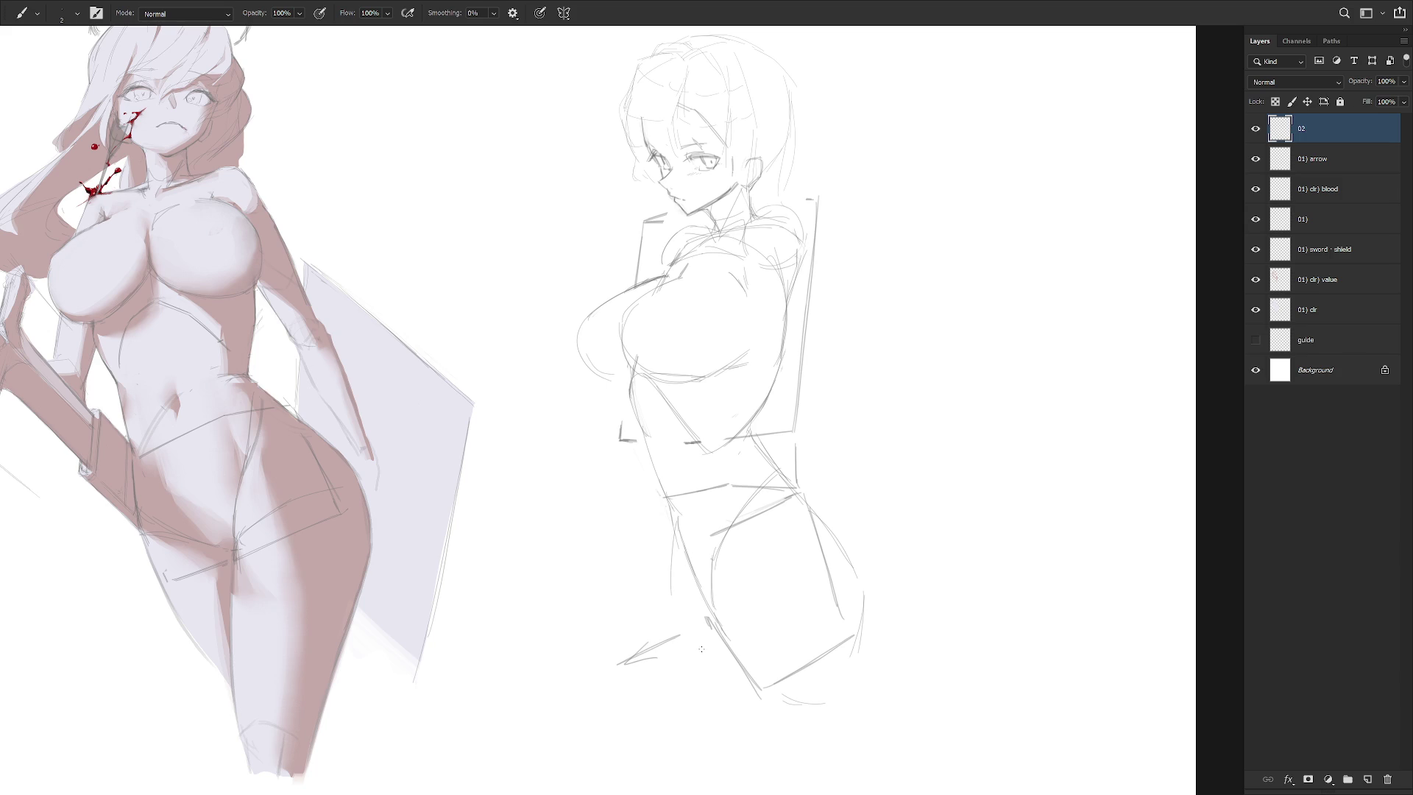
pyautogui.hotkey('ctrl', 'z')
pyautogui.moveTo(678, 535); pyautogui.dragTo(676, 620)
pyautogui.hotkey('ctrl', 'z')
pyautogui.hotkey('ctrl', 'z')
pyautogui.moveTo(673, 536)
pyautogui.mouseDown()
pyautogui.moveTo(682, 627)
pyautogui.moveTo(606, 669)
pyautogui.moveTo(678, 635)
pyautogui.mouseUp()
pyautogui.hotkey('ctrl', 'z')
# Delete the short strokes near the lower-left foot and zoom out
pyautogui.press('l')
pyautogui.press('Delete')
pyautogui.hotkey('ctrl', 'd')
pyautogui.scroll(-3, 845, 566)
# Try lasso selections on a hair strand and the top of the profile figure's head
pyautogui.press('b')
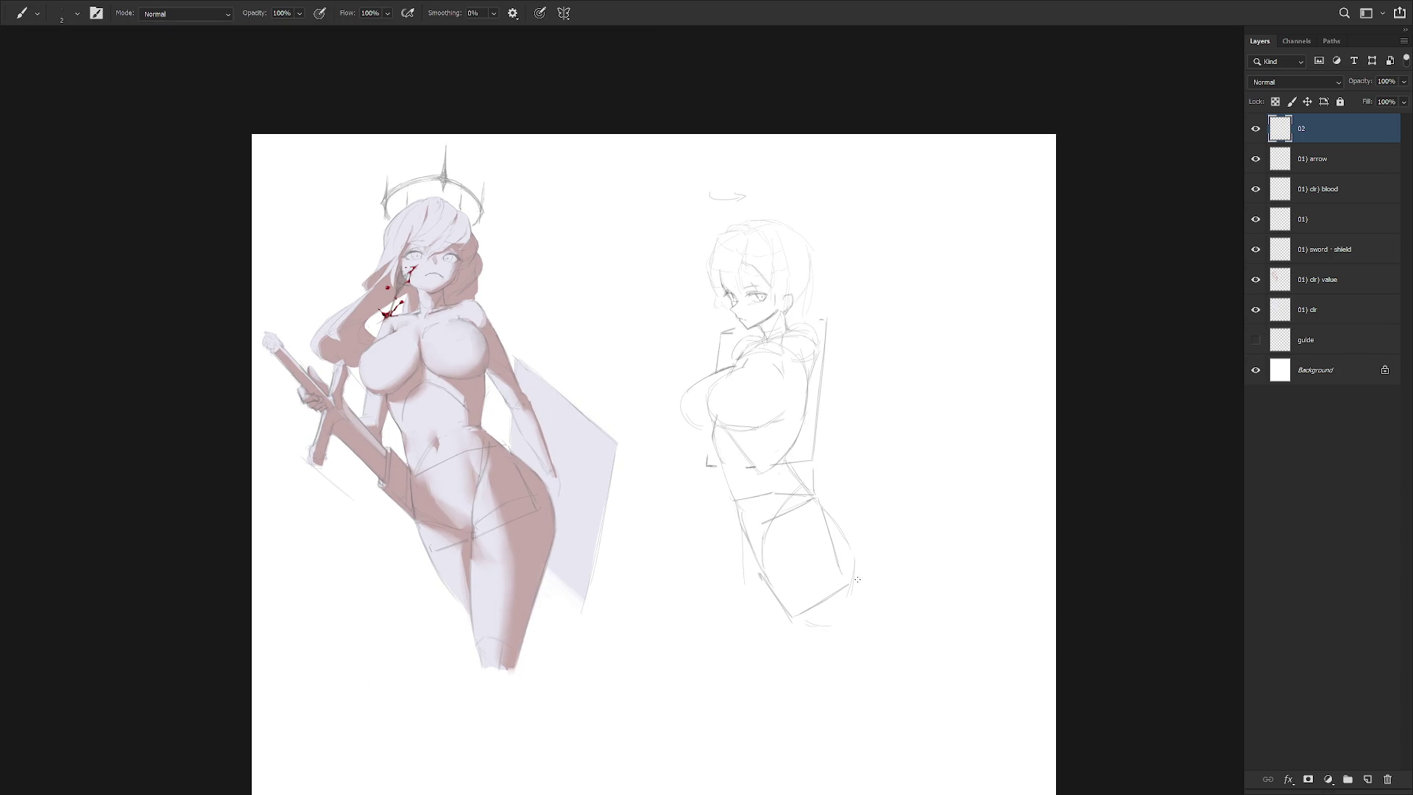
pyautogui.scroll(3, 810, 269)
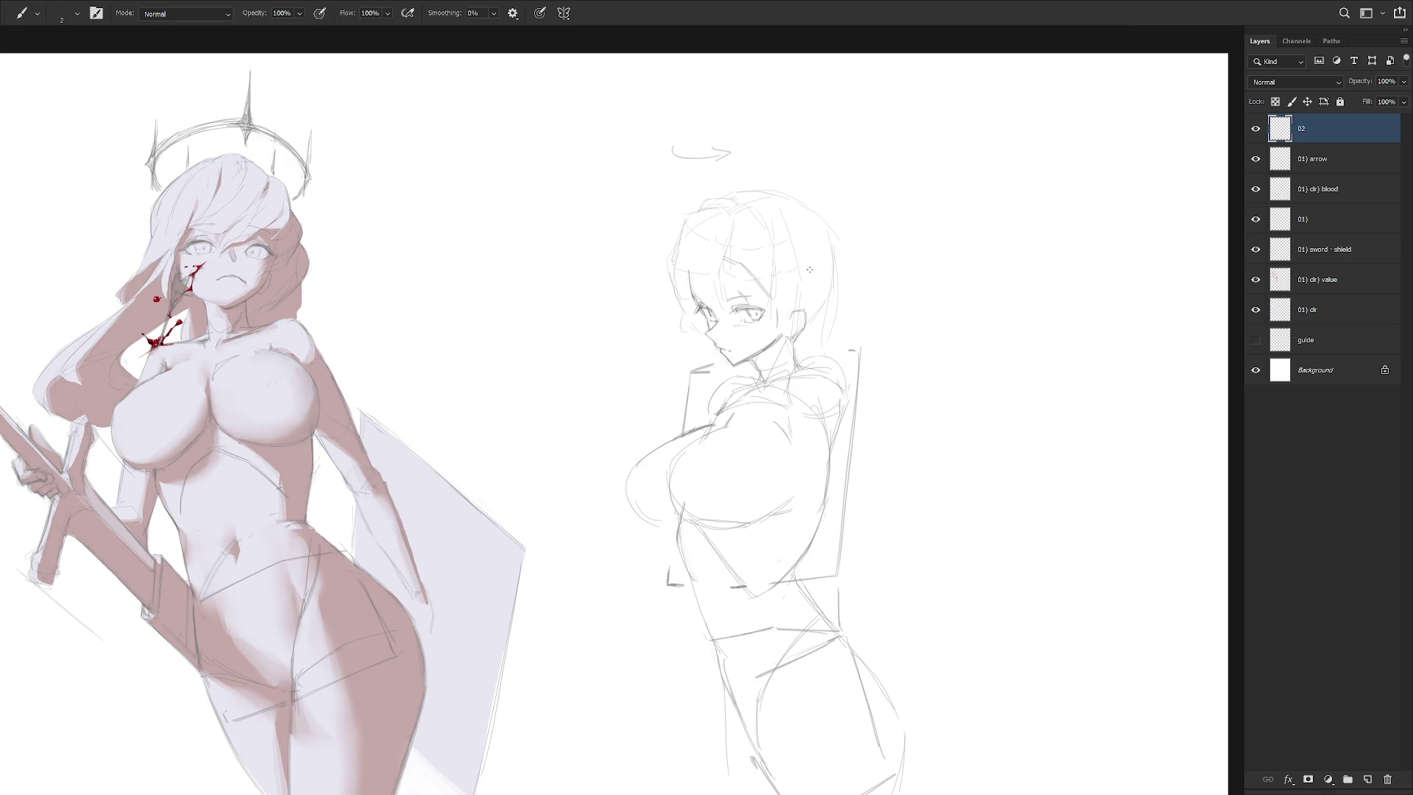
pyautogui.press('l')
pyautogui.moveTo(778, 235)
pyautogui.mouseDown()
pyautogui.moveTo(796, 286)
pyautogui.moveTo(775, 280)
pyautogui.mouseUp()
pyautogui.click(749, 237)
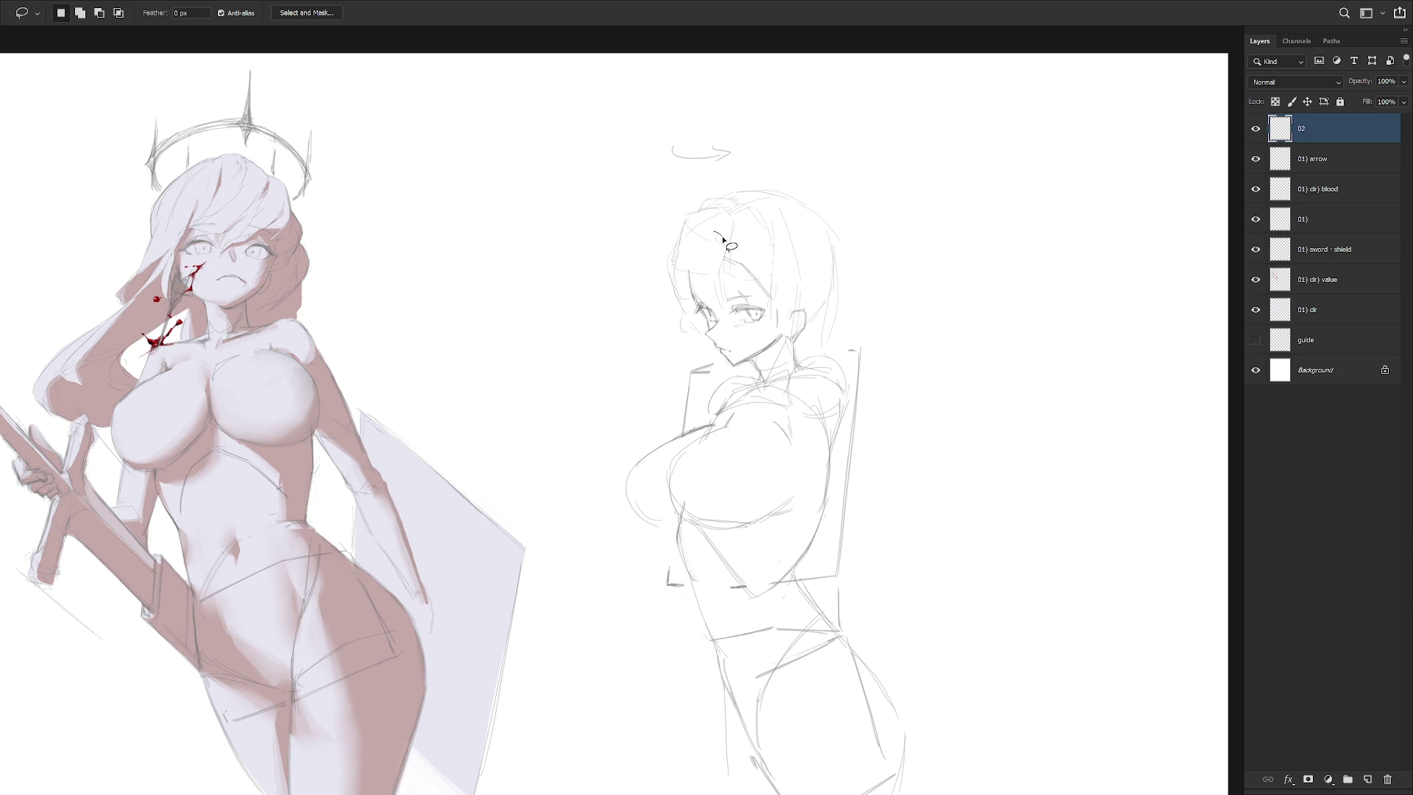
pyautogui.moveTo(725, 215)
pyautogui.mouseDown()
pyautogui.moveTo(699, 225)
pyautogui.moveTo(718, 220)
pyautogui.mouseUp()
pyautogui.press('b')
# Delete the stray lines near the profile figure's face
pyautogui.press('l')
pyautogui.moveTo(705, 332)
pyautogui.mouseDown()
pyautogui.moveTo(684, 272)
pyautogui.moveTo(679, 352)
pyautogui.mouseUp()
pyautogui.press('Delete')
pyautogui.press('b')
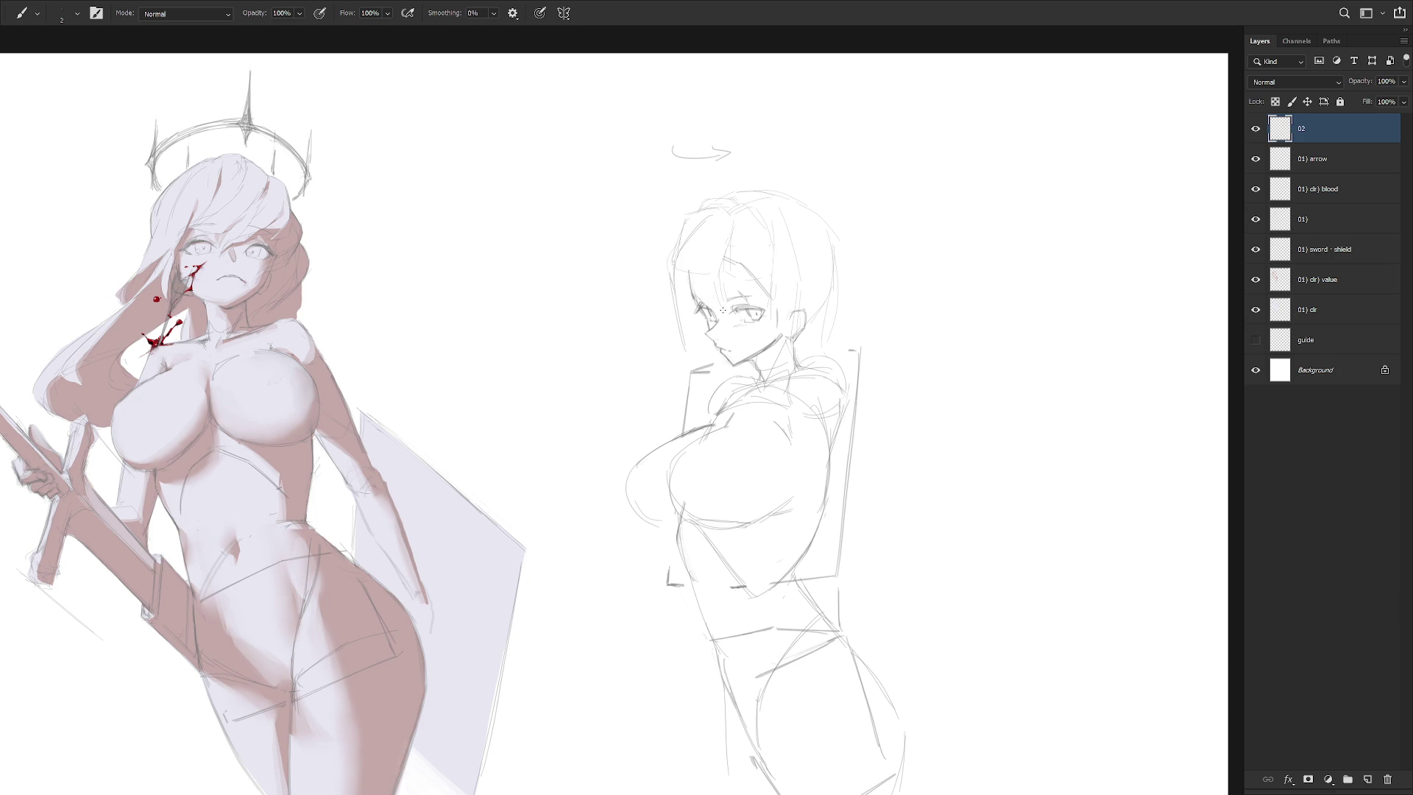
# Erase the stray vertical line beside the profile figure's chest
pyautogui.press('l')
pyautogui.moveTo(692, 377); pyautogui.dragTo(695, 446)
pyautogui.press('Delete')
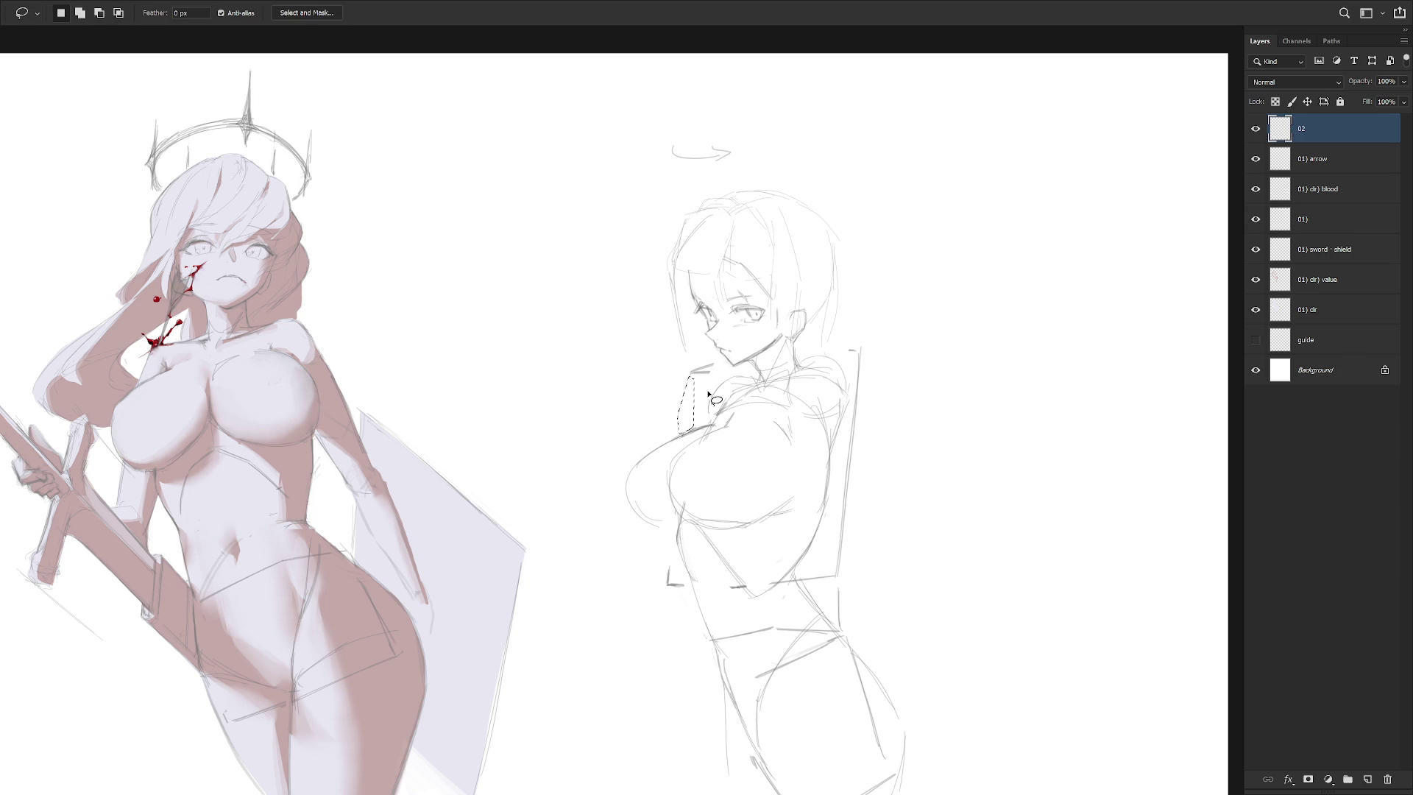
pyautogui.press('b')
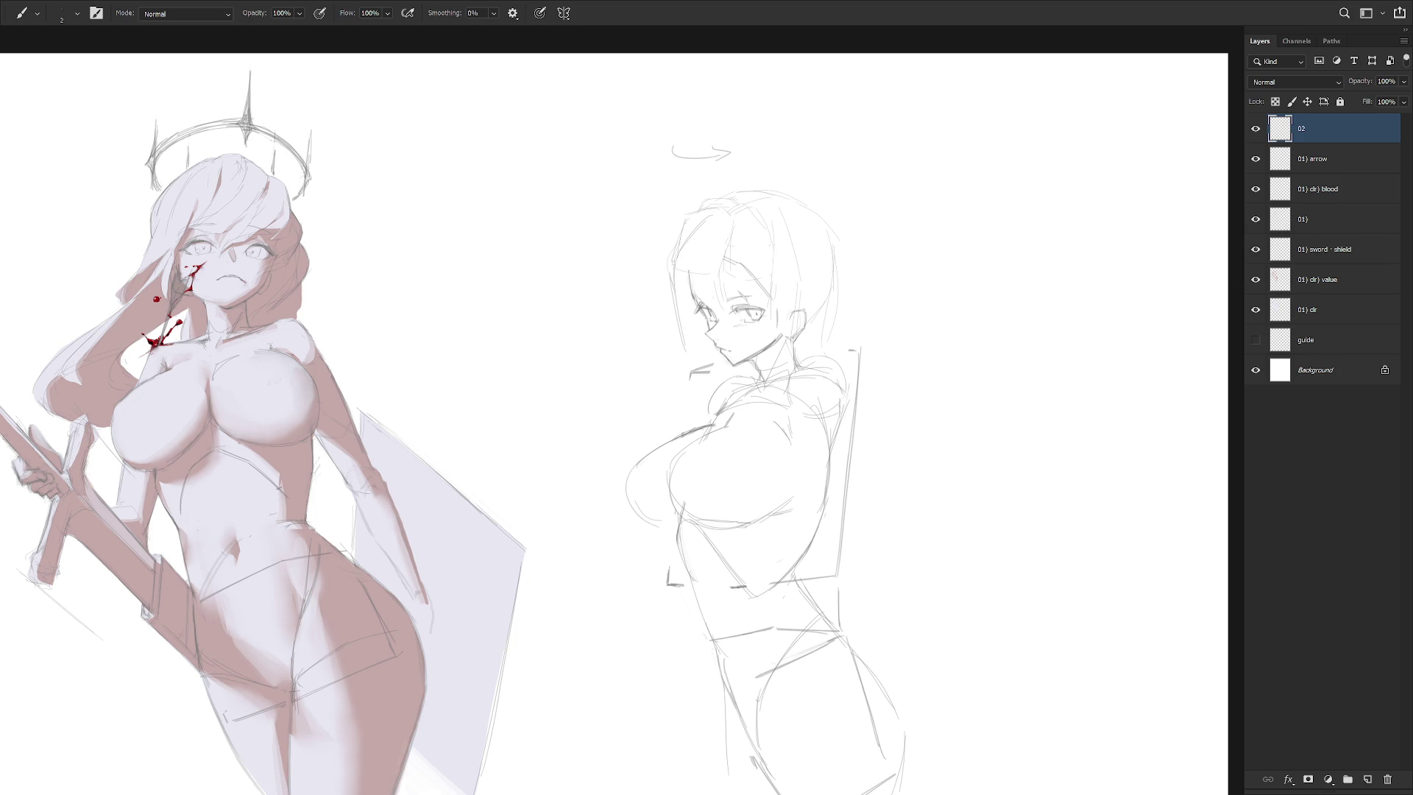
pyautogui.scroll(2, 718, 302)
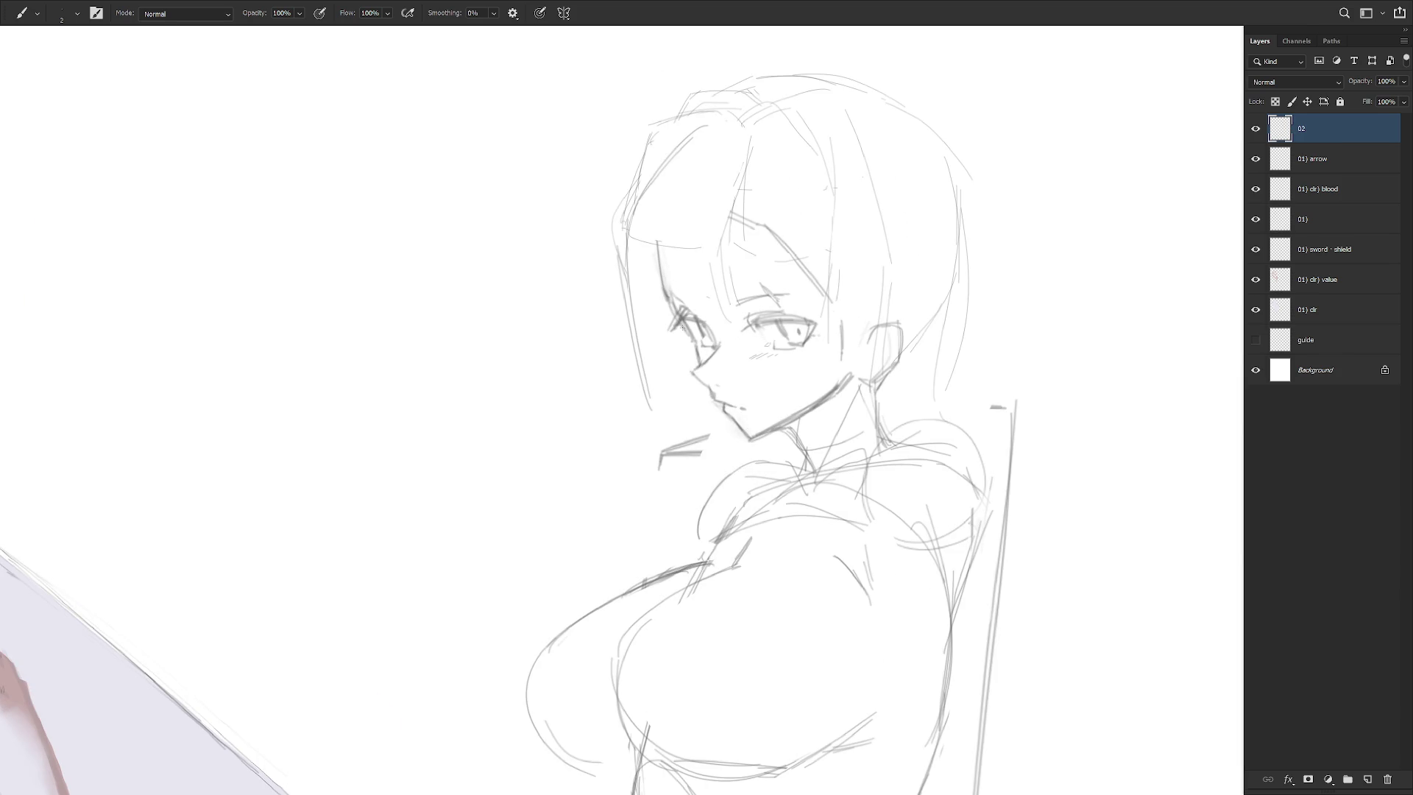
# Brush a short stroke beside the profile figure's eye, zooming out to check it
pyautogui.moveTo(664, 336); pyautogui.dragTo(682, 331)
pyautogui.scroll(-2, 896, 459)
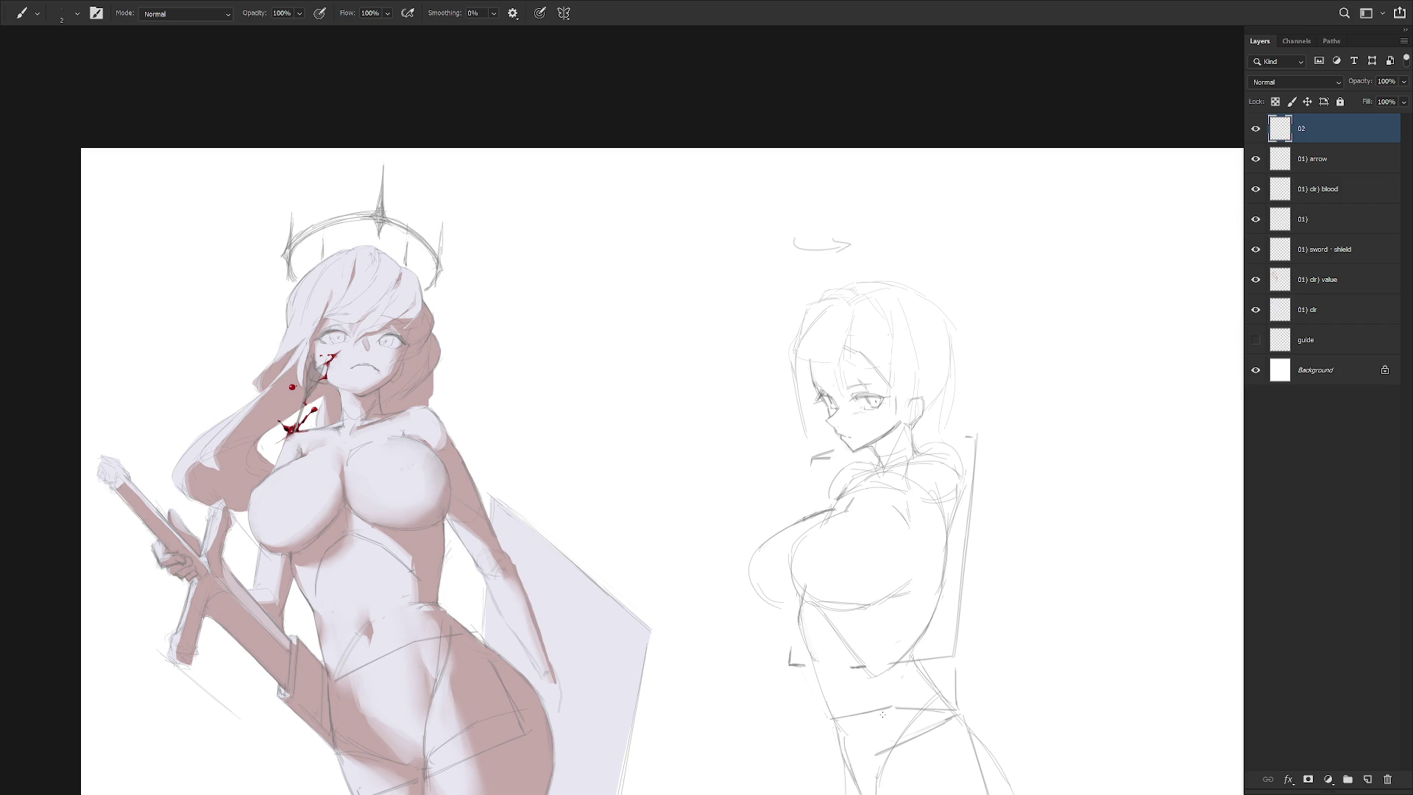
pyautogui.scroll(4, 871, 413)
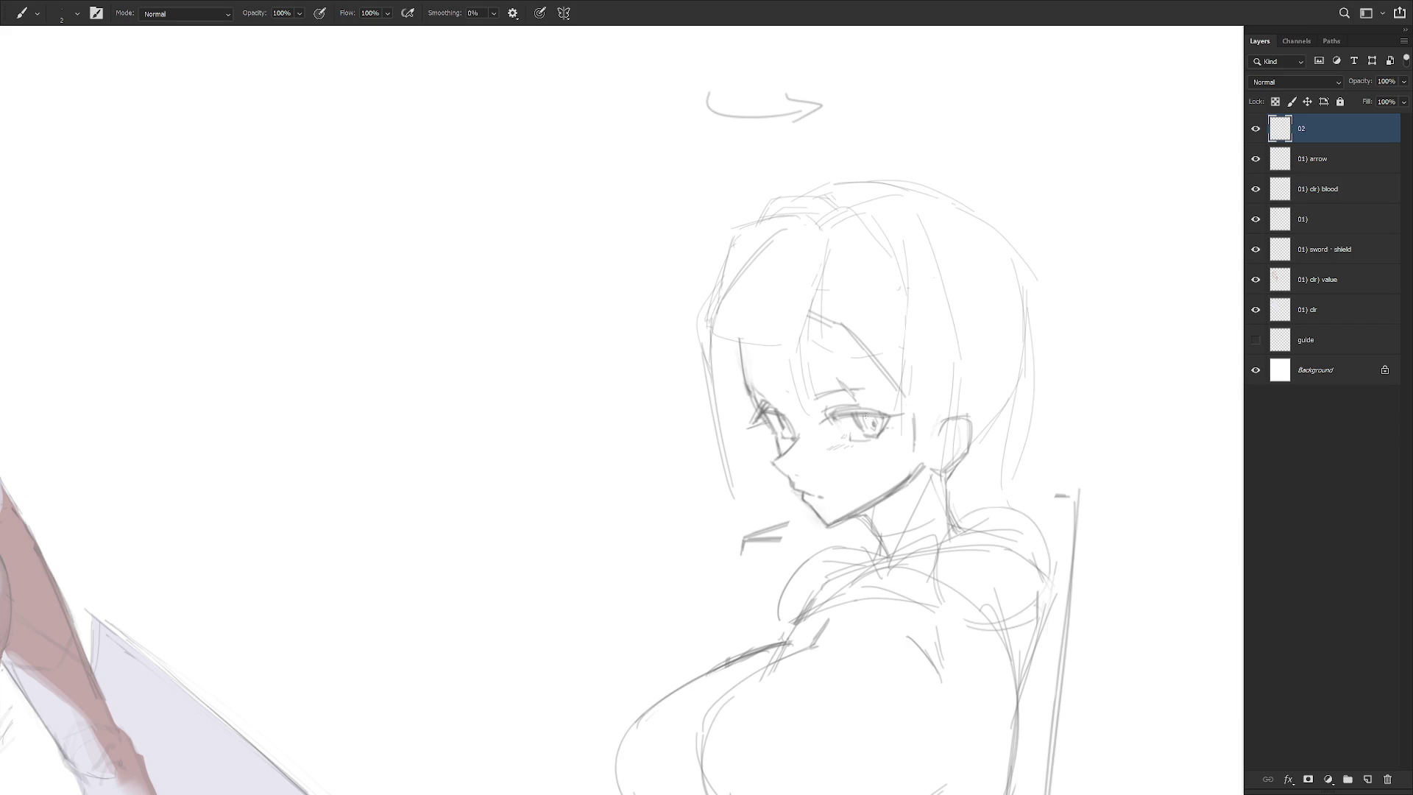
pyautogui.scroll(-5, 901, 563)
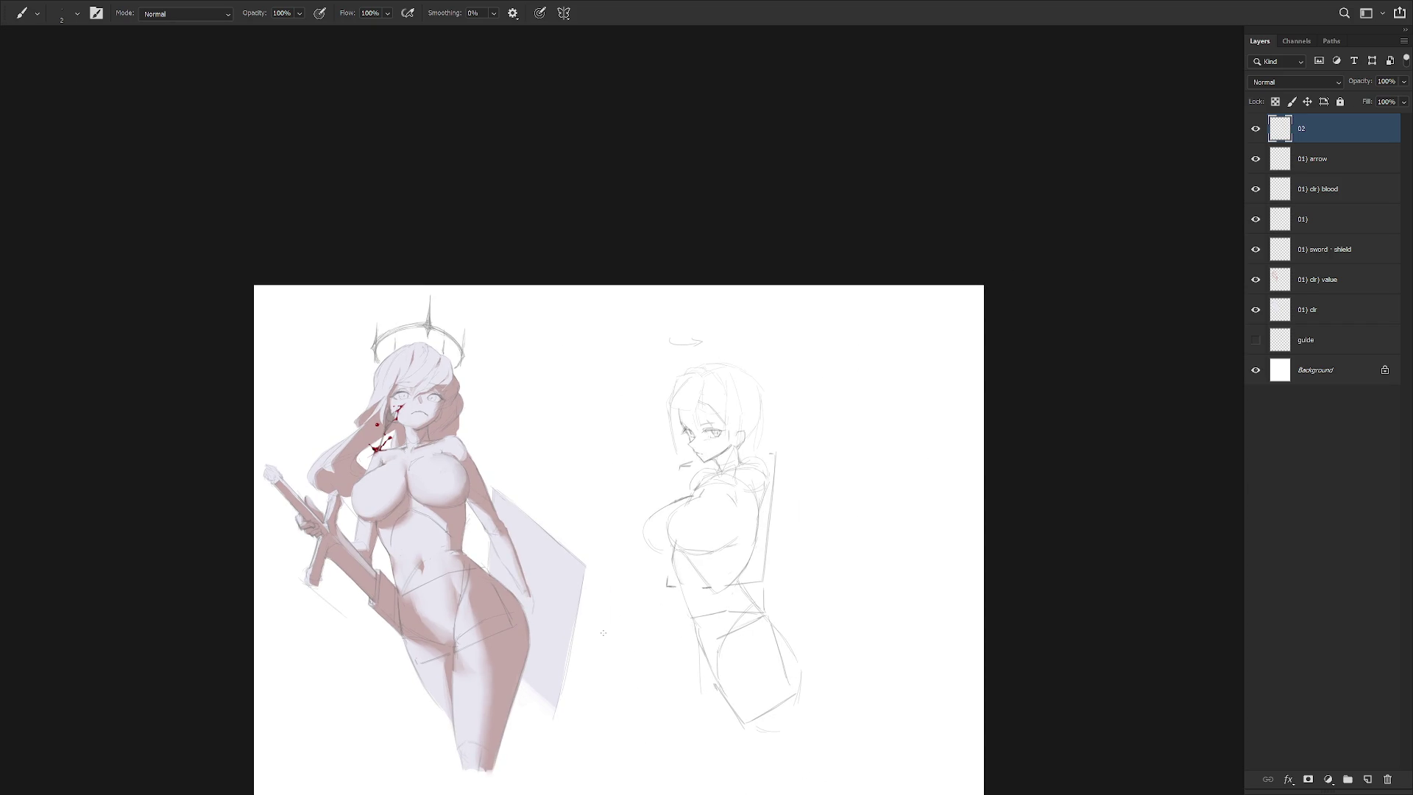
# Lasso the profile figure's eye strokes and nudge them up and to the right
pyautogui.press('h')
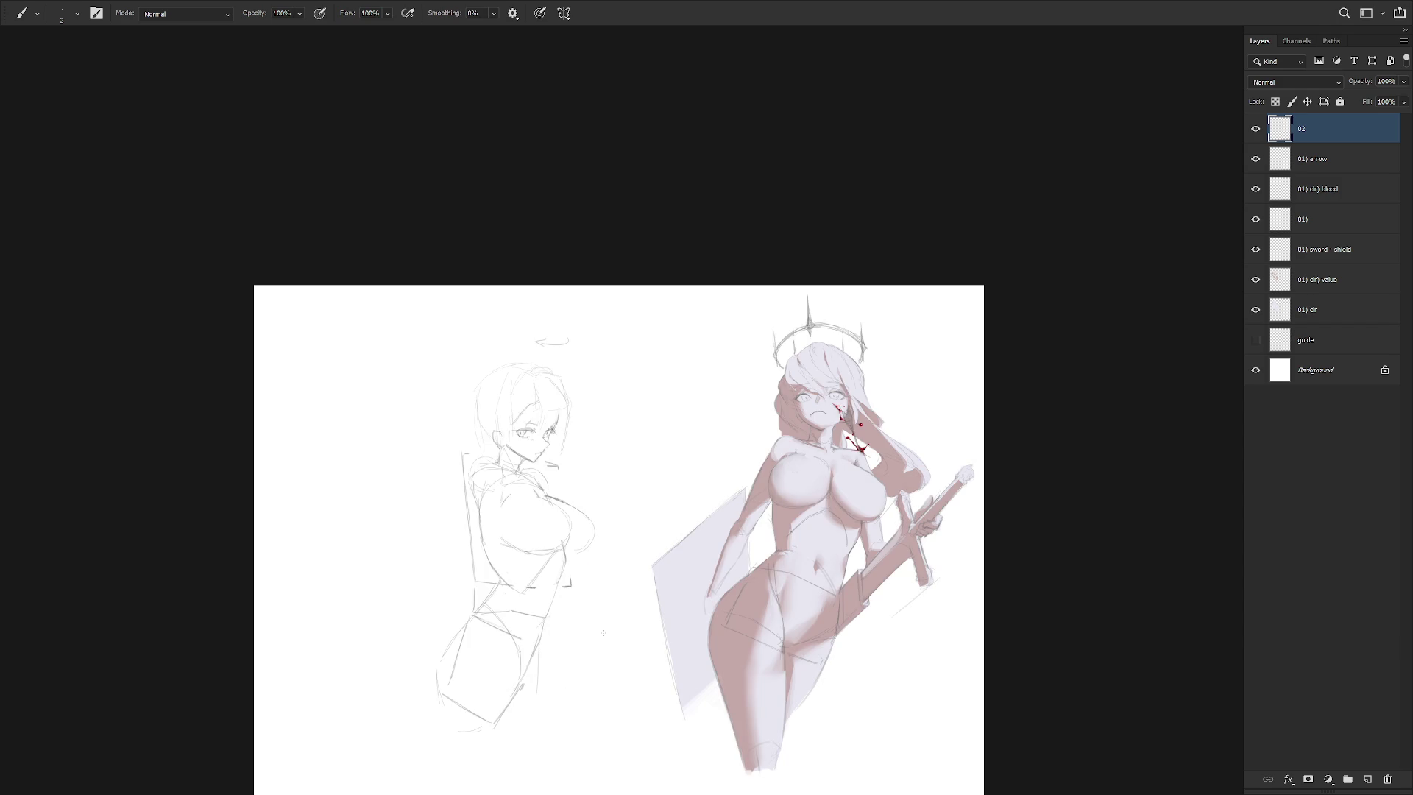
pyautogui.scroll(5, 532, 437)
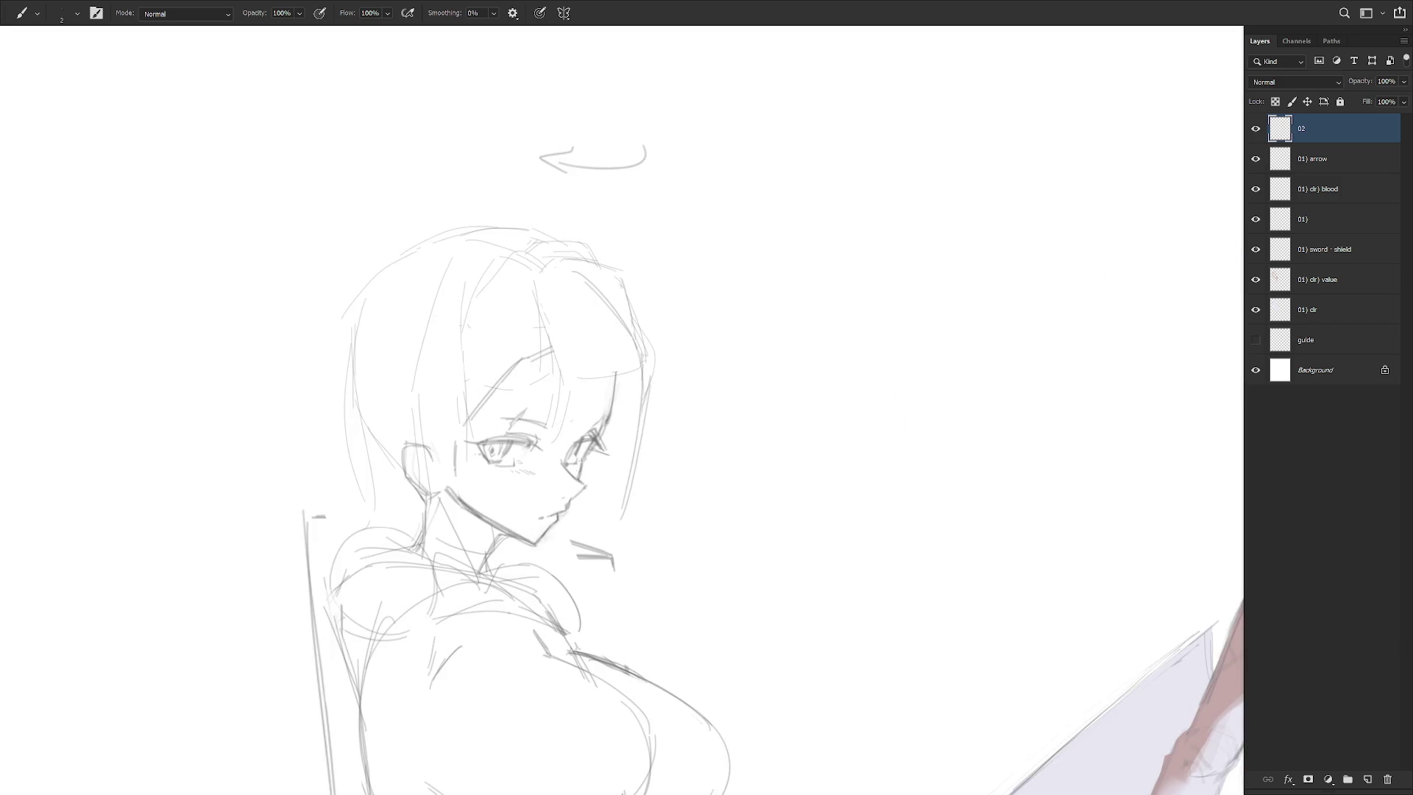
pyautogui.moveTo(581, 492); pyautogui.dragTo(673, 492)
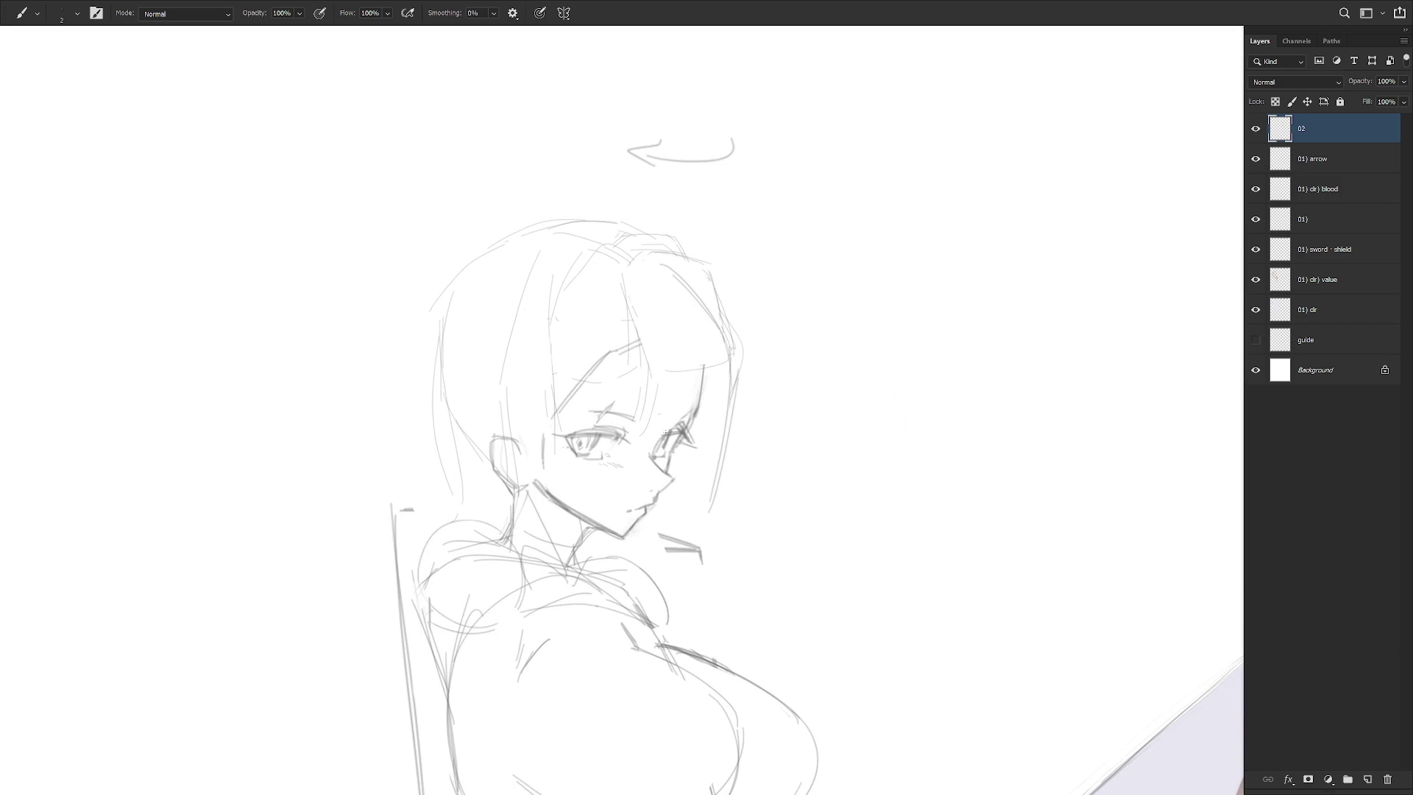
pyautogui.press('l')
pyautogui.moveTo(656, 441)
pyautogui.mouseDown()
pyautogui.moveTo(651, 480)
pyautogui.moveTo(683, 431)
pyautogui.moveTo(654, 450)
pyautogui.mouseUp()
pyautogui.keyDown('ctrl'); pyautogui.moveTo(663, 442); pyautogui.dragTo(689, 418); pyautogui.keyUp('ctrl')
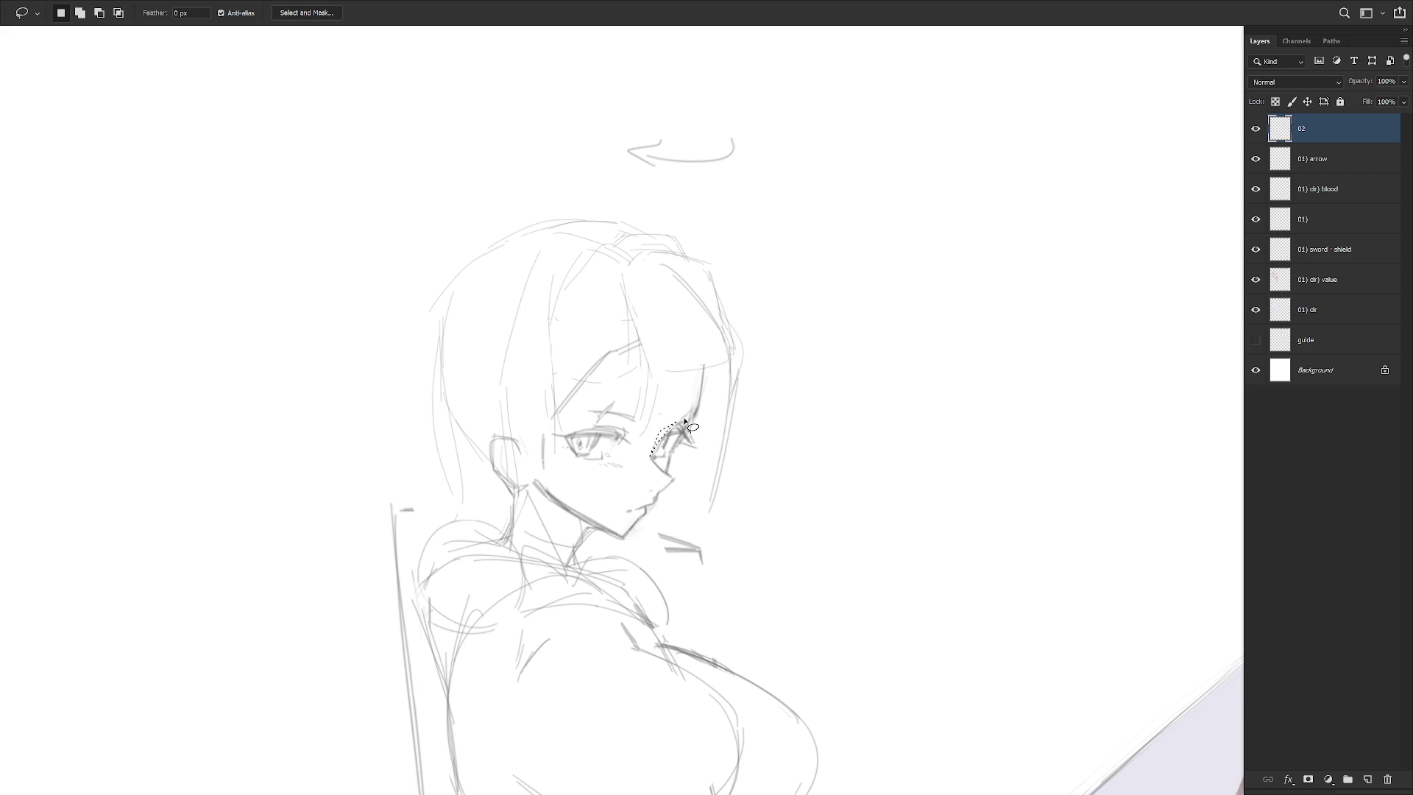
pyautogui.hotkey('ctrl', 'd')
# Reshape the face along the cheek with Free Transform, then restore the unmirrored view
pyautogui.moveTo(587, 482)
pyautogui.mouseDown()
pyautogui.moveTo(639, 475)
pyautogui.moveTo(665, 393)
pyautogui.moveTo(659, 375)
pyautogui.moveTo(602, 370)
pyautogui.moveTo(617, 354)
pyautogui.moveTo(571, 385)
pyautogui.moveTo(549, 271)
pyautogui.moveTo(546, 479)
pyautogui.mouseUp()
pyautogui.hotkey('ctrl', 't')
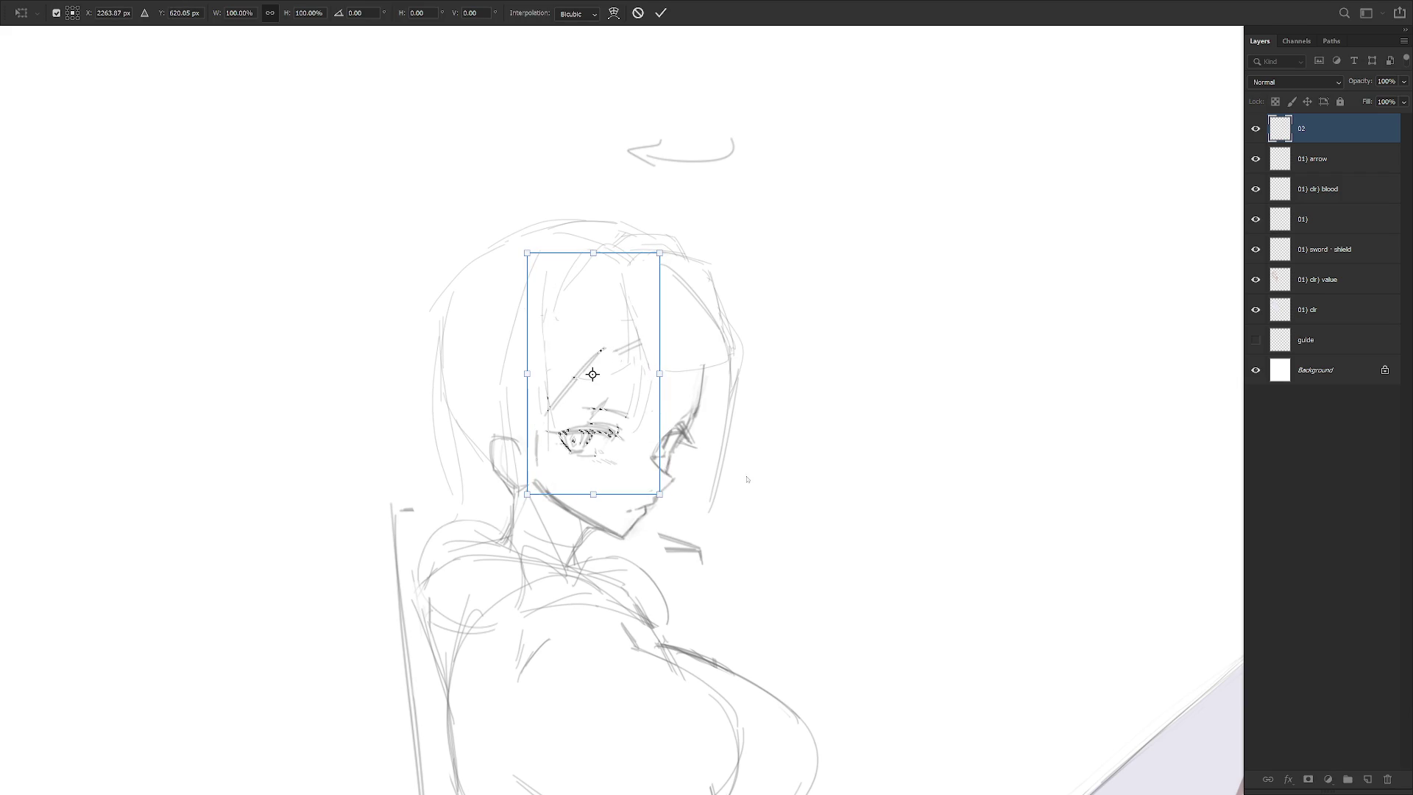
pyautogui.press('Return')
pyautogui.hotkey('ctrl', '-')
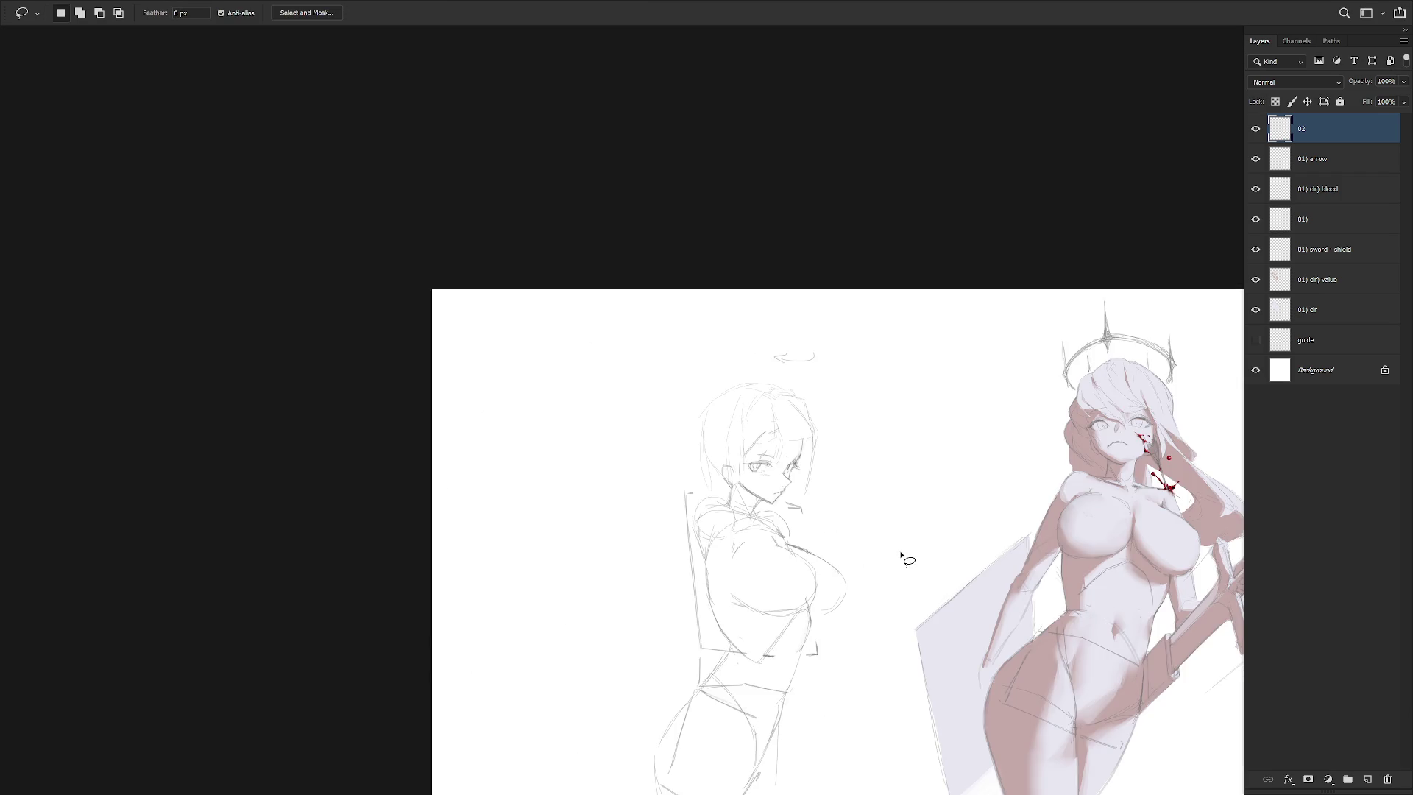
pyautogui.press('h')
pyautogui.moveTo(1056, 556); pyautogui.dragTo(846, 658)
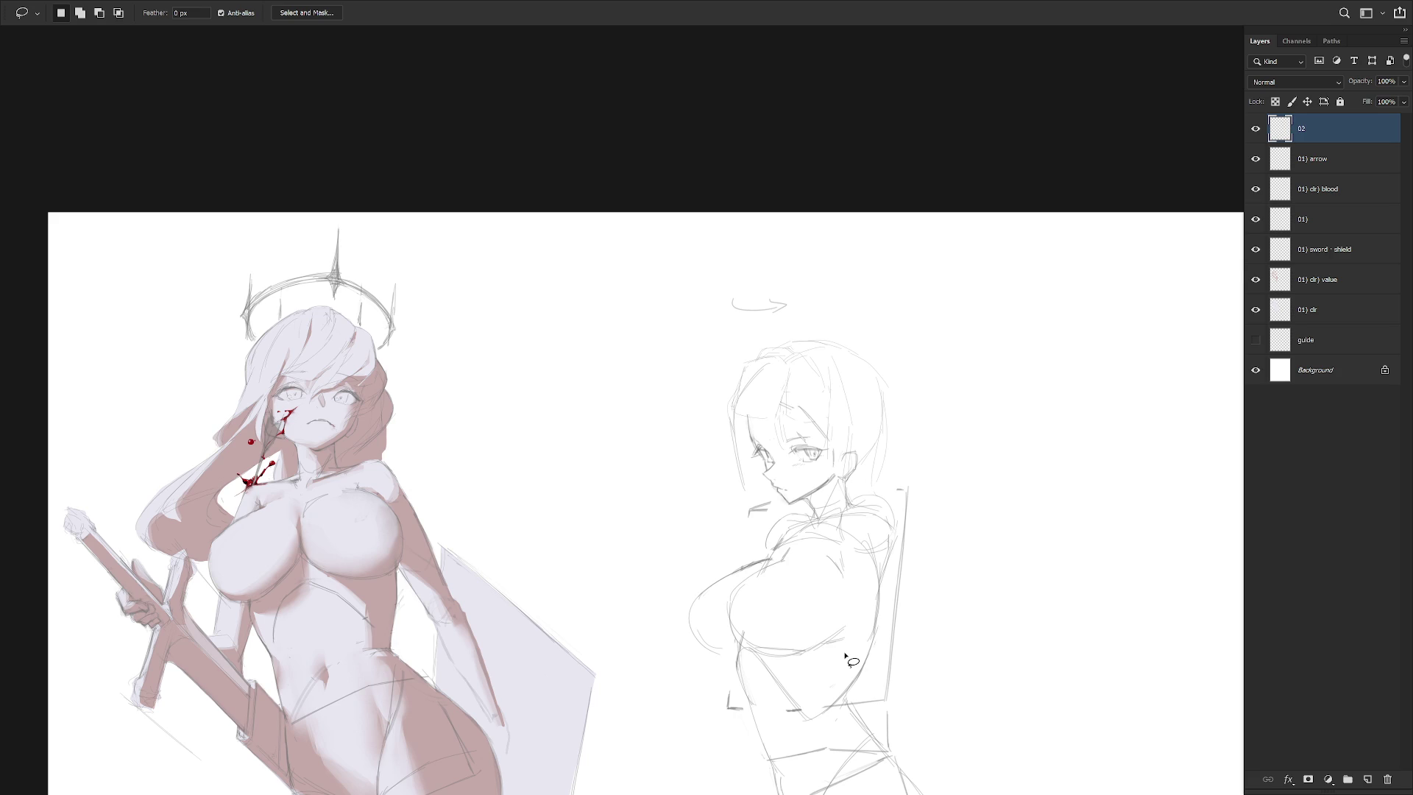
pyautogui.scroll(3, 812, 503)
pyautogui.press('b')
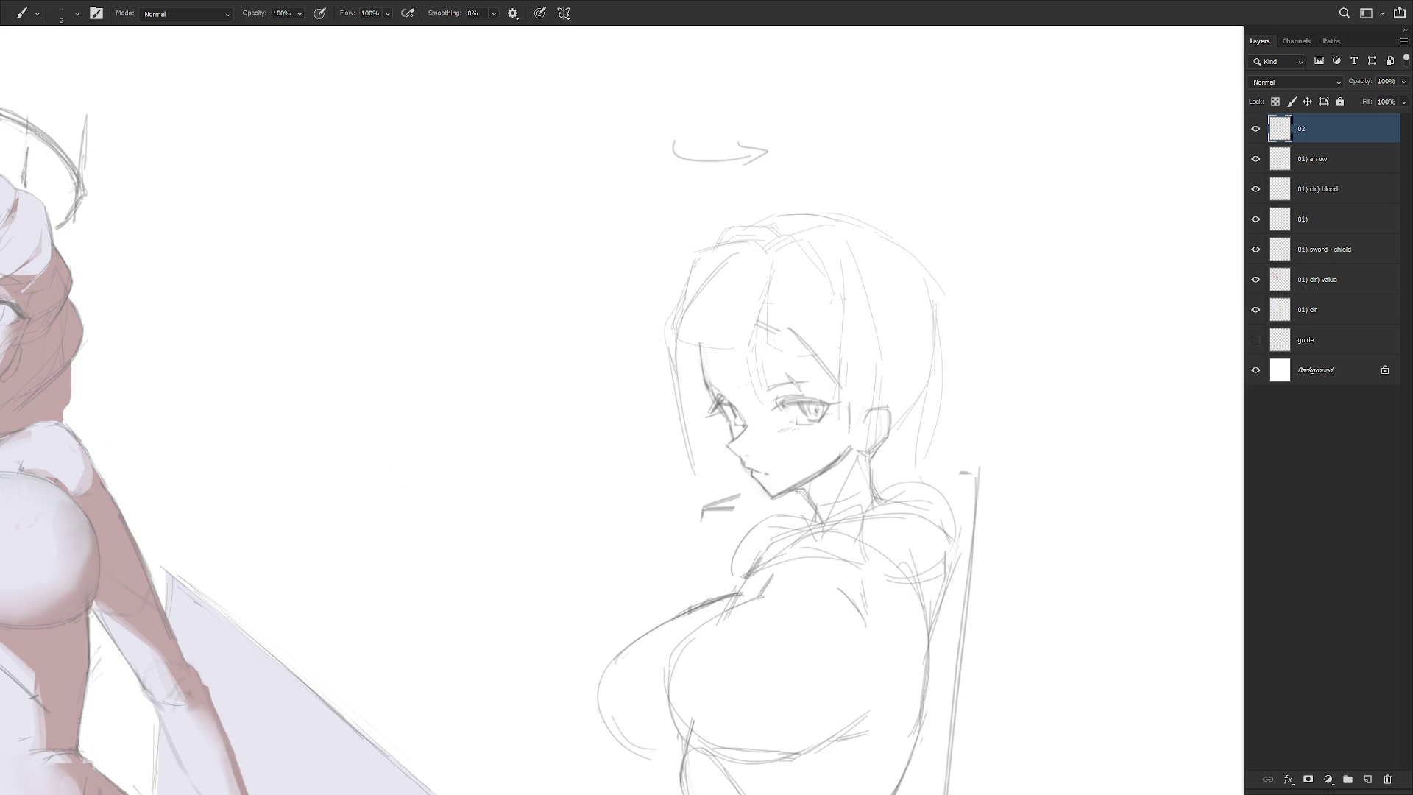
pyautogui.scroll(-2, 807, 555)
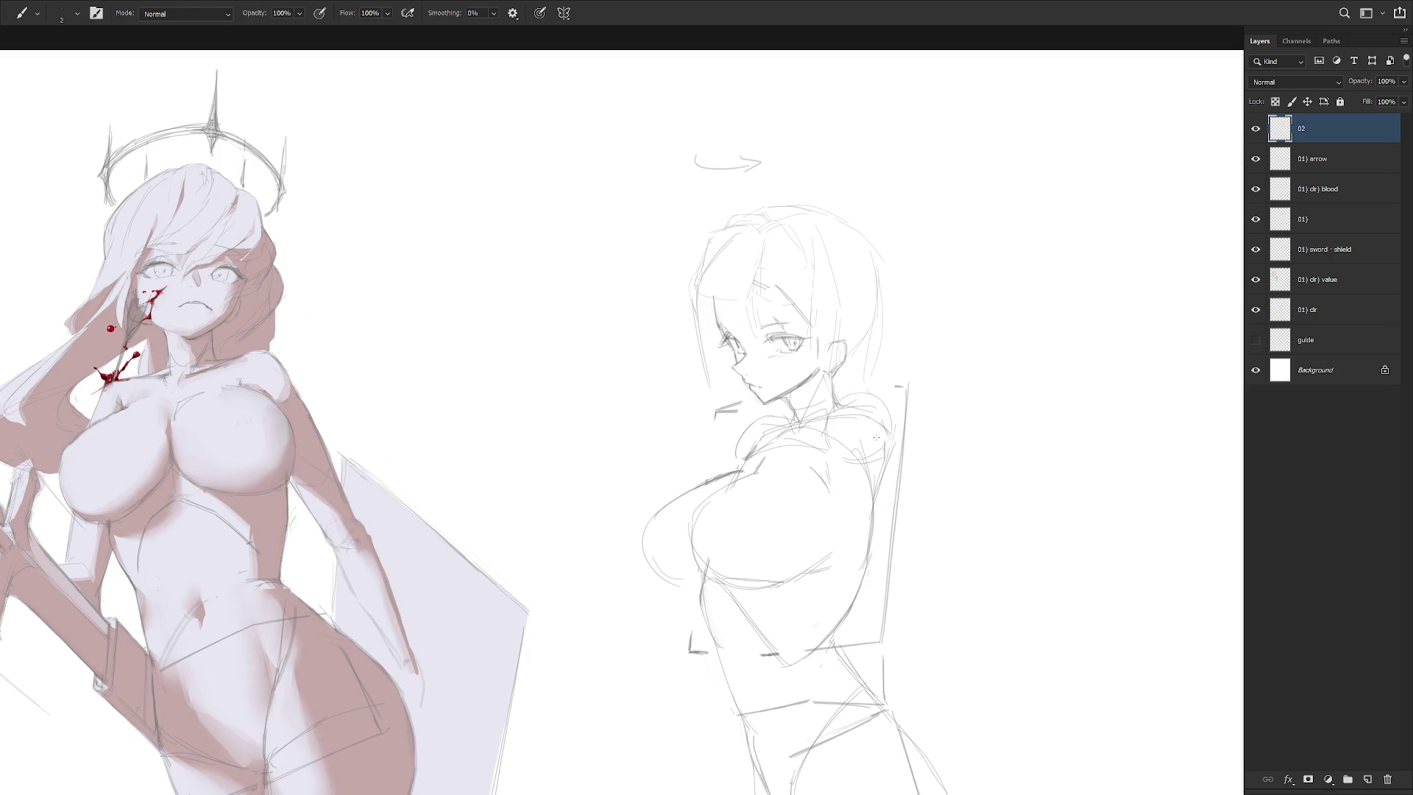
pyautogui.press('l')
pyautogui.moveTo(727, 284)
pyautogui.mouseDown()
pyautogui.moveTo(724, 313)
pyautogui.moveTo(765, 276)
pyautogui.mouseUp()
pyautogui.hotkey('ctrl', 'd')
pyautogui.press('b')
pyautogui.press('l')
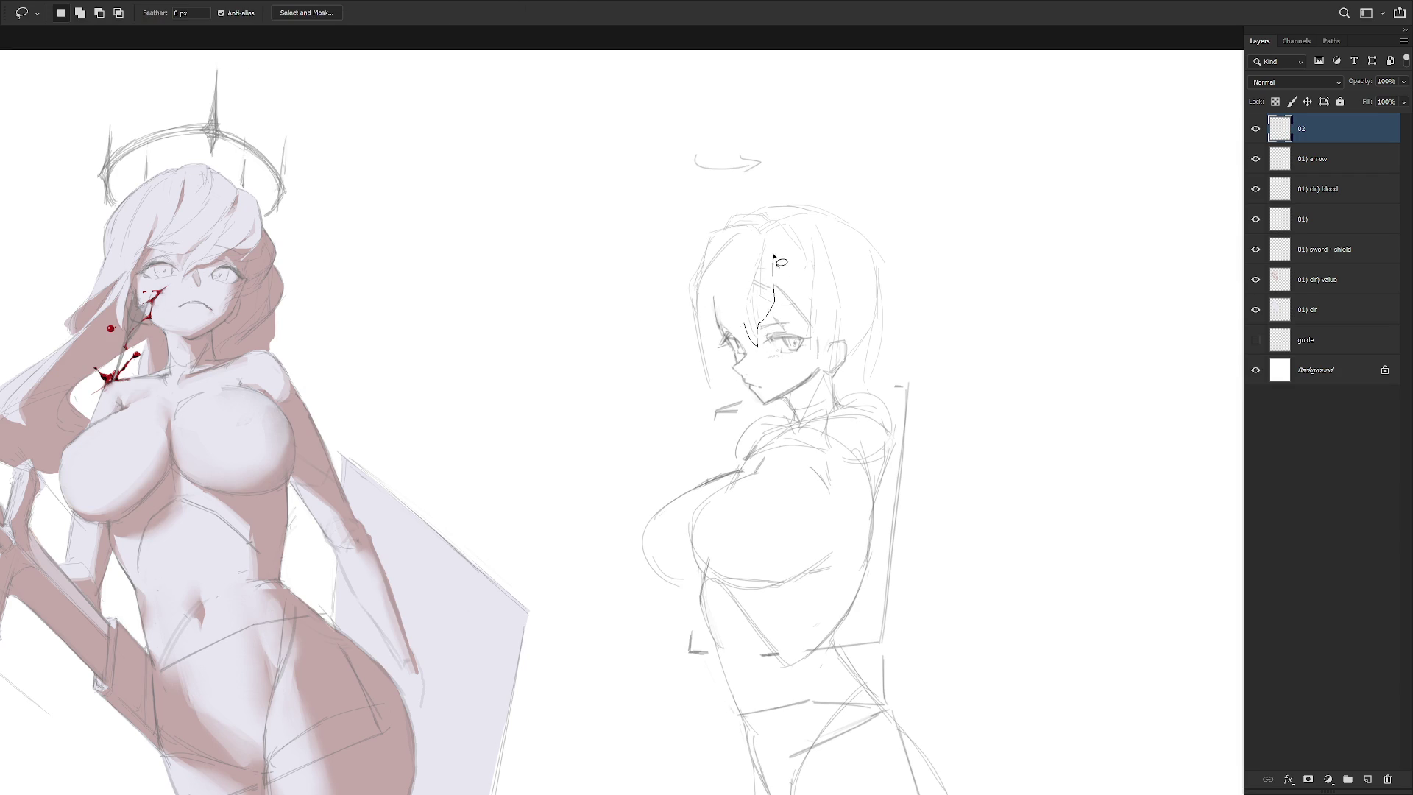
pyautogui.press('b')
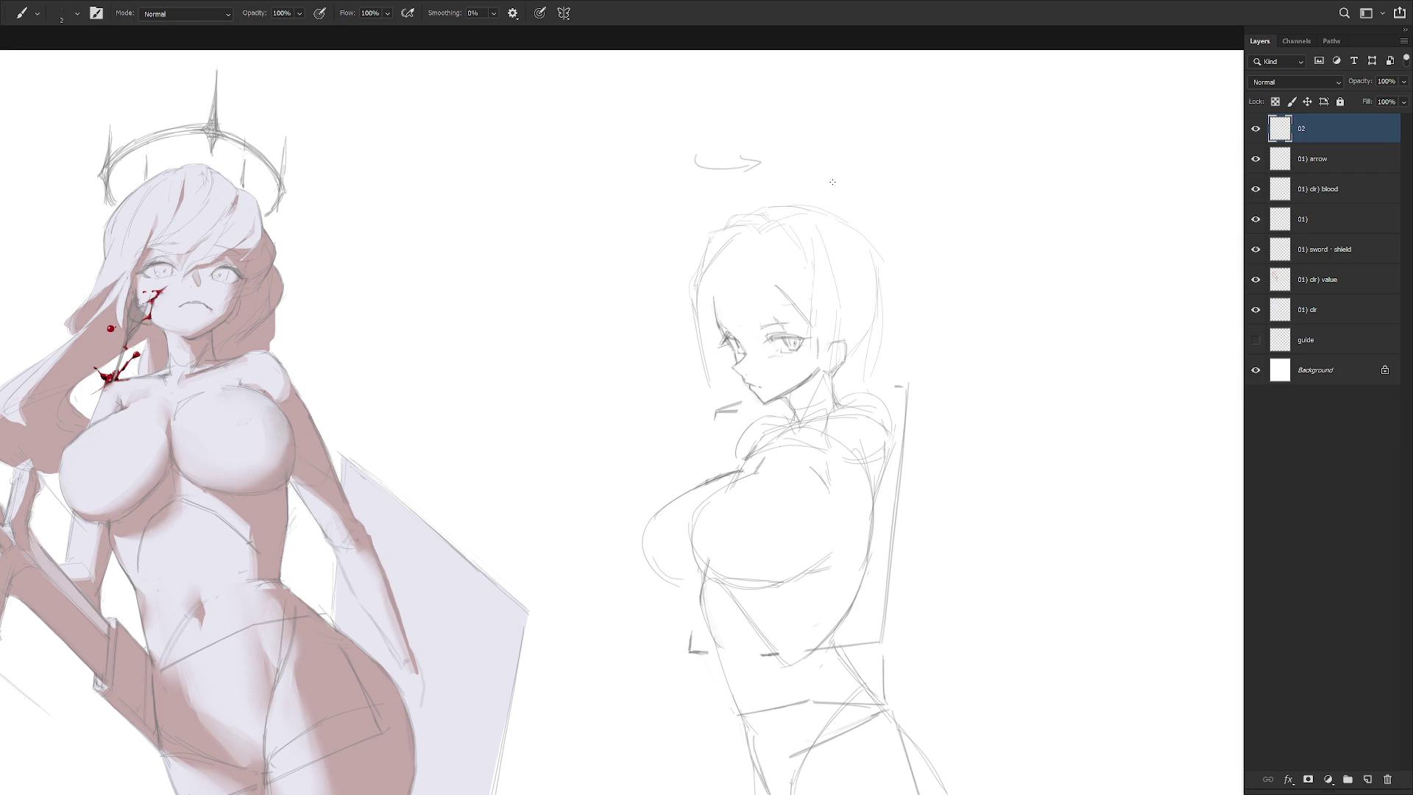
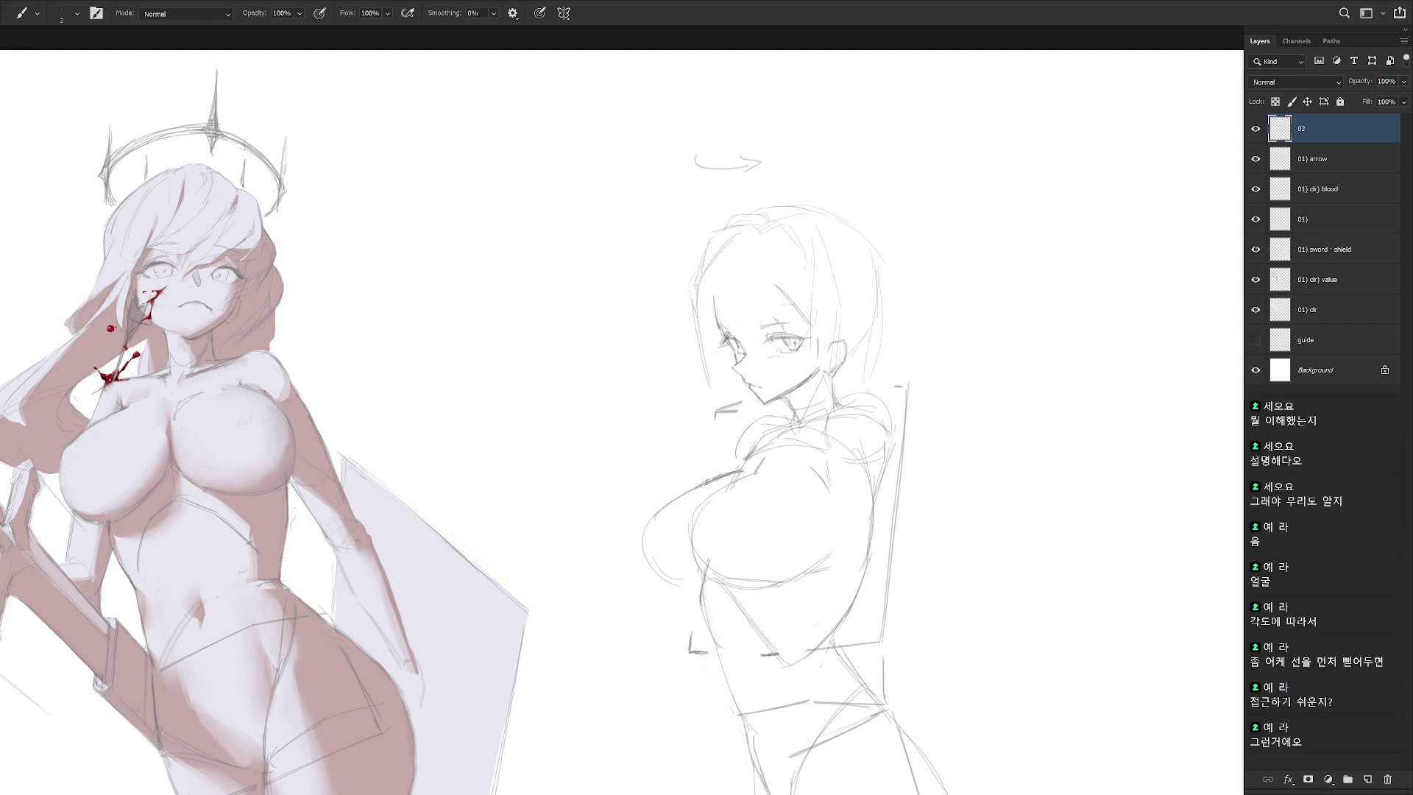
# Sketch the left contour and top of the sideways girl's head with the thin pencil brush
pyautogui.moveTo(1022, 300); pyautogui.dragTo(889, 273)
pyautogui.moveTo(608, 209); pyautogui.dragTo(679, 202)
pyautogui.press('e')
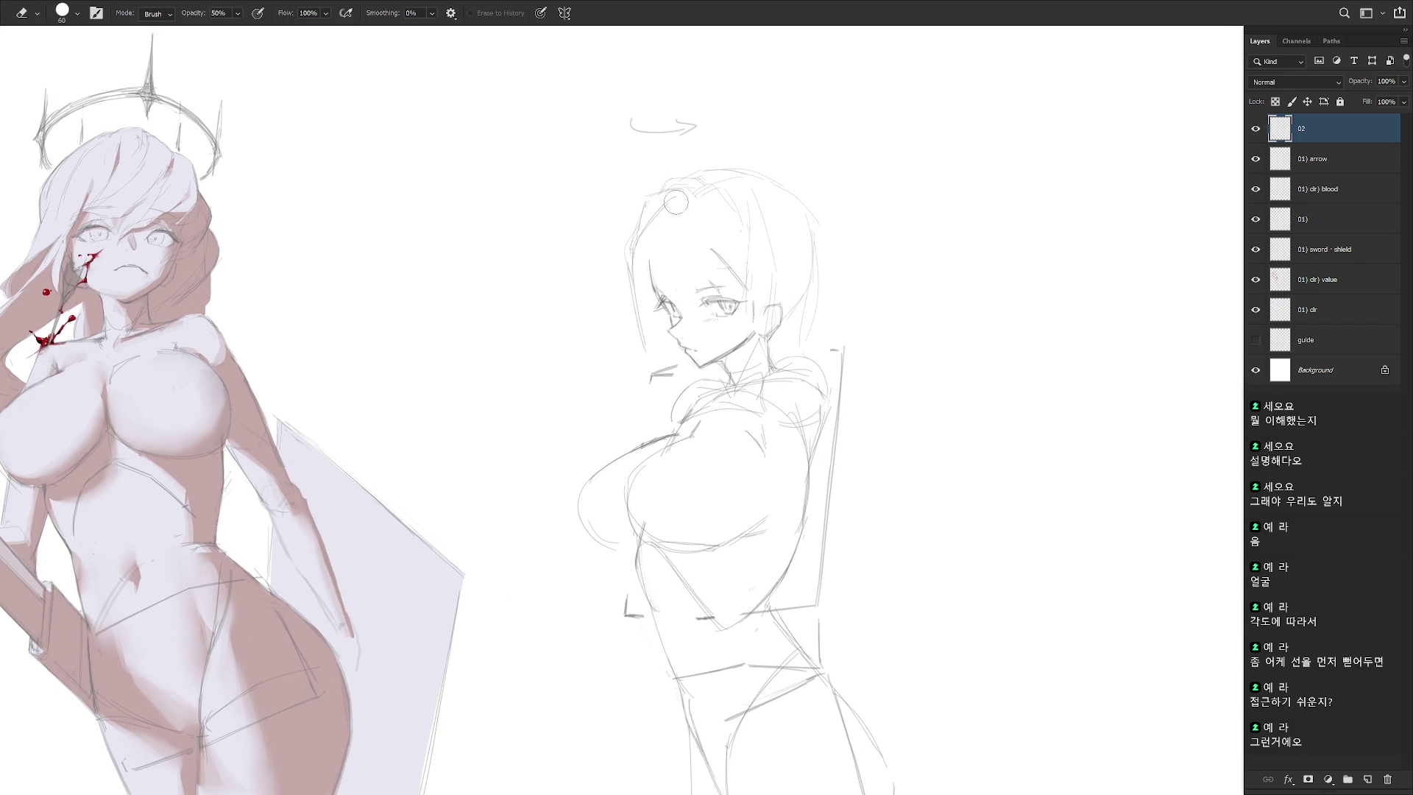
pyautogui.press('b')
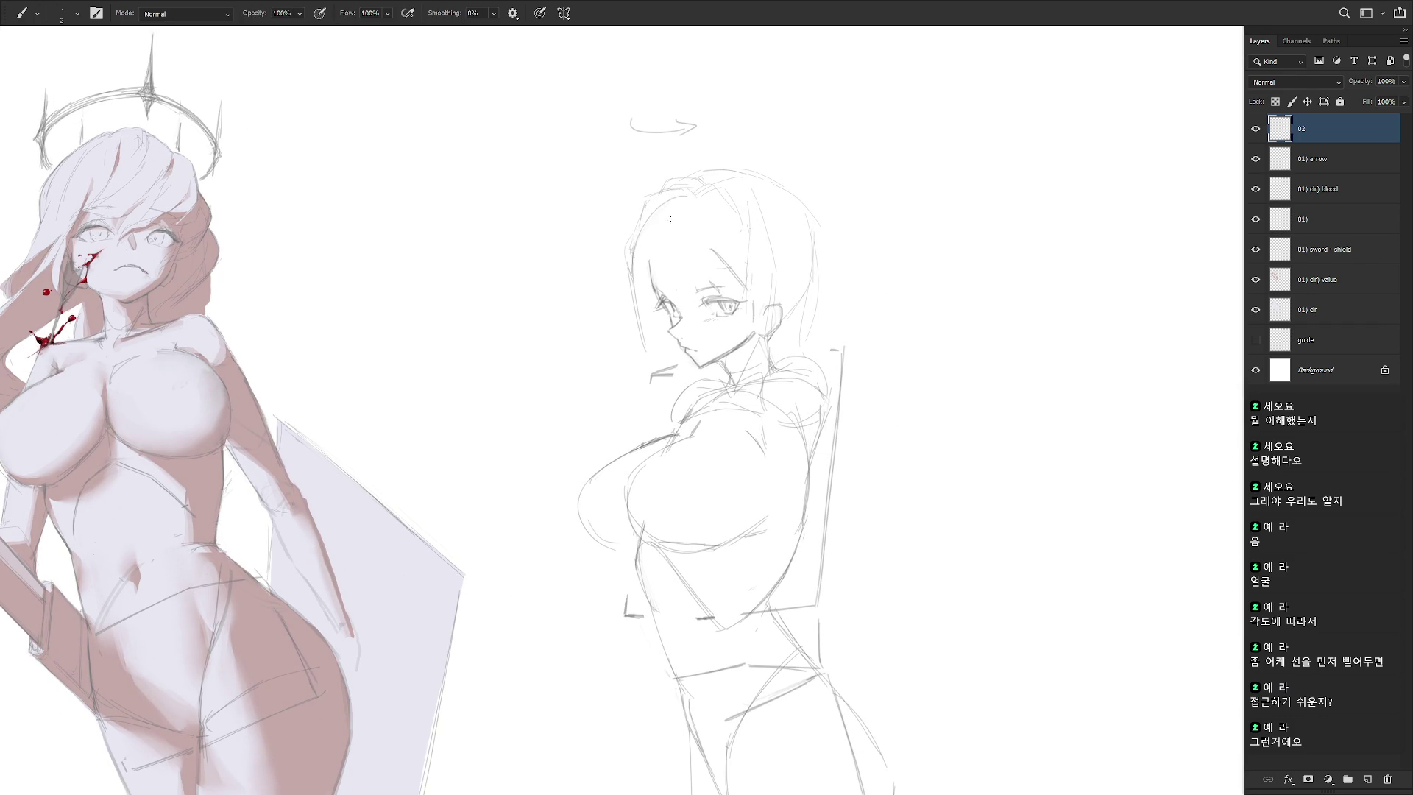
pyautogui.moveTo(684, 174)
pyautogui.mouseDown()
pyautogui.moveTo(635, 285)
pyautogui.moveTo(622, 278)
pyautogui.mouseUp()
pyautogui.press('e')
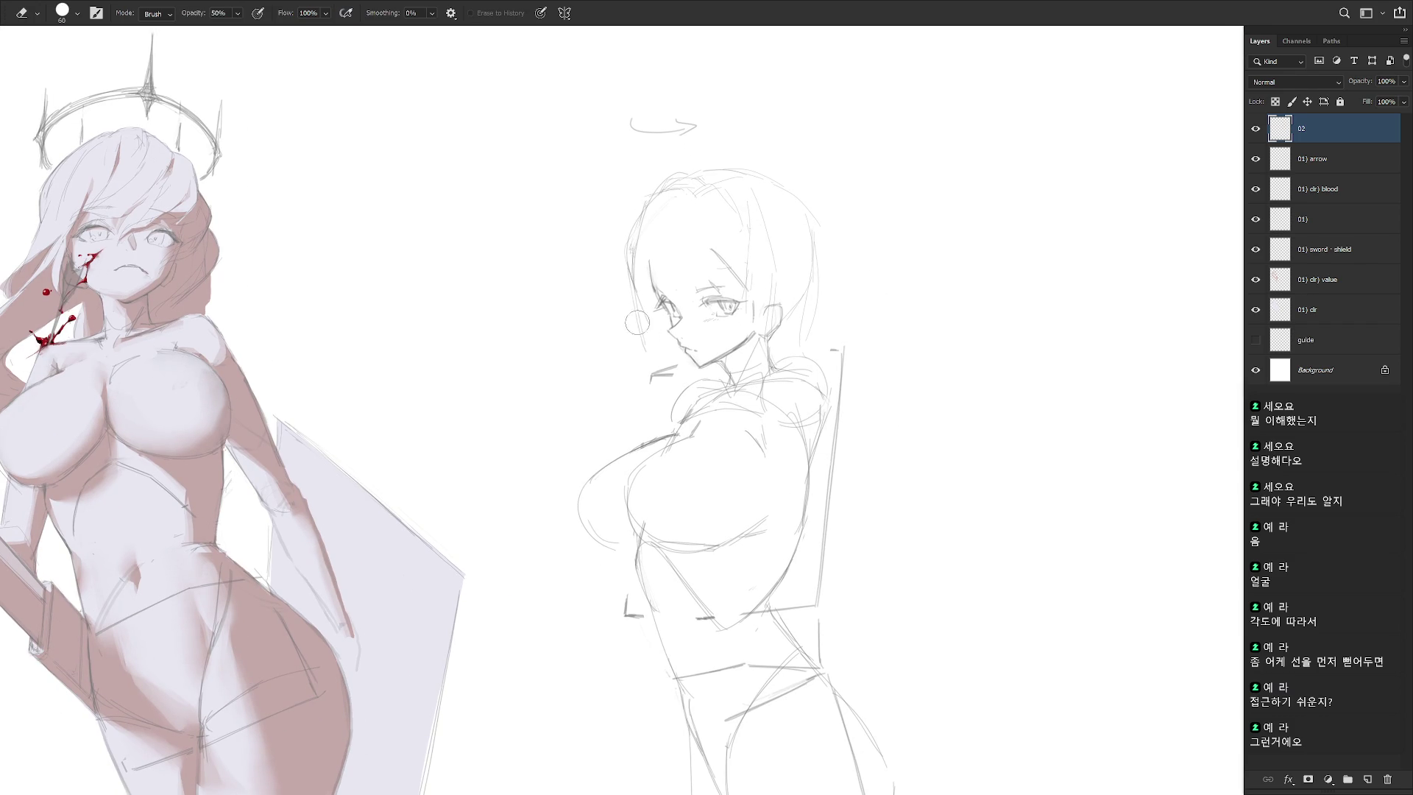
pyautogui.press('b')
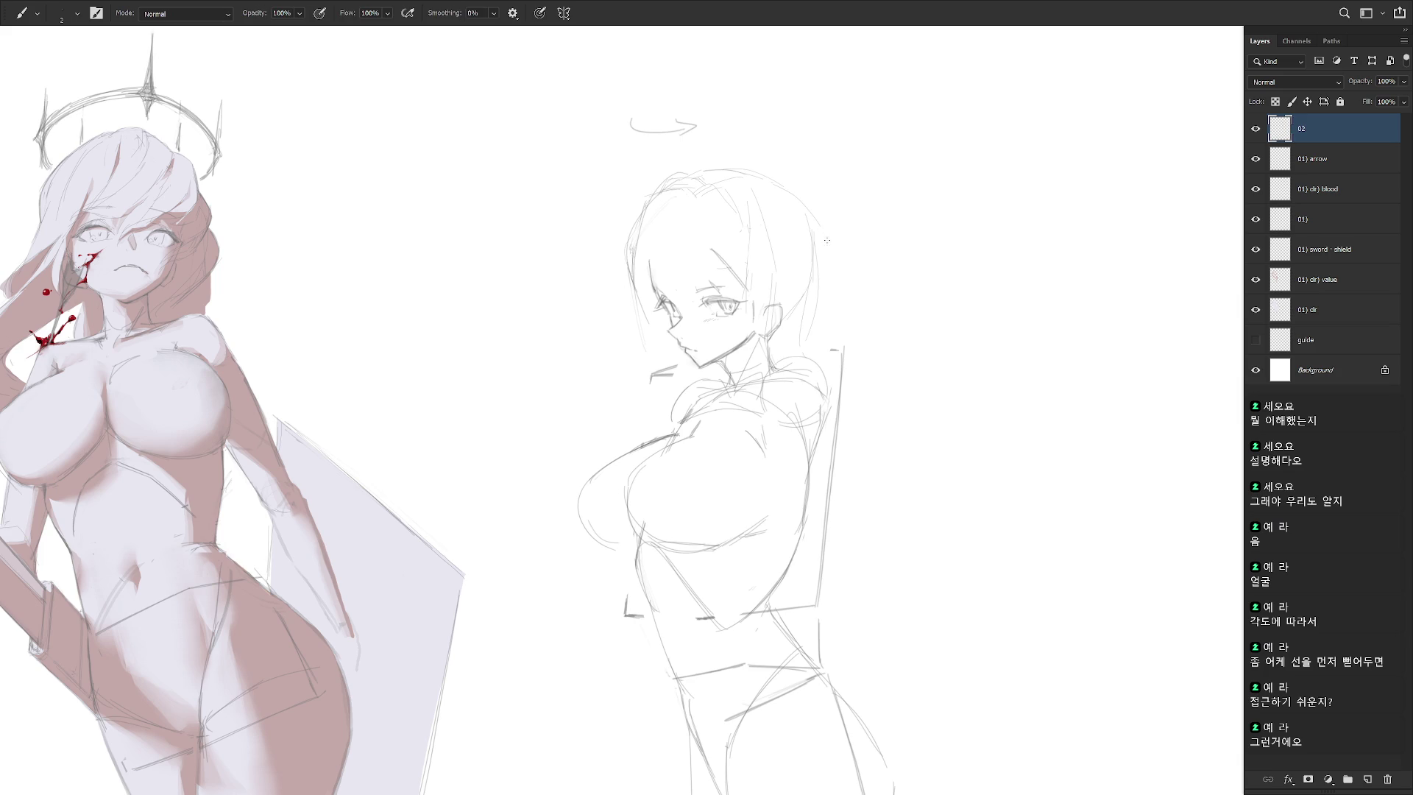
# Add small pencil marks beside the left eye, undo them, and clear the selection
pyautogui.scroll(2, 695, 289)
pyautogui.moveTo(642, 304); pyautogui.dragTo(657, 290)
pyautogui.hotkey('ctrl', 'z')
pyautogui.press('l')
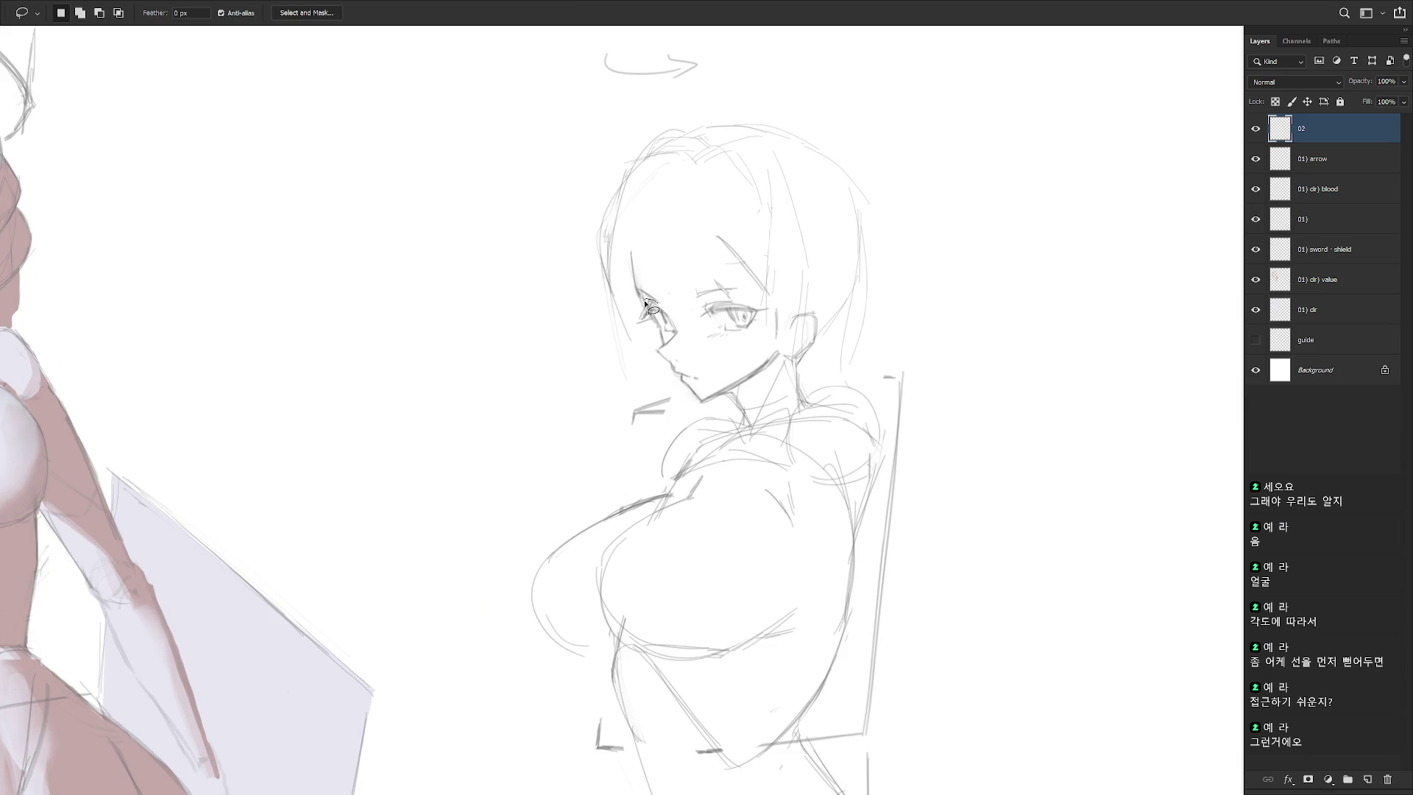
pyautogui.hotkey('ctrl', 'd')
pyautogui.press('b')
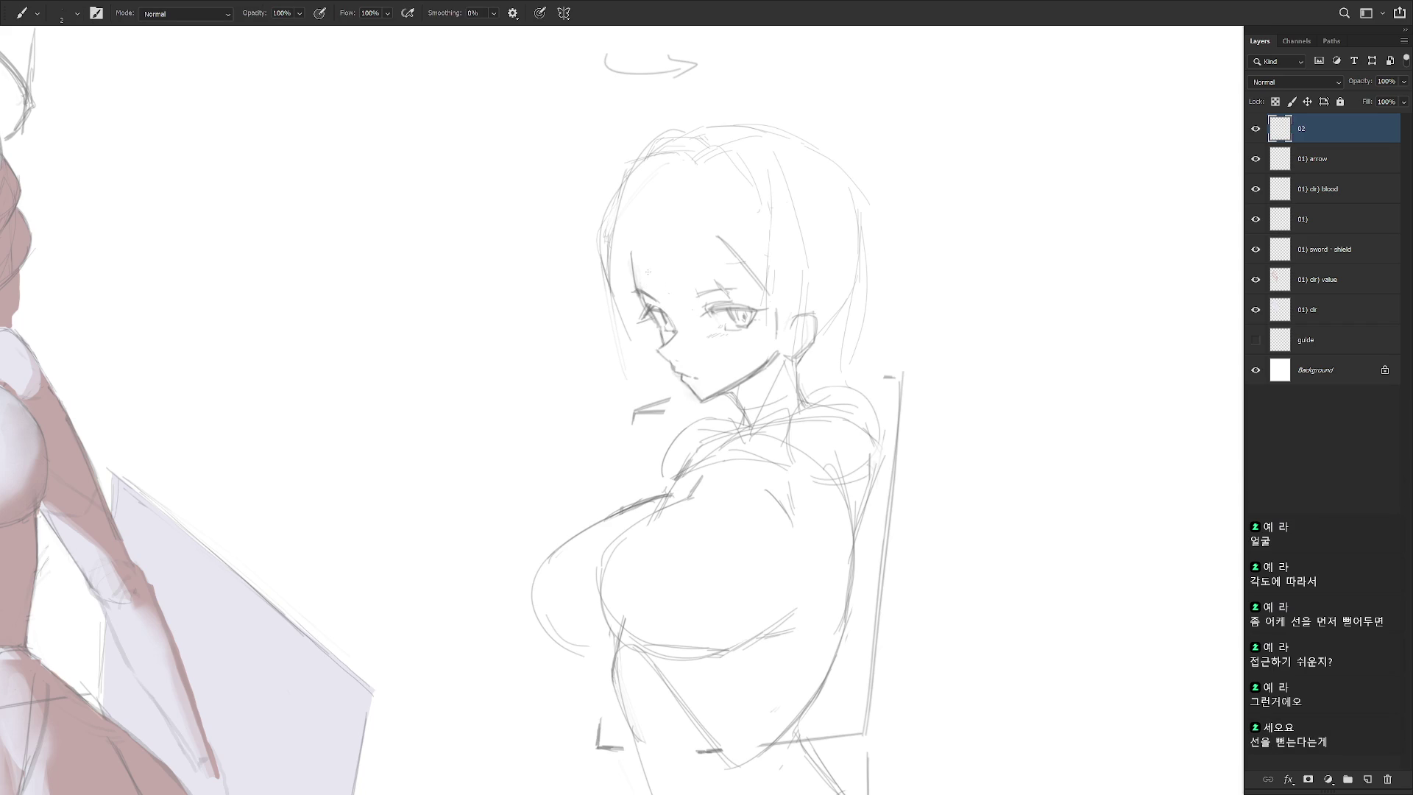
pyautogui.scroll(-2, 899, 473)
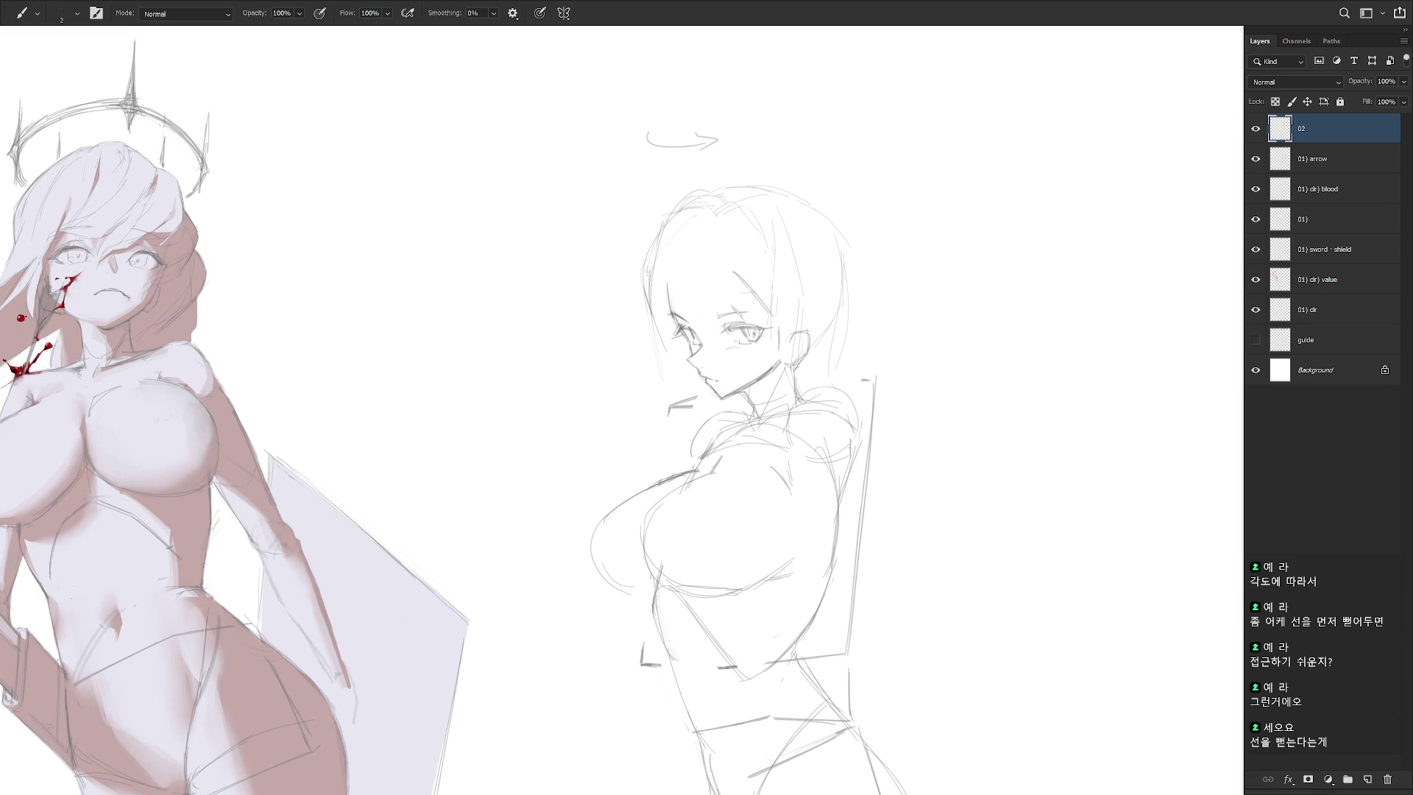
# Sketch short eye marks and a jaw stroke right of the head, undoing the last jaw stroke
pyautogui.moveTo(974, 322); pyautogui.dragTo(916, 348)
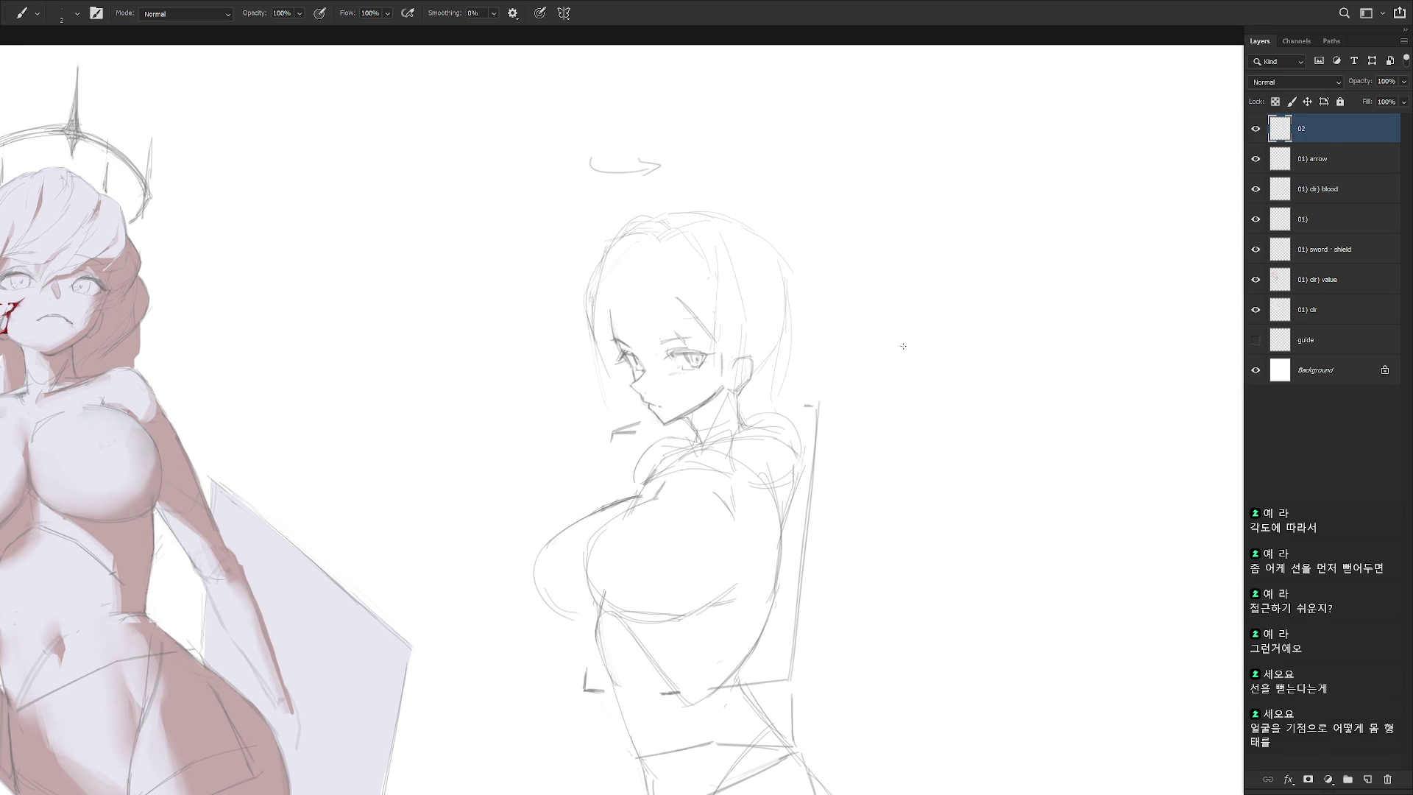
pyautogui.moveTo(917, 359); pyautogui.dragTo(948, 369)
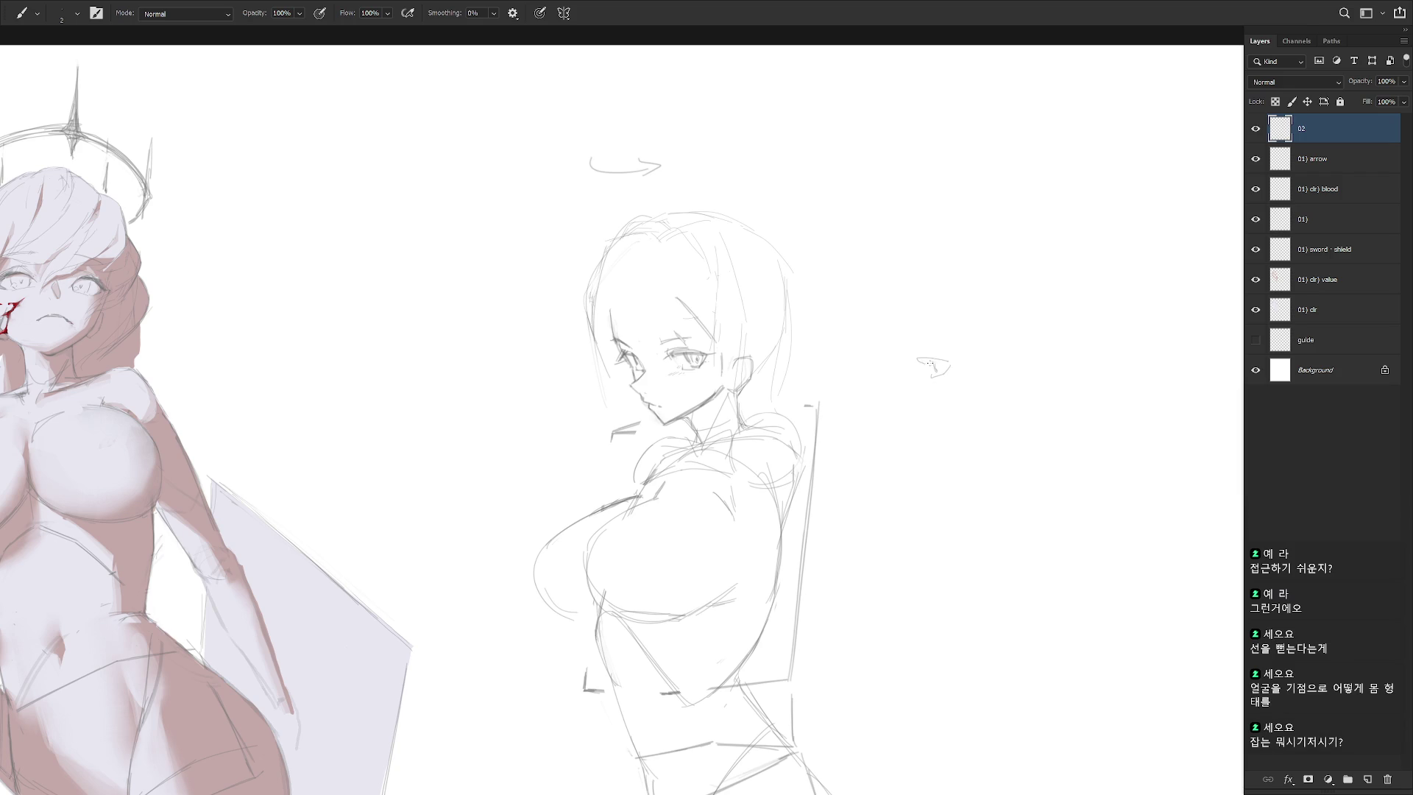
pyautogui.moveTo(894, 361); pyautogui.dragTo(911, 373)
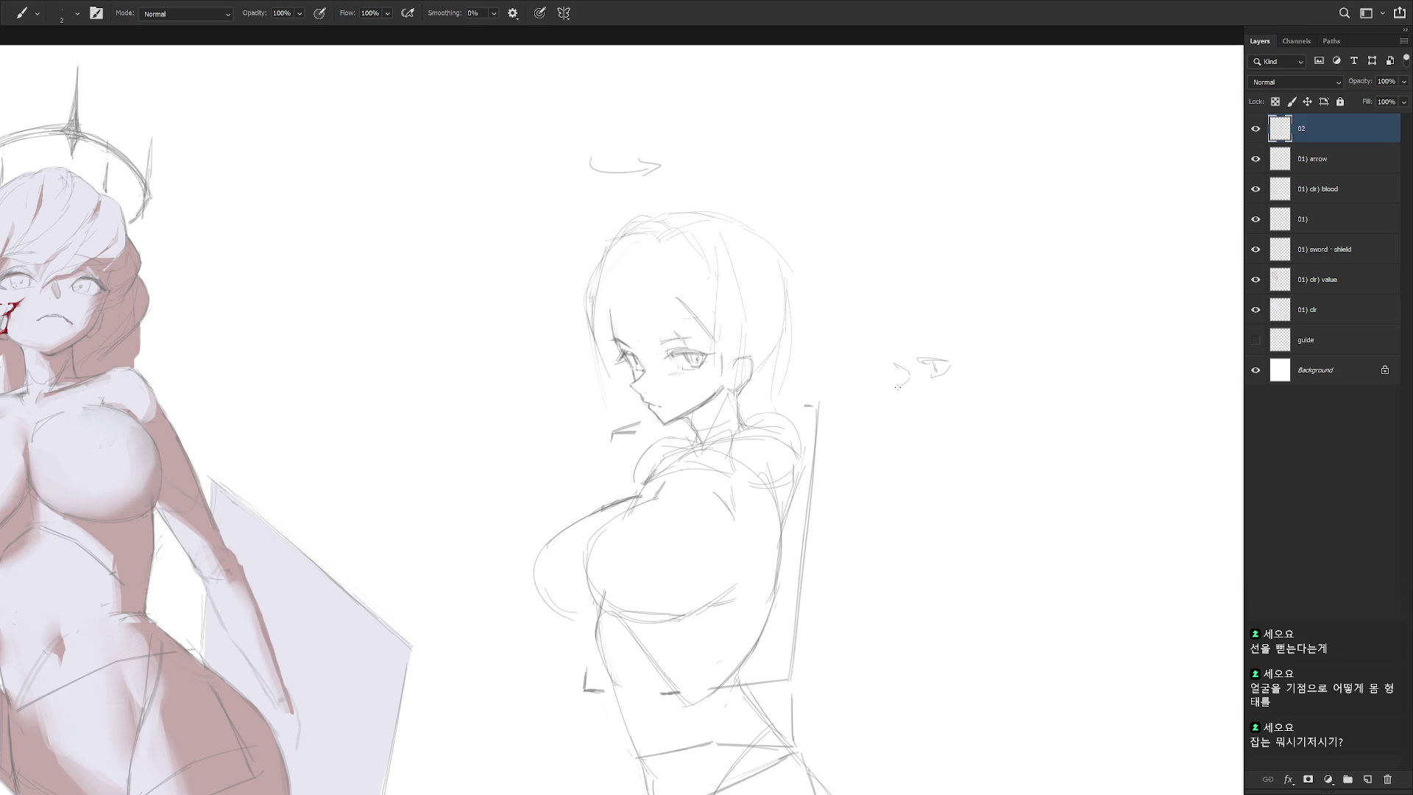
pyautogui.moveTo(900, 388); pyautogui.dragTo(926, 404)
pyautogui.moveTo(919, 409); pyautogui.dragTo(973, 396)
pyautogui.hotkey('ctrl', 'z')
pyautogui.hotkey('ctrl', 'z')
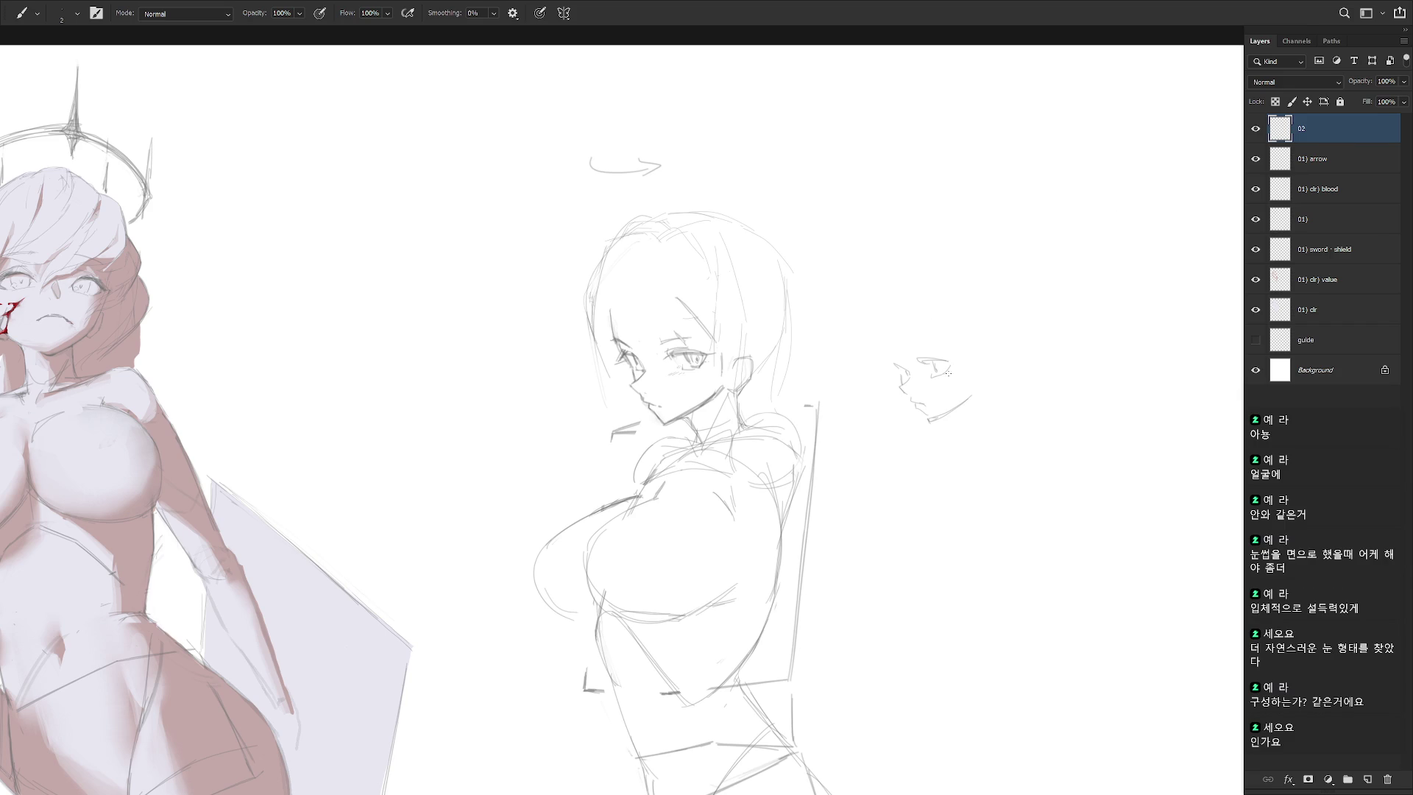
# Redraw the study's eye, add the brow-and-nose line and back of the skull, then lasso it
pyautogui.press('e')
pyautogui.moveTo(920, 361); pyautogui.dragTo(940, 365)
pyautogui.press('b')
pyautogui.moveTo(893, 358); pyautogui.dragTo(899, 374)
pyautogui.moveTo(891, 362); pyautogui.dragTo(894, 322)
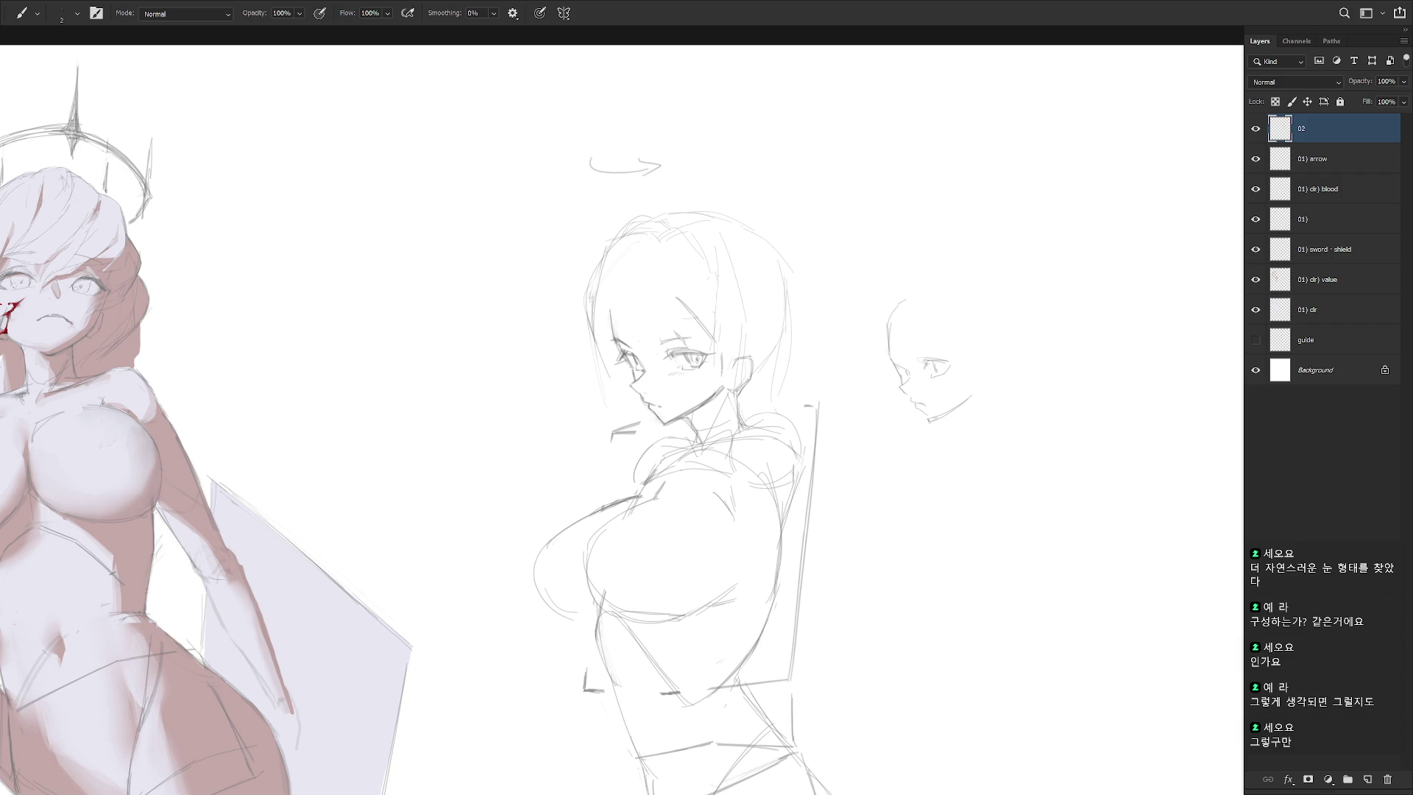
pyautogui.press('l')
pyautogui.moveTo(905, 459)
pyautogui.mouseDown()
pyautogui.moveTo(1026, 324)
pyautogui.moveTo(920, 511)
pyautogui.moveTo(899, 474)
pyautogui.mouseUp()
# Add a short stroke on the cheek below the eye, then undo it
pyautogui.scroll(-2, 899, 477)
pyautogui.press('b')
pyautogui.scroll(3, 792, 199)
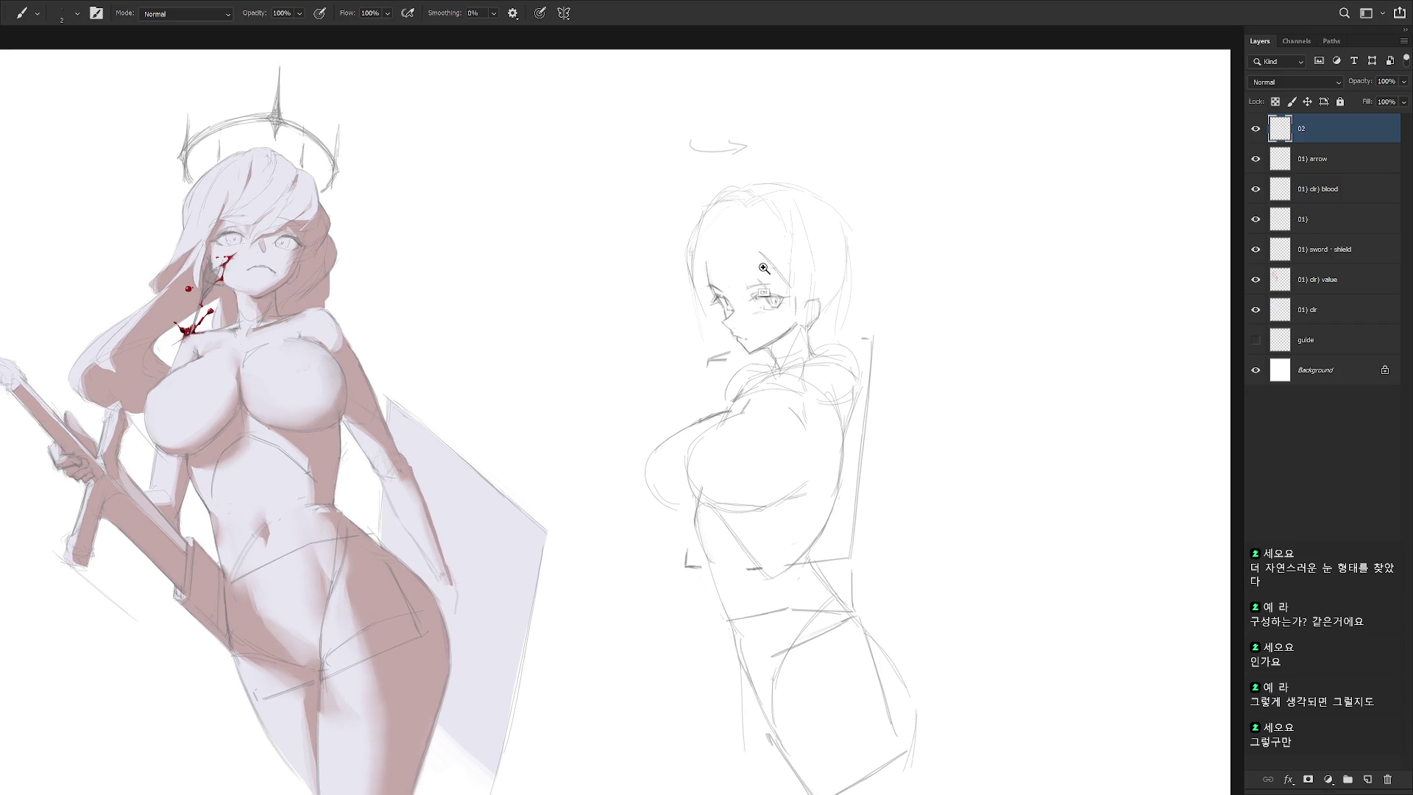
pyautogui.moveTo(783, 336); pyautogui.dragTo(792, 370)
pyautogui.hotkey('ctrl', 'z')
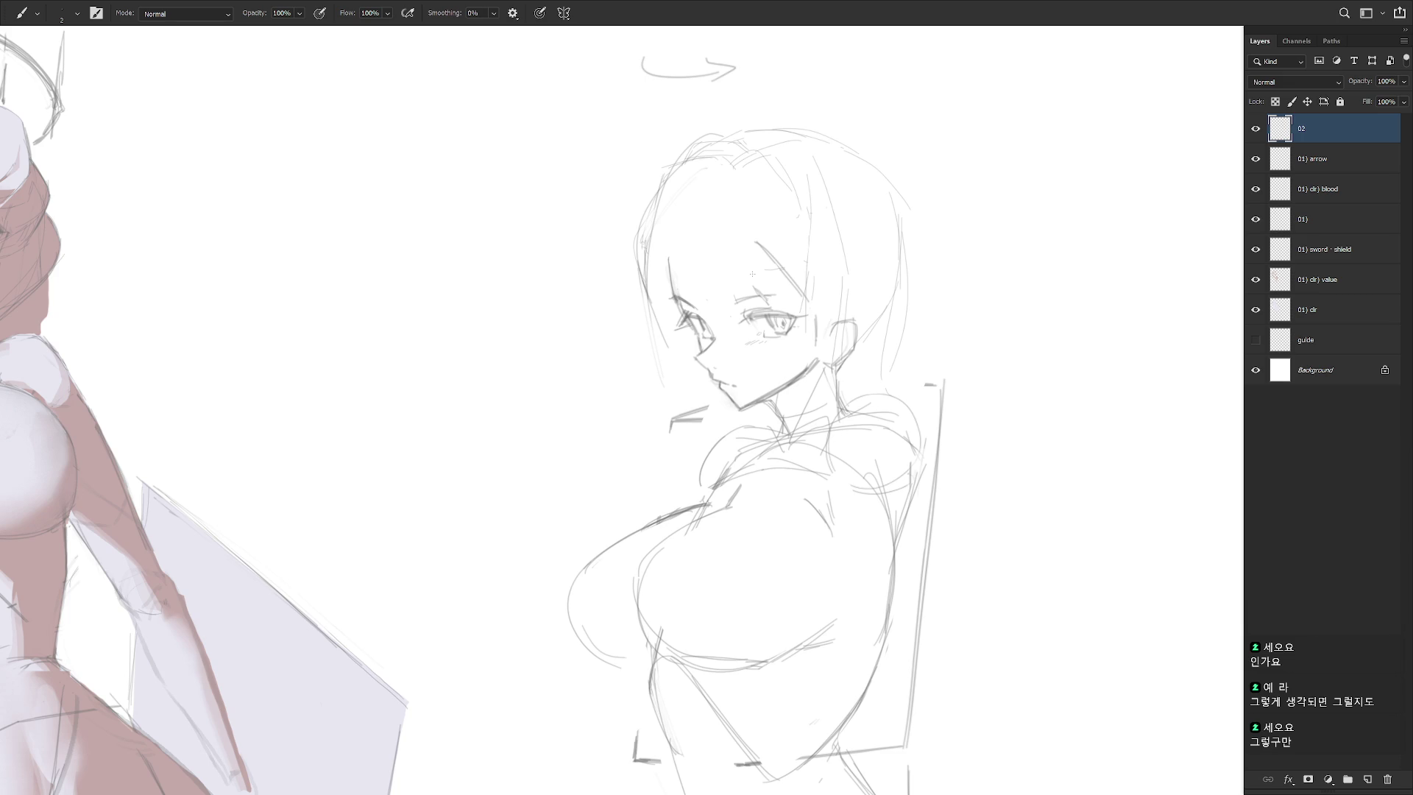
# Lasso the sideways girl's head and free-transform it down to 98.1%
pyautogui.scroll(1, 863, 261)
pyautogui.press('l')
pyautogui.moveTo(861, 360)
pyautogui.mouseDown()
pyautogui.moveTo(858, 400)
pyautogui.moveTo(940, 227)
pyautogui.moveTo(606, 240)
pyautogui.moveTo(685, 426)
pyautogui.moveTo(675, 265)
pyautogui.moveTo(765, 248)
pyautogui.moveTo(803, 350)
pyautogui.moveTo(801, 234)
pyautogui.moveTo(861, 362)
pyautogui.moveTo(846, 352)
pyautogui.moveTo(716, 390)
pyautogui.moveTo(668, 383)
pyautogui.mouseUp()
pyautogui.hotkey('ctrl', 't')
pyautogui.moveTo(954, 132); pyautogui.dragTo(949, 140)
pyautogui.press('Return')
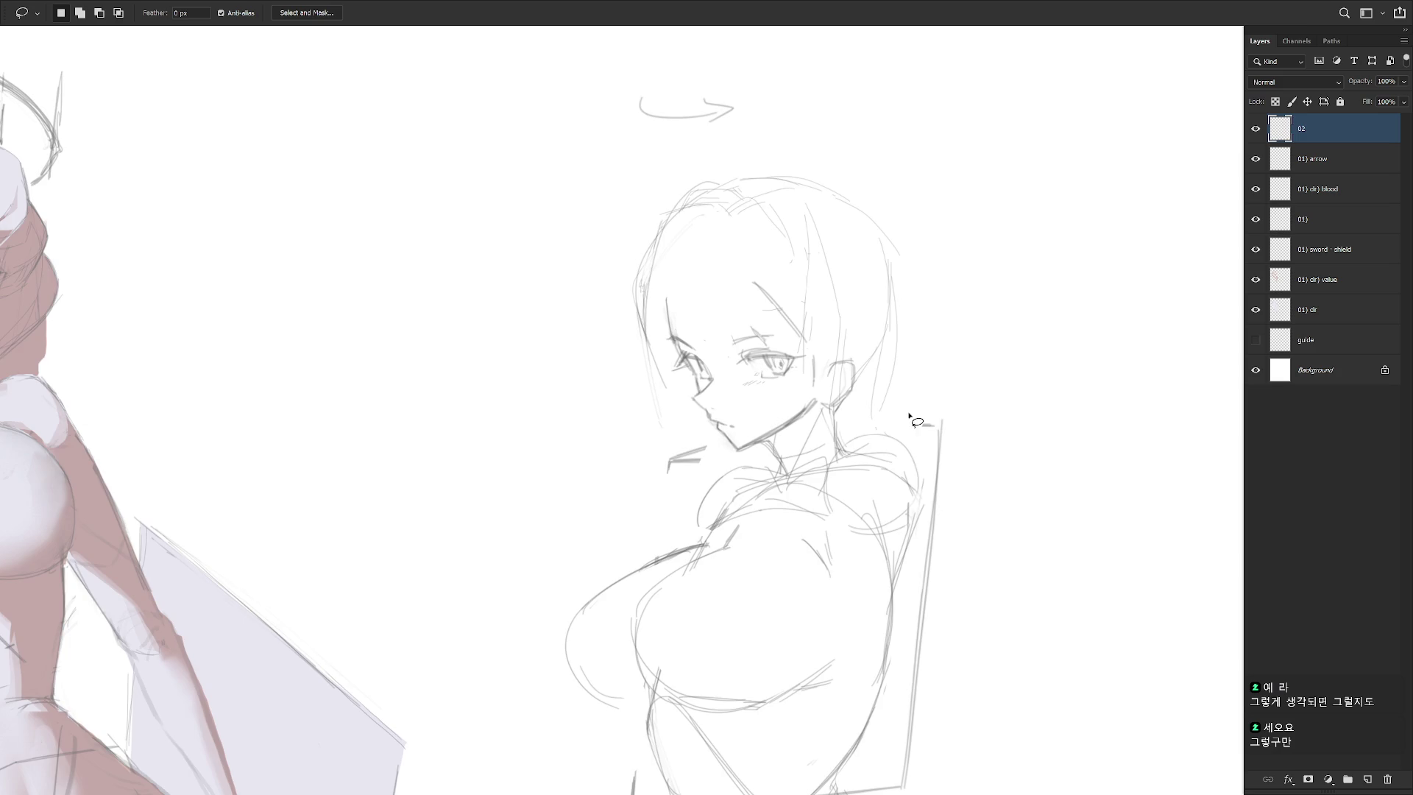
pyautogui.scroll(-3, 904, 407)
pyautogui.press('b')
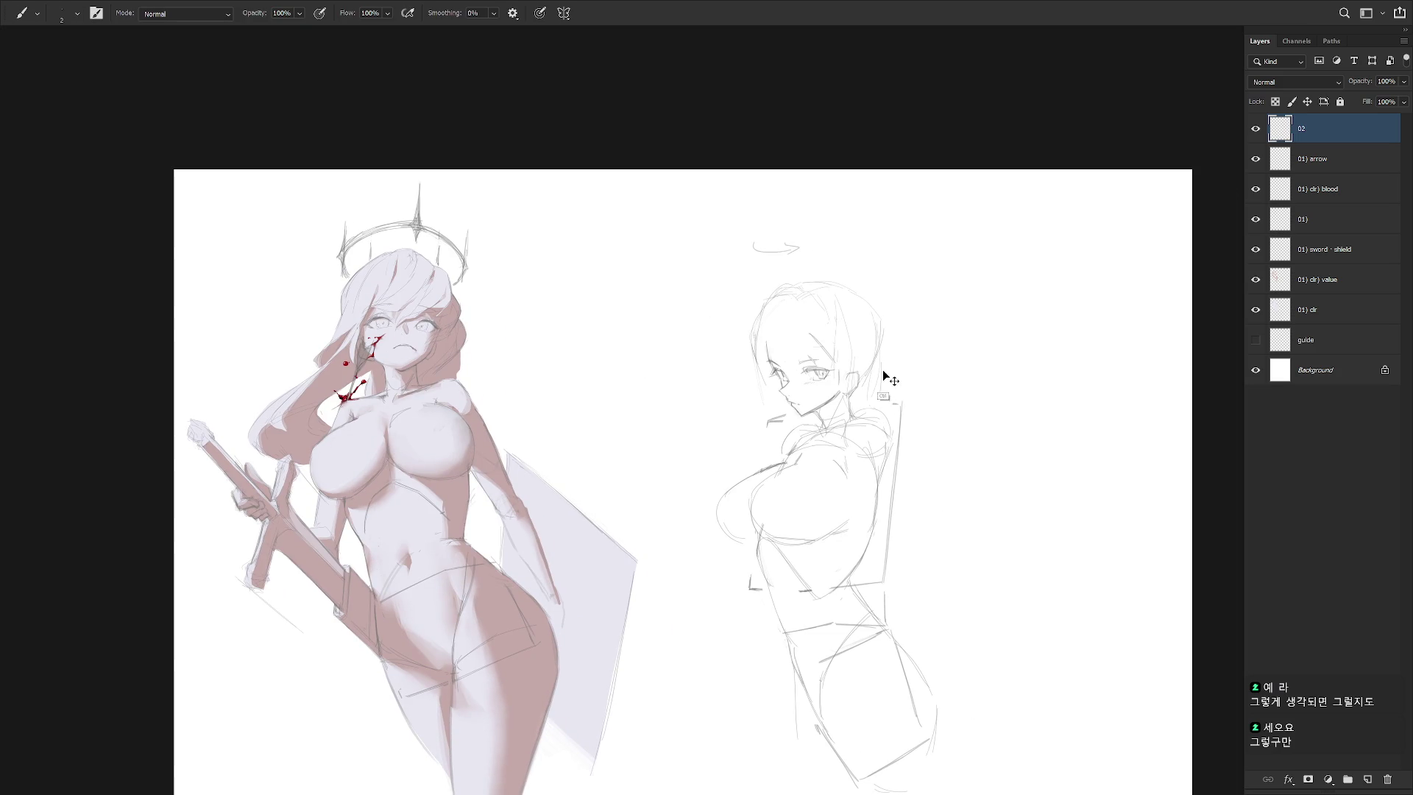
# Sketch short curves above the head, then undo the stroke
pyautogui.moveTo(879, 430); pyautogui.dragTo(868, 388)
pyautogui.moveTo(844, 244)
pyautogui.mouseDown()
pyautogui.moveTo(876, 229)
pyautogui.moveTo(890, 296)
pyautogui.mouseUp()
pyautogui.hotkey('ctrl', 'z')
pyautogui.hotkey('ctrl', 'z')
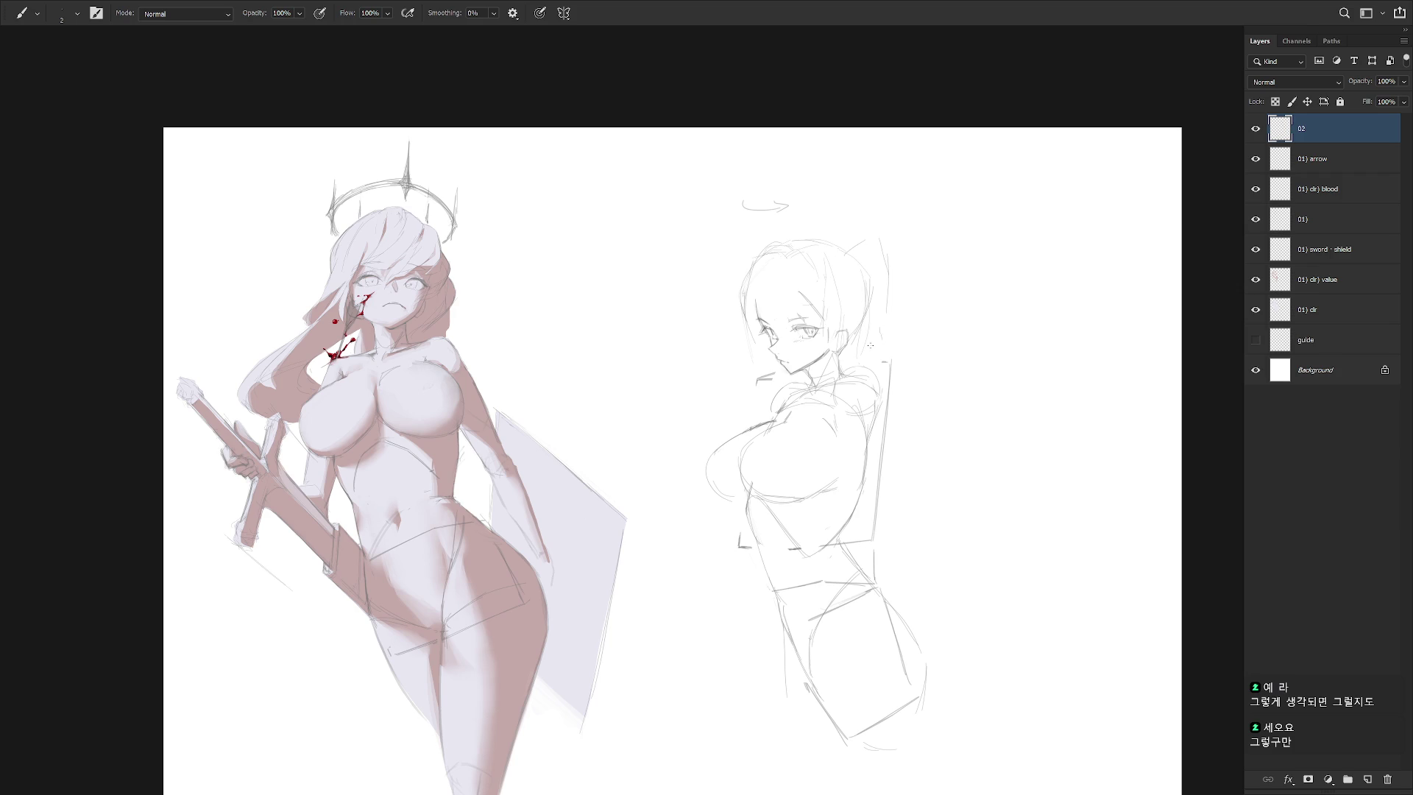
pyautogui.scroll(2, 810, 383)
pyautogui.press('e')
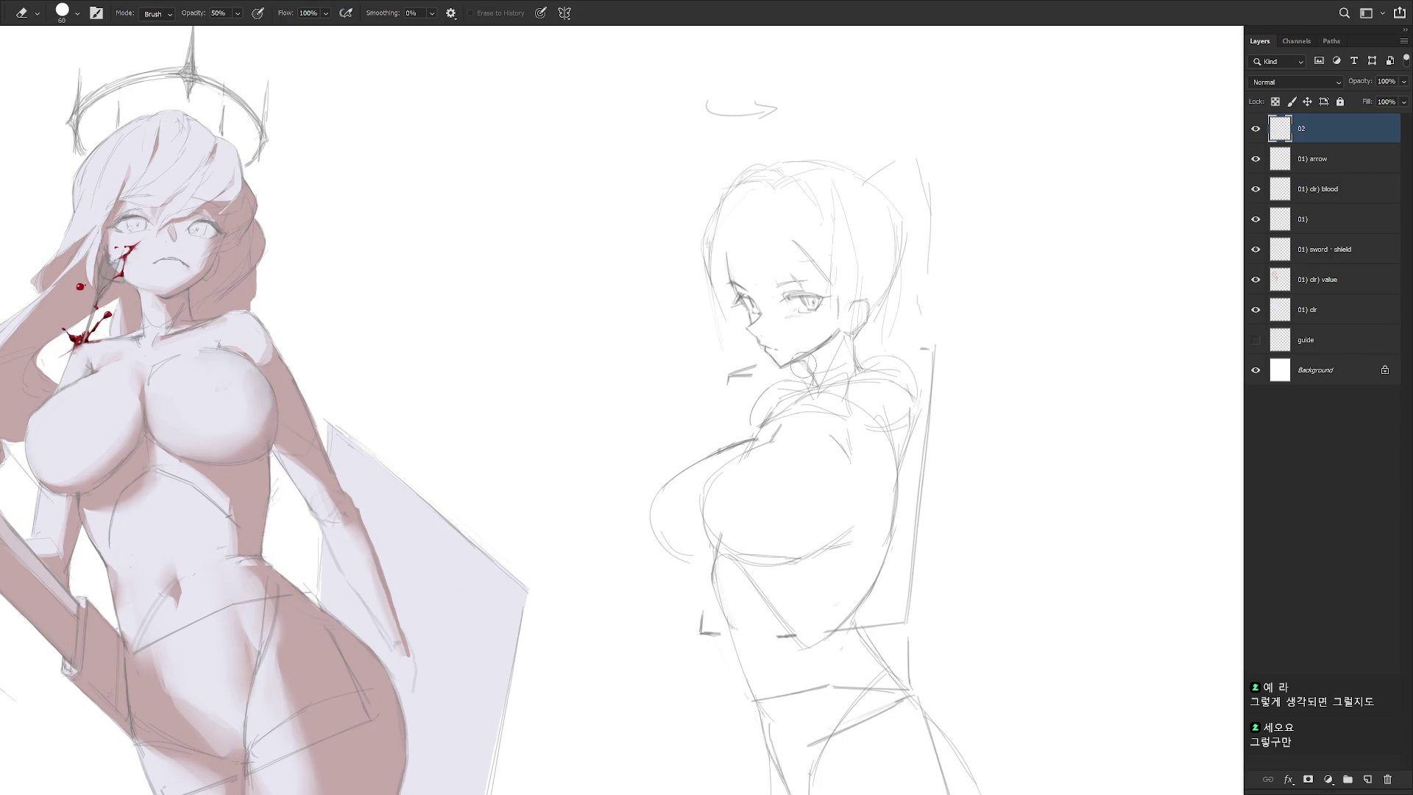
pyautogui.press('b')
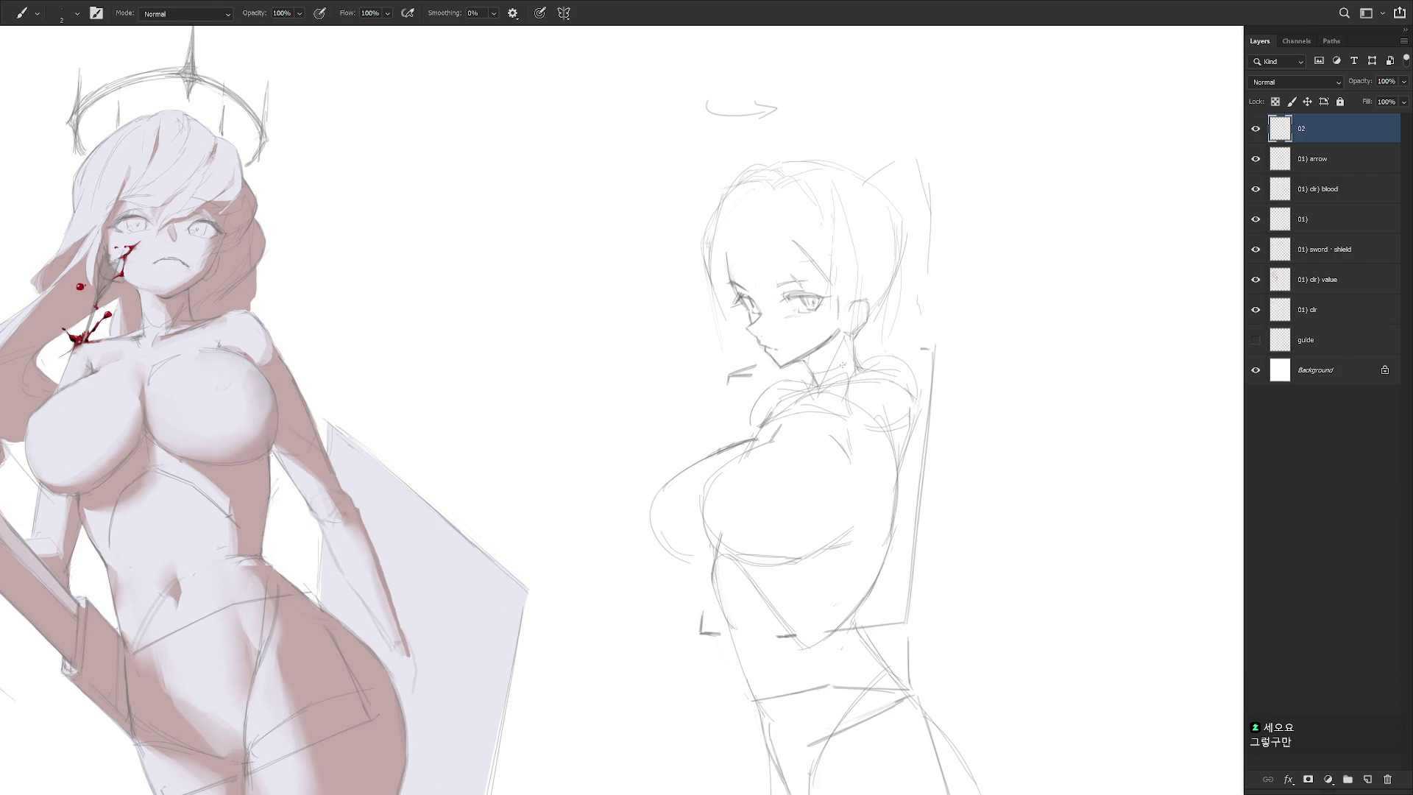
pyautogui.press('e')
pyautogui.press('b')
# Zoom out to see both figures, then fill gaps in the neck and shoulder lines
pyautogui.hotkey('ctrl', '-')
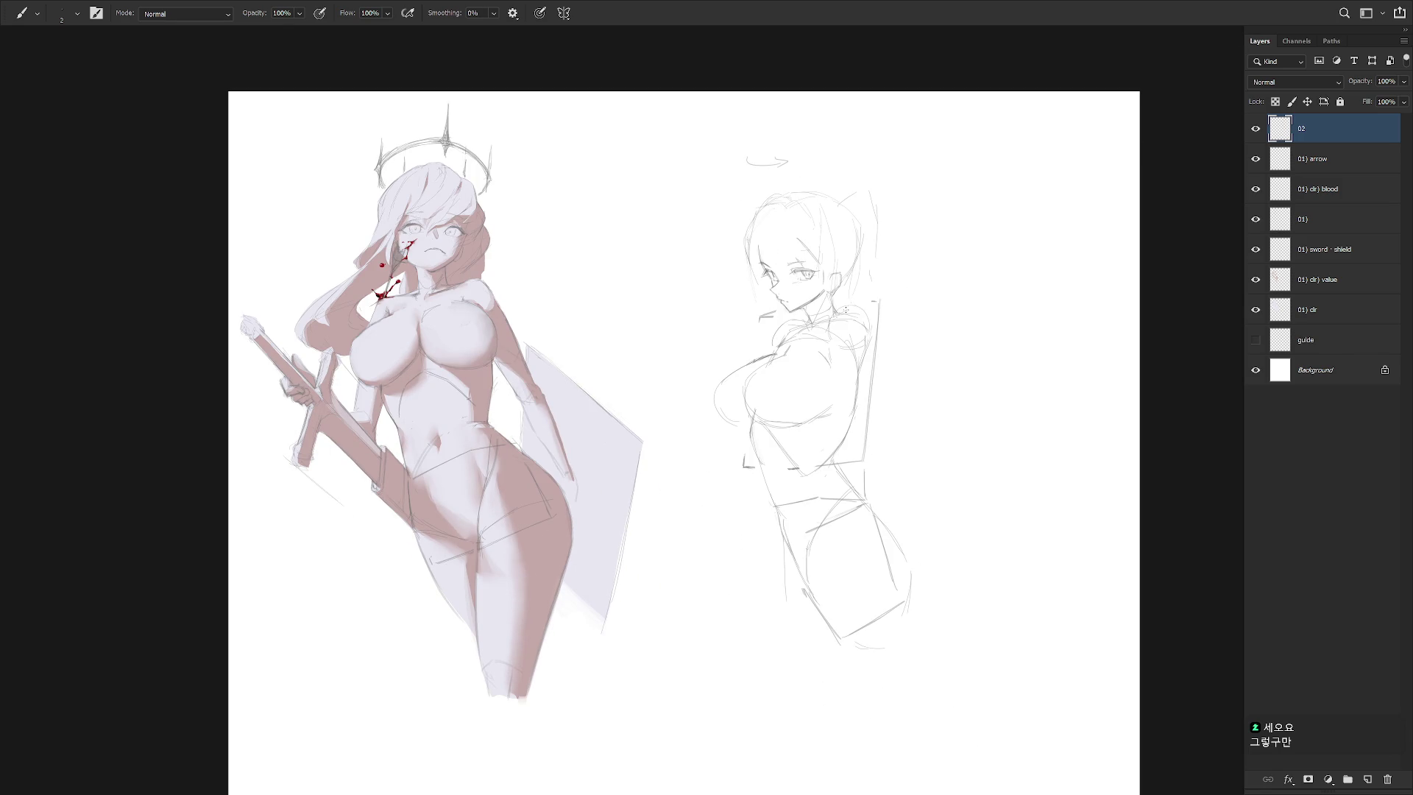
pyautogui.press('e')
pyautogui.press('b')
pyautogui.press('e')
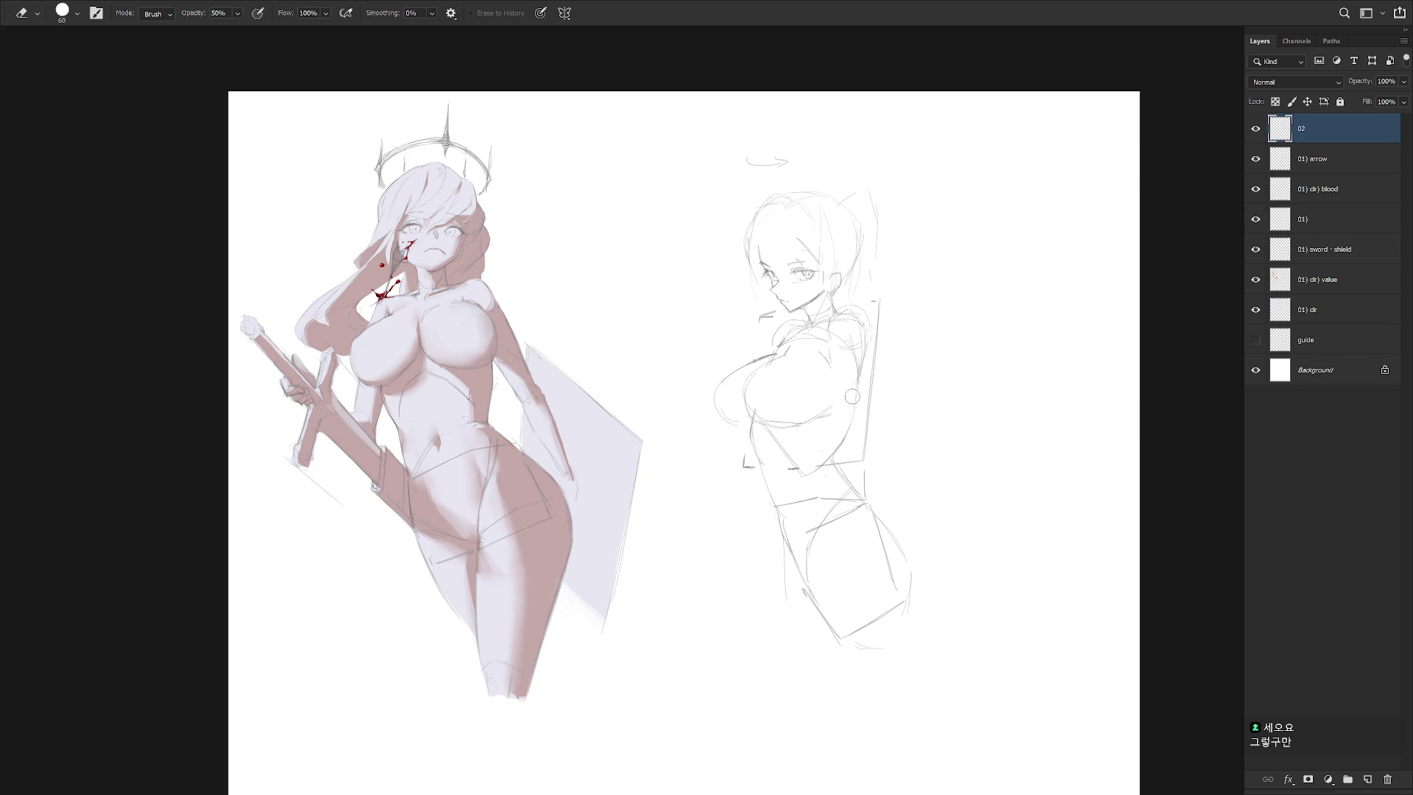
pyautogui.press('b')
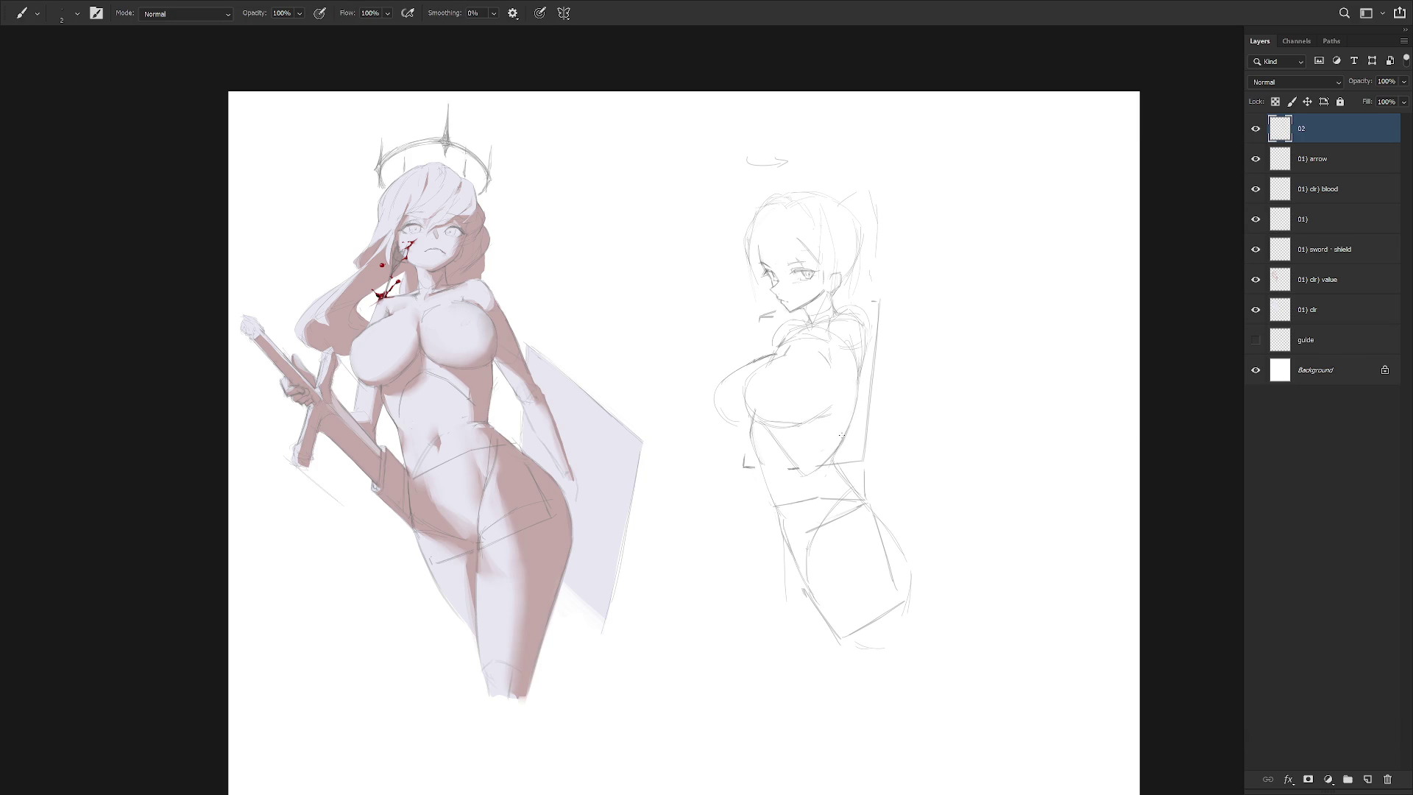
pyautogui.scroll(2, 784, 324)
pyautogui.press('e')
pyautogui.press('b')
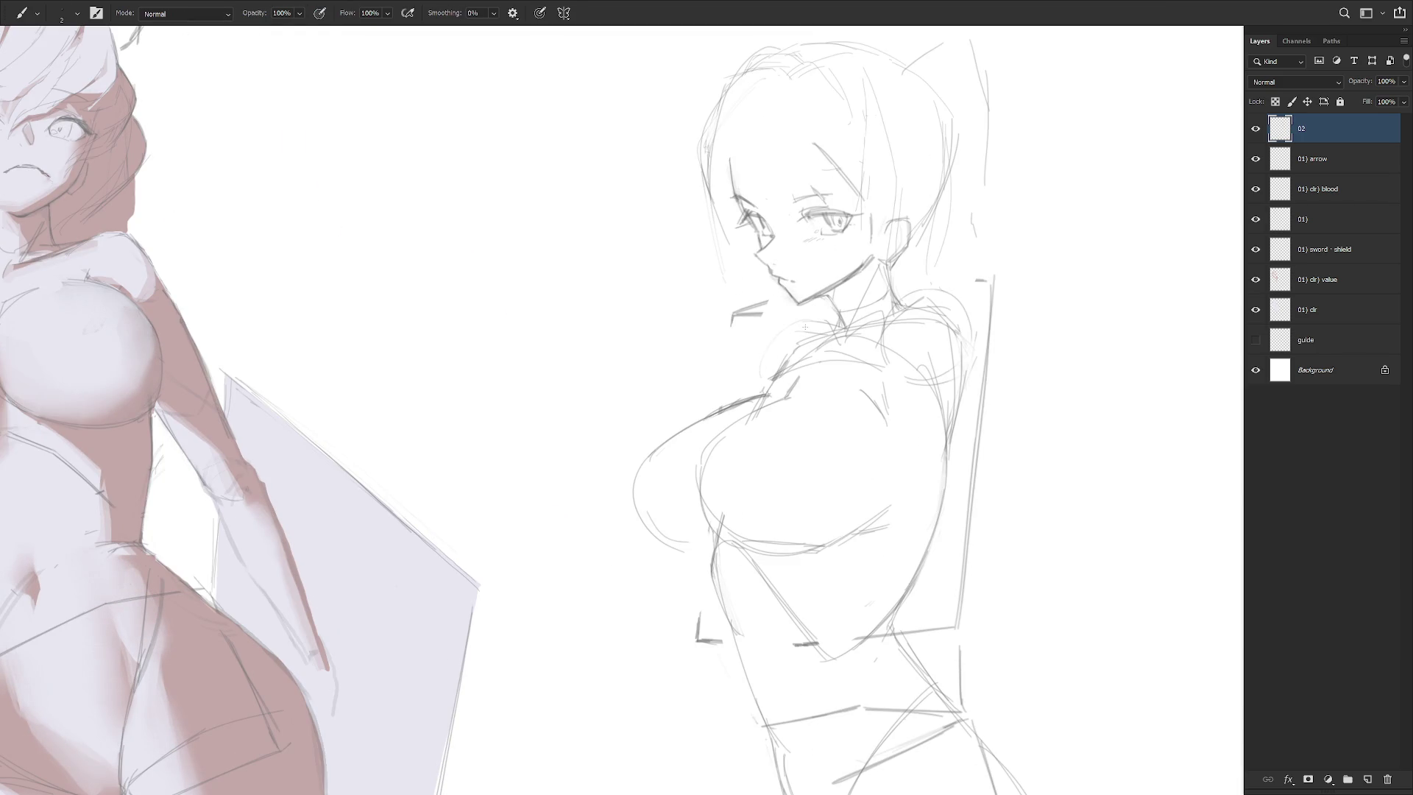
pyautogui.moveTo(810, 324); pyautogui.dragTo(725, 404)
# Erase stray lines around the sideways girl's shoulder
pyautogui.scroll(-3, 846, 441)
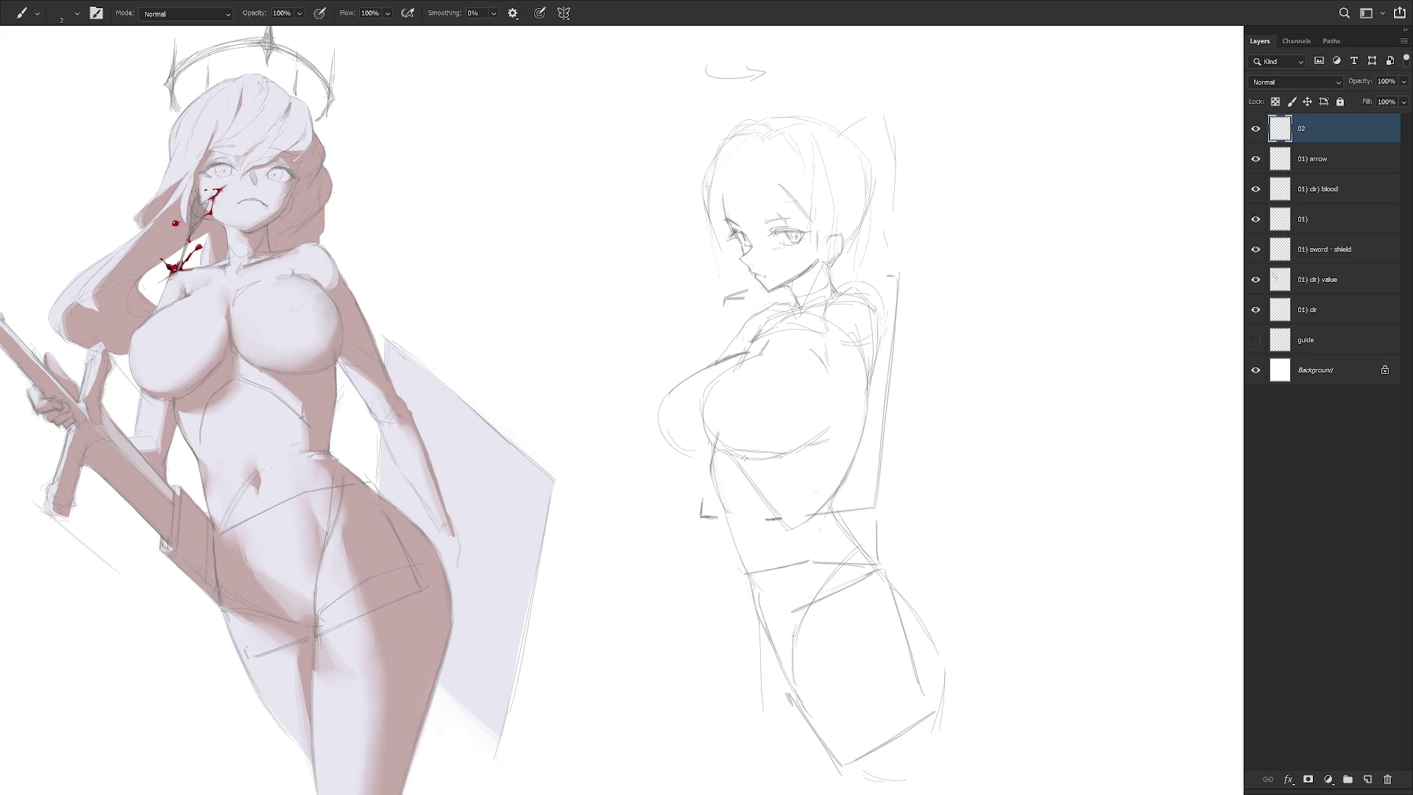
pyautogui.press('e')
pyautogui.moveTo(736, 360); pyautogui.dragTo(749, 349)
pyautogui.press('b')
pyautogui.press('e')
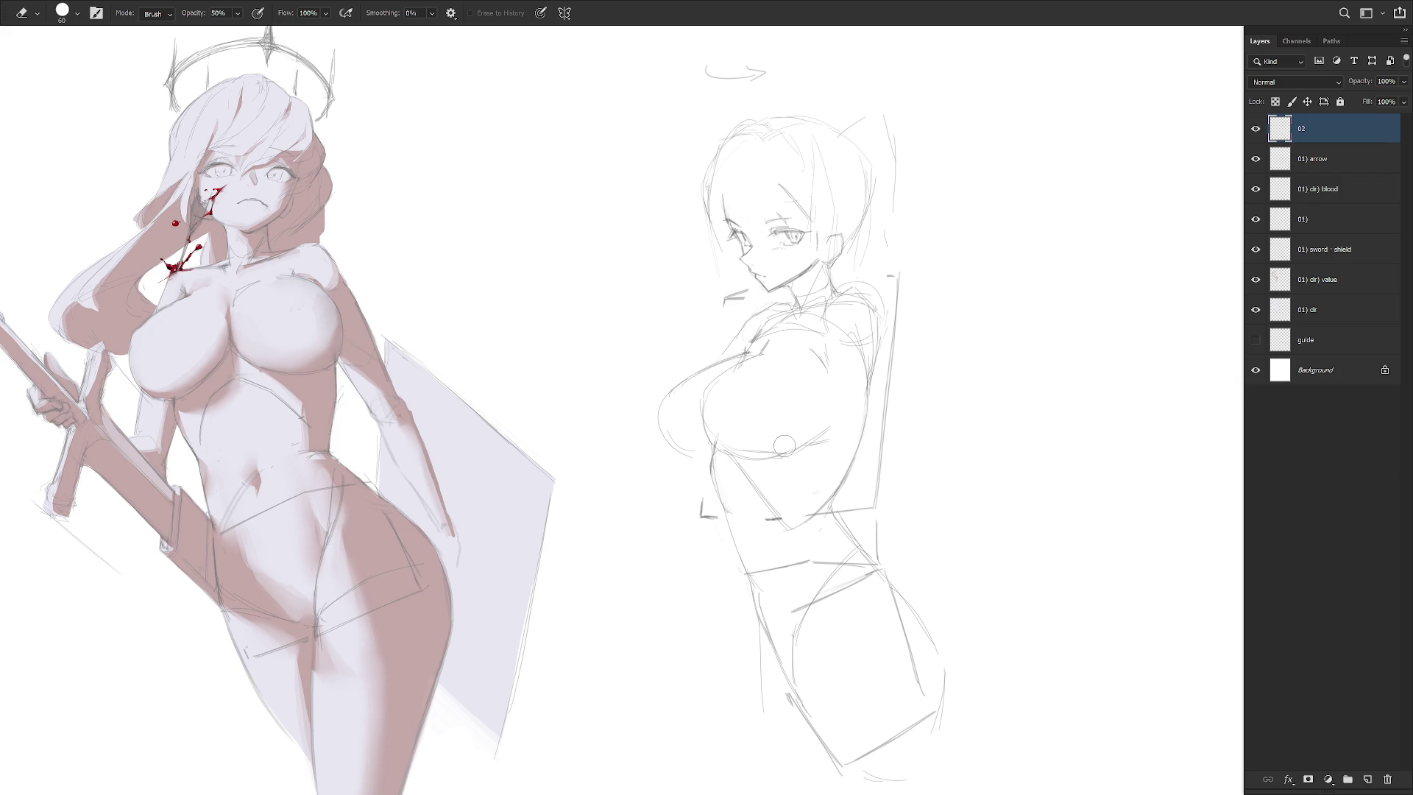
# Zoom out to view both figures, then zoom in and lasso a thin strip of hair
pyautogui.keyDown('ctrl'); pyautogui.keyDown('alt'); pyautogui.click(904, 490); pyautogui.keyUp('alt'); pyautogui.keyUp('ctrl')
pyautogui.press('b')
pyautogui.keyDown('ctrl'); pyautogui.keyDown('alt'); pyautogui.click(899, 622); pyautogui.keyUp('alt'); pyautogui.keyUp('ctrl')
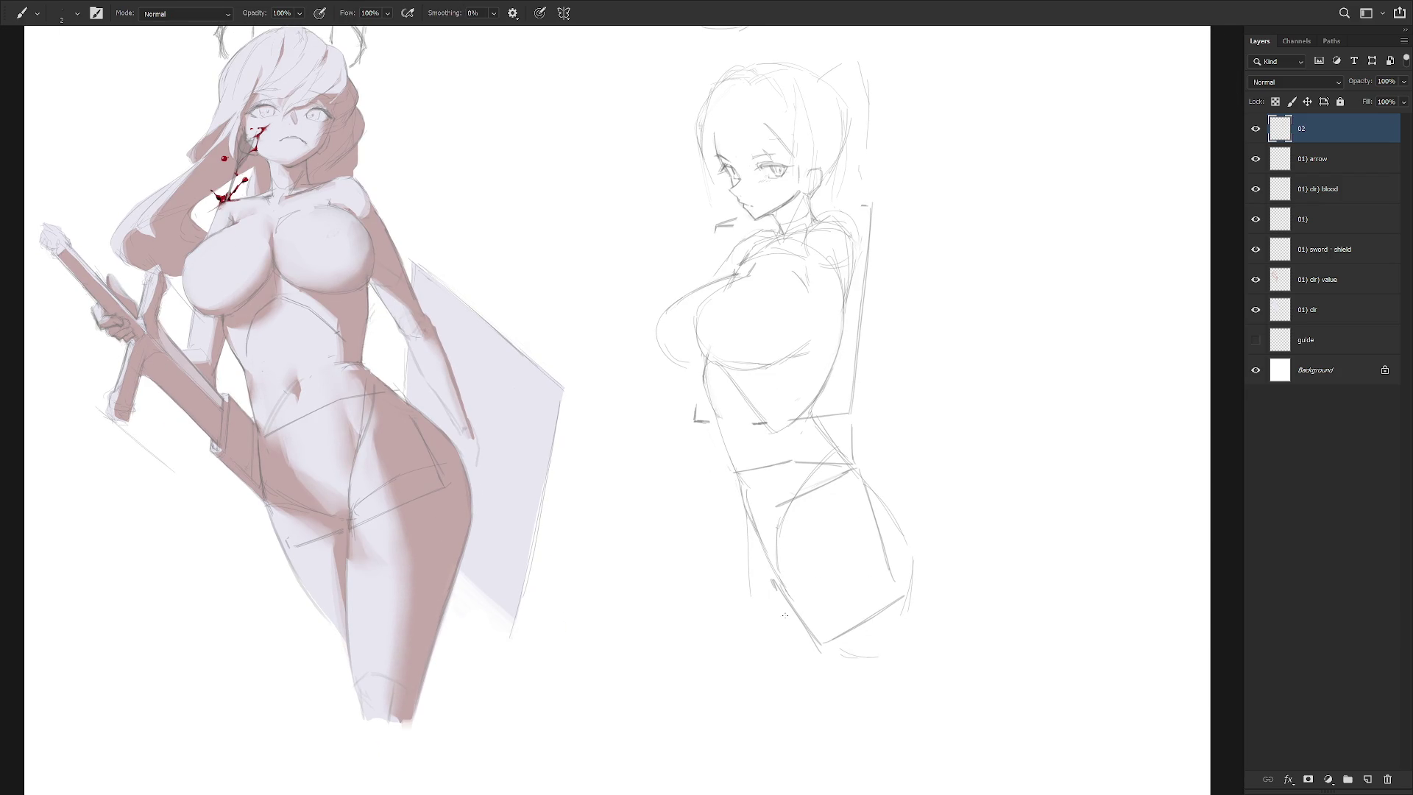
pyautogui.scroll(5, 797, 489)
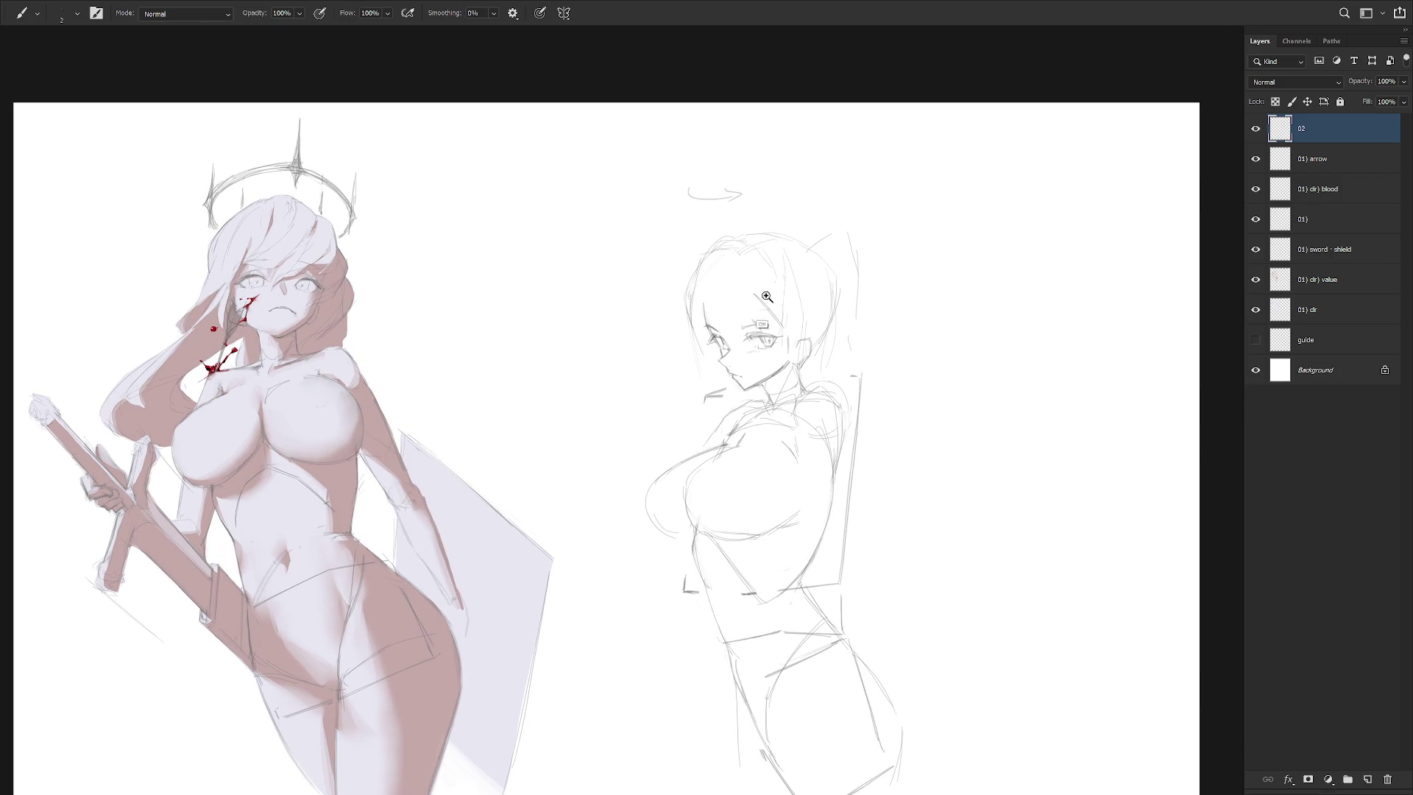
pyautogui.keyDown('ctrl'); pyautogui.click(751, 315); pyautogui.keyUp('ctrl')
pyautogui.press('l')
pyautogui.moveTo(752, 280)
pyautogui.mouseDown()
pyautogui.moveTo(794, 335)
pyautogui.moveTo(810, 321)
pyautogui.mouseUp()
# Darken a hair line and erase the selected strand beside the neck at full strength
pyautogui.press('b')
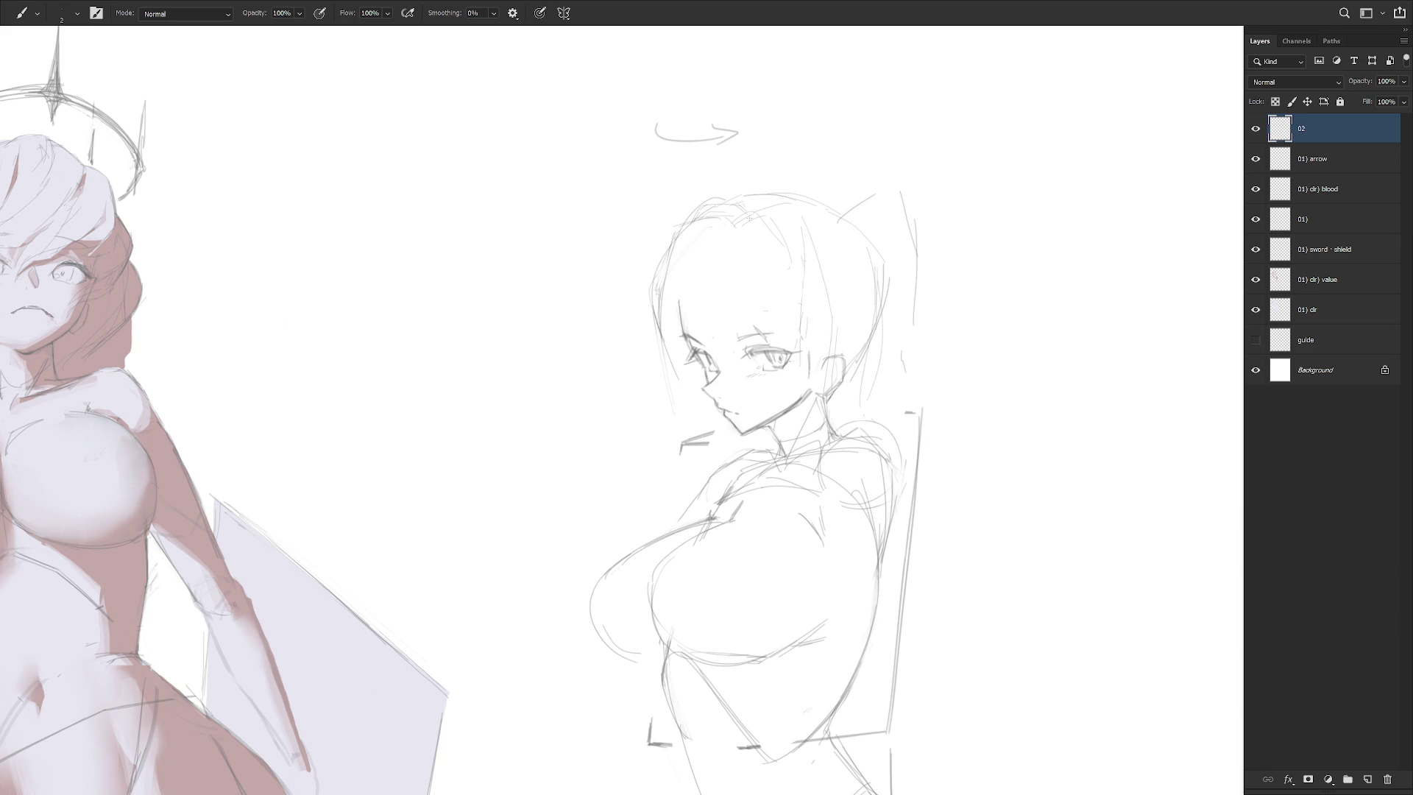
pyautogui.moveTo(749, 209); pyautogui.dragTo(785, 240)
pyautogui.press('l')
pyautogui.moveTo(804, 321)
pyautogui.mouseDown()
pyautogui.moveTo(803, 442)
pyautogui.moveTo(824, 475)
pyautogui.moveTo(813, 327)
pyautogui.moveTo(822, 471)
pyautogui.moveTo(819, 422)
pyautogui.moveTo(799, 438)
pyautogui.moveTo(810, 468)
pyautogui.moveTo(816, 424)
pyautogui.mouseUp()
pyautogui.press('e')
pyautogui.press('0')
pyautogui.hotkey('ctrl', 'd')
pyautogui.press('b')
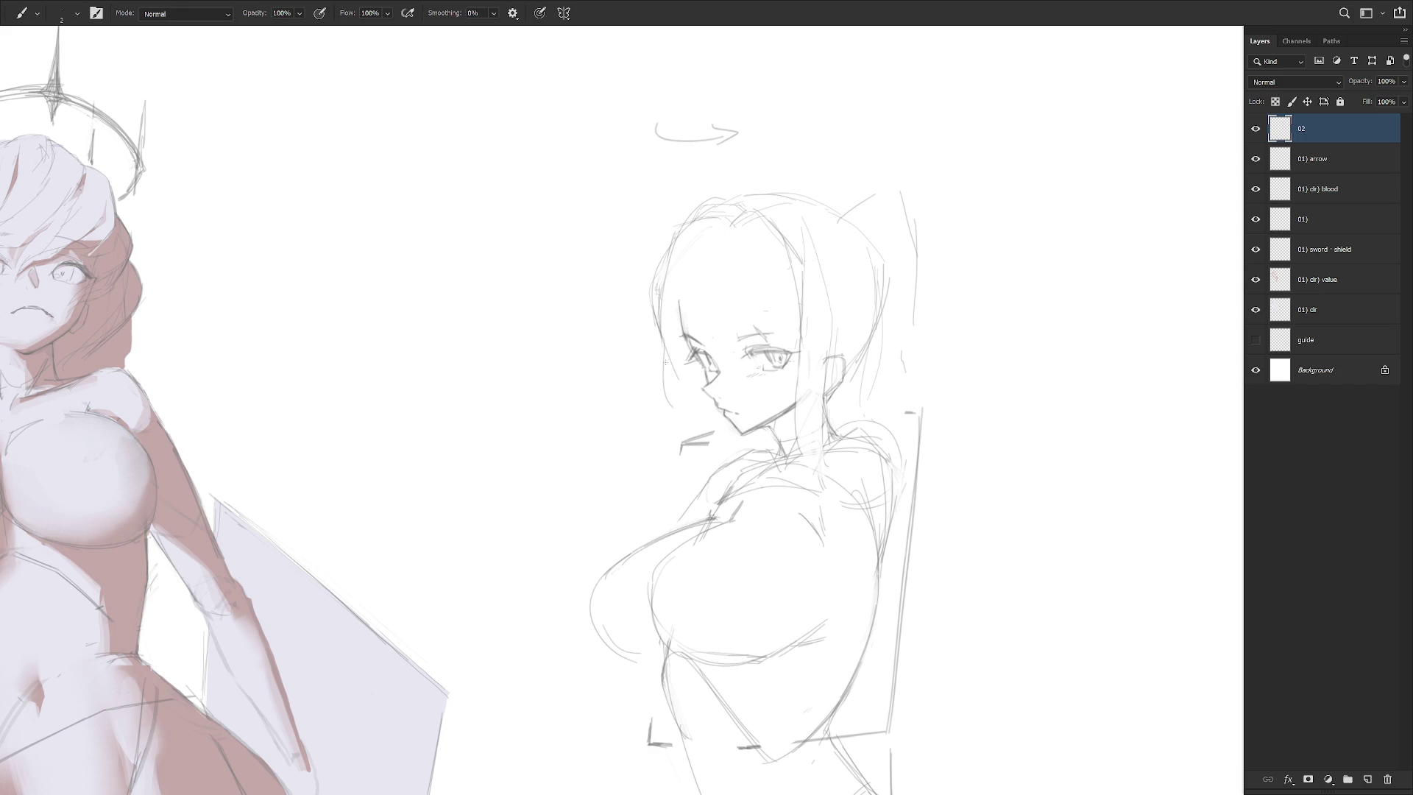
# Draw a line left of the face and the hair's left outline, erasing the stray chin stroke
pyautogui.moveTo(692, 371)
pyautogui.mouseDown()
pyautogui.moveTo(693, 449)
pyautogui.moveTo(712, 474)
pyautogui.moveTo(735, 456)
pyautogui.moveTo(694, 442)
pyautogui.mouseUp()
pyautogui.press('l')
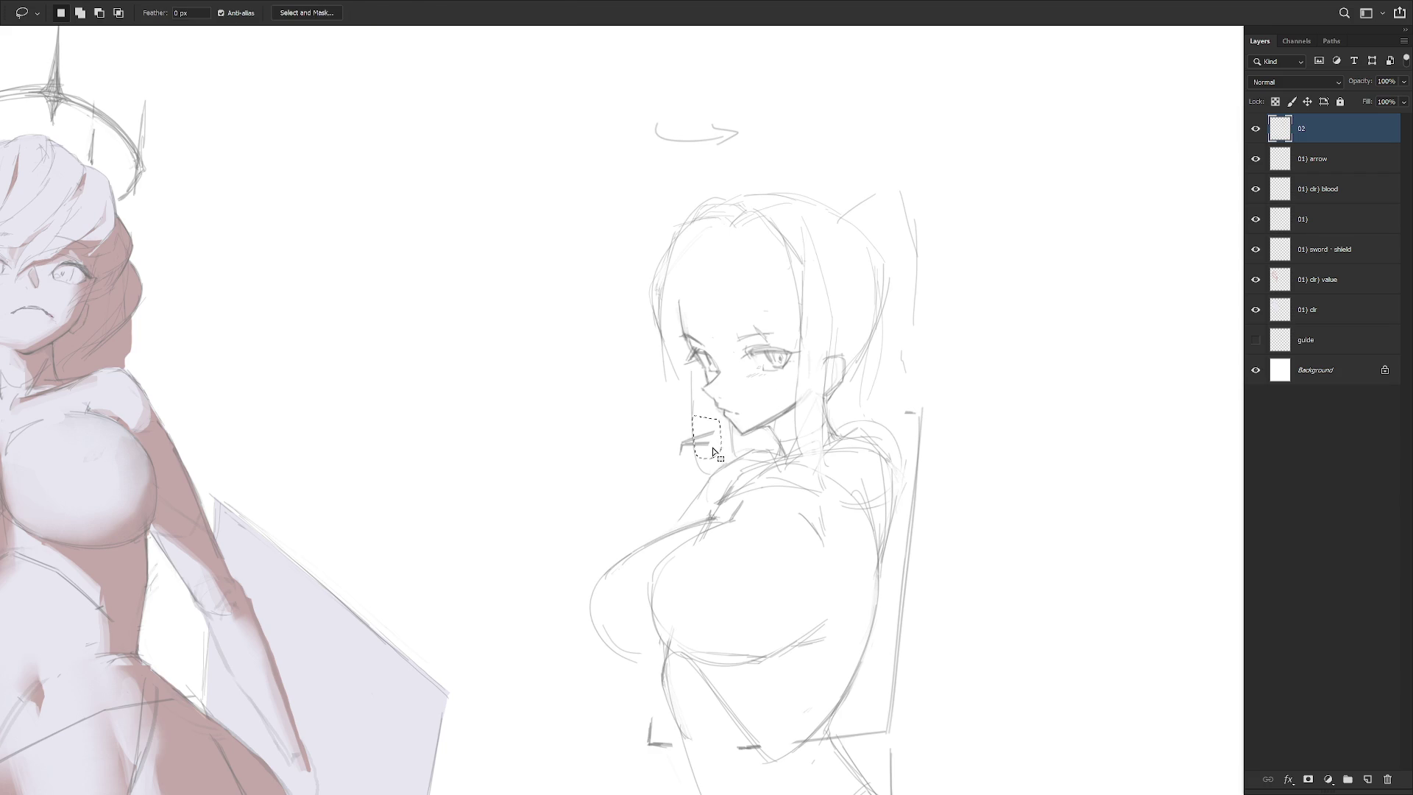
pyautogui.press('e')
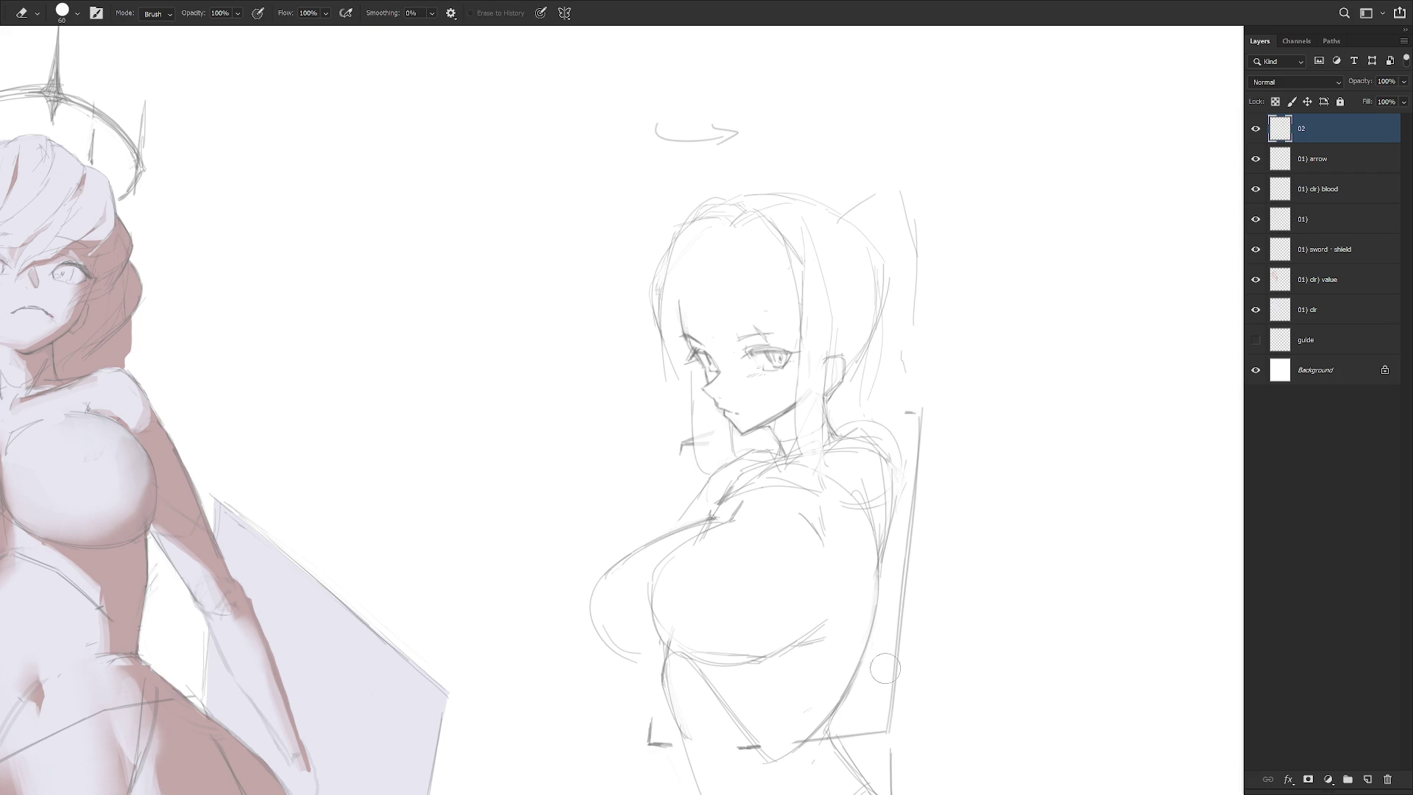
pyautogui.hotkey('ctrl', 'd')
pyautogui.press('b')
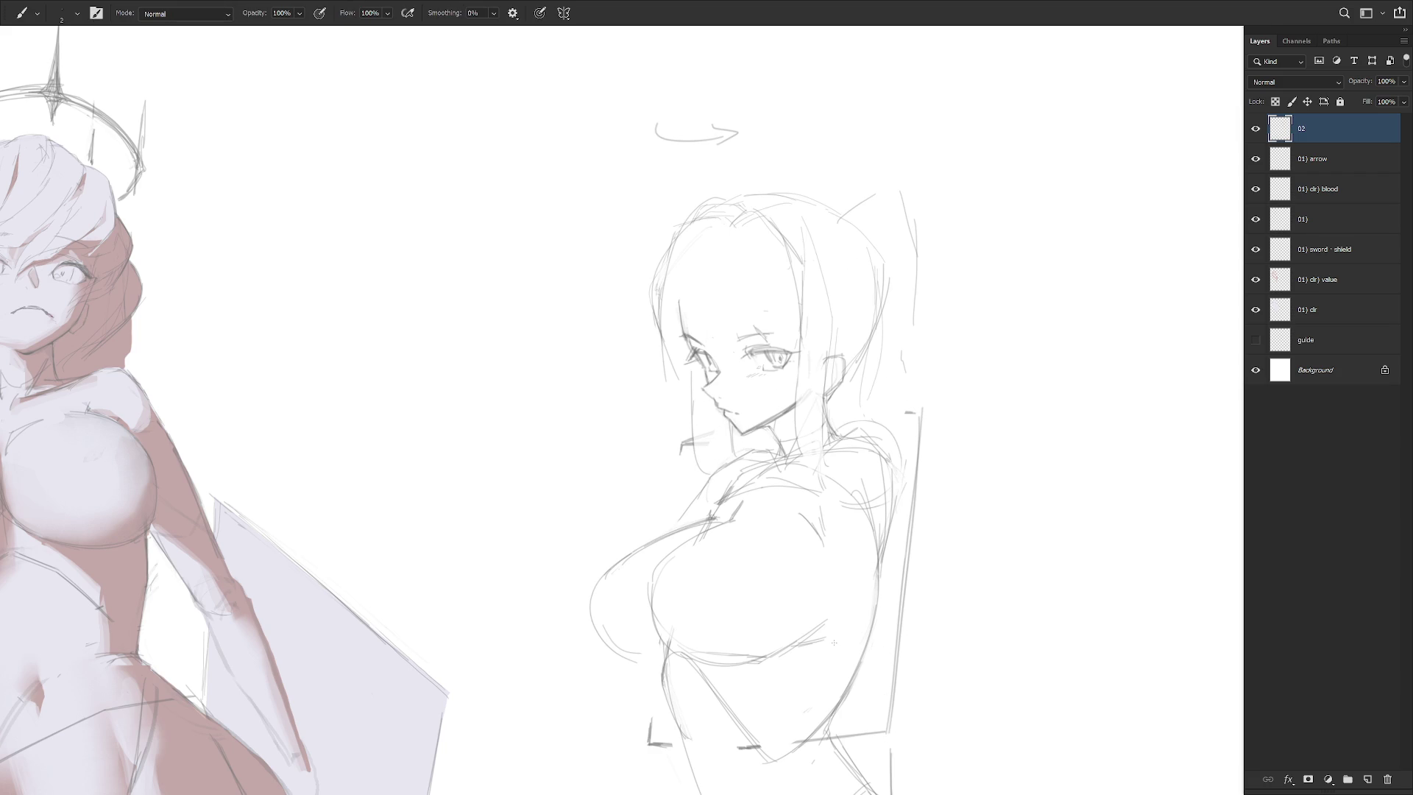
pyautogui.moveTo(692, 220)
pyautogui.mouseDown()
pyautogui.moveTo(657, 240)
pyautogui.moveTo(657, 298)
pyautogui.moveTo(678, 237)
pyautogui.mouseUp()
pyautogui.press('e')
pyautogui.press('b')
# Draw thin hair strands falling across the forehead and over both eyes
pyautogui.moveTo(680, 263); pyautogui.dragTo(724, 357)
pyautogui.moveTo(689, 283); pyautogui.dragTo(746, 364)
pyautogui.moveTo(741, 292)
pyautogui.mouseDown()
pyautogui.moveTo(743, 337)
pyautogui.moveTo(774, 329)
pyautogui.mouseUp()
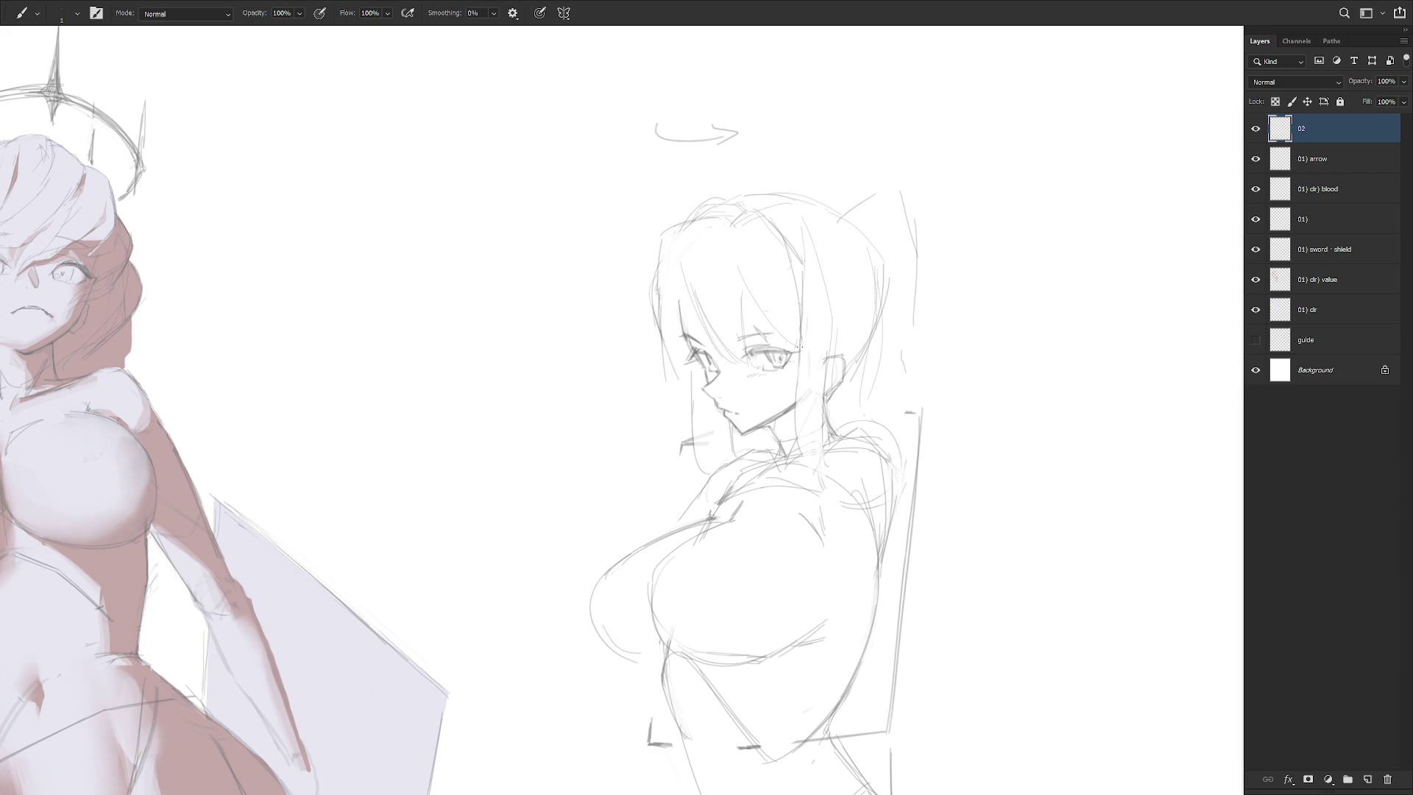
pyautogui.moveTo(735, 271); pyautogui.dragTo(797, 351)
pyautogui.moveTo(685, 325); pyautogui.dragTo(681, 362)
# Lasso and erase the stray strand left of the face
pyautogui.press('l')
pyautogui.moveTo(662, 297)
pyautogui.mouseDown()
pyautogui.moveTo(674, 303)
pyautogui.moveTo(669, 388)
pyautogui.mouseUp()
pyautogui.hotkey('ctrl', 'd')
pyautogui.press('e')
pyautogui.press('b')
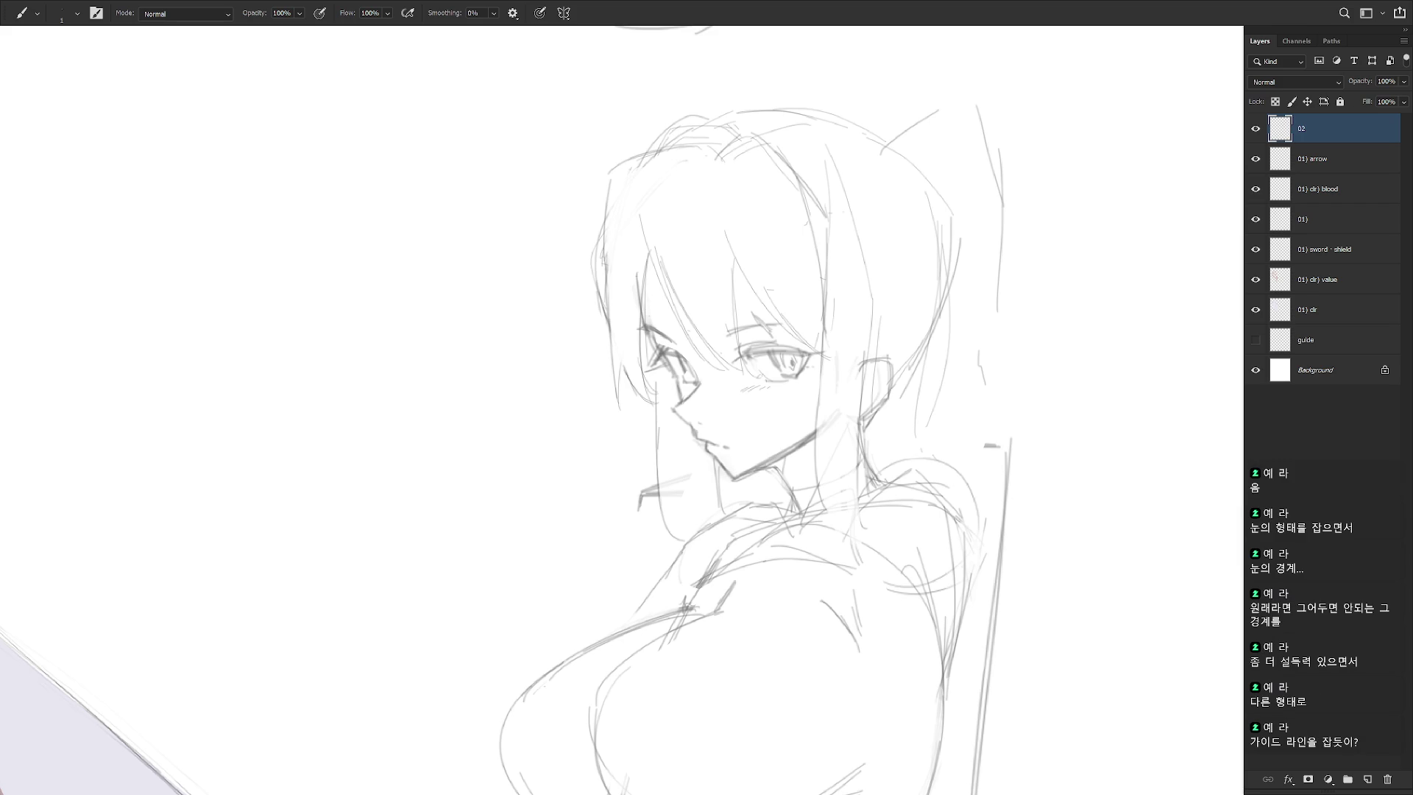
pyautogui.scroll(-5, 1060, 309)
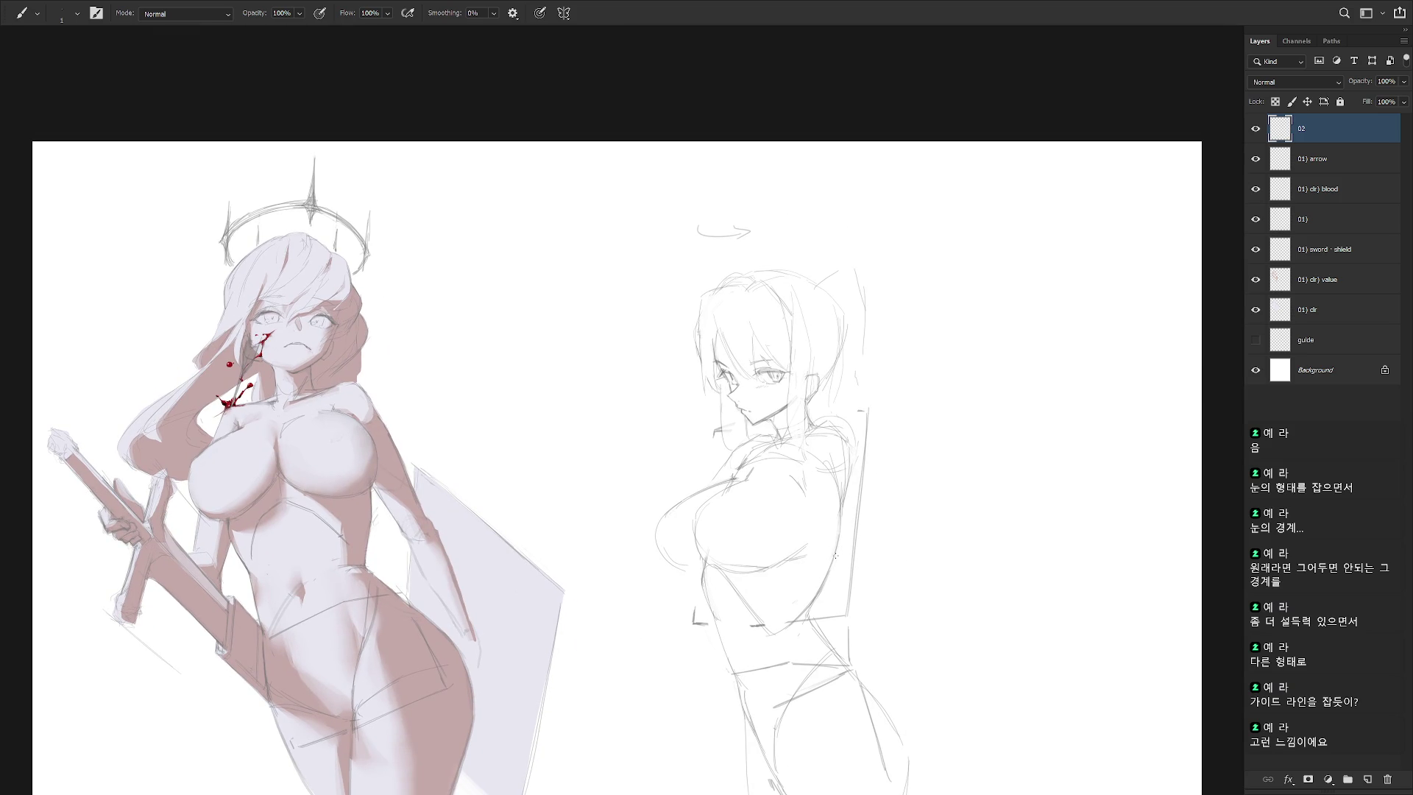
pyautogui.scroll(3, 805, 374)
pyautogui.press('e')
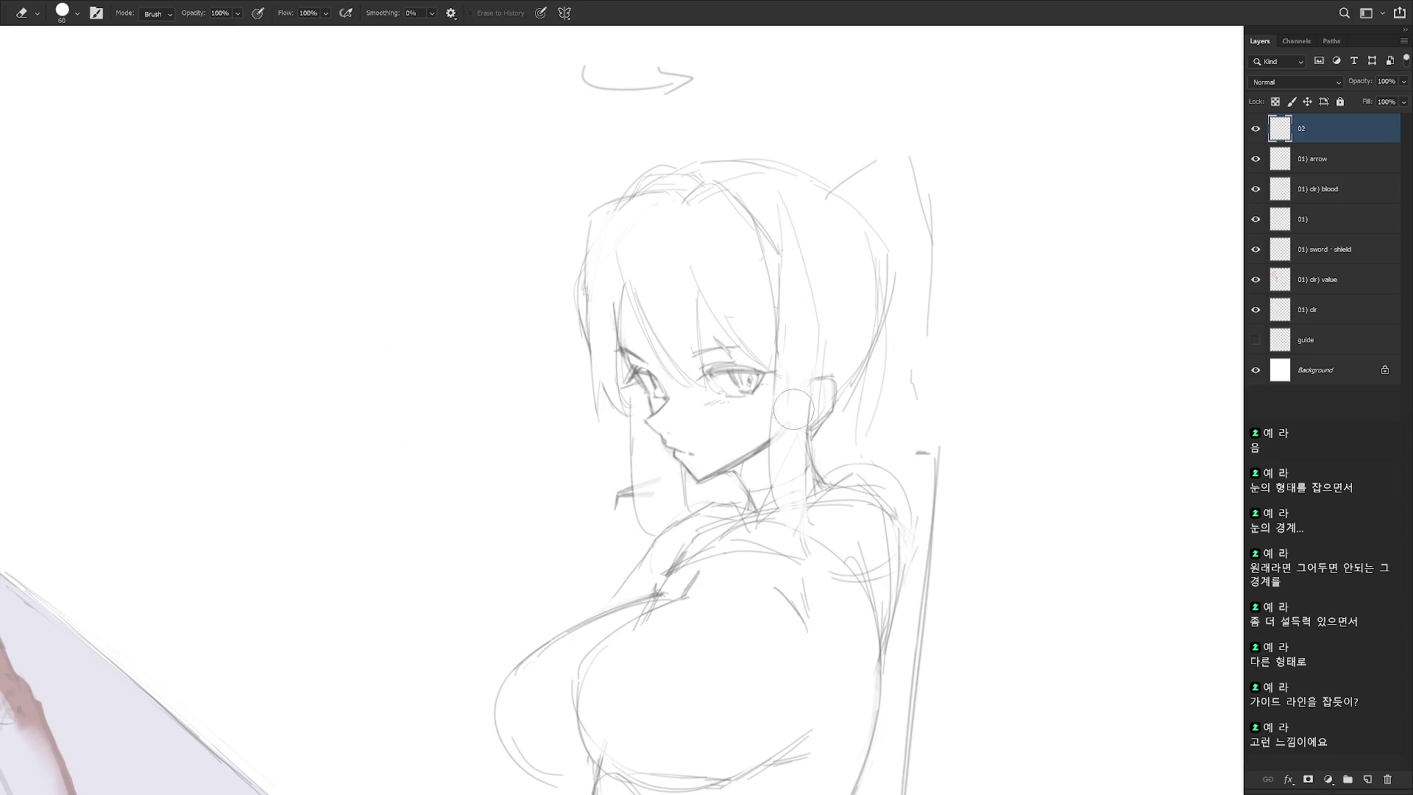
pyautogui.scroll(-3, 787, 477)
pyautogui.press('b')
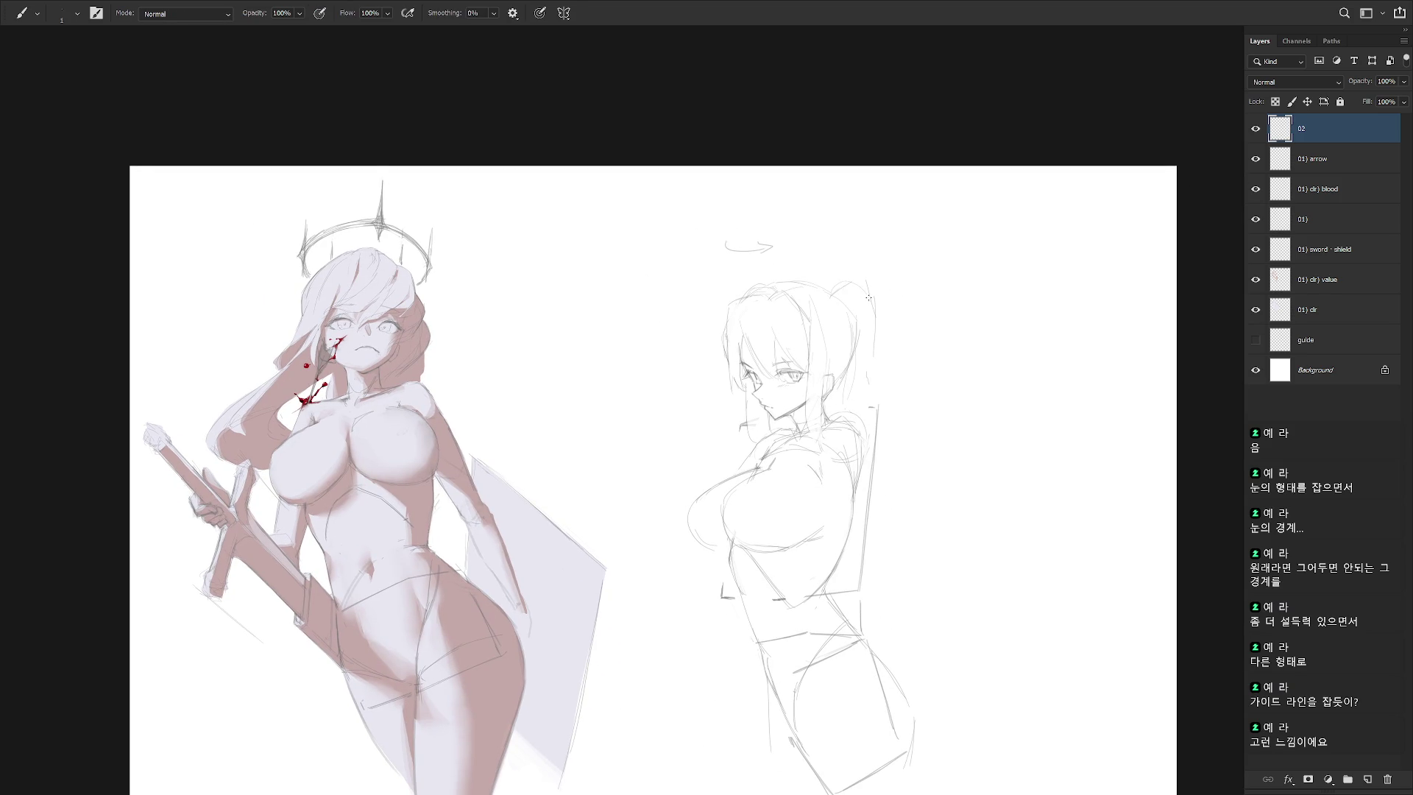
pyautogui.scroll(-2, 870, 384)
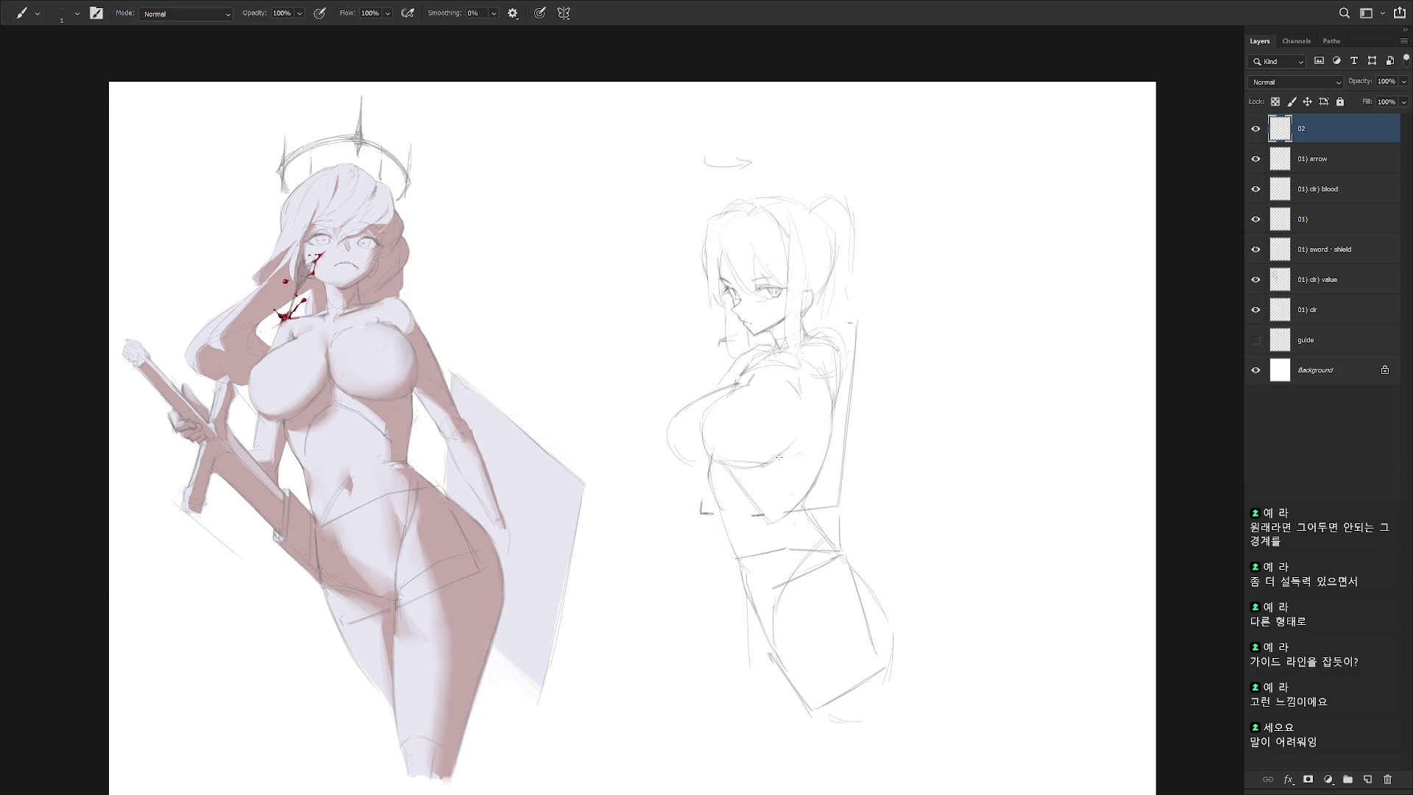
pyautogui.moveTo(862, 488); pyautogui.dragTo(823, 513)
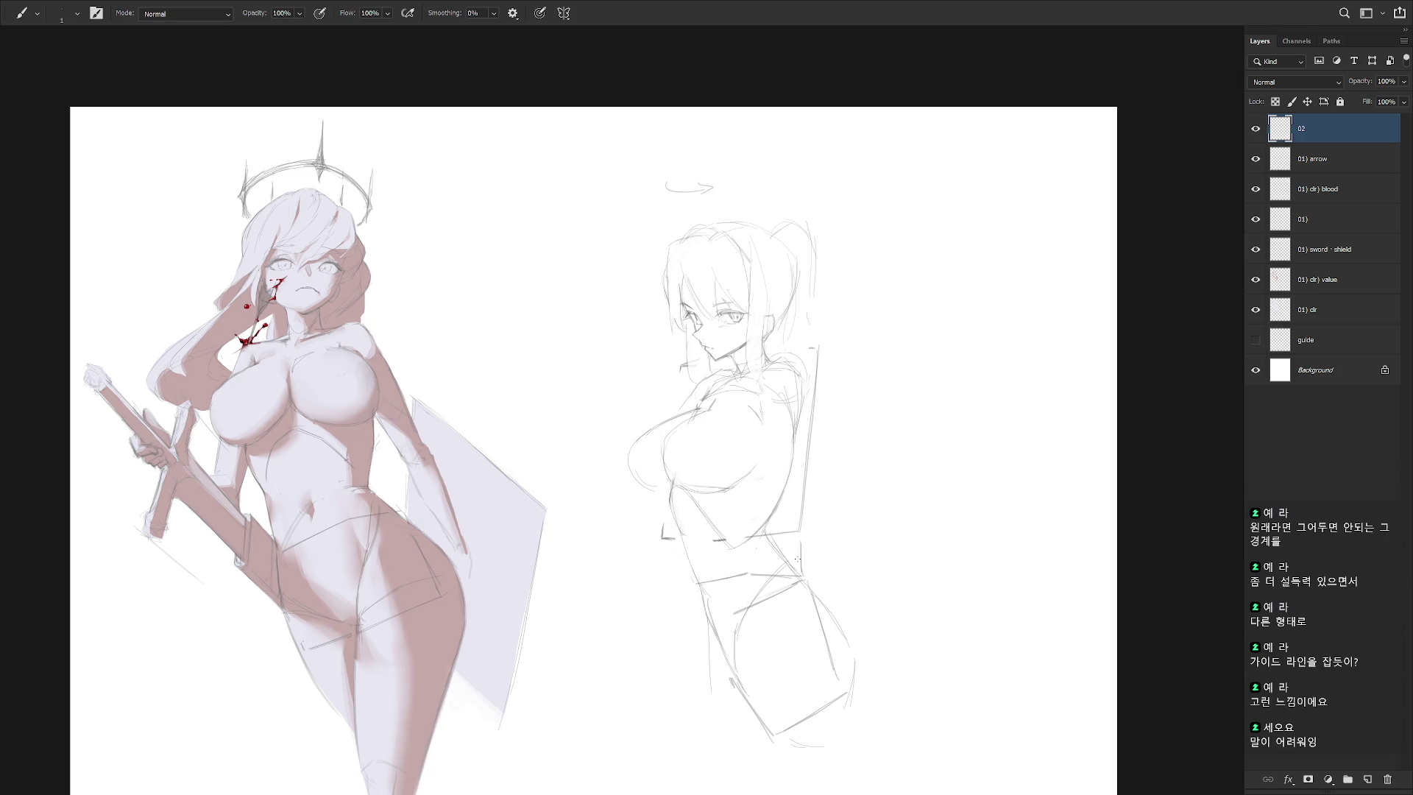
pyautogui.scroll(2, 847, 289)
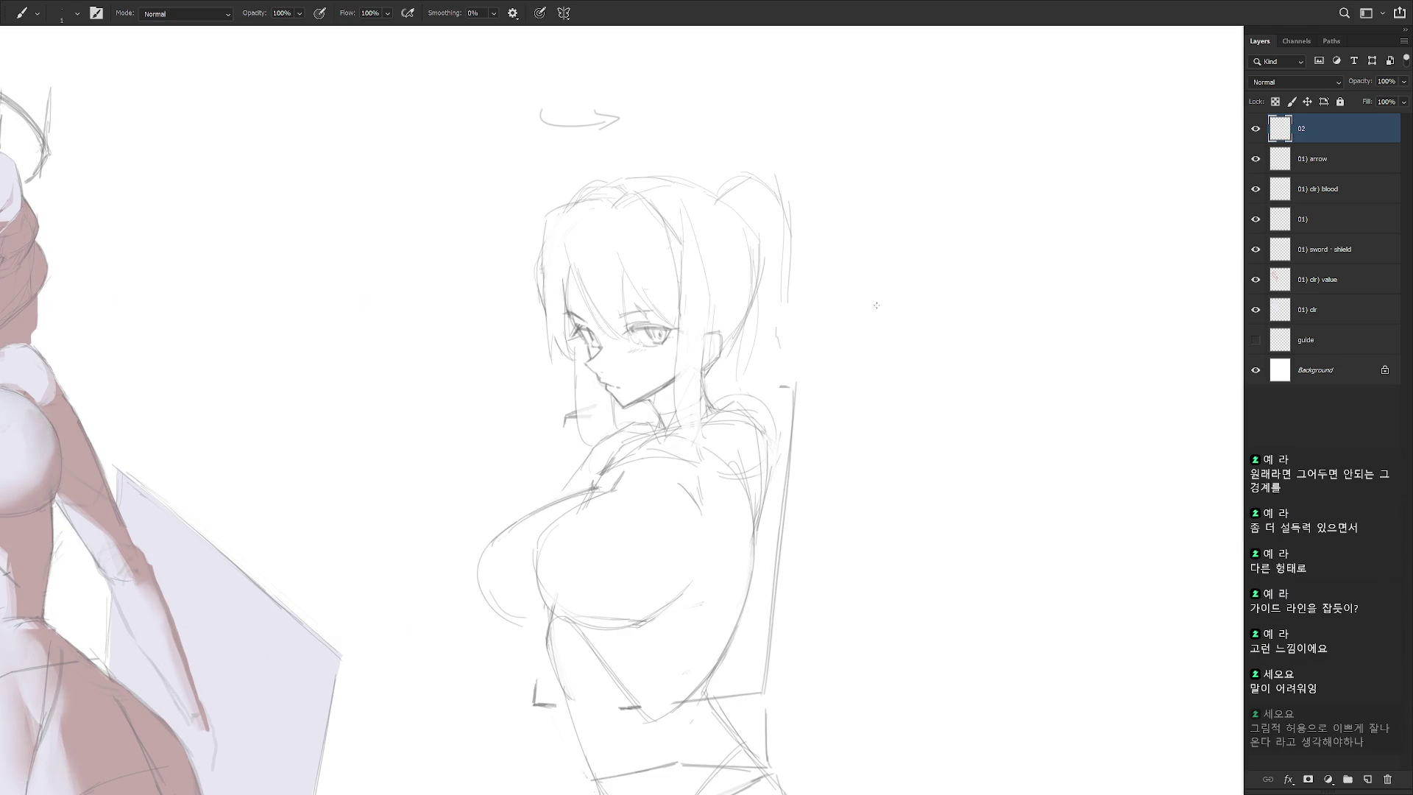
# Outline an open practice eye right of the sketch and draw its iris
pyautogui.moveTo(874, 332)
pyautogui.mouseDown()
pyautogui.moveTo(903, 305)
pyautogui.moveTo(976, 300)
pyautogui.moveTo(964, 334)
pyautogui.moveTo(890, 341)
pyautogui.moveTo(921, 349)
pyautogui.mouseUp()
pyautogui.moveTo(947, 346)
pyautogui.mouseDown()
pyautogui.moveTo(958, 329)
pyautogui.moveTo(888, 315)
pyautogui.mouseUp()
pyautogui.moveTo(989, 302); pyautogui.dragTo(907, 347)
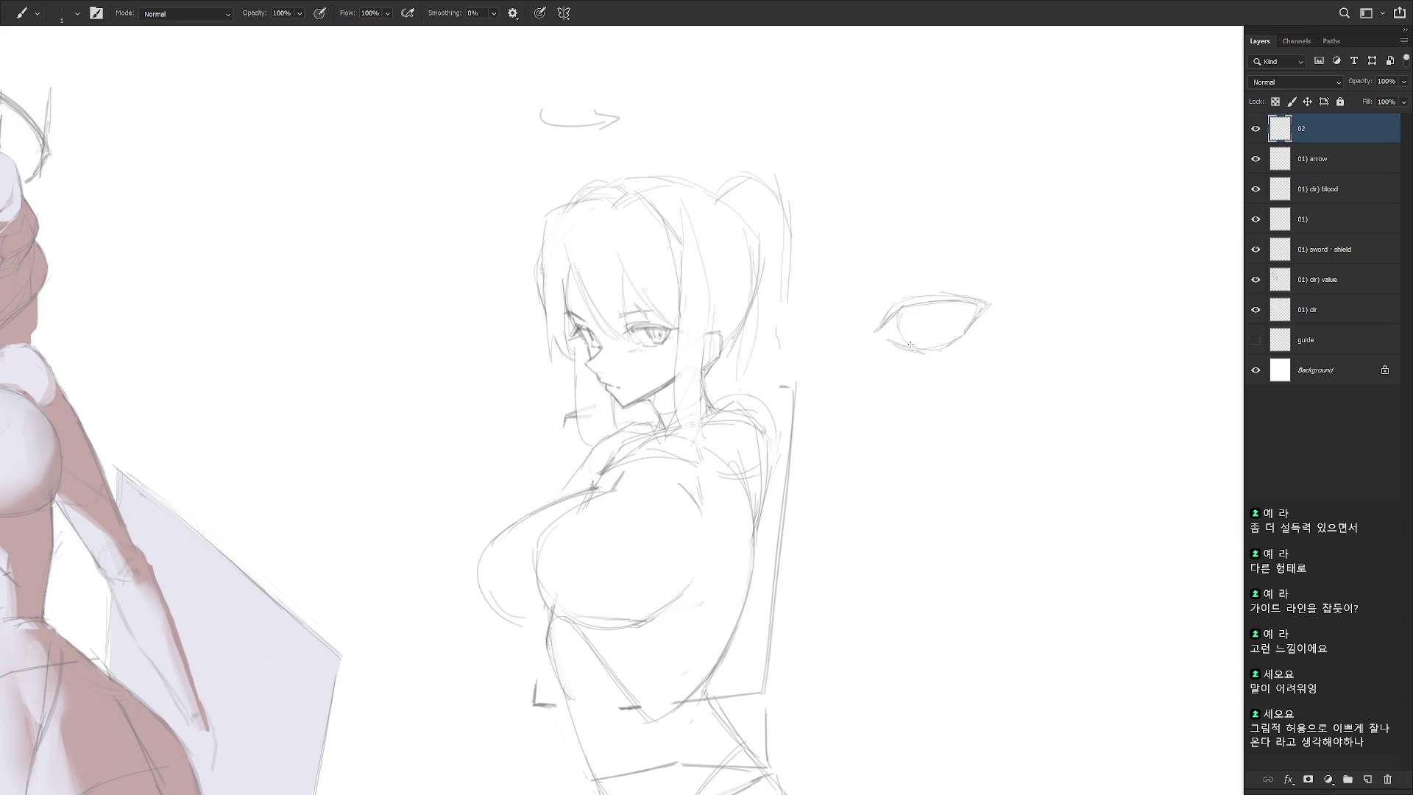
pyautogui.moveTo(958, 308)
pyautogui.mouseDown()
pyautogui.moveTo(948, 343)
pyautogui.moveTo(935, 335)
pyautogui.mouseUp()
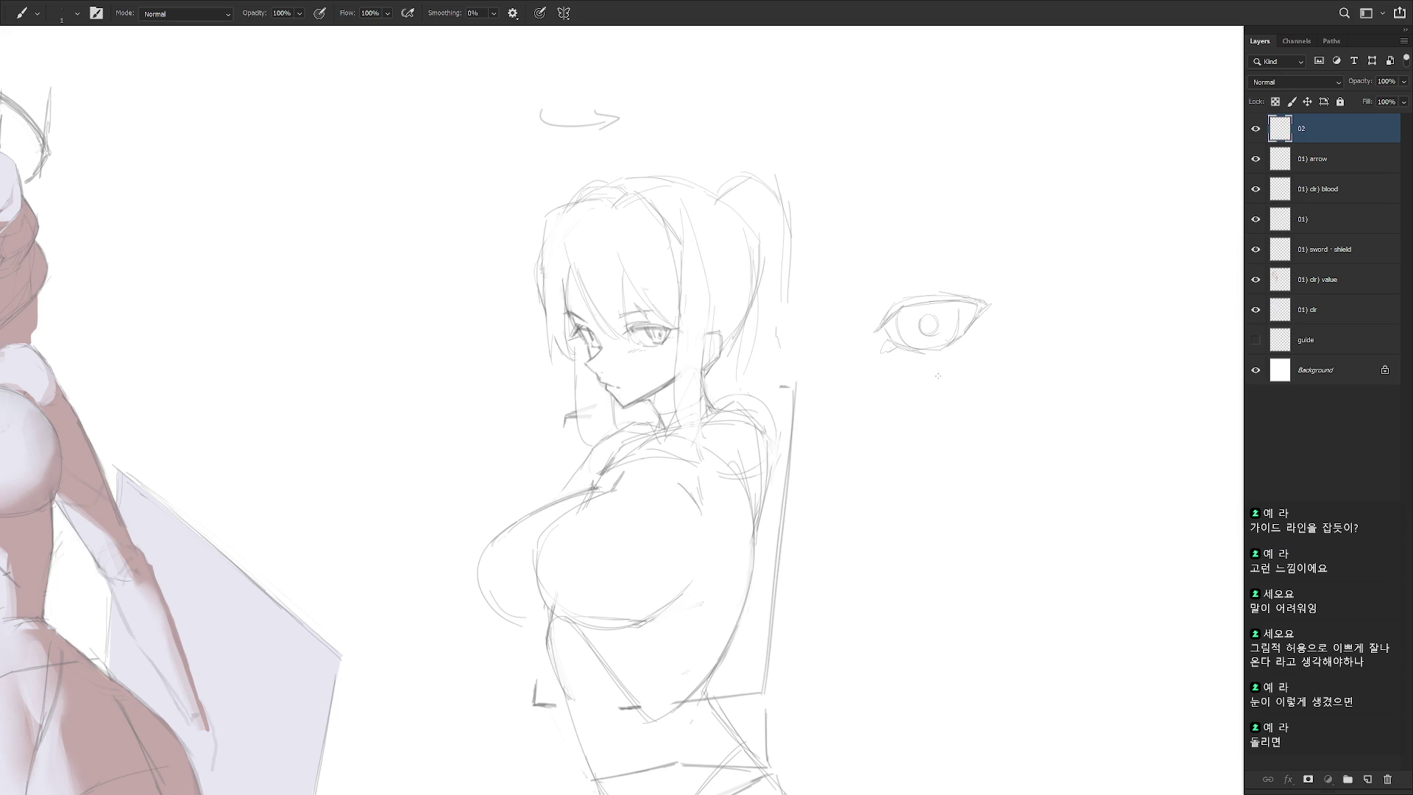
# Draw a smaller eye with a pupil below it, undoing stray strokes, and lasso-select it
pyautogui.moveTo(909, 399)
pyautogui.mouseDown()
pyautogui.moveTo(926, 386)
pyautogui.moveTo(956, 399)
pyautogui.moveTo(951, 419)
pyautogui.moveTo(949, 395)
pyautogui.mouseUp()
pyautogui.hotkey('ctrl', 'z')
pyautogui.hotkey('ctrl', 'z')
pyautogui.hotkey('ctrl', 'z')
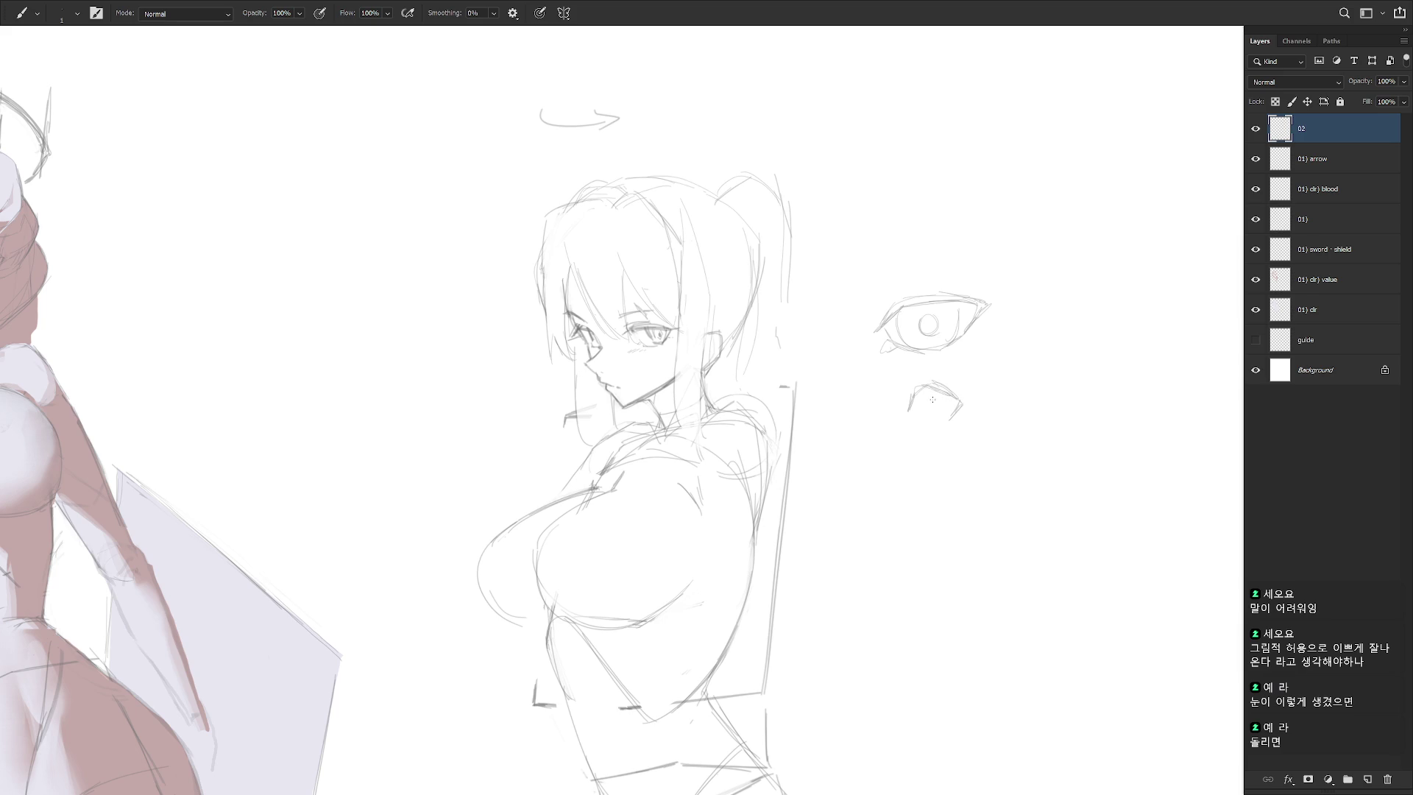
pyautogui.hotkey('ctrl', 'z')
pyautogui.moveTo(930, 394); pyautogui.dragTo(931, 415)
pyautogui.moveTo(915, 428)
pyautogui.mouseDown()
pyautogui.moveTo(956, 418)
pyautogui.moveTo(933, 386)
pyautogui.mouseUp()
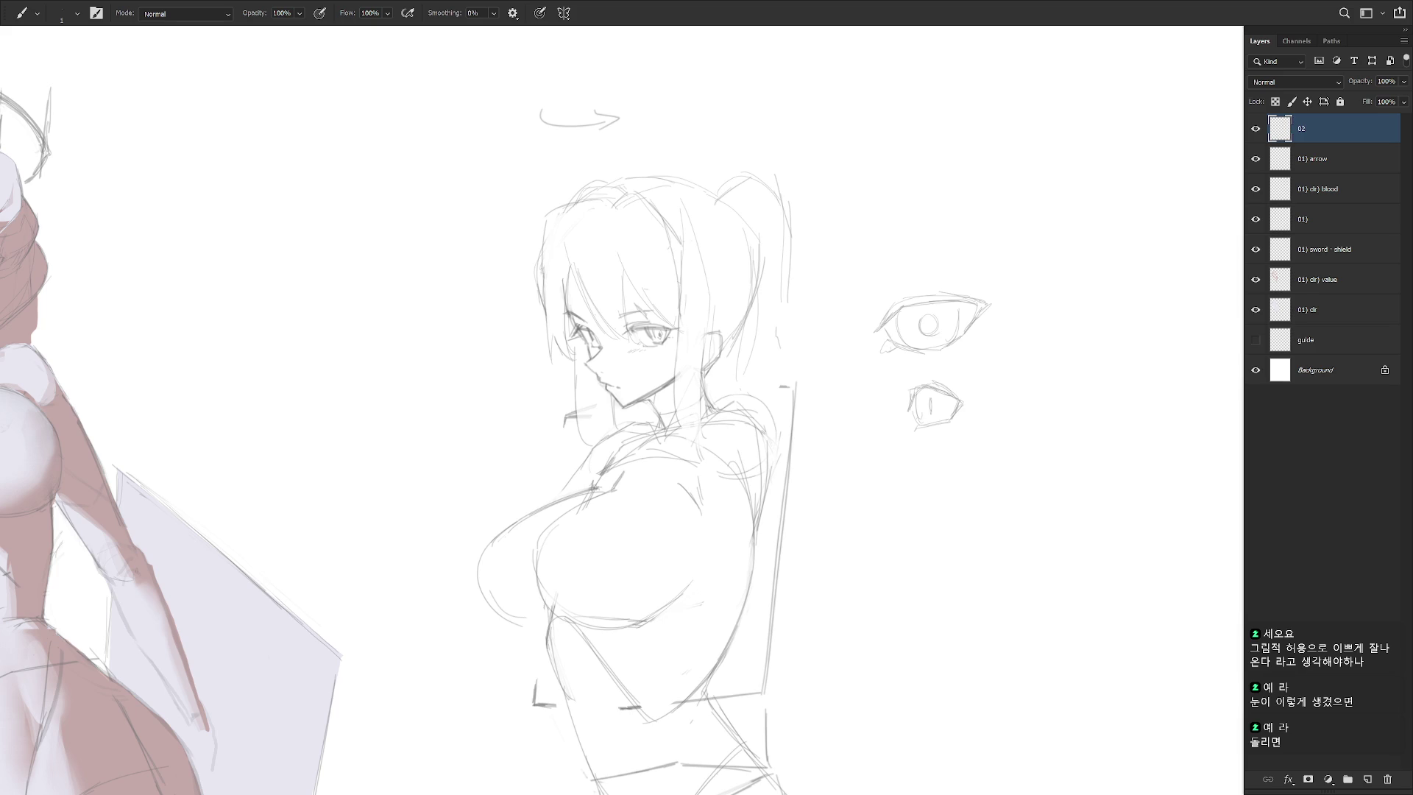
pyautogui.moveTo(935, 396); pyautogui.dragTo(934, 413)
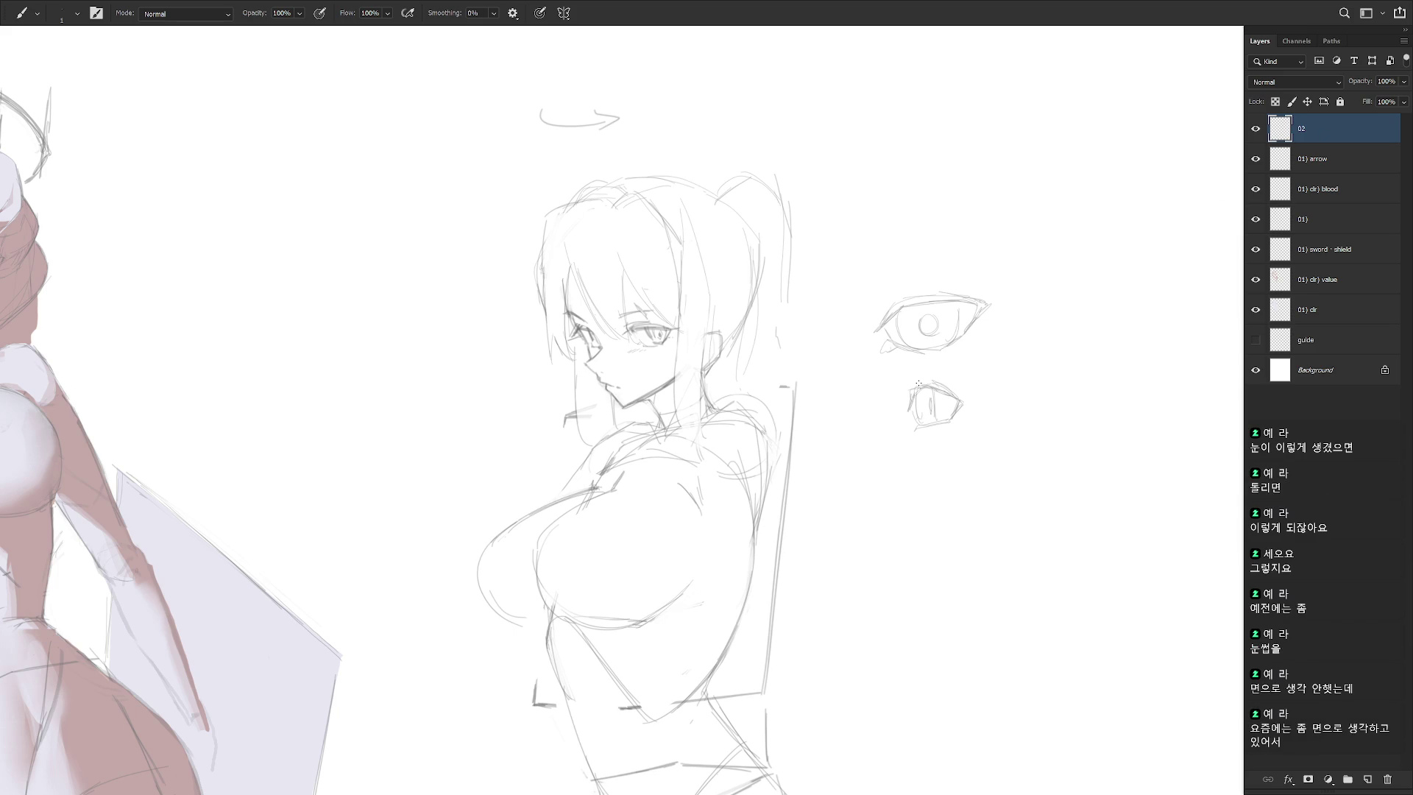
pyautogui.press('l')
pyautogui.moveTo(917, 385)
pyautogui.mouseDown()
pyautogui.moveTo(914, 412)
pyautogui.moveTo(960, 414)
pyautogui.moveTo(963, 398)
pyautogui.moveTo(929, 385)
pyautogui.mouseUp()
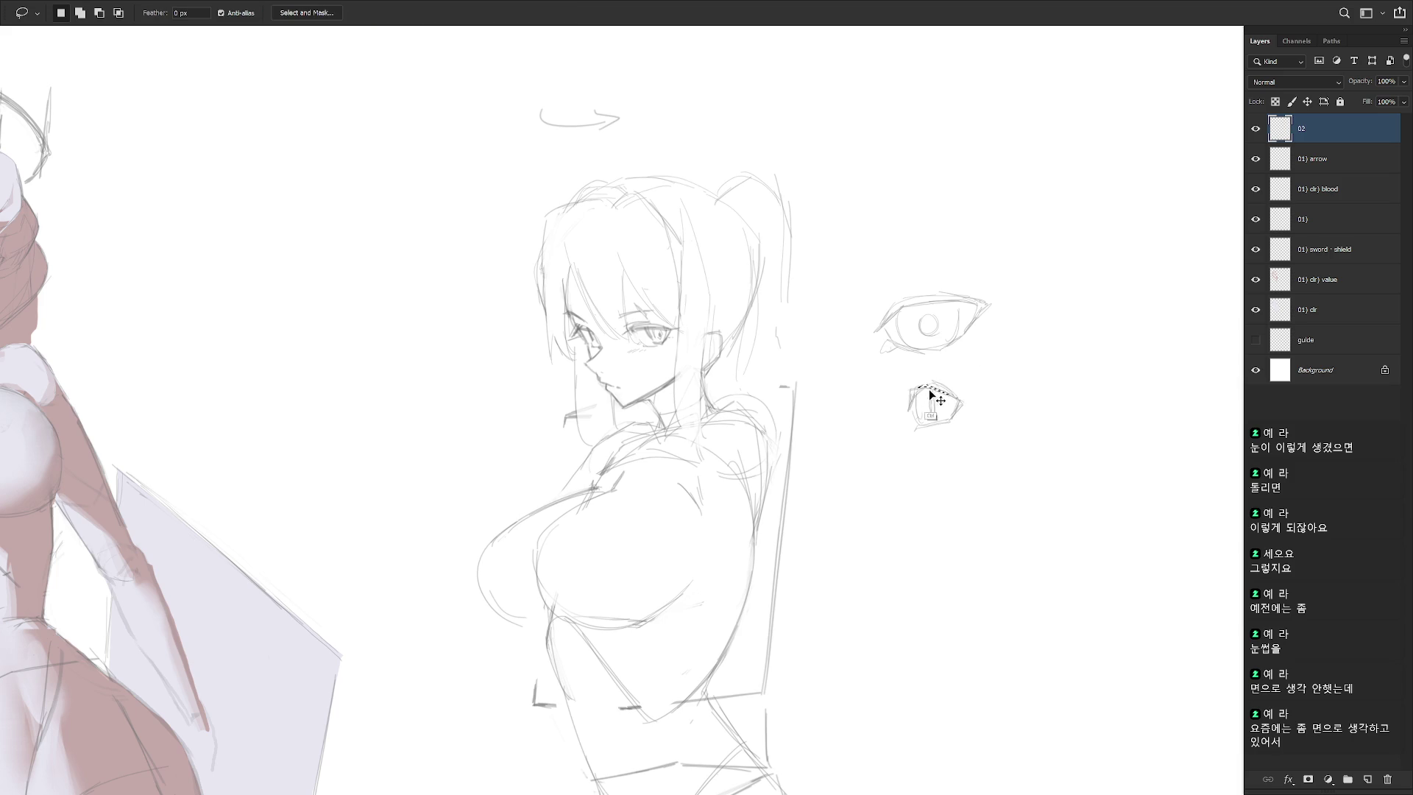